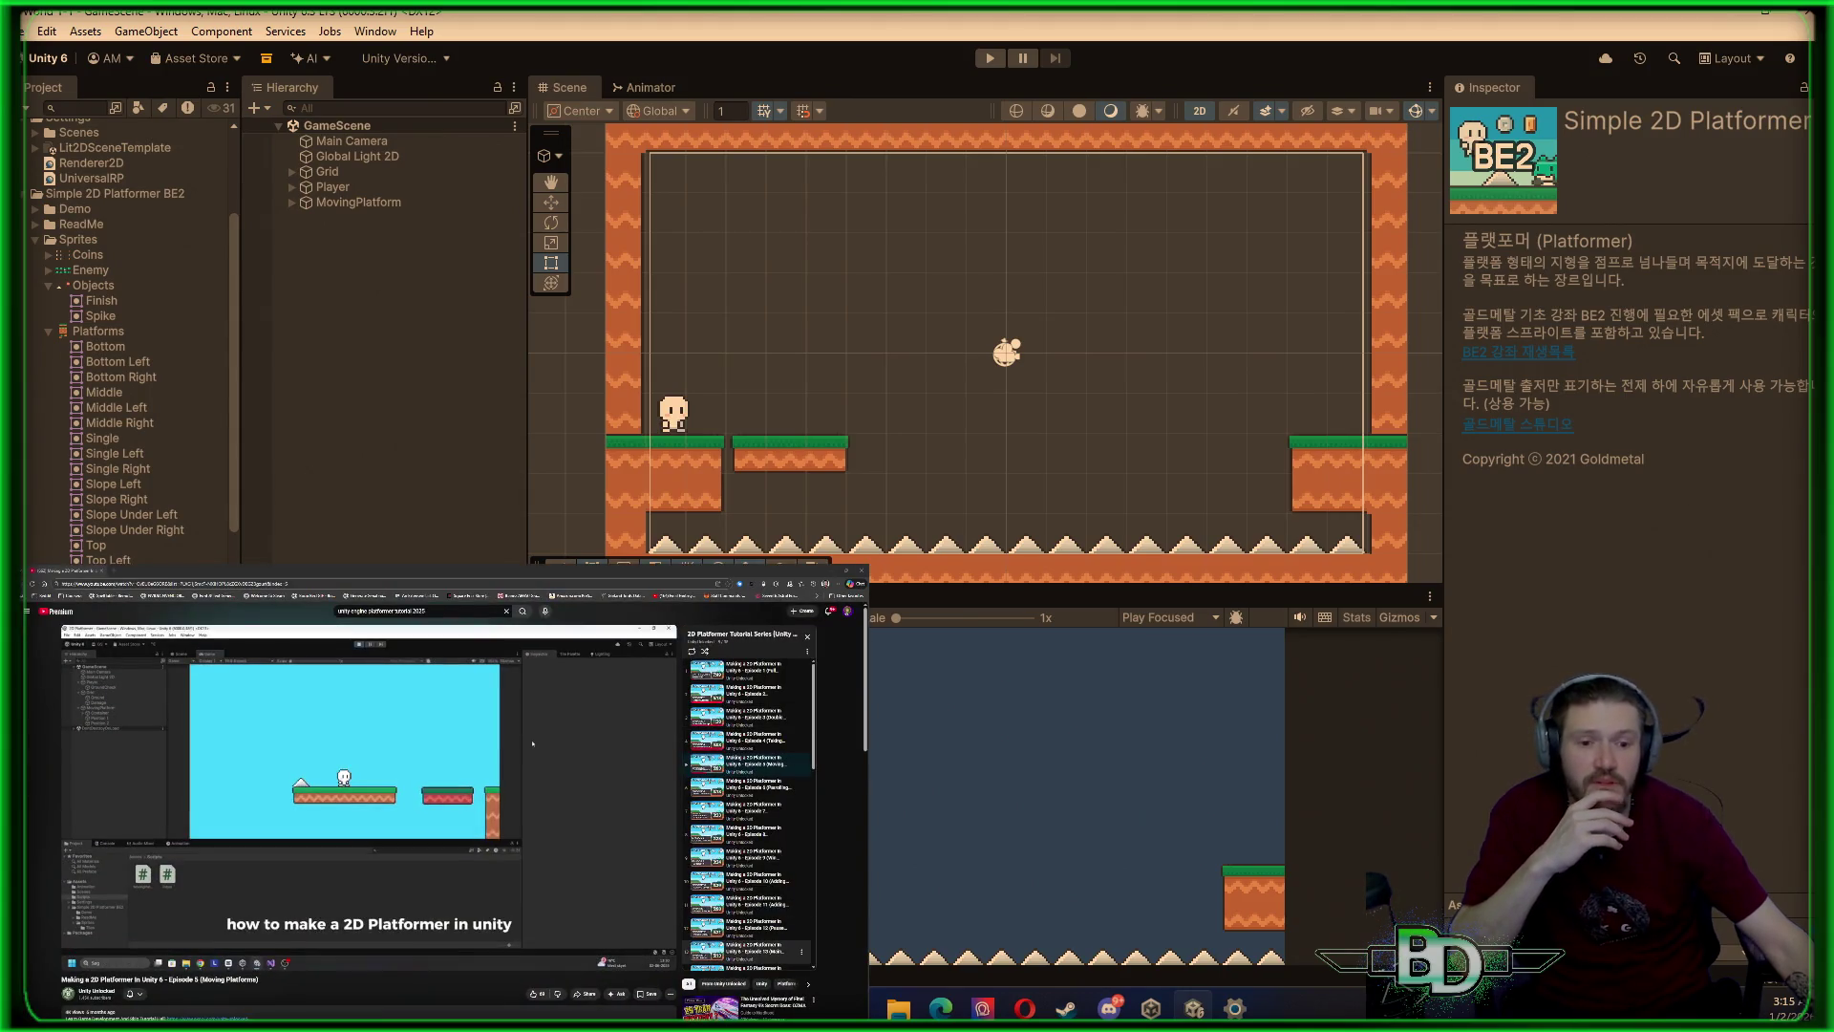
Switch the YouTube 2D platformer tutorial video beside the editor to fullscreen
{"action": "double_click", "coordinate": [532, 744]}
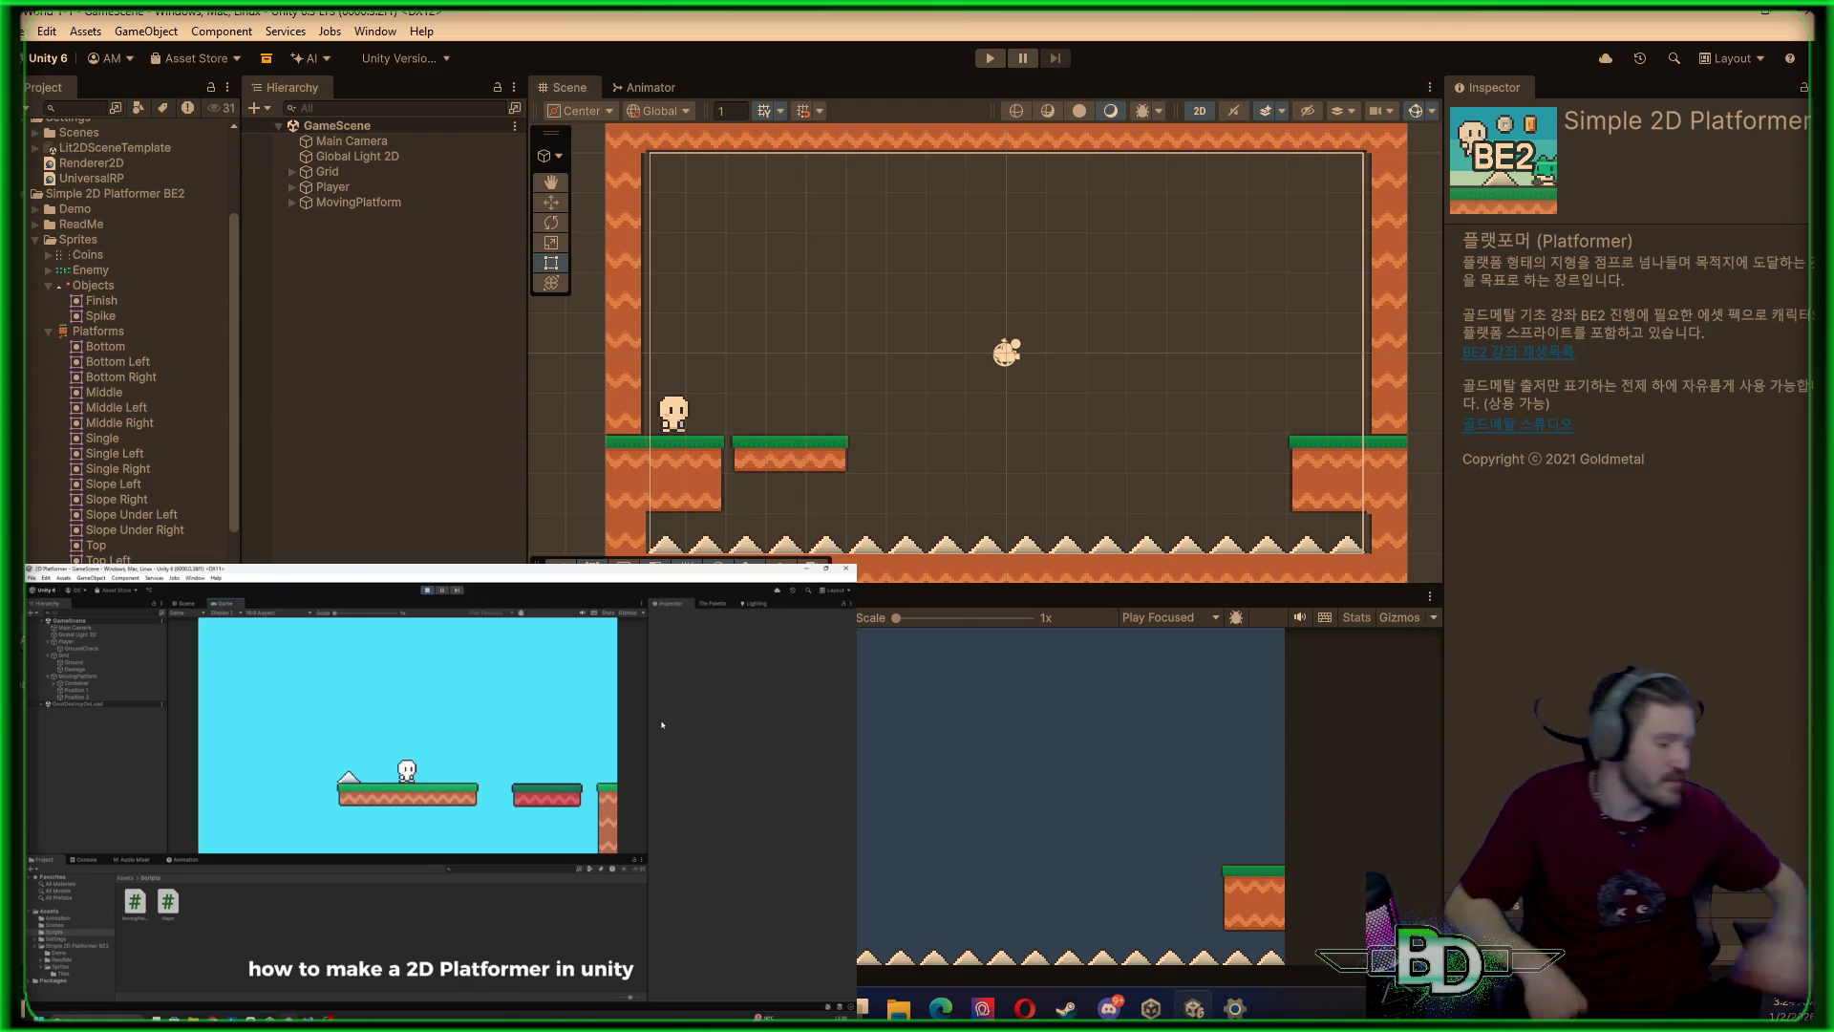
Resume the tutorial video and maximize Unity's Game view
{"action": "left_click", "coordinate": [798, 765]}
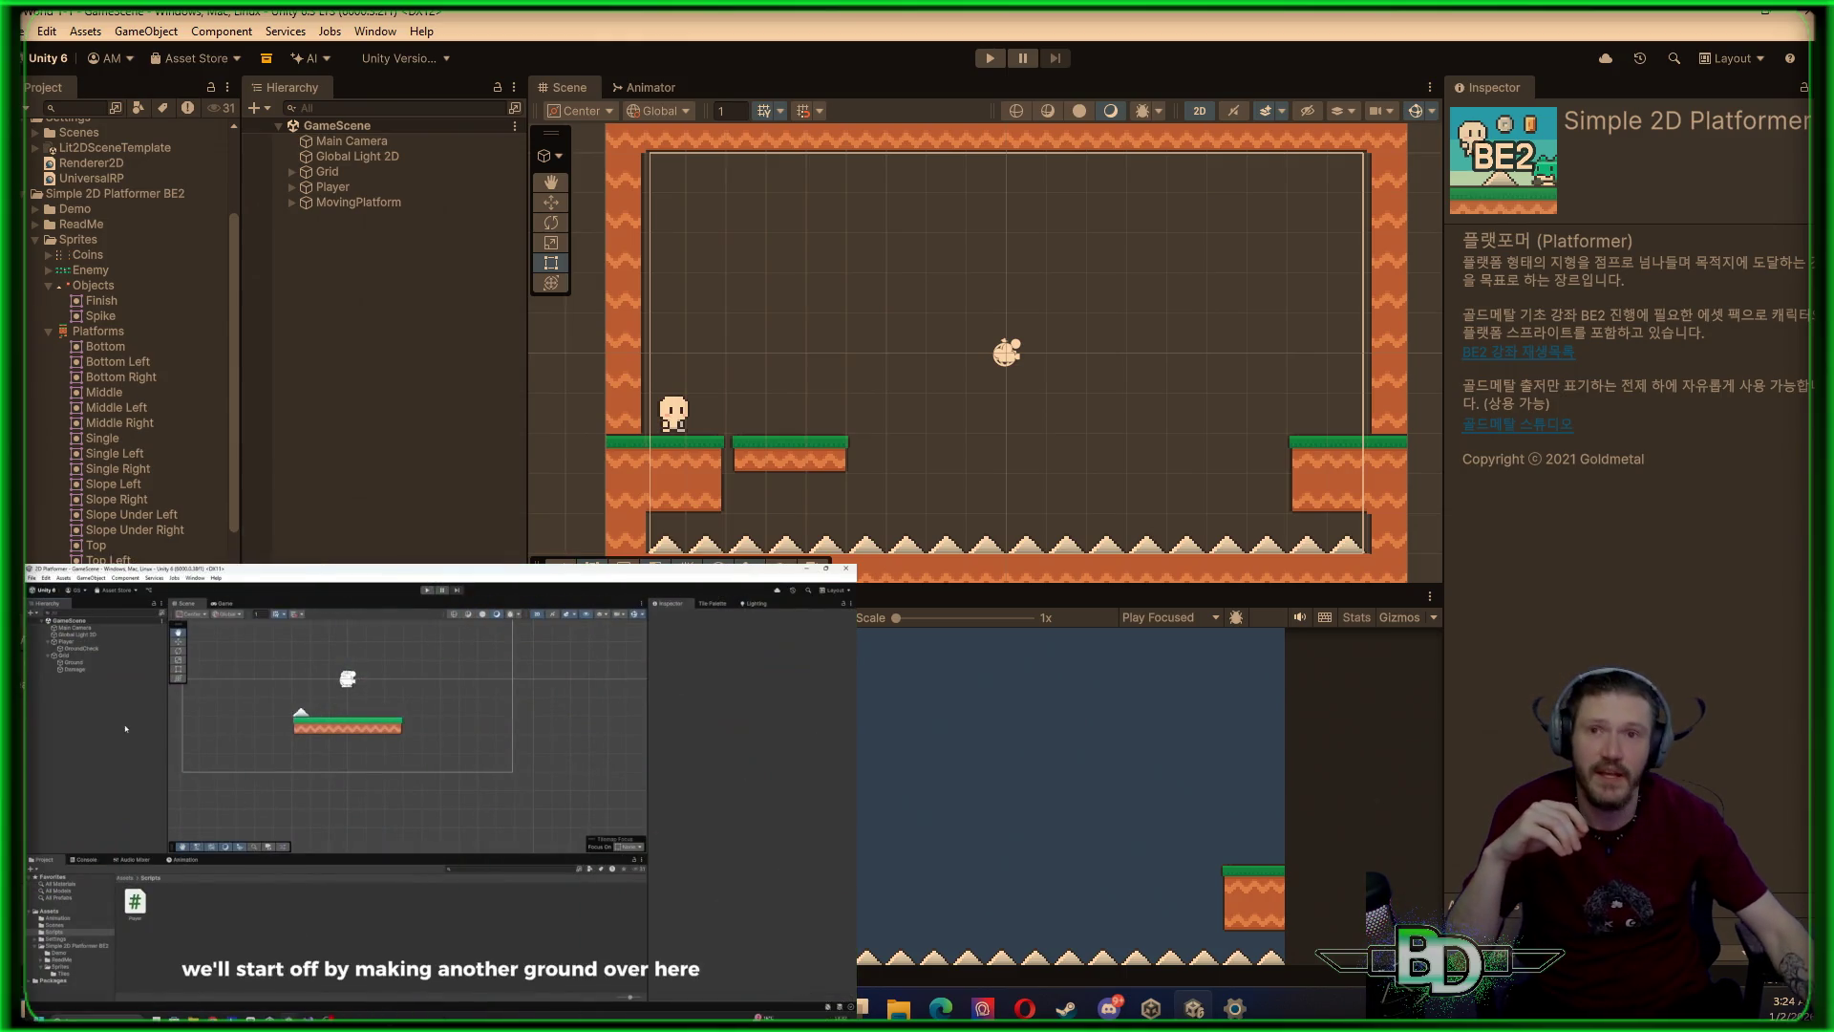
{"action": "double_click", "coordinate": [1109, 598]}
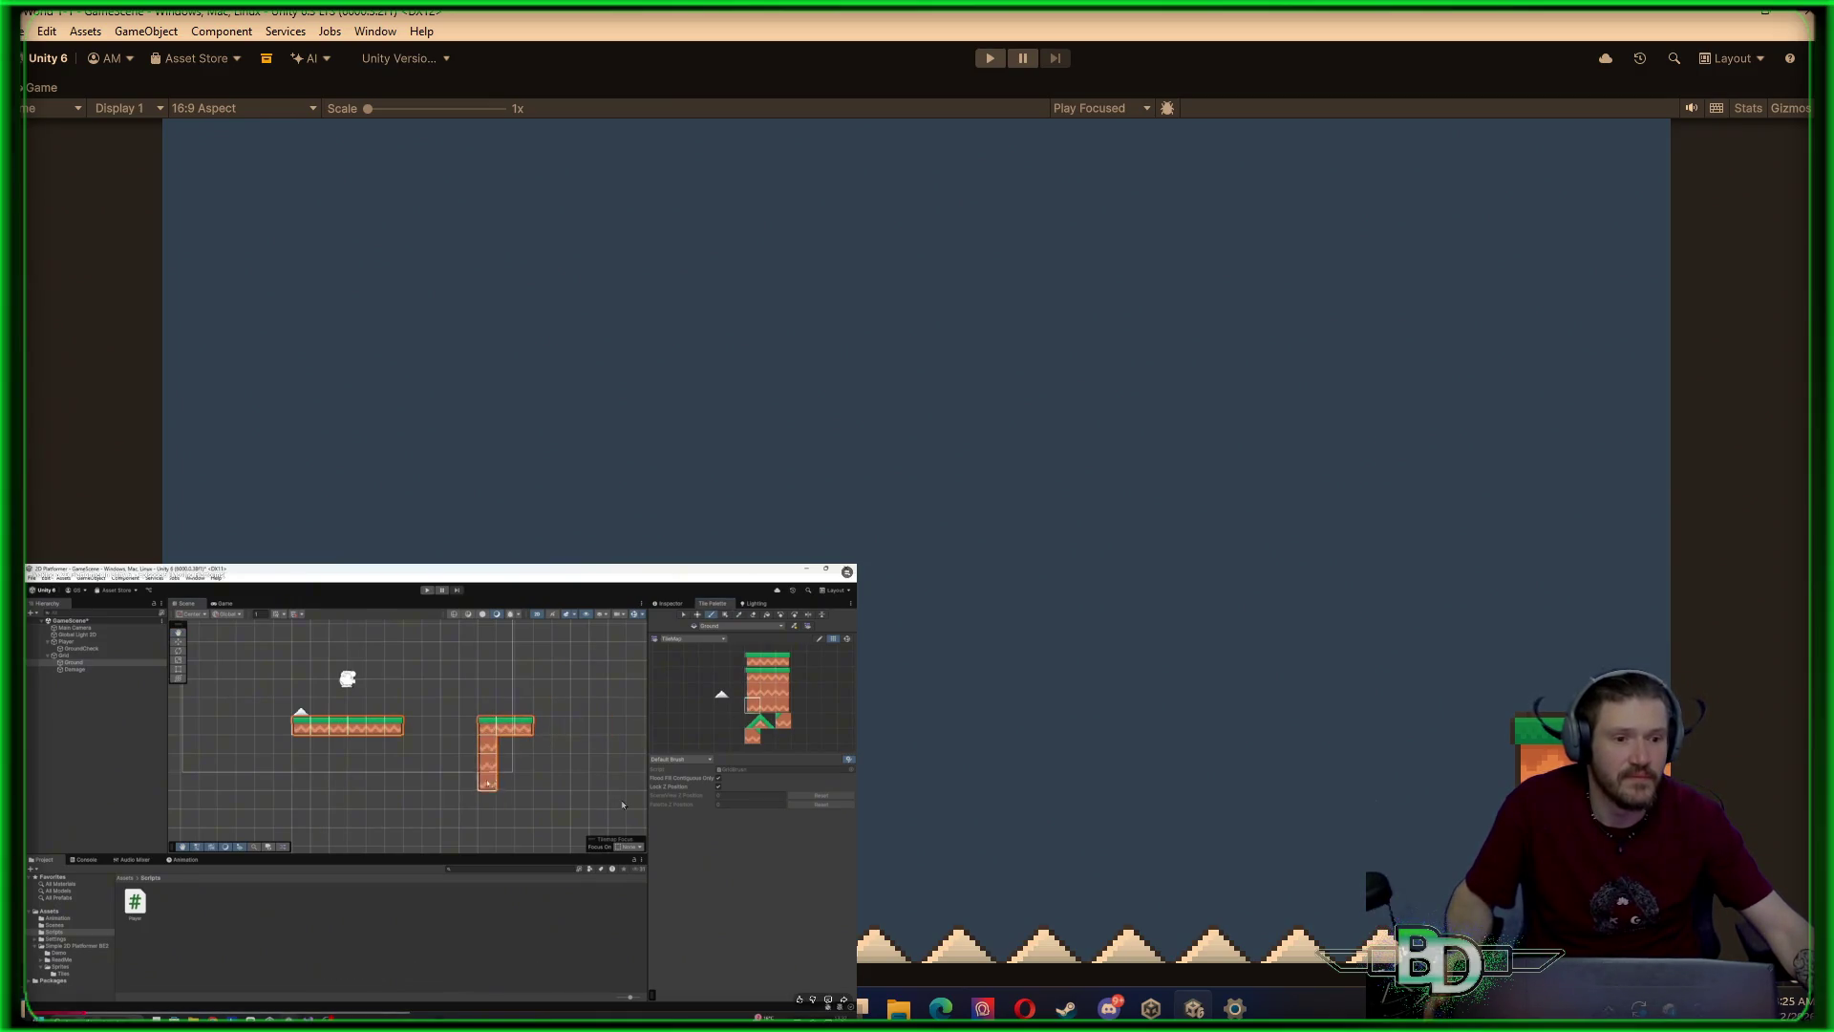
Pause and resume the tutorial video, then restore the full editor layout
{"action": "left_click", "coordinate": [687, 818]}
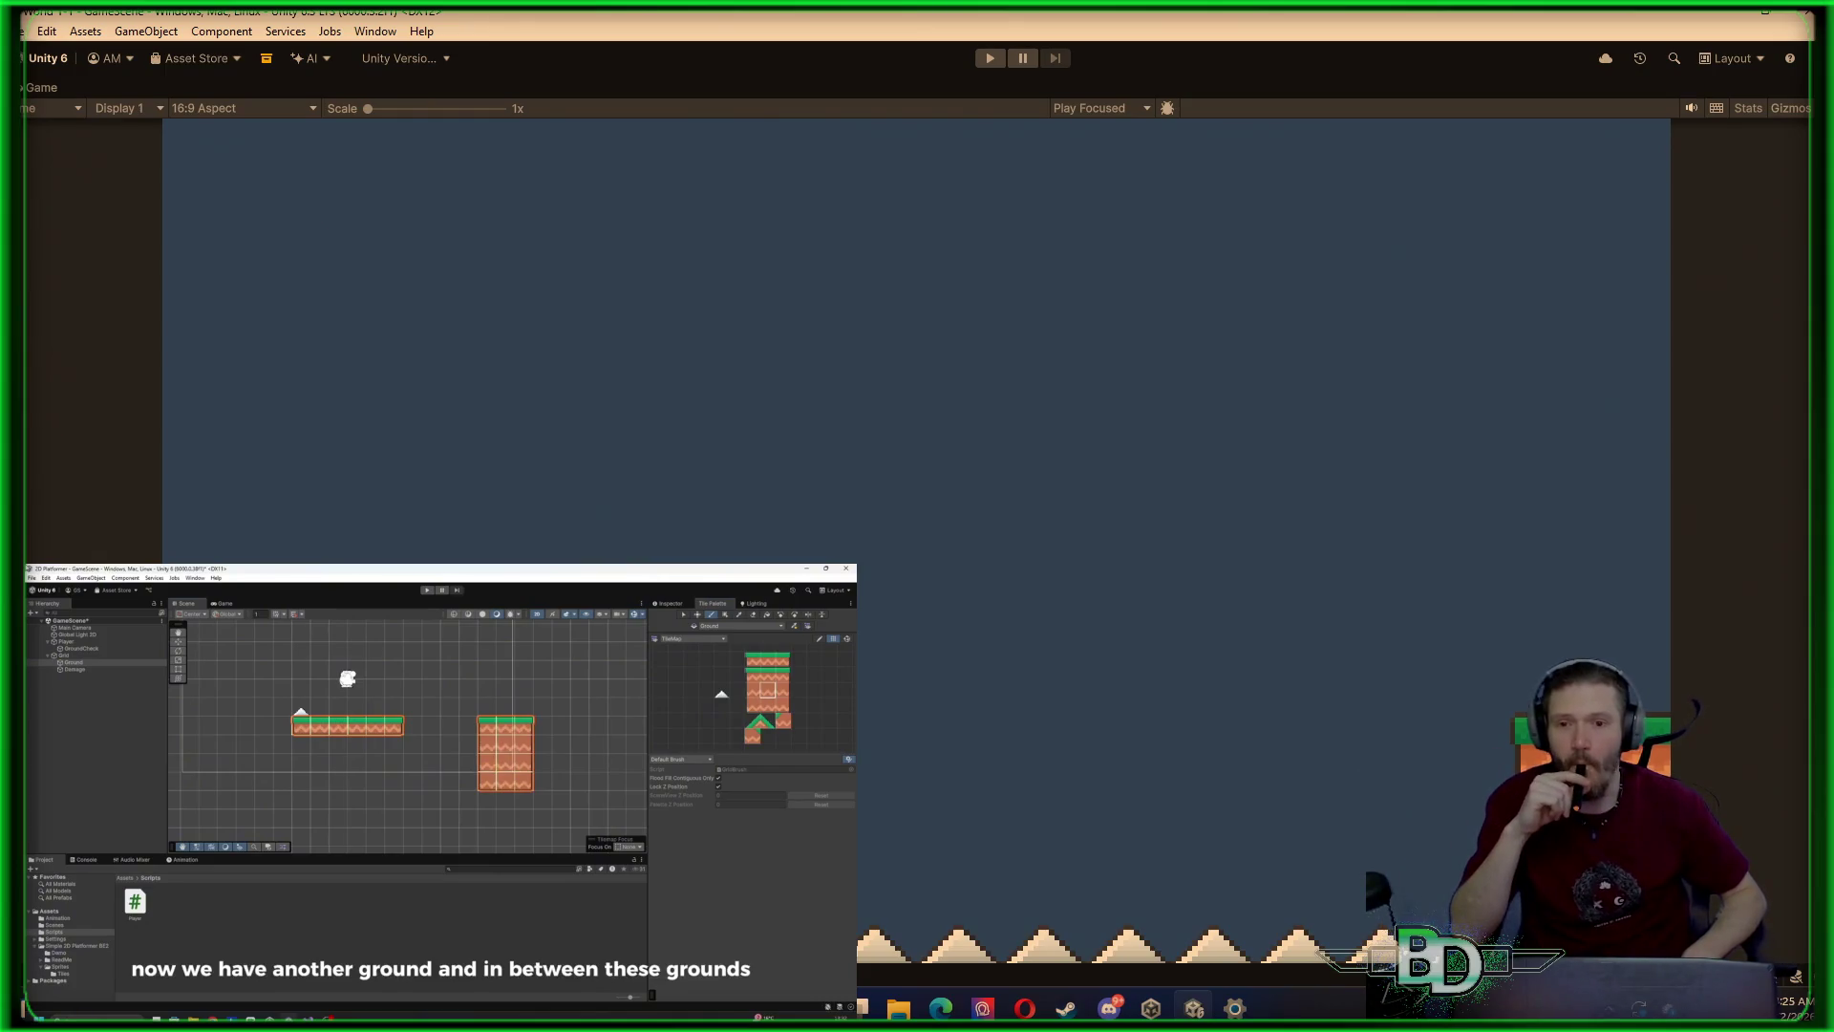
{"action": "mouse_move", "coordinate": [176, 626]}
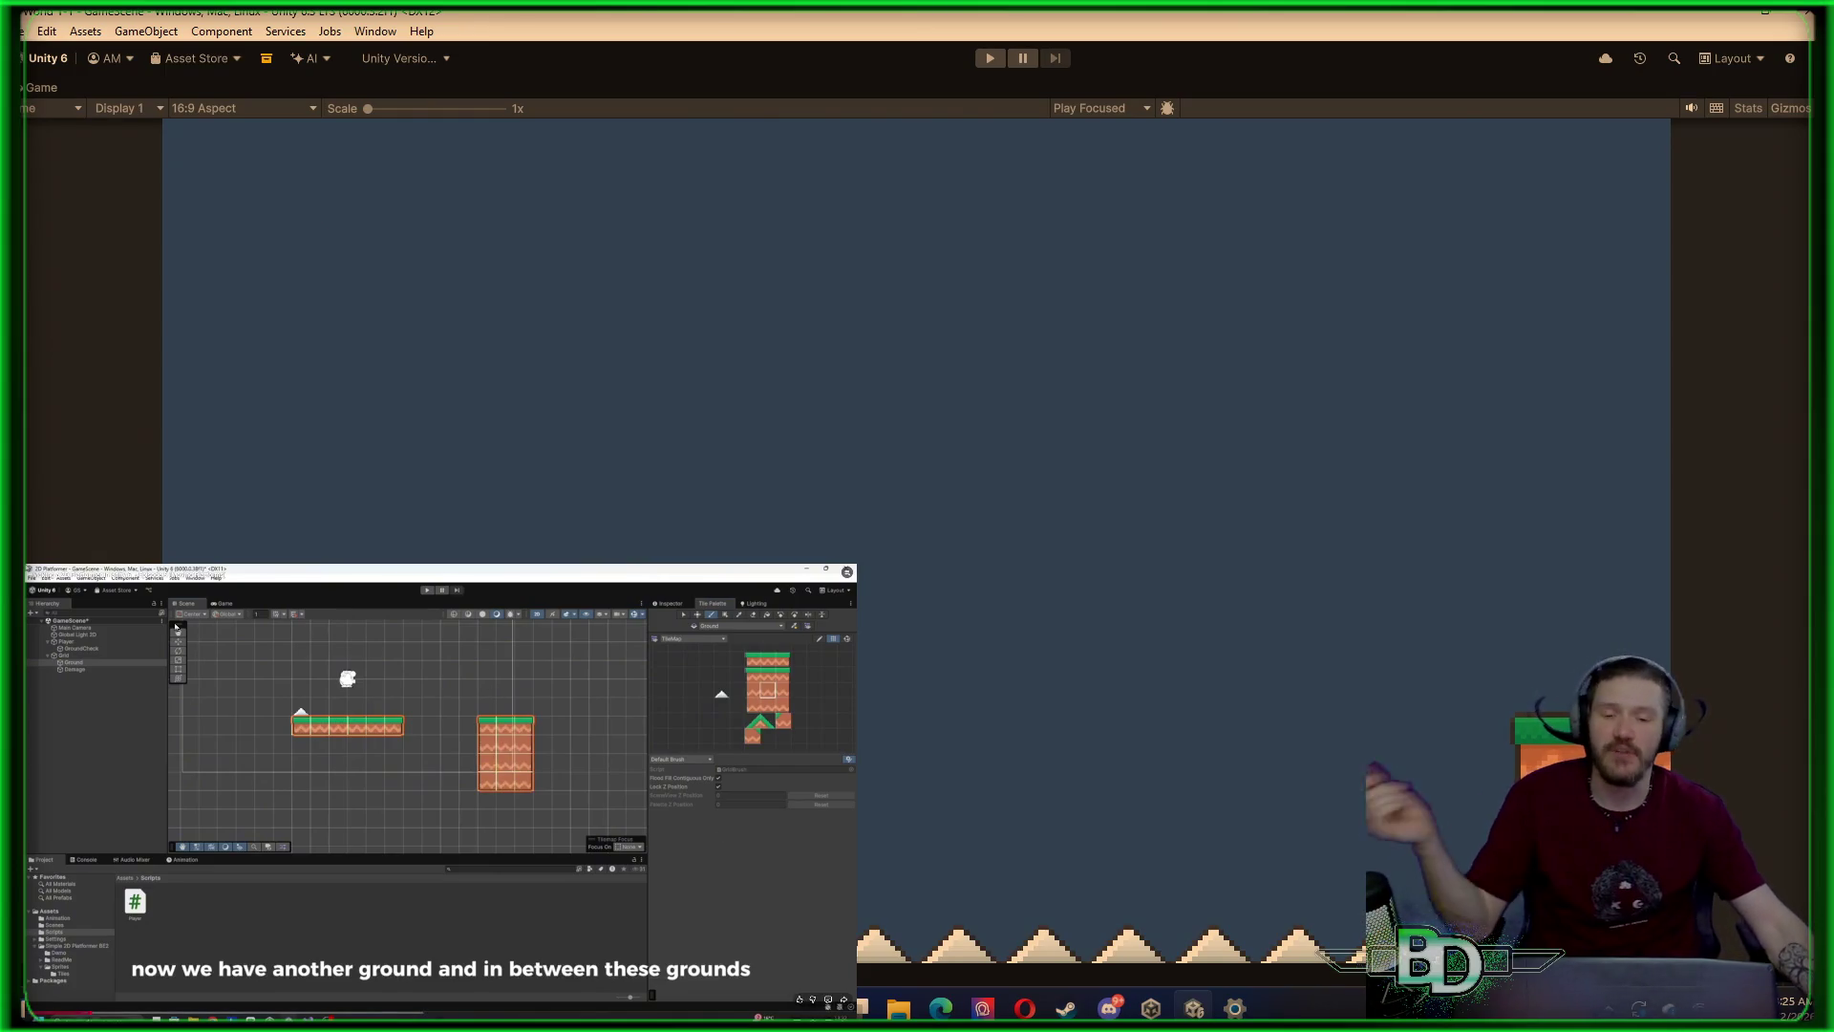
{"action": "left_click", "coordinate": [603, 764]}
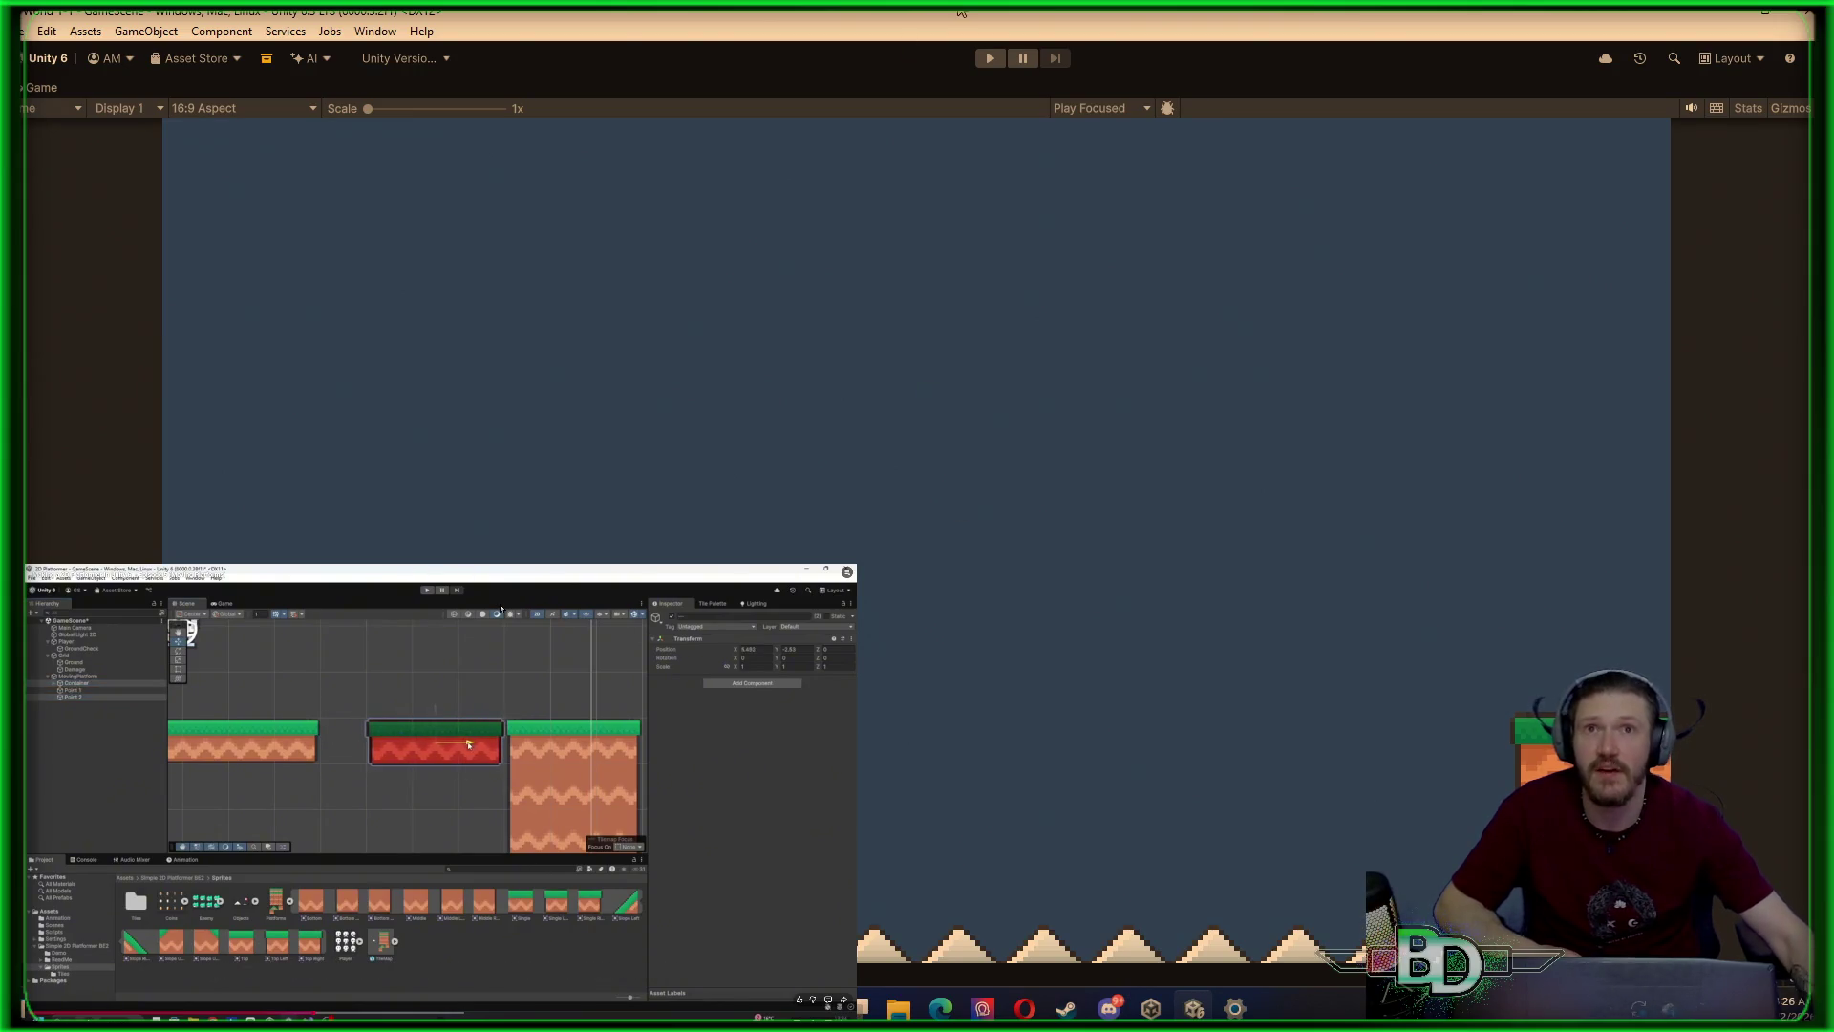
{"action": "double_click", "coordinate": [972, 84]}
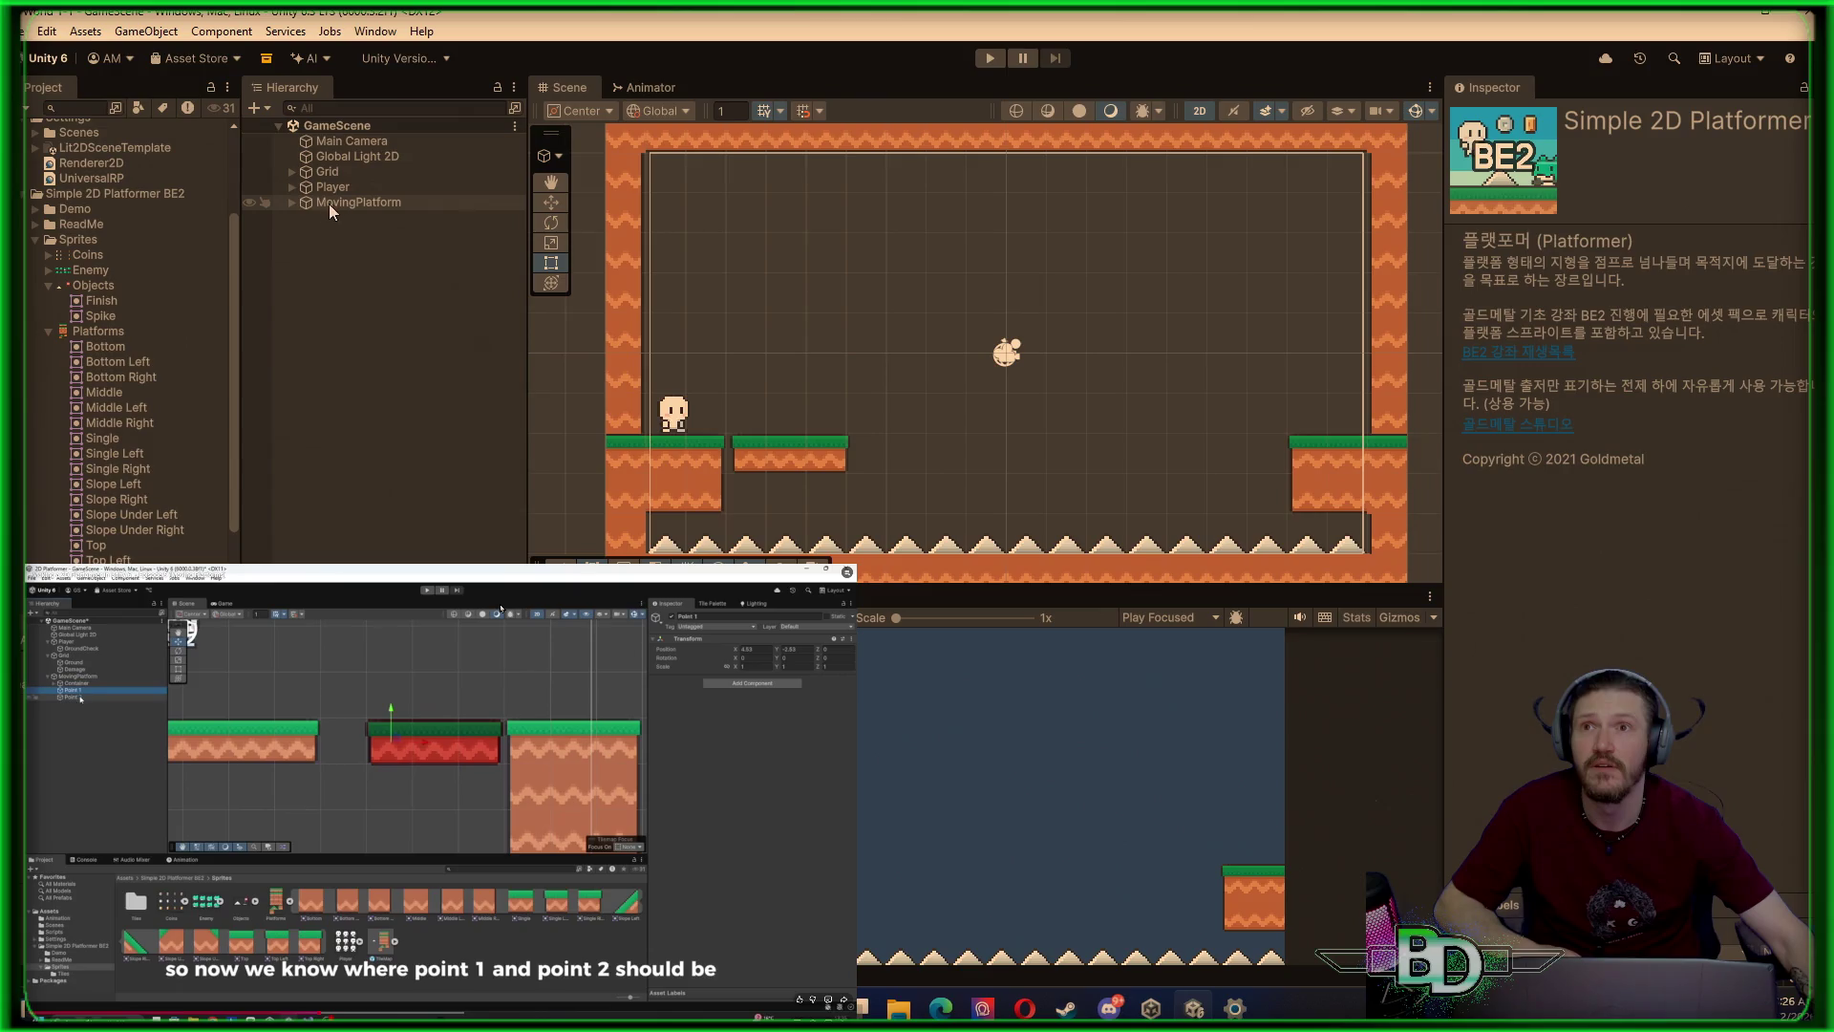
Expand MovingPlatform and inspect Point 2's position and the Container's physics components
{"action": "left_click", "coordinate": [290, 202]}
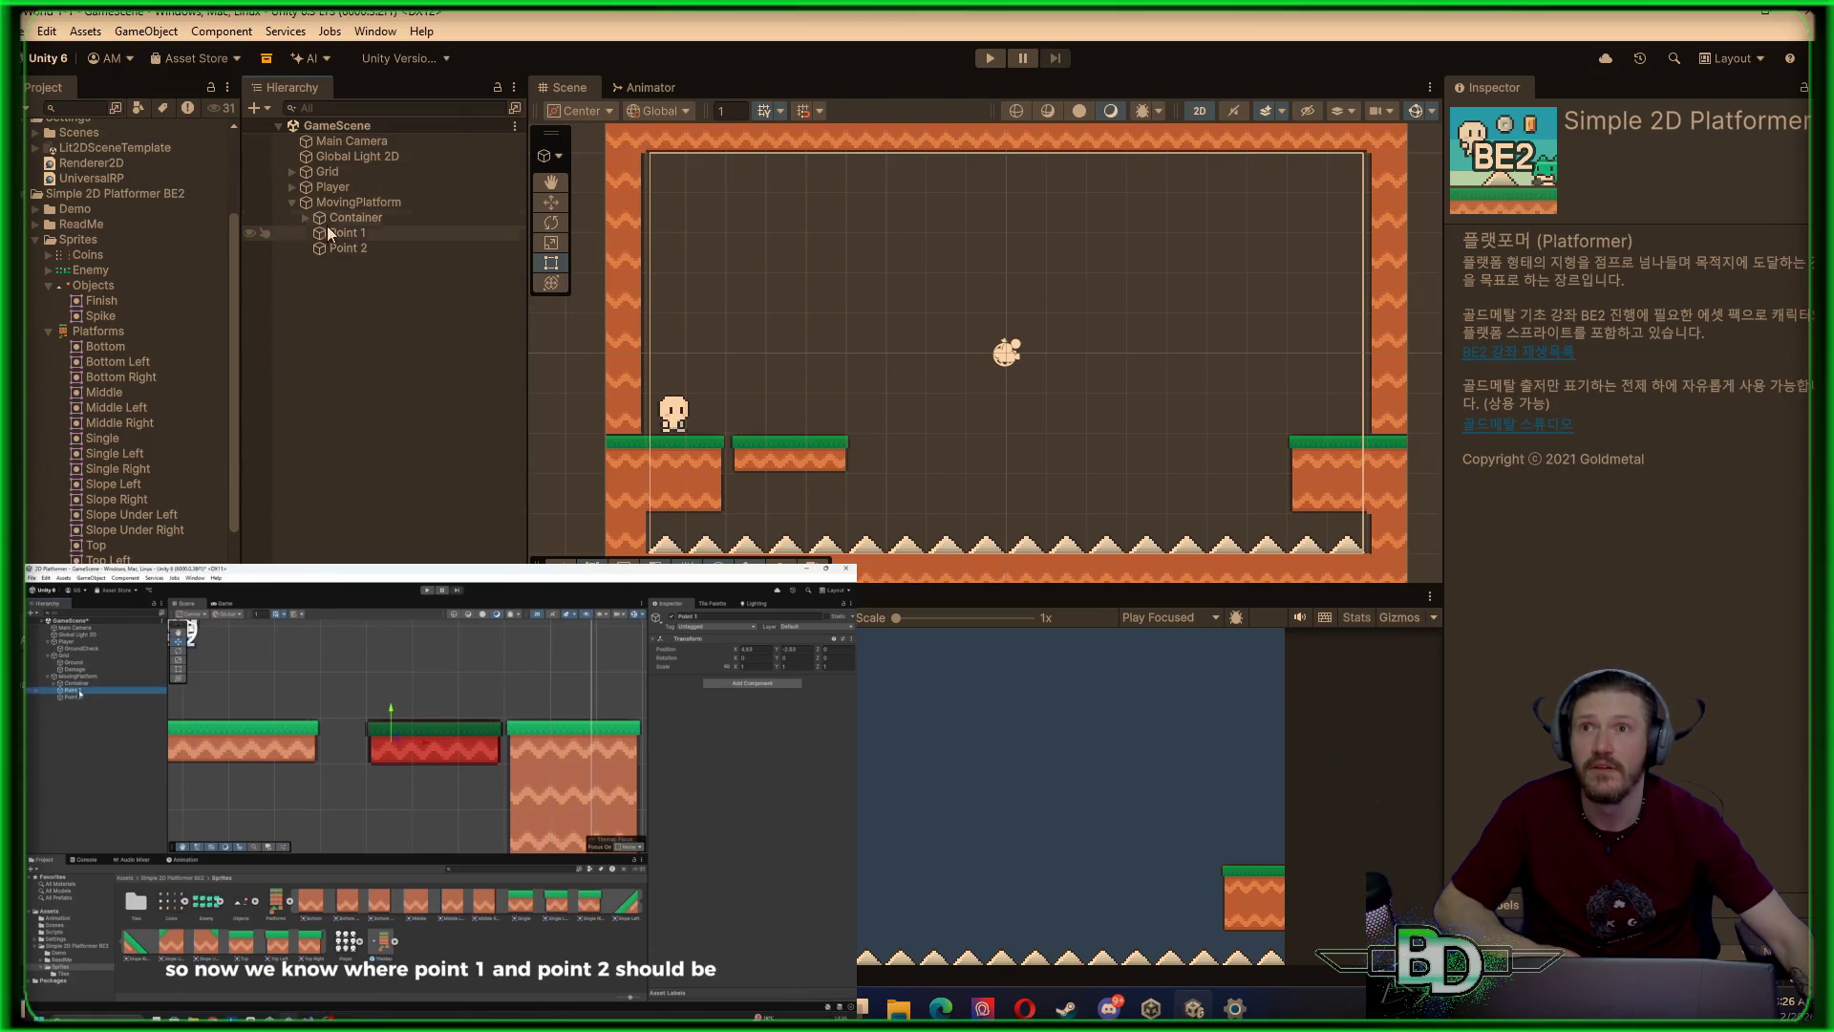
{"action": "left_click", "coordinate": [342, 250]}
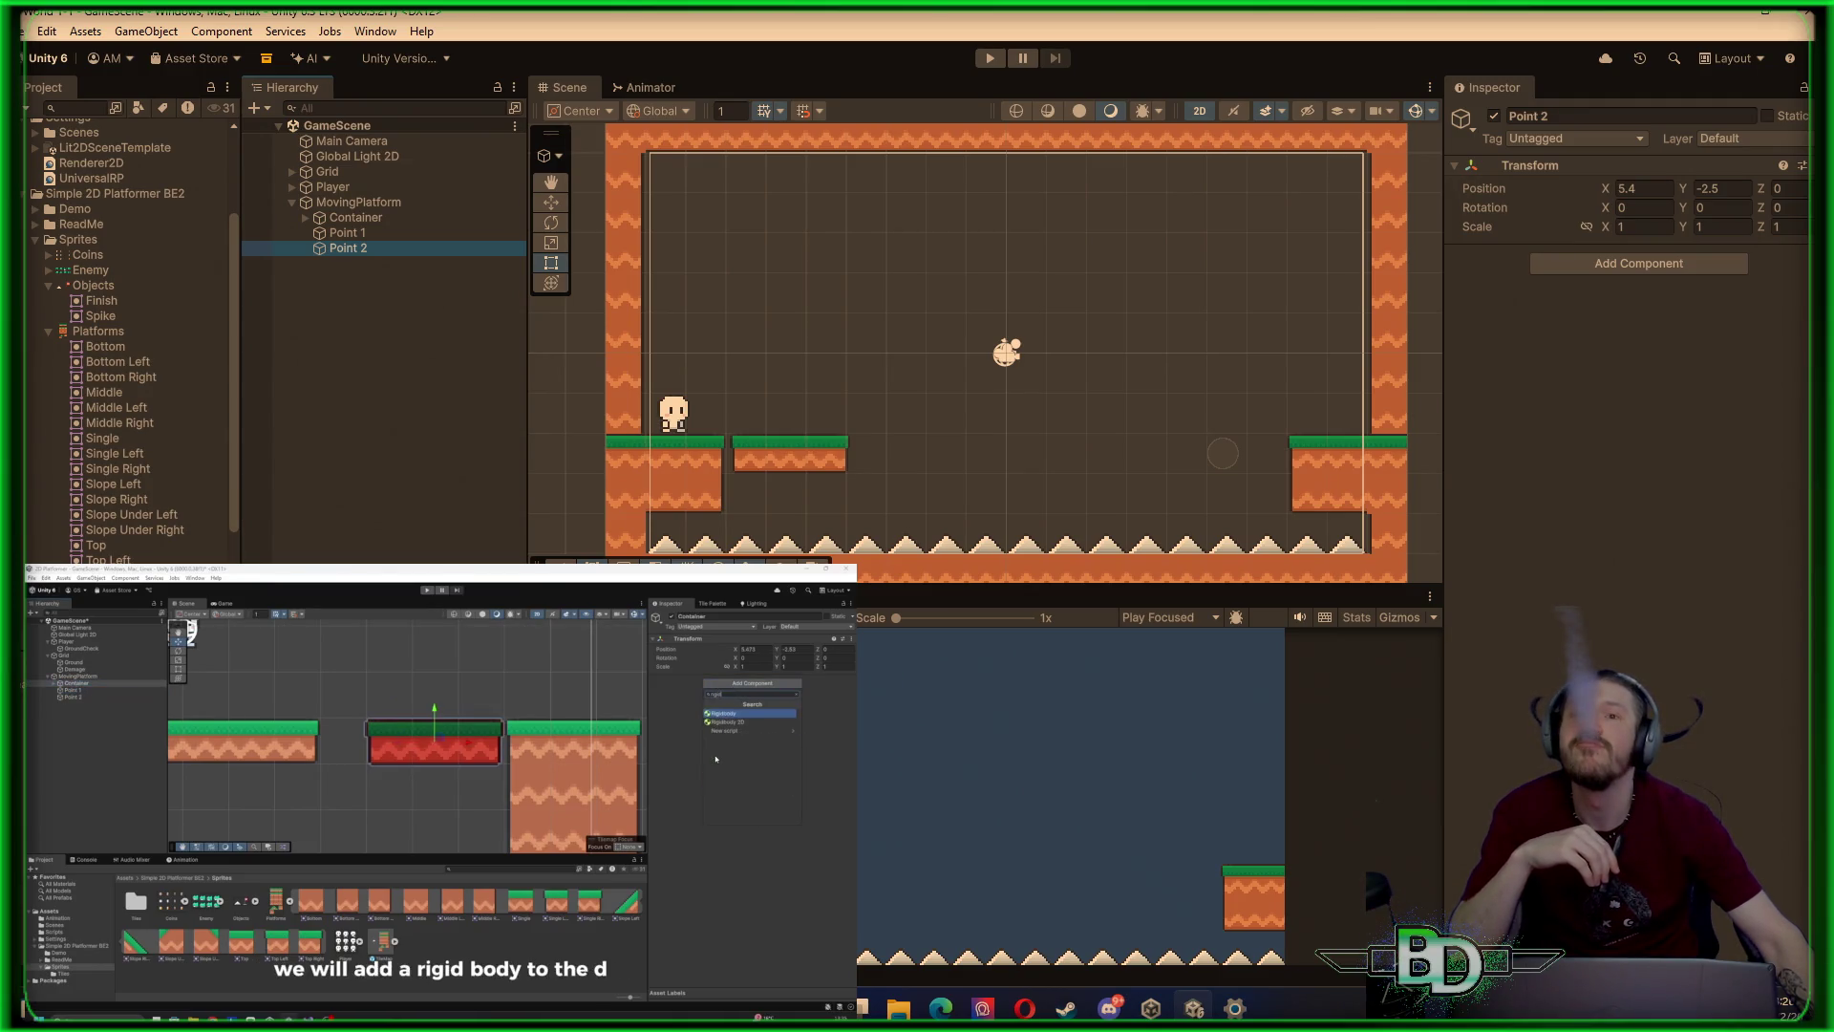
{"action": "left_click", "coordinate": [356, 216]}
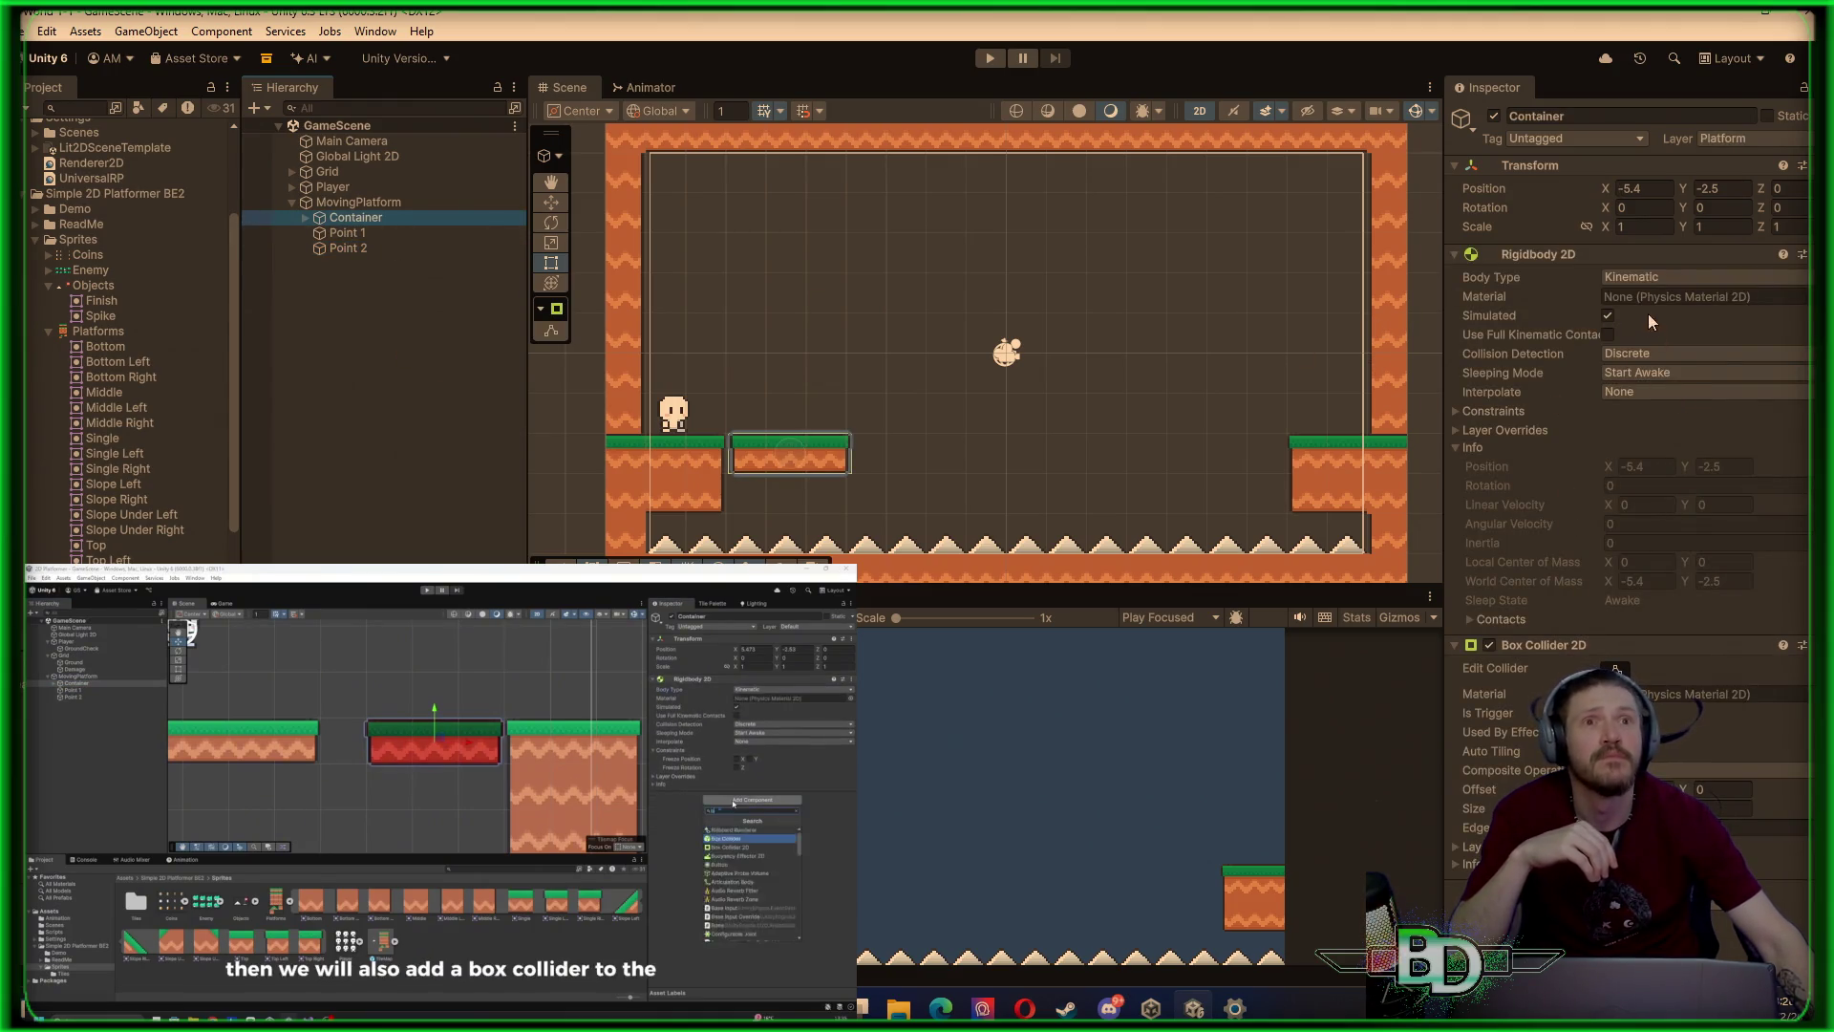
{"action": "left_click", "coordinate": [1650, 282]}
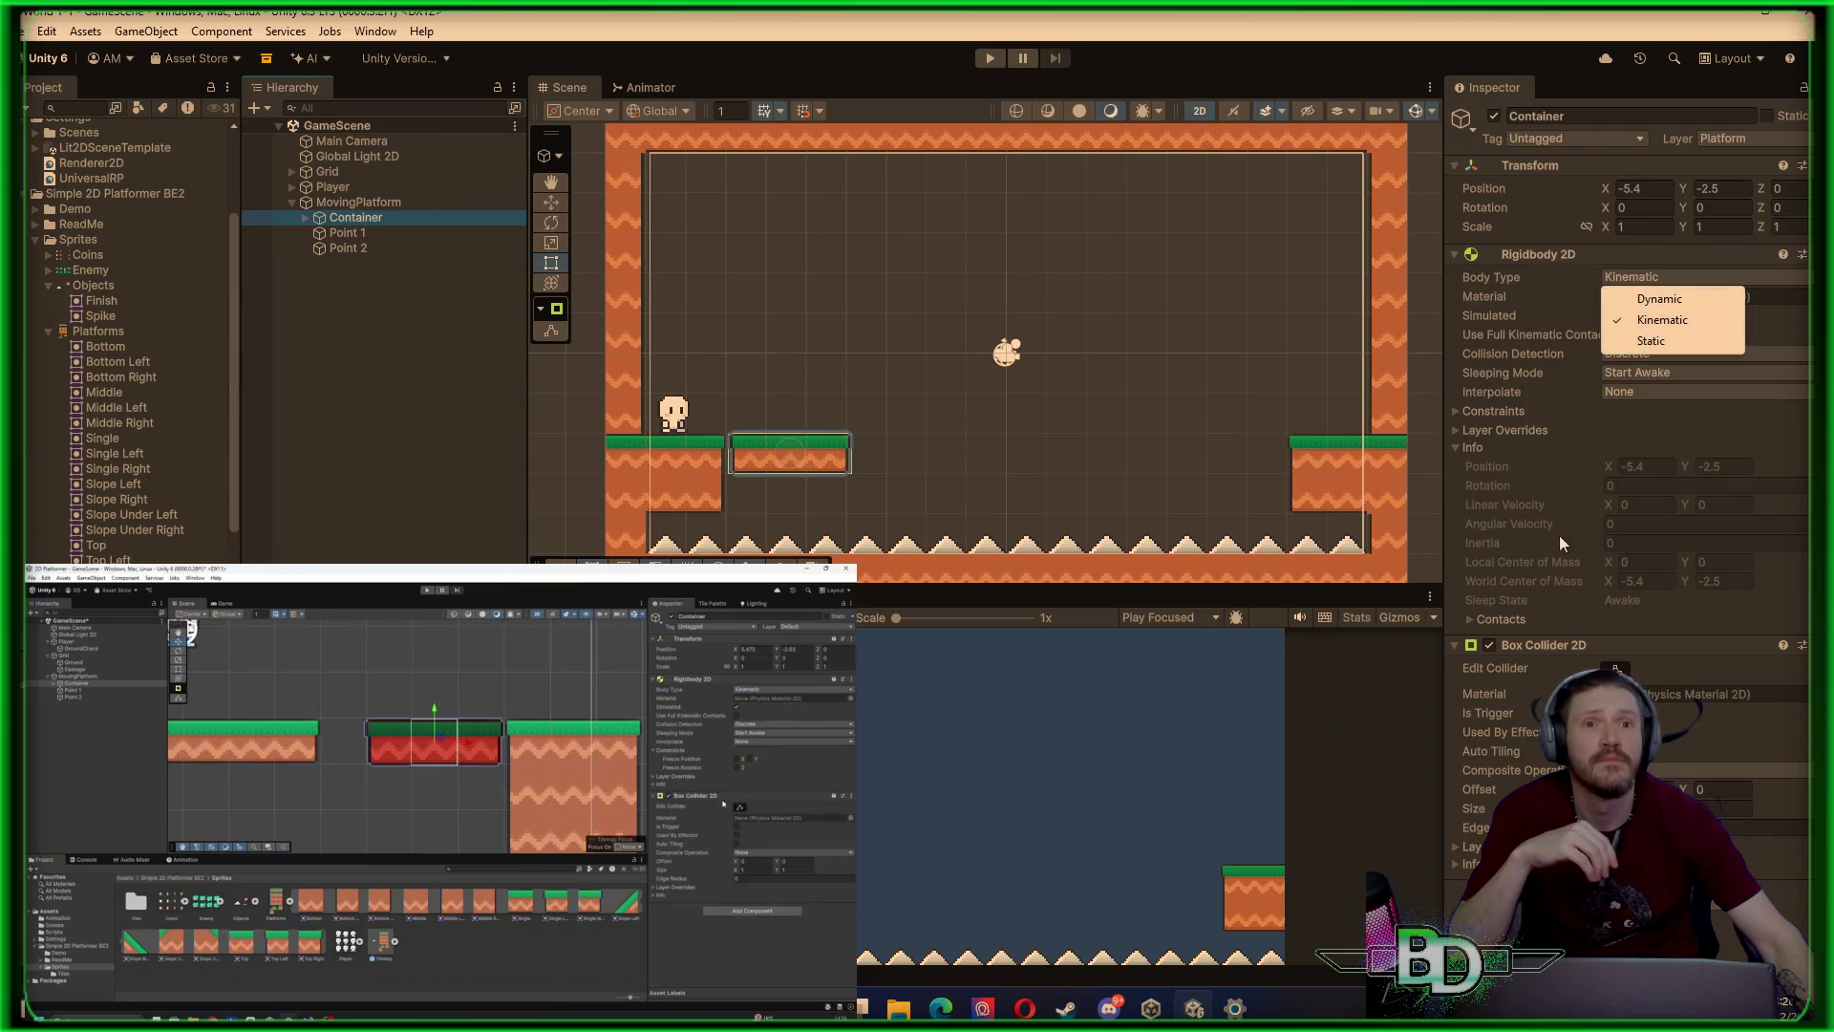
{"action": "left_click", "coordinate": [1689, 738]}
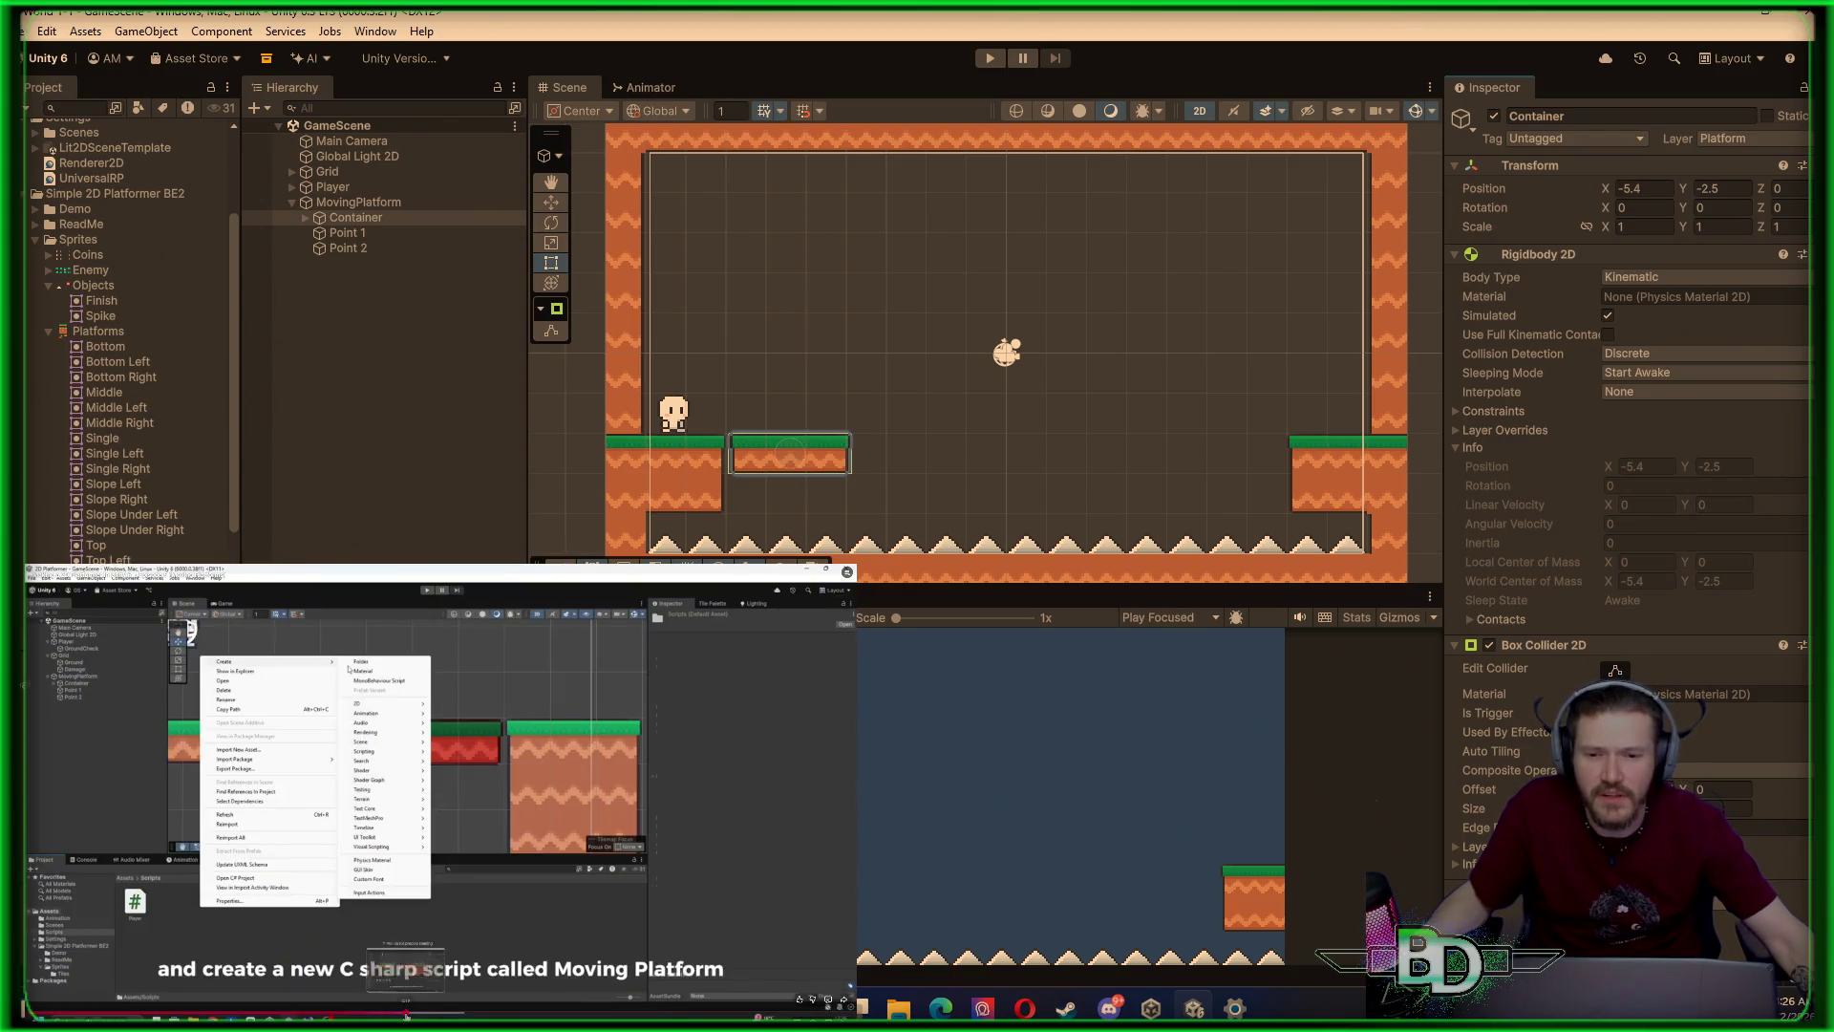
Rewind the tutorial video to the Container step and clear the editor selection
{"action": "left_click", "coordinate": [402, 1013]}
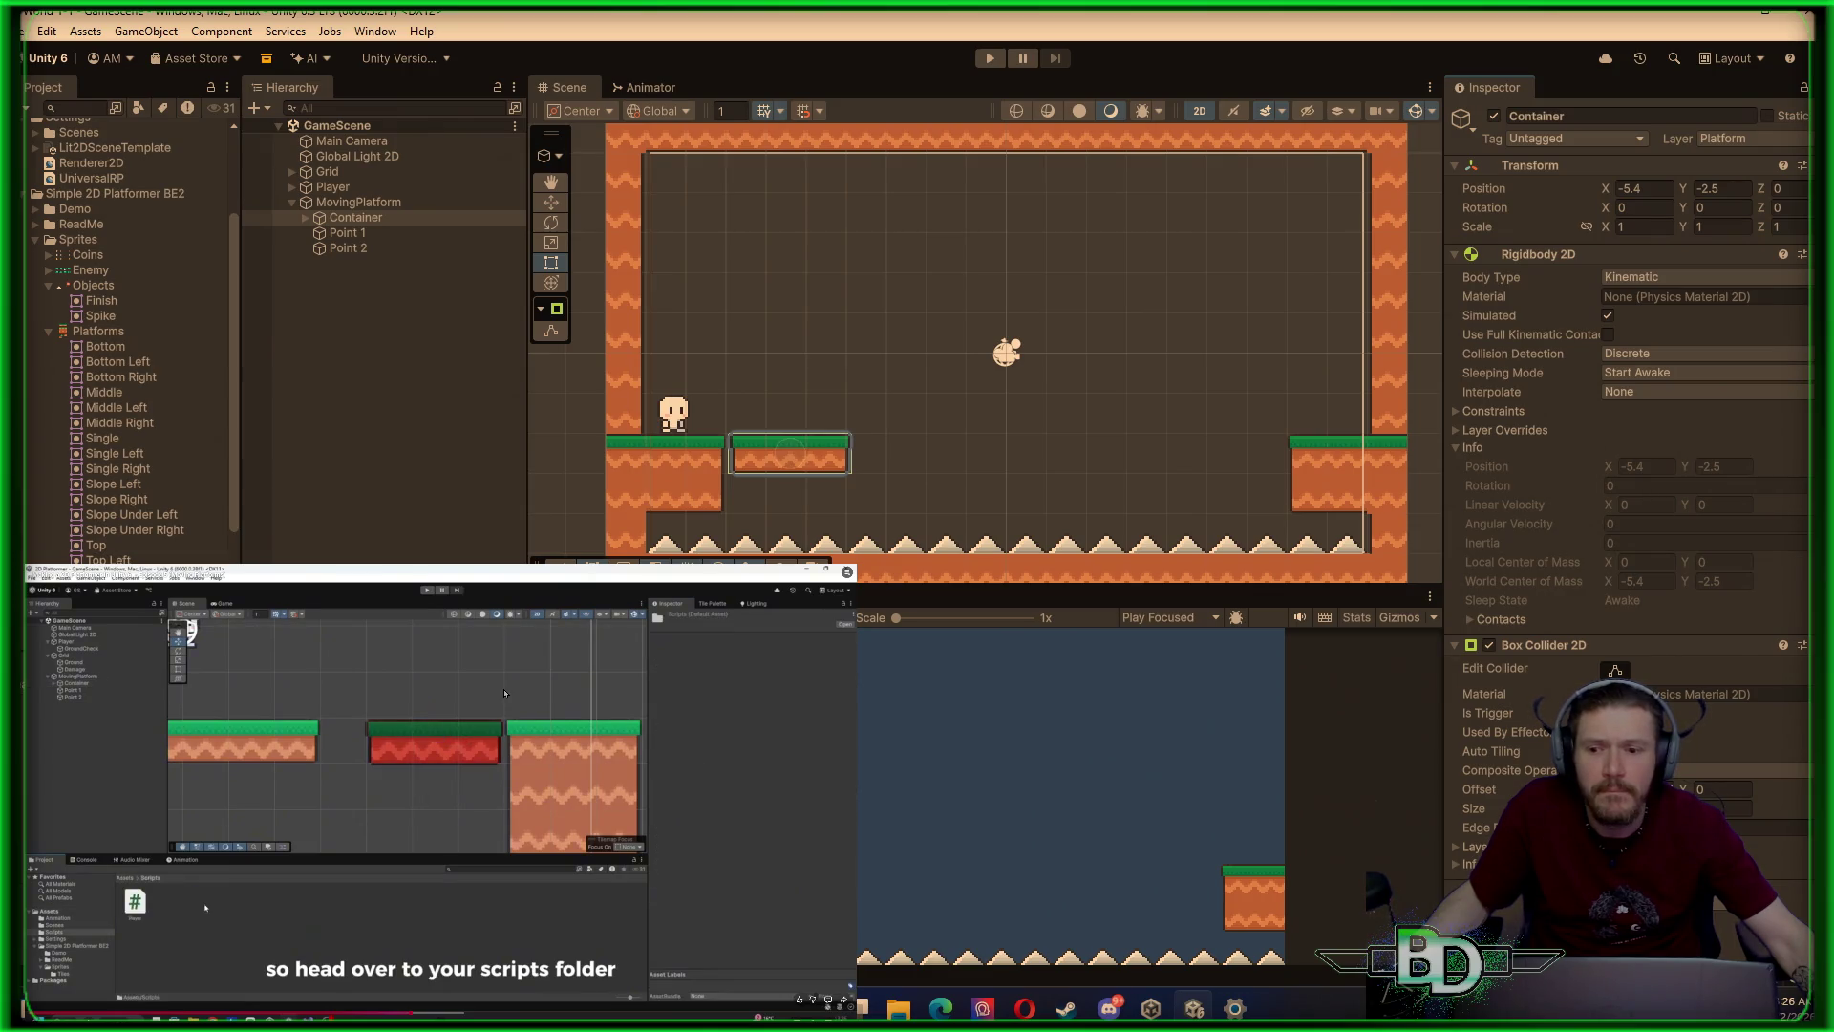
{"action": "left_click", "coordinate": [346, 1012]}
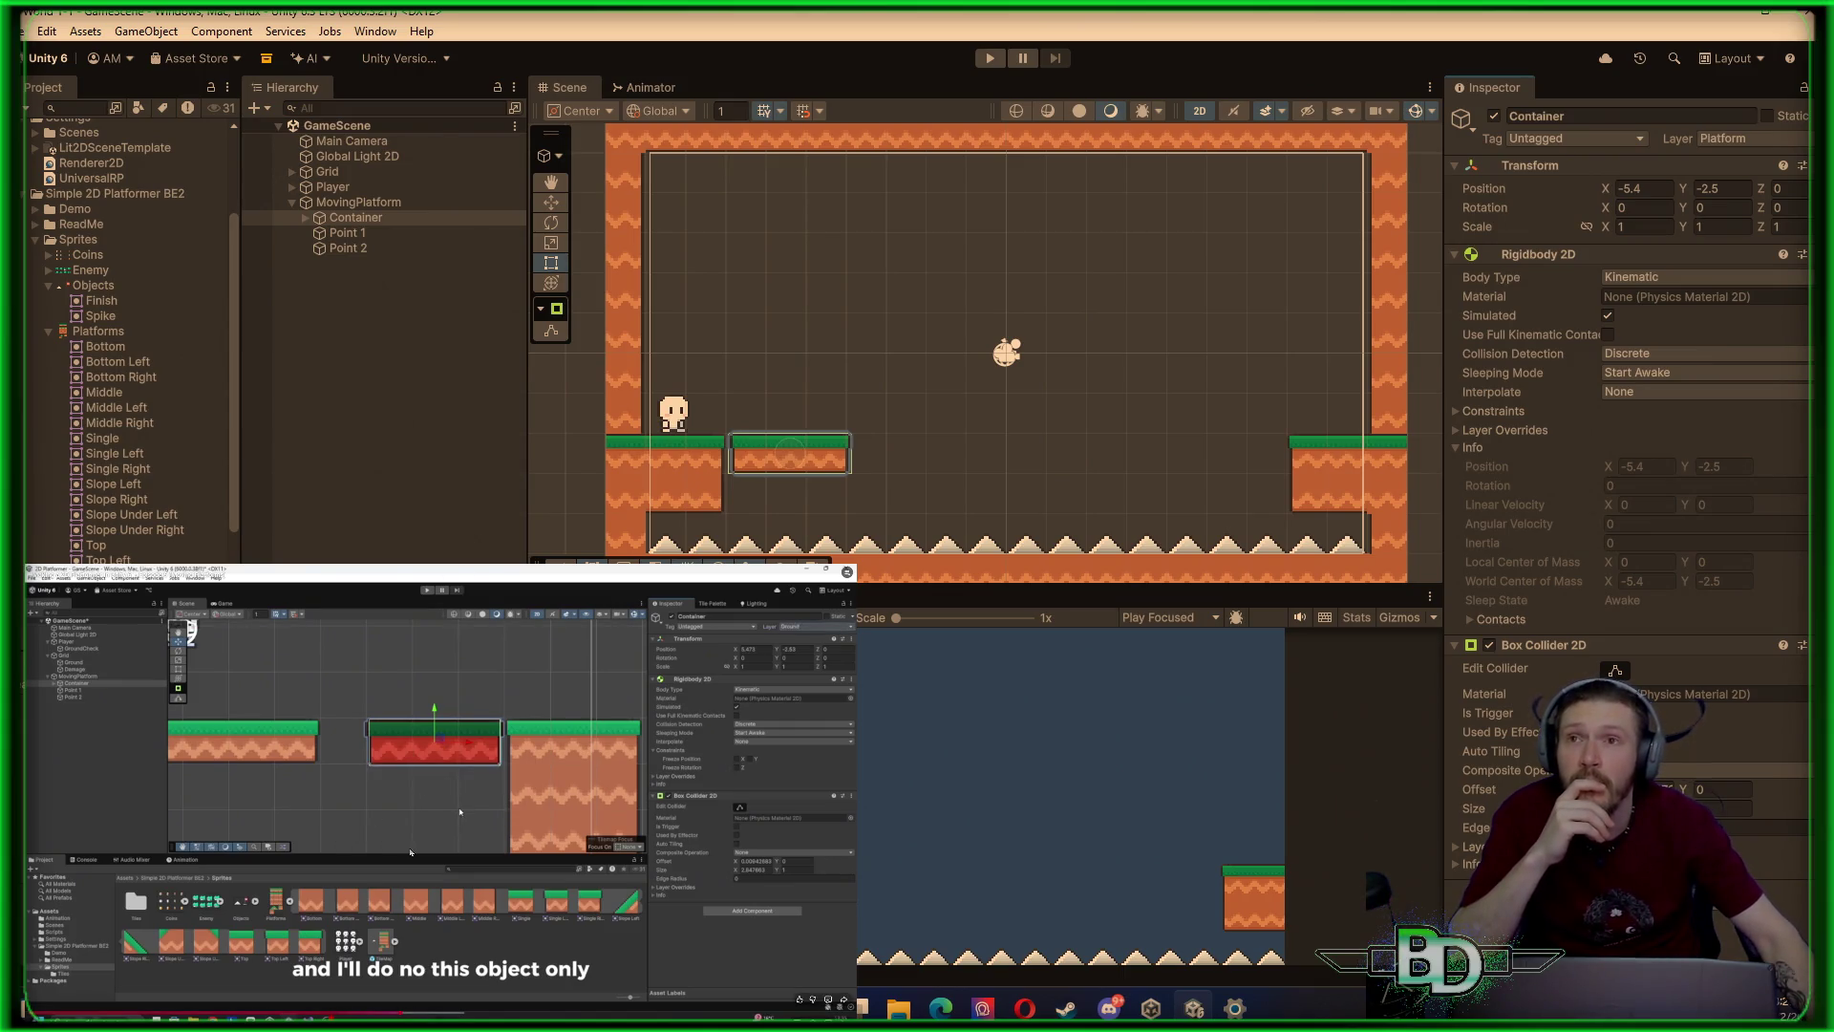
{"action": "left_click", "coordinate": [467, 518]}
Inspect Point 1, Point 2 and Container, then expand Container to view Single Left, Single and Single Right
{"action": "left_click", "coordinate": [368, 233]}
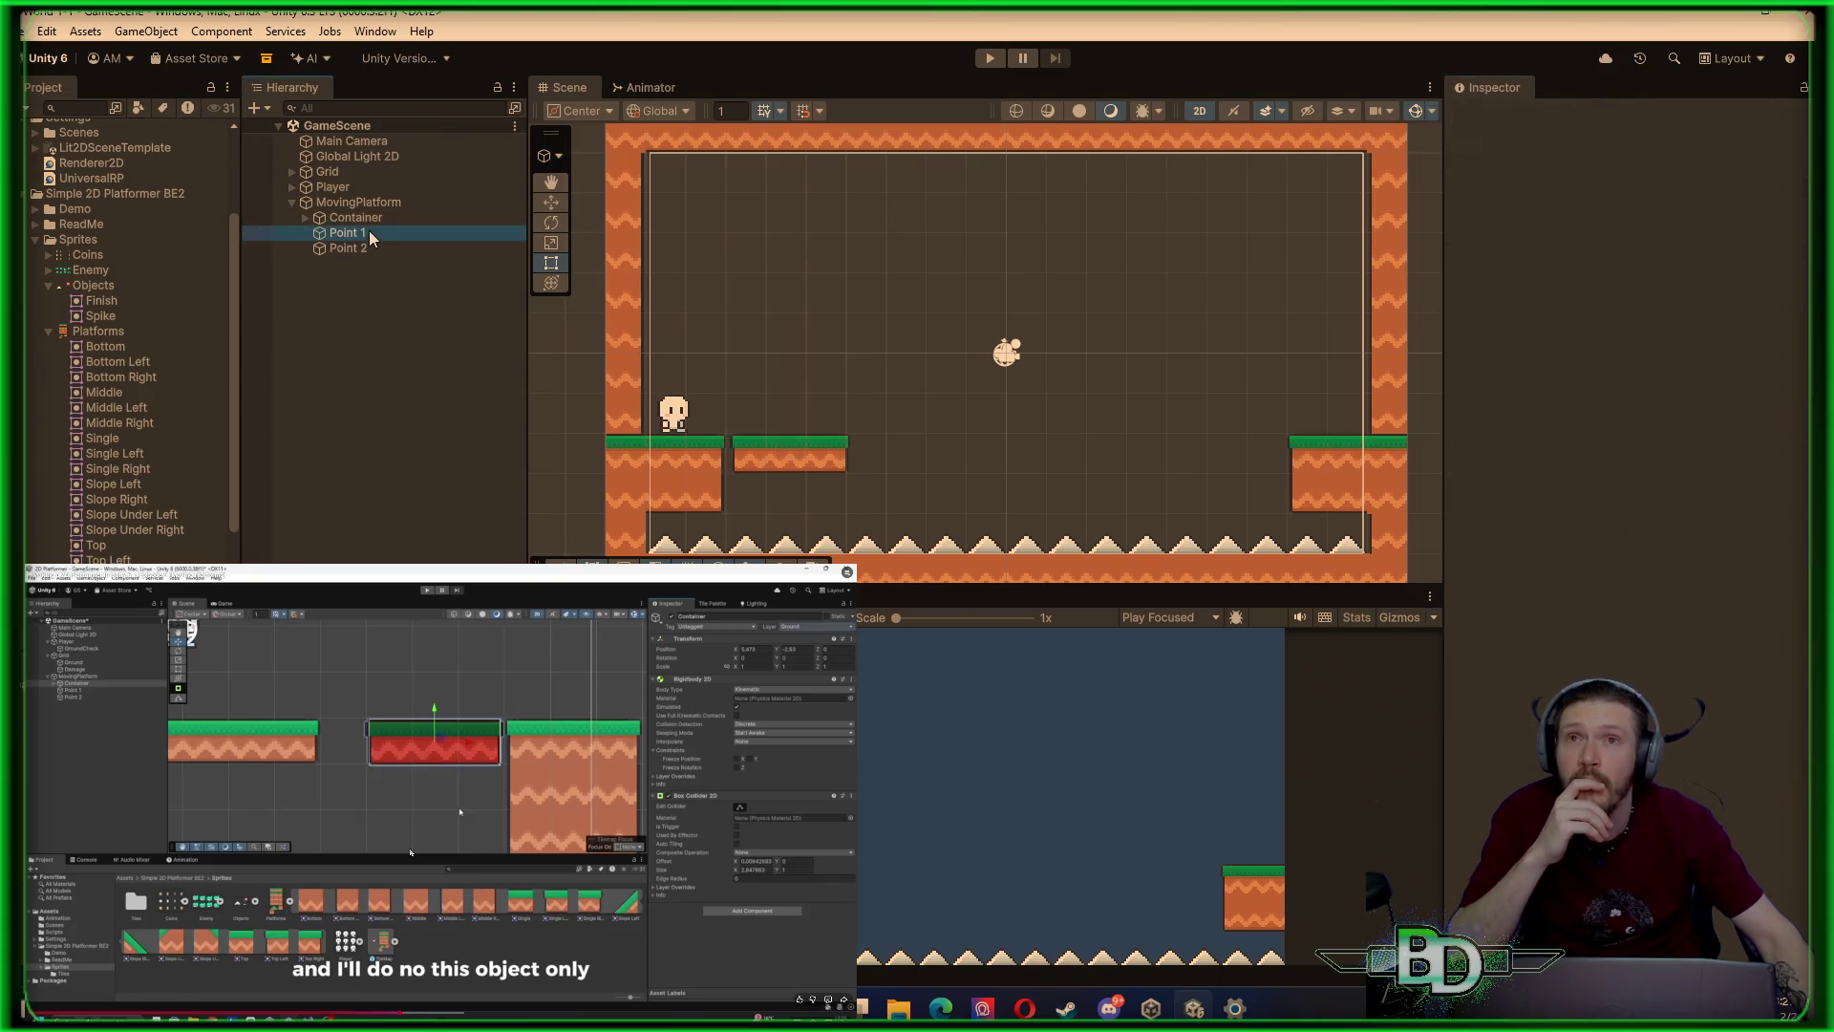
{"action": "left_click", "coordinate": [371, 251]}
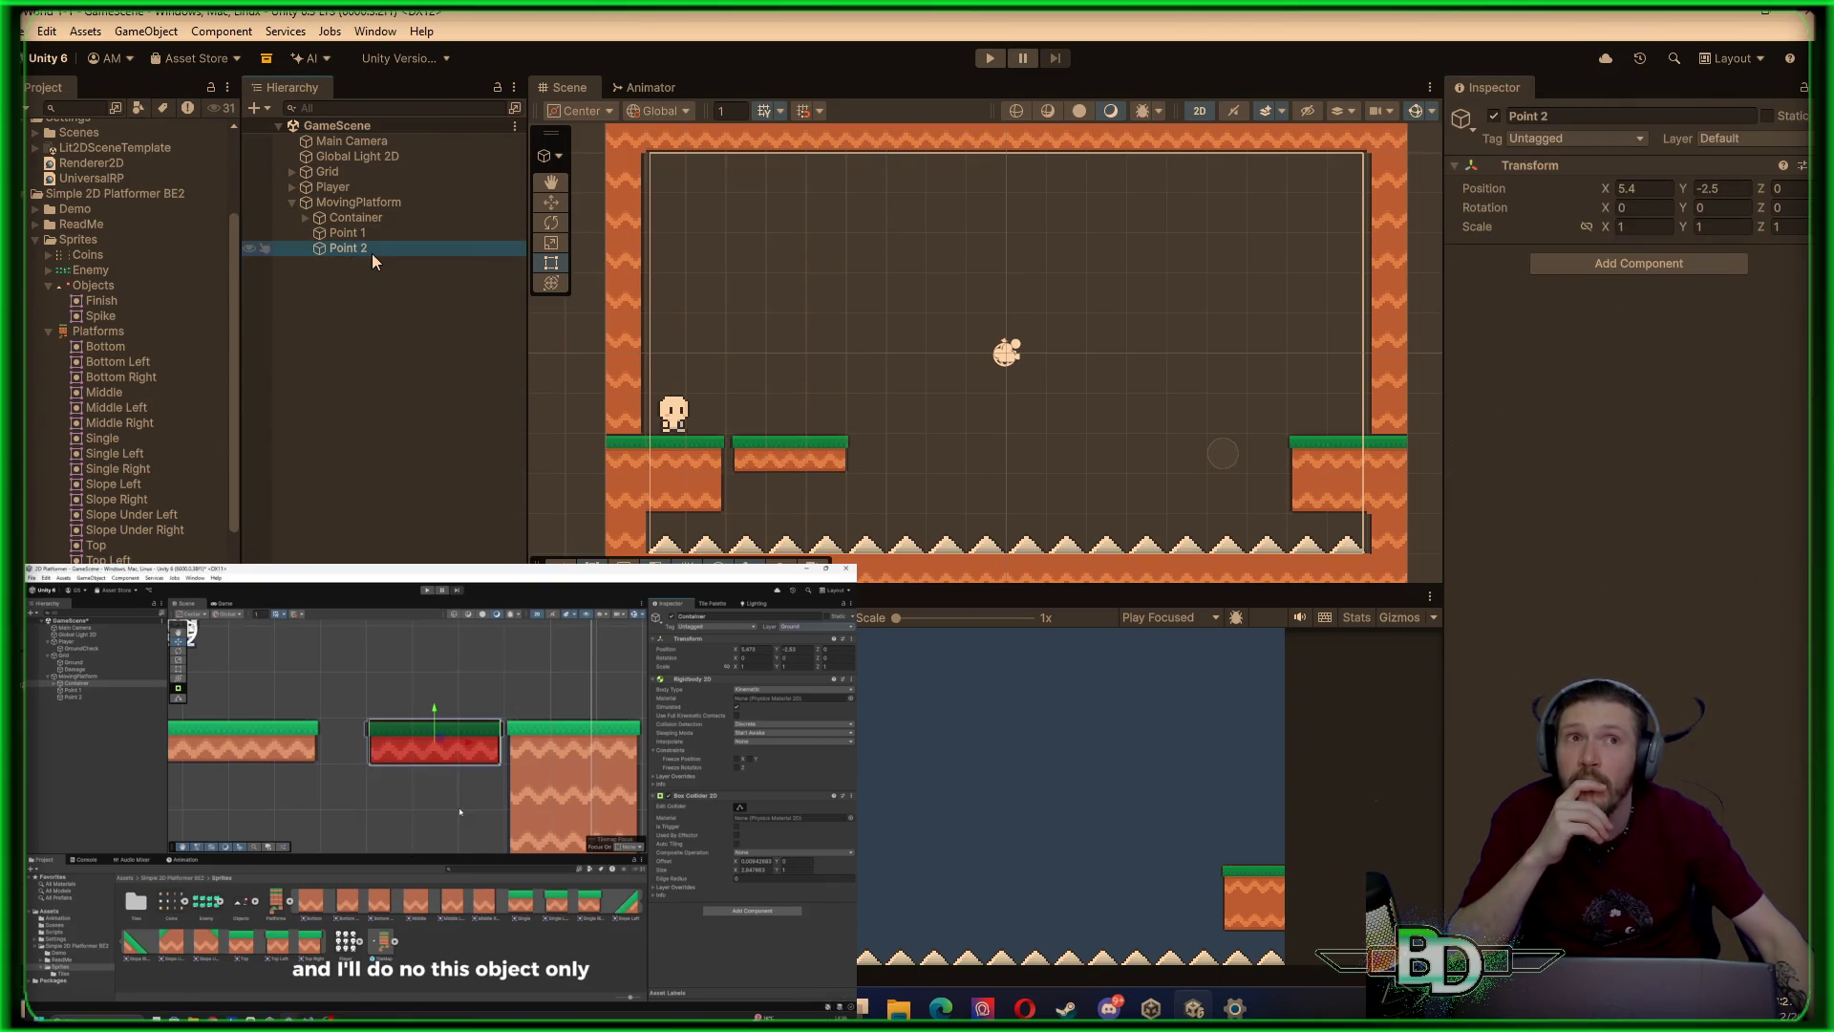
{"action": "left_click", "coordinate": [379, 219]}
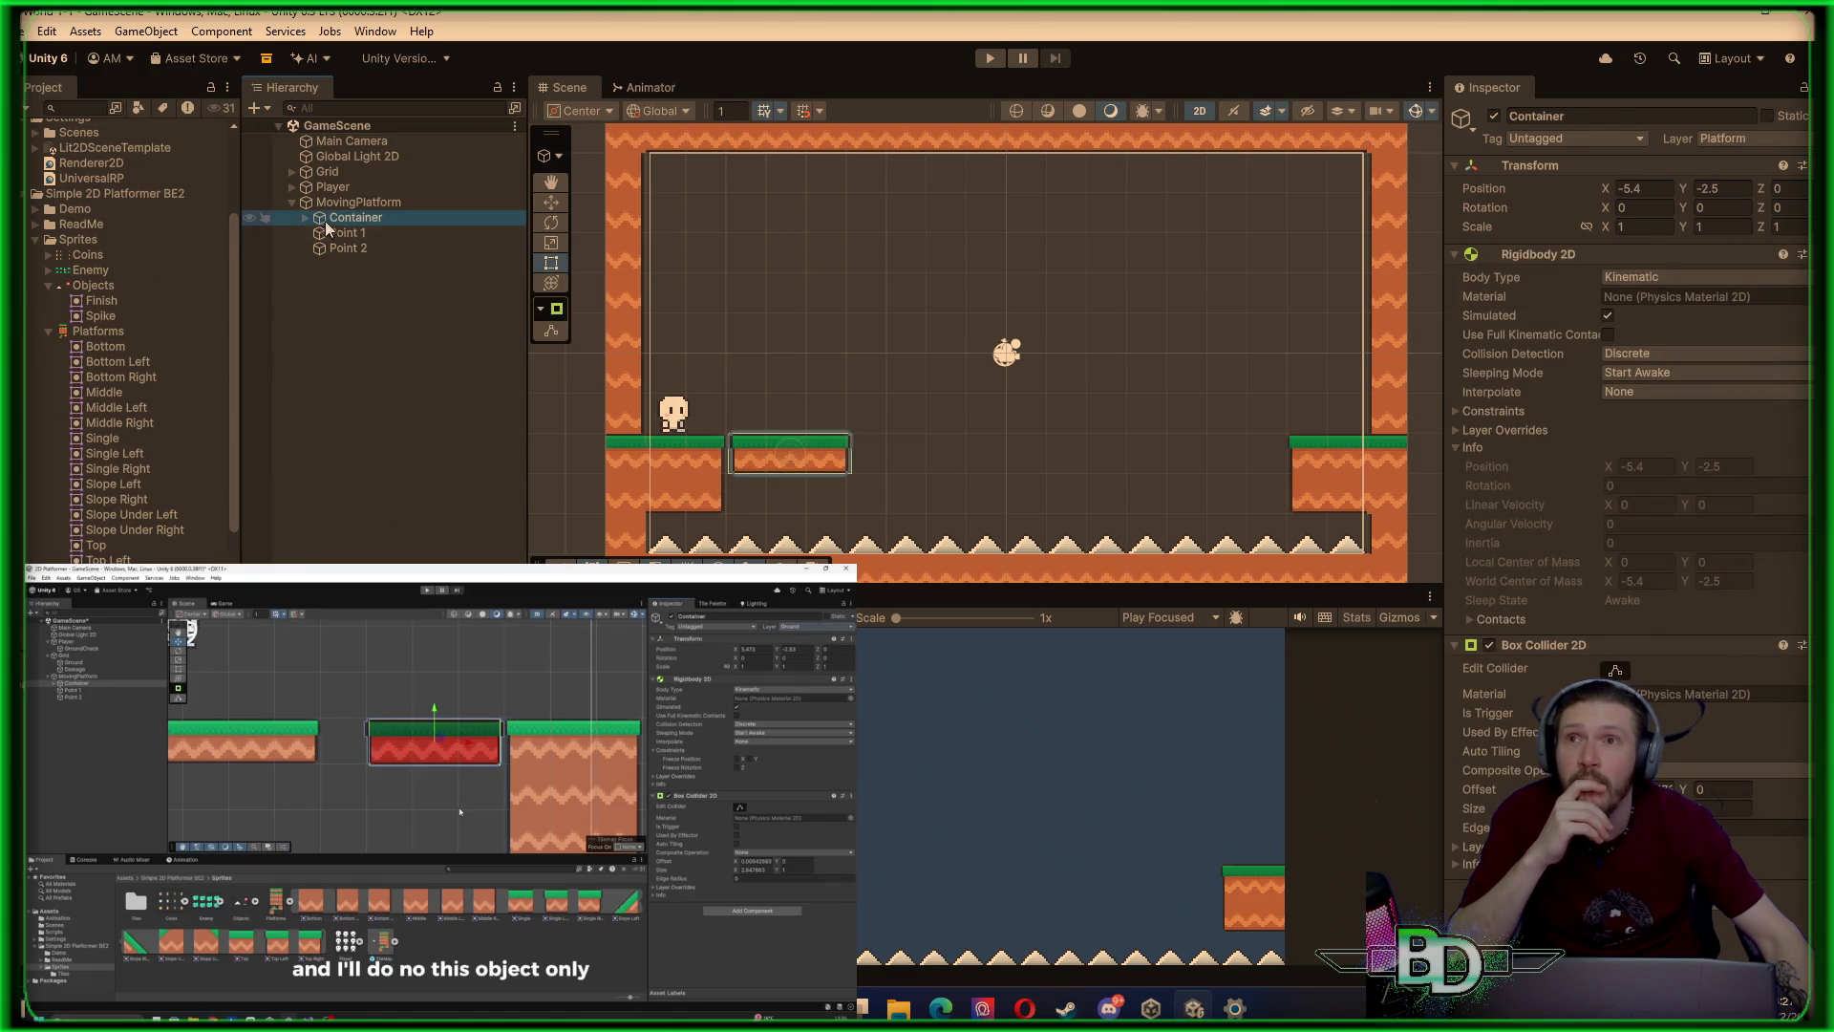
{"action": "left_click", "coordinate": [304, 217]}
{"action": "left_click", "coordinate": [363, 234]}
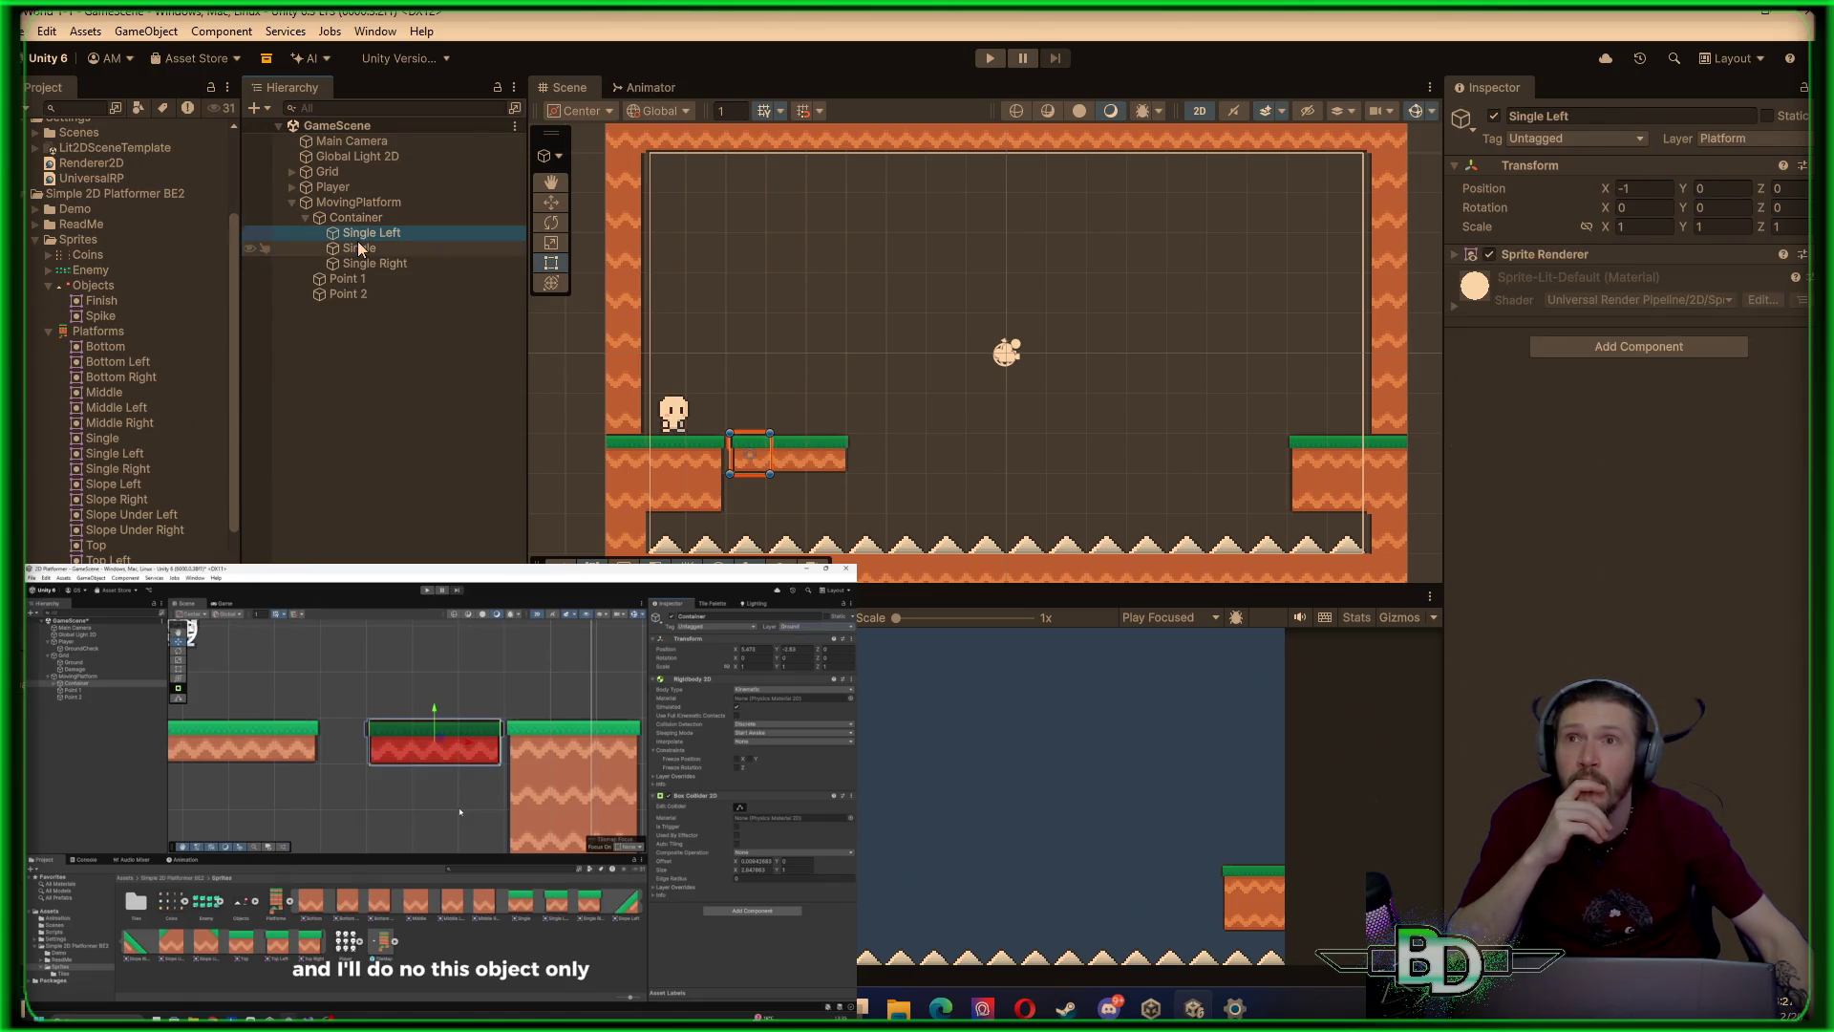
{"action": "left_click", "coordinate": [360, 249]}
{"action": "left_click", "coordinate": [367, 263]}
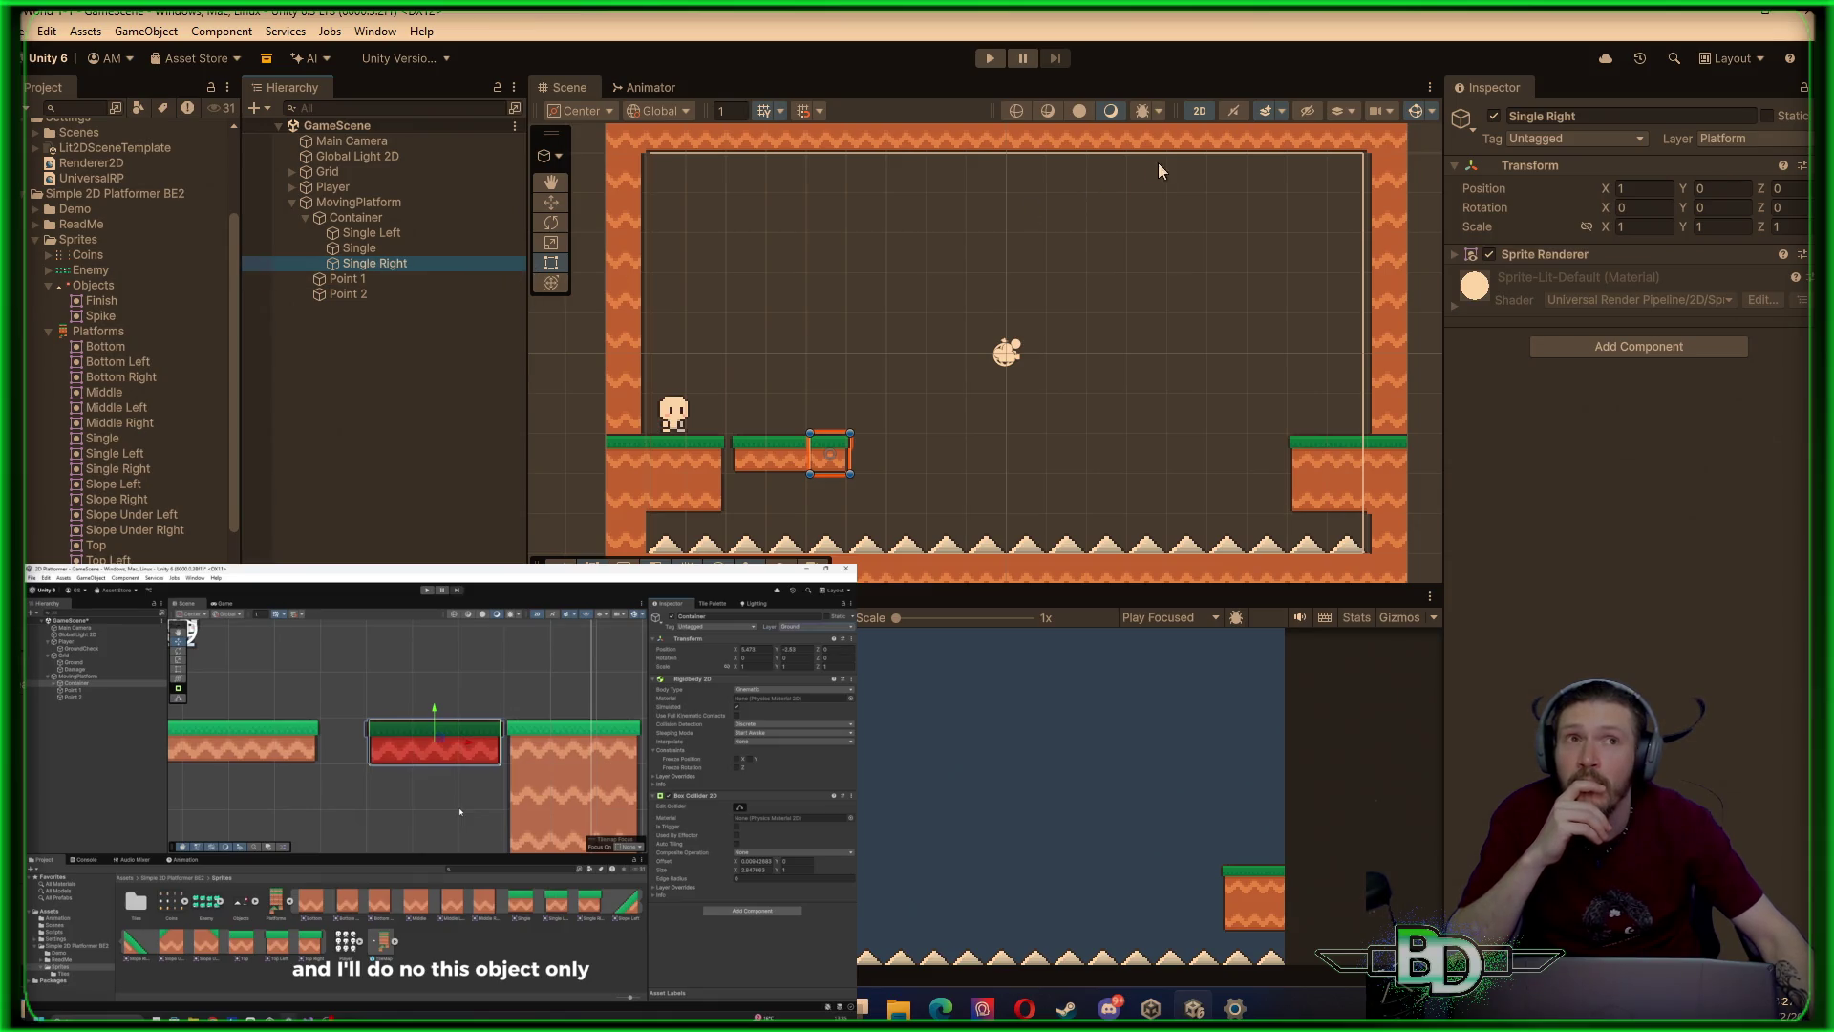
Put Single Left, Single and Single Right each on the Default layer
{"action": "left_click", "coordinate": [371, 235]}
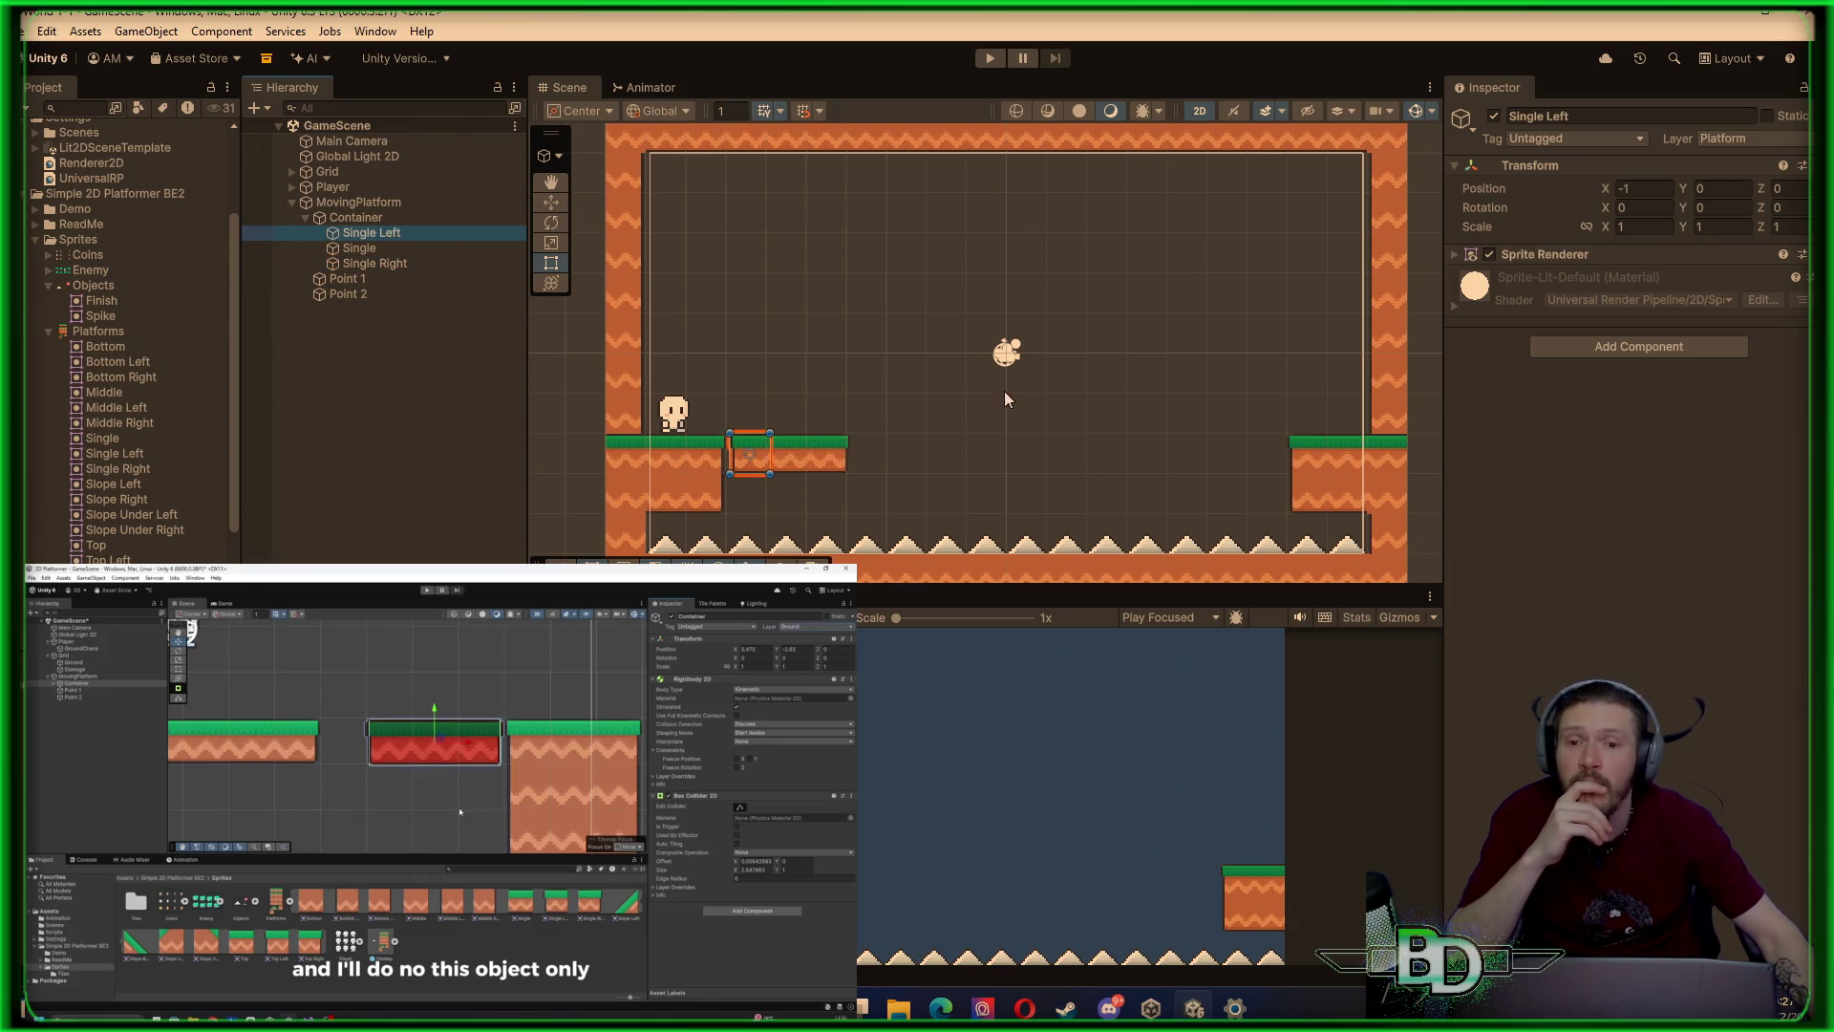
{"action": "left_click", "coordinate": [1762, 140]}
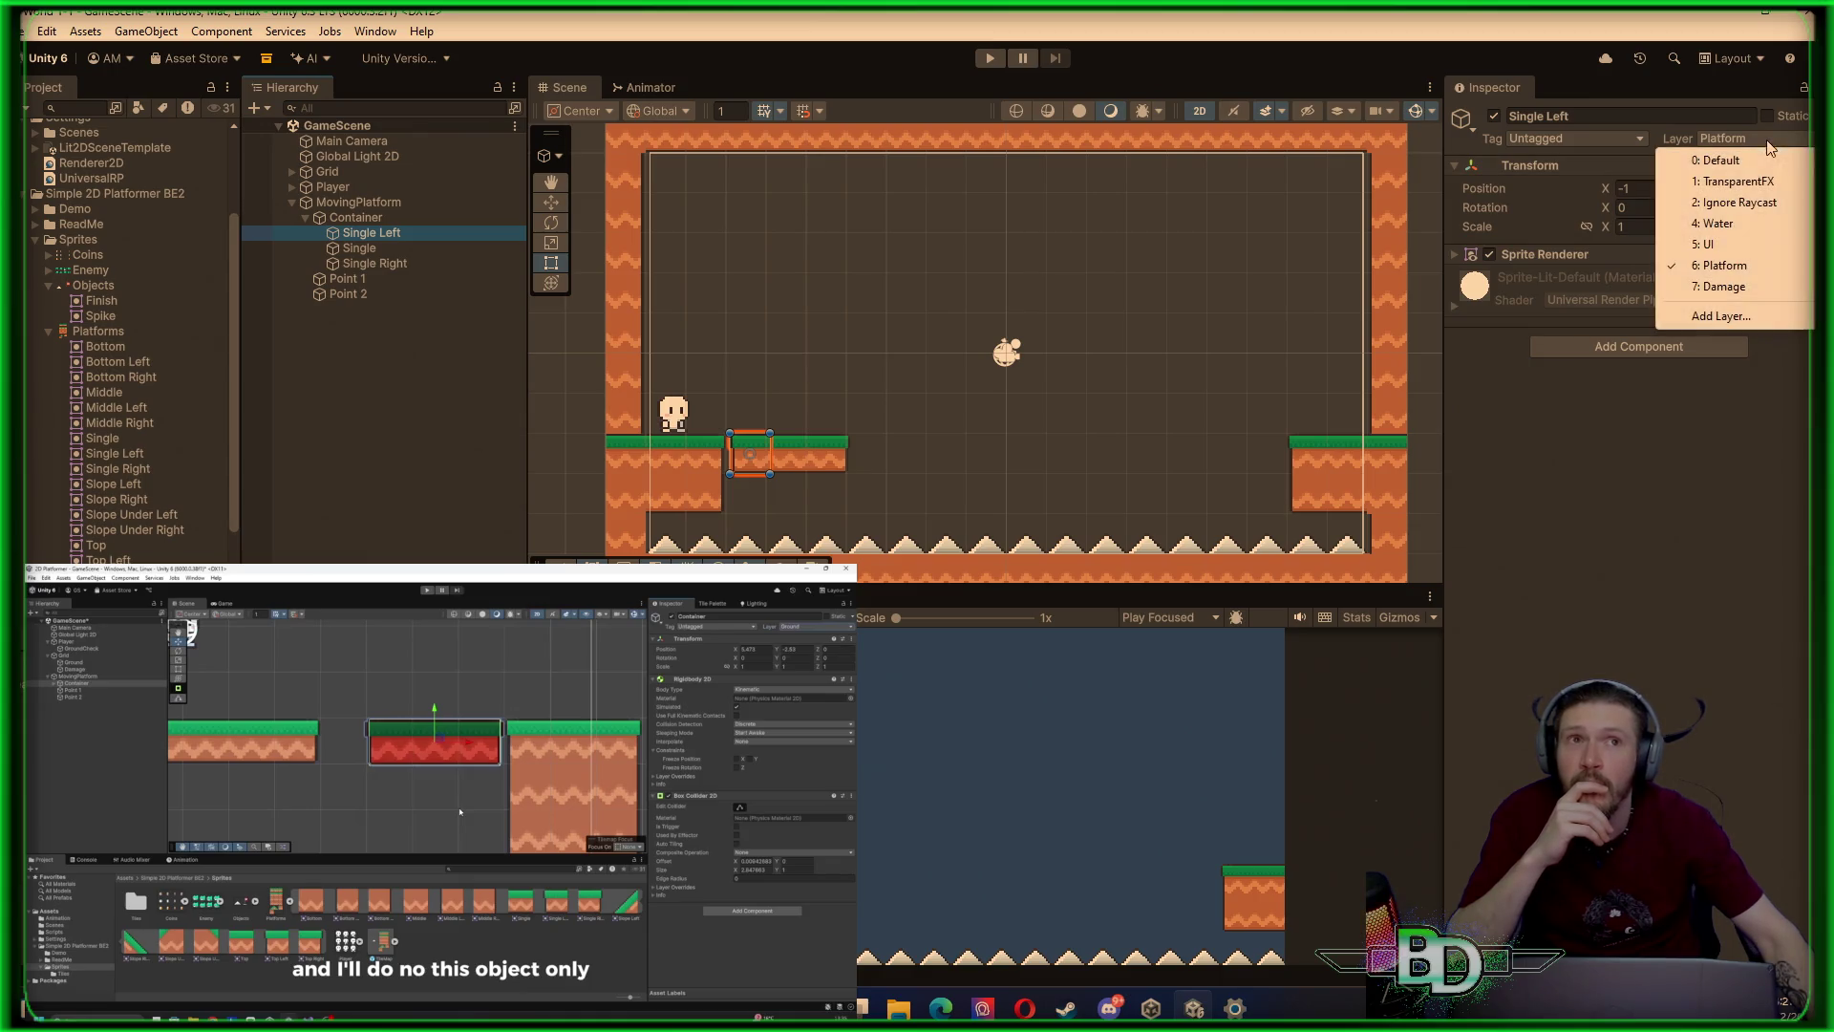
{"action": "left_click", "coordinate": [1744, 159]}
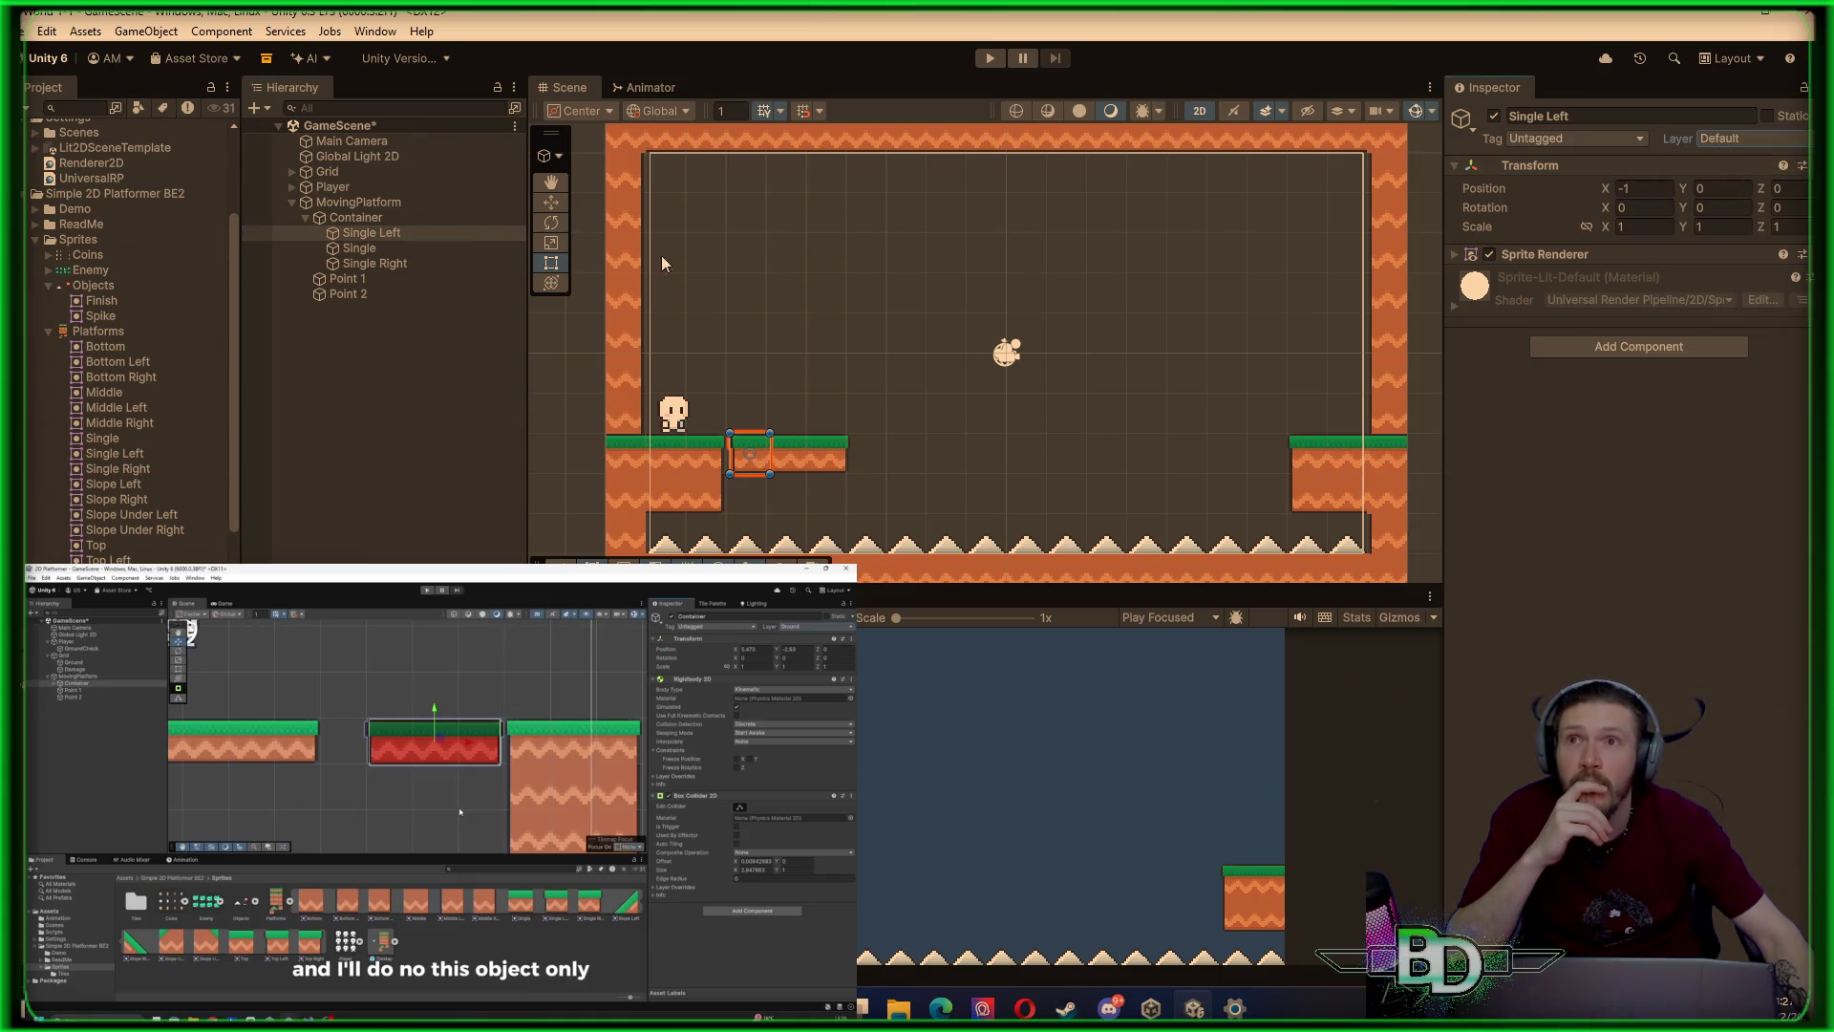
{"action": "left_click", "coordinate": [395, 249]}
{"action": "left_click", "coordinate": [1761, 141]}
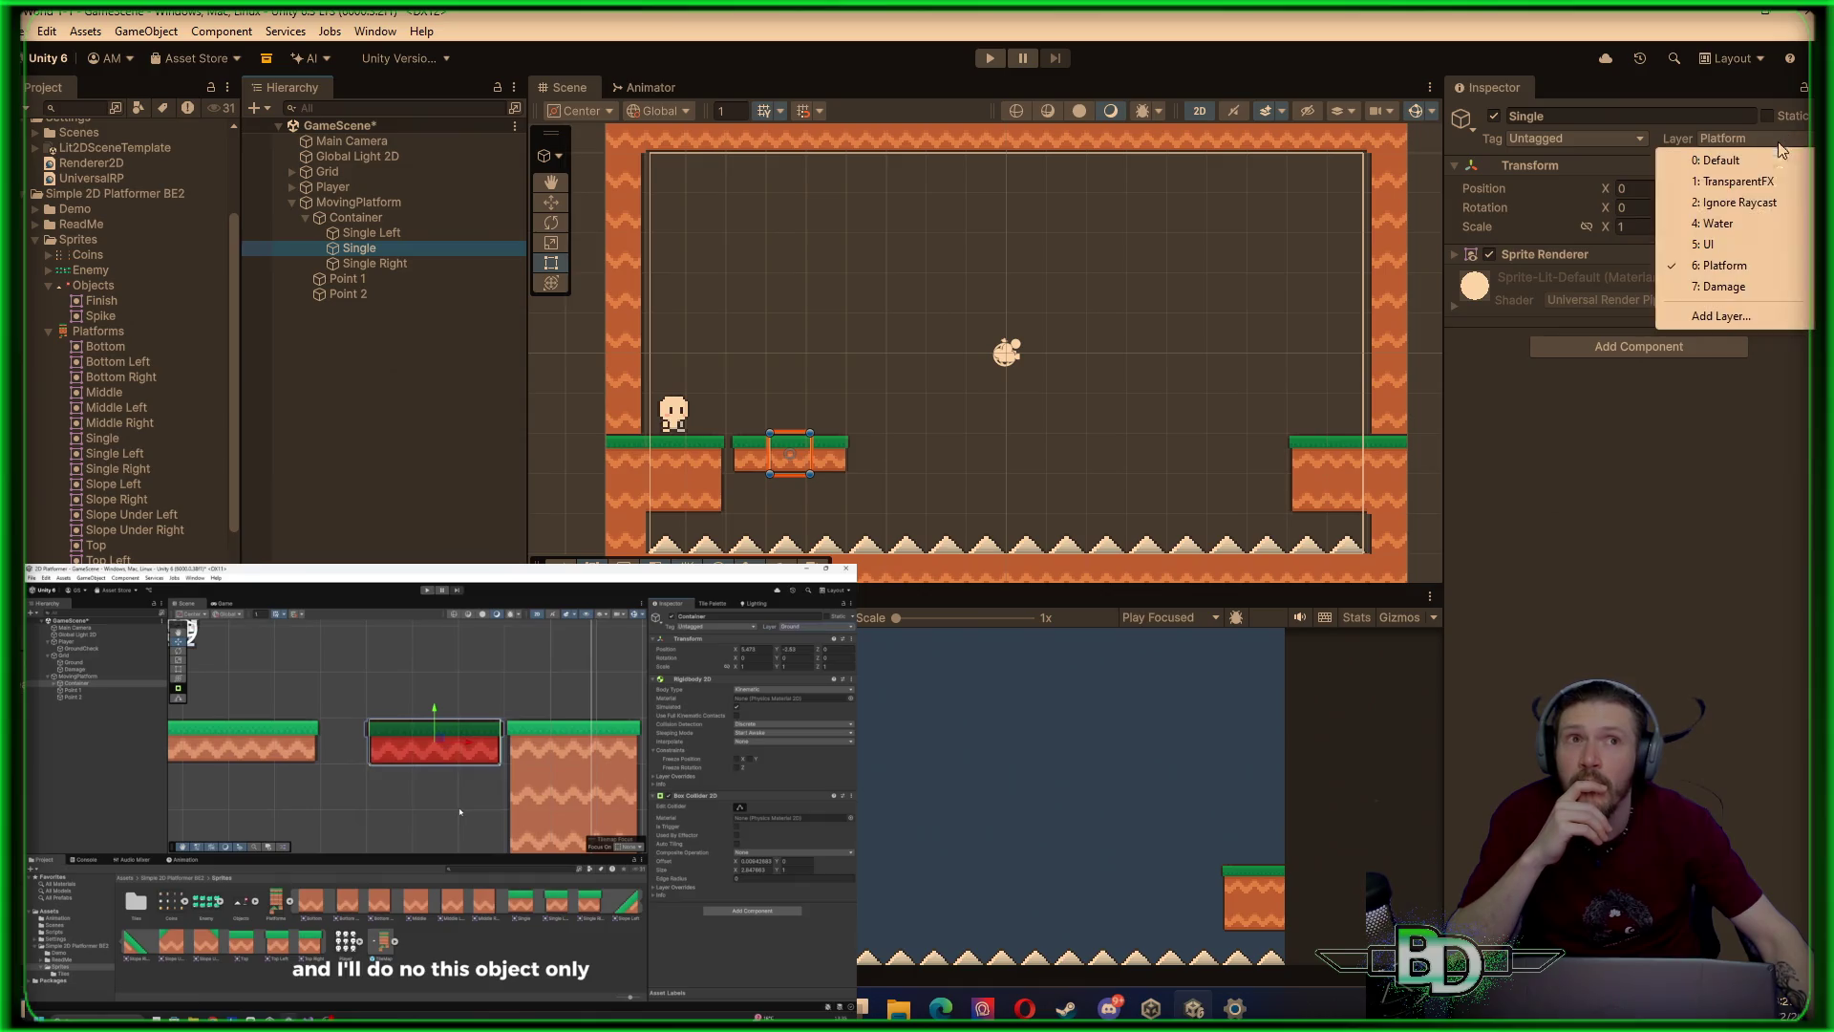
{"action": "left_click", "coordinate": [1720, 160]}
{"action": "left_click", "coordinate": [457, 260]}
{"action": "left_click", "coordinate": [1722, 140]}
{"action": "left_click", "coordinate": [1719, 160]}
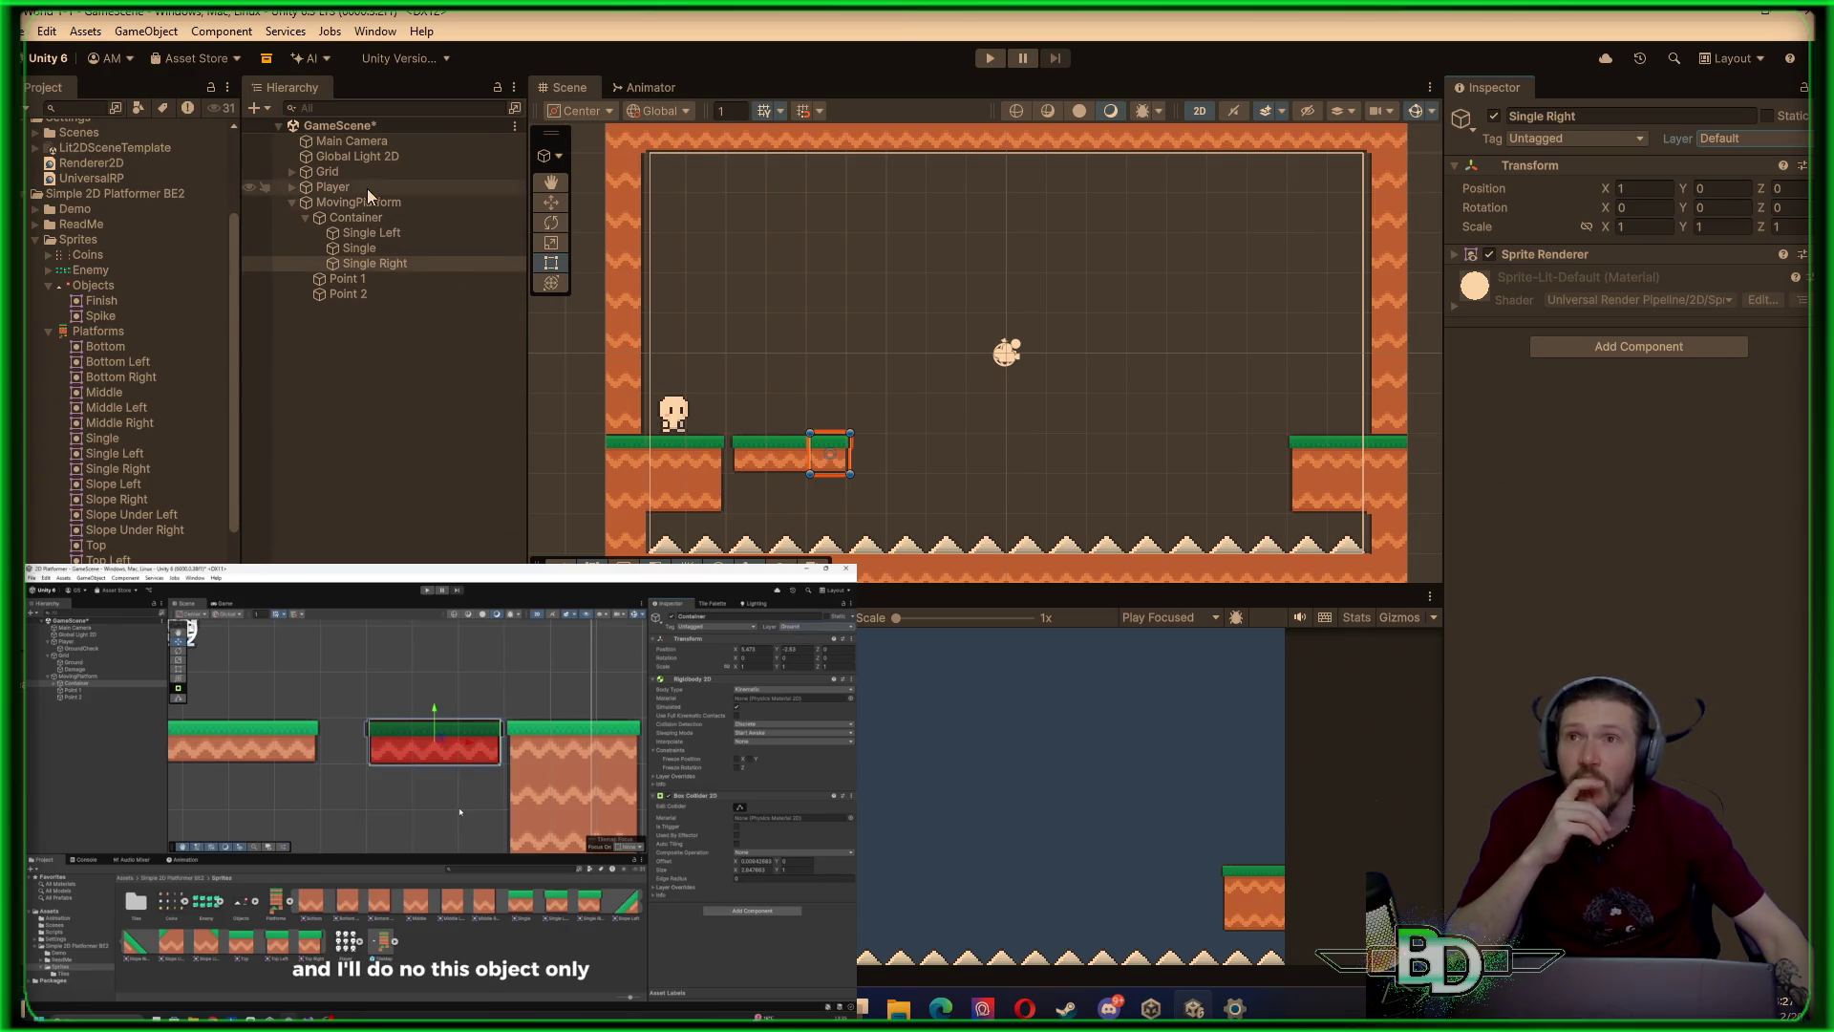
Frame the Container in the scene and verify each tile's layer against the Container's settings
{"action": "double_click", "coordinate": [355, 218]}
{"action": "left_click", "coordinate": [368, 233]}
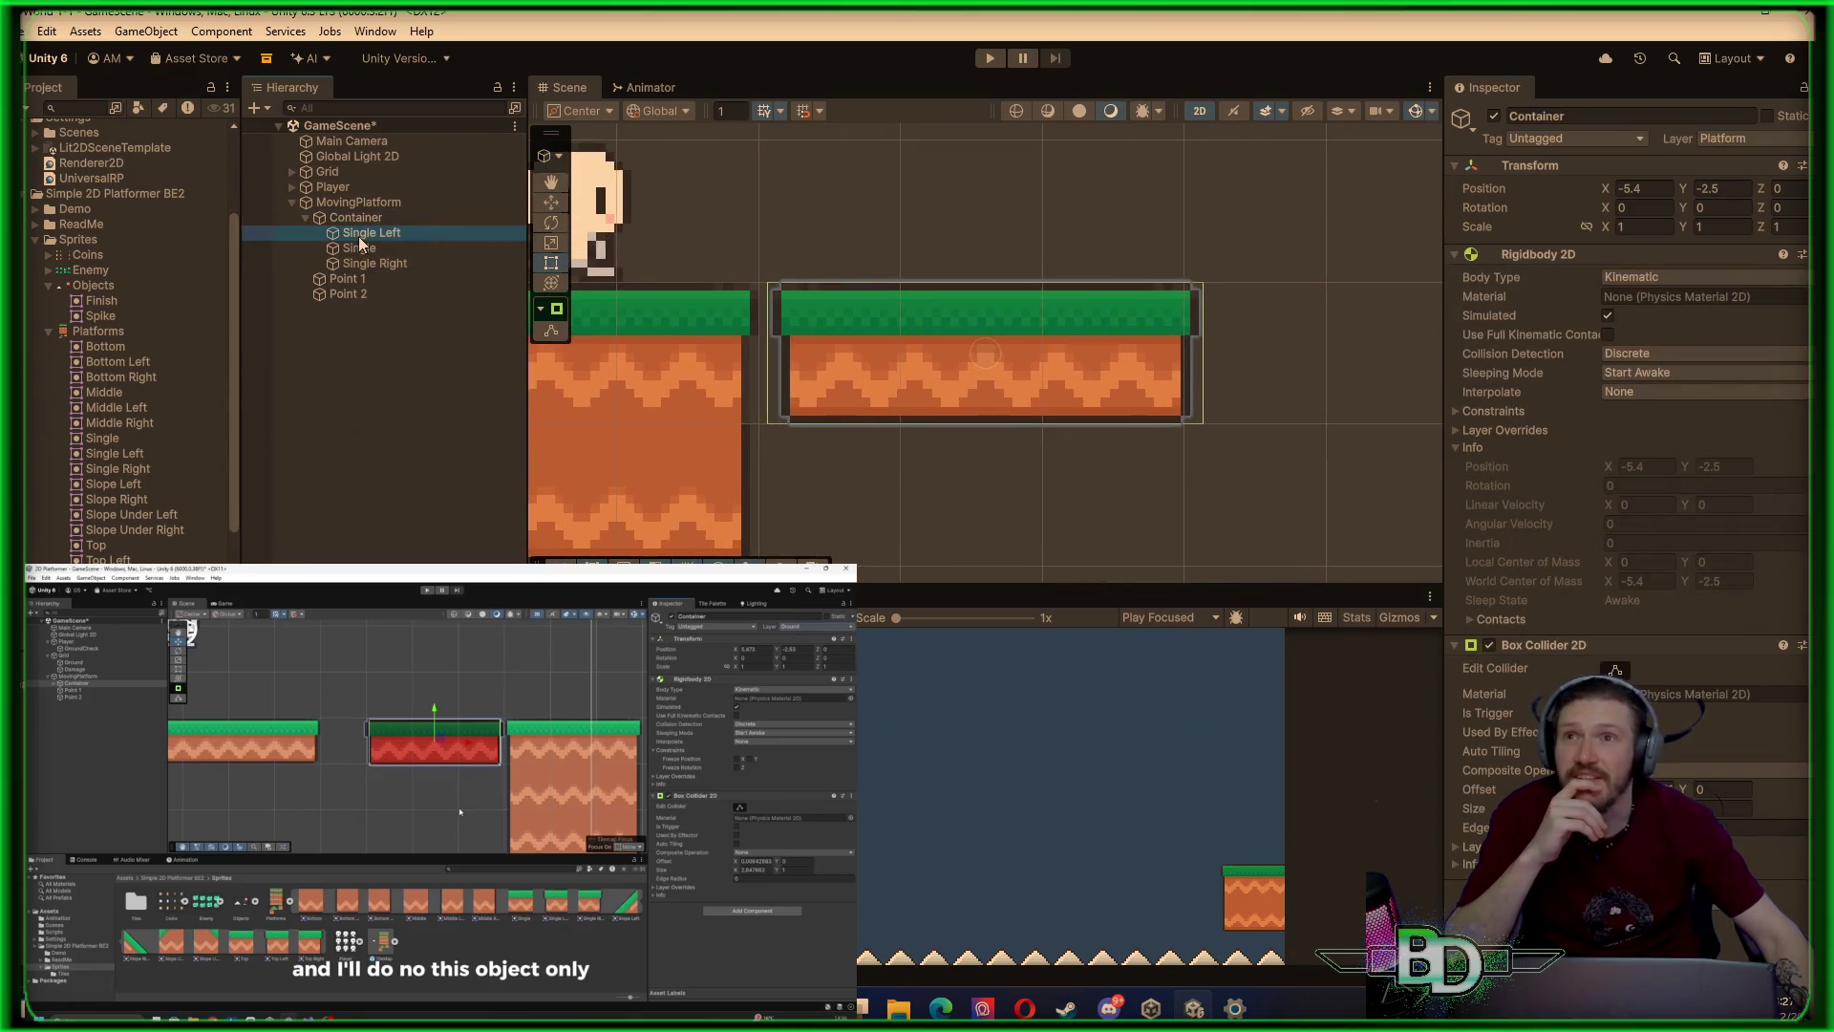
{"action": "left_click", "coordinate": [360, 249]}
{"action": "left_click", "coordinate": [361, 264]}
{"action": "left_click", "coordinate": [368, 233]}
{"action": "left_click", "coordinate": [361, 248]}
{"action": "left_click", "coordinate": [368, 264]}
{"action": "left_click", "coordinate": [367, 220]}
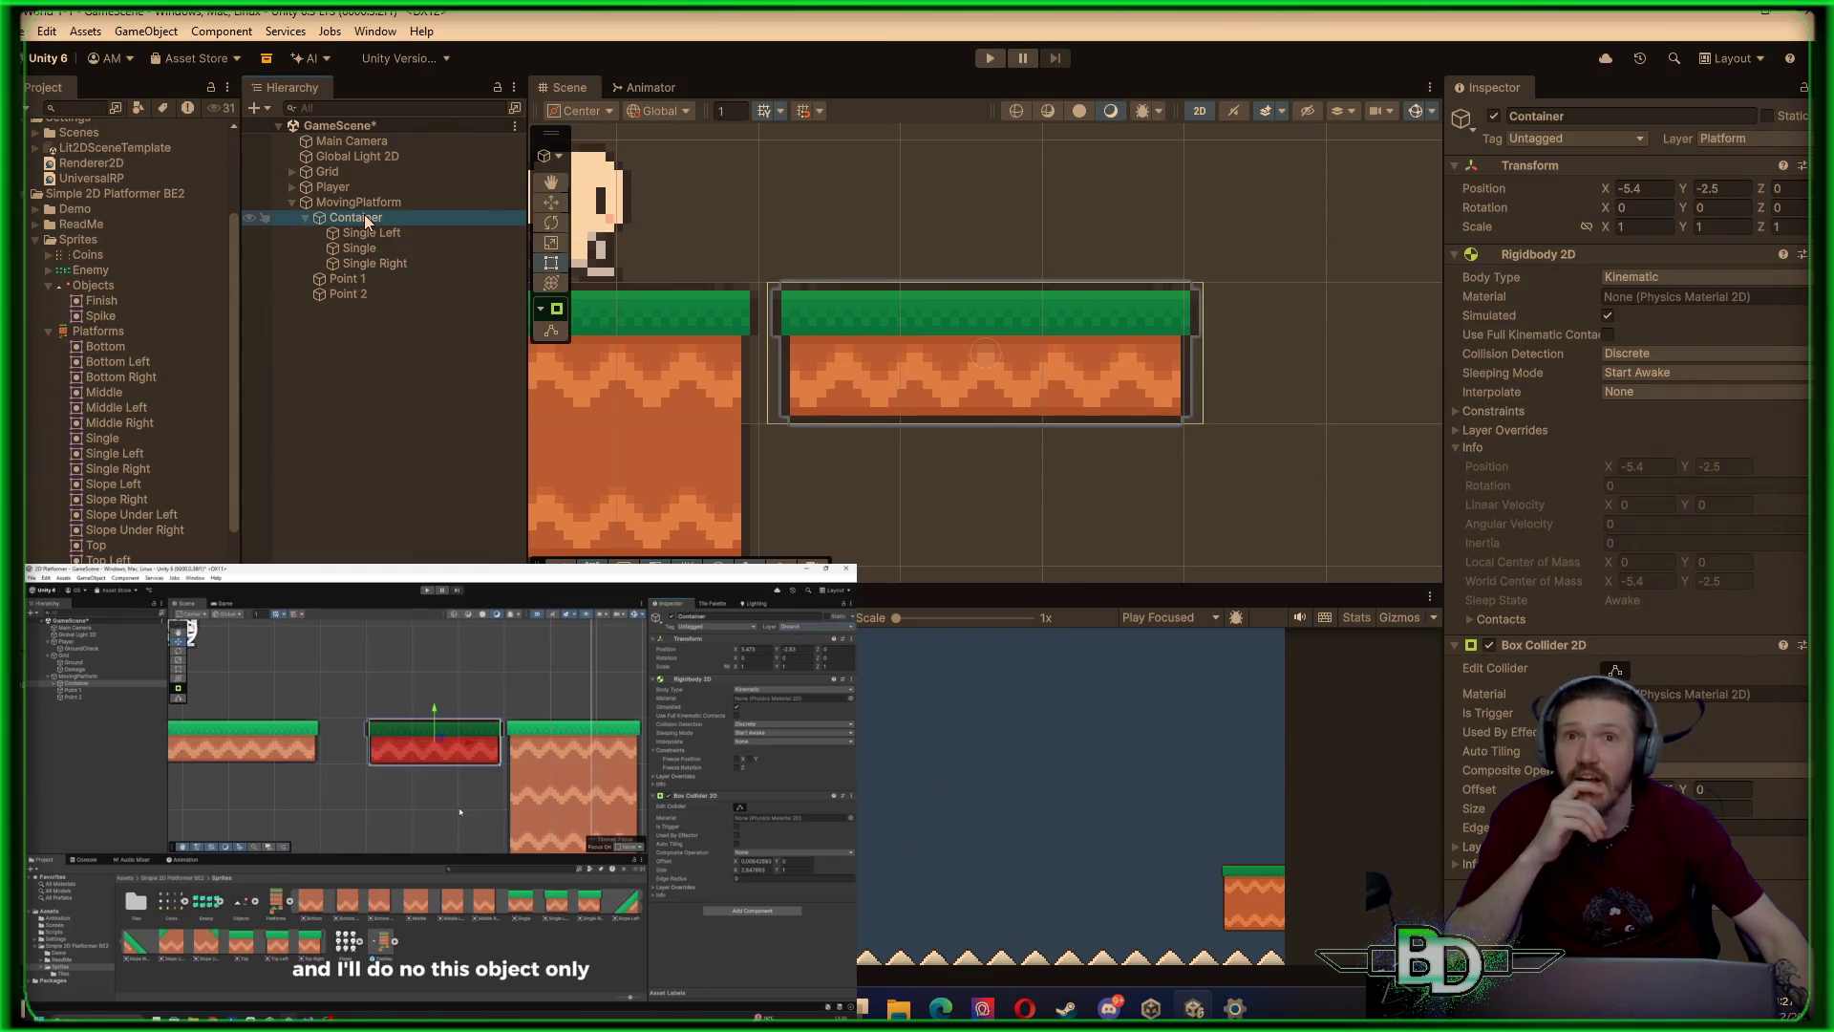
{"action": "left_click", "coordinate": [368, 233]}
{"action": "left_click", "coordinate": [361, 249]}
{"action": "left_click", "coordinate": [368, 264]}
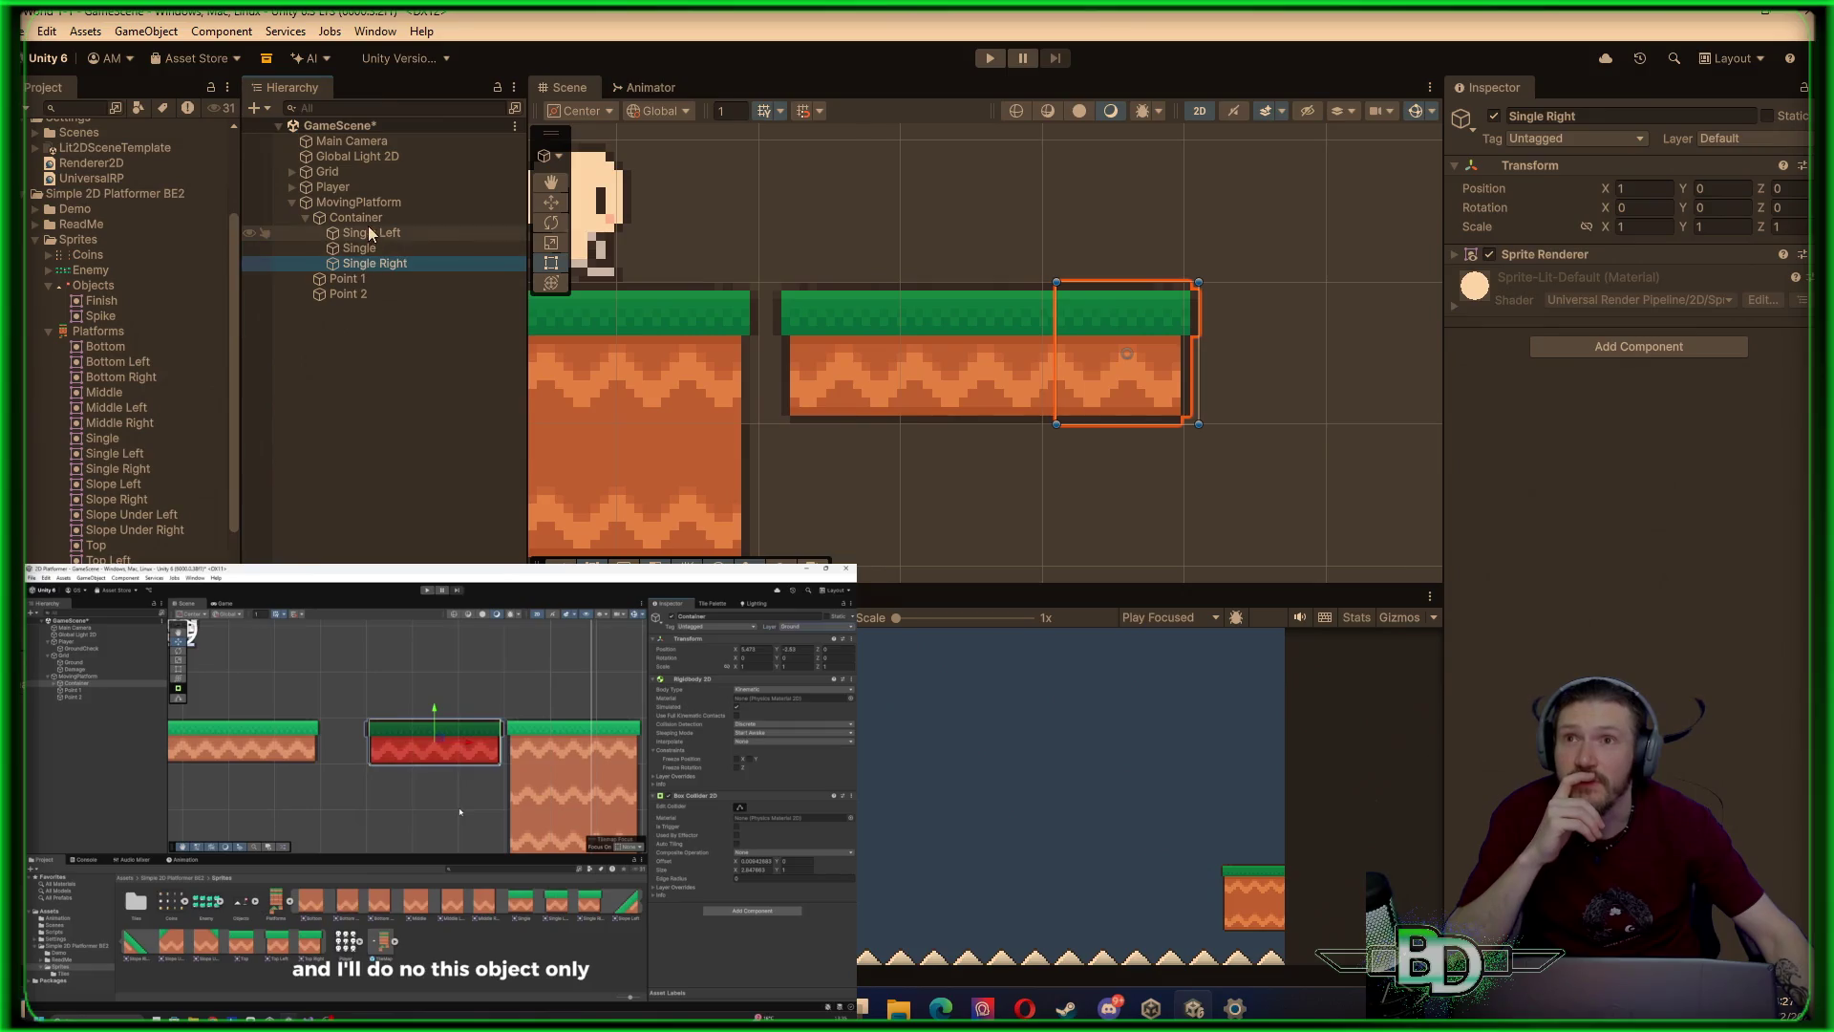
{"action": "left_click", "coordinate": [369, 220]}
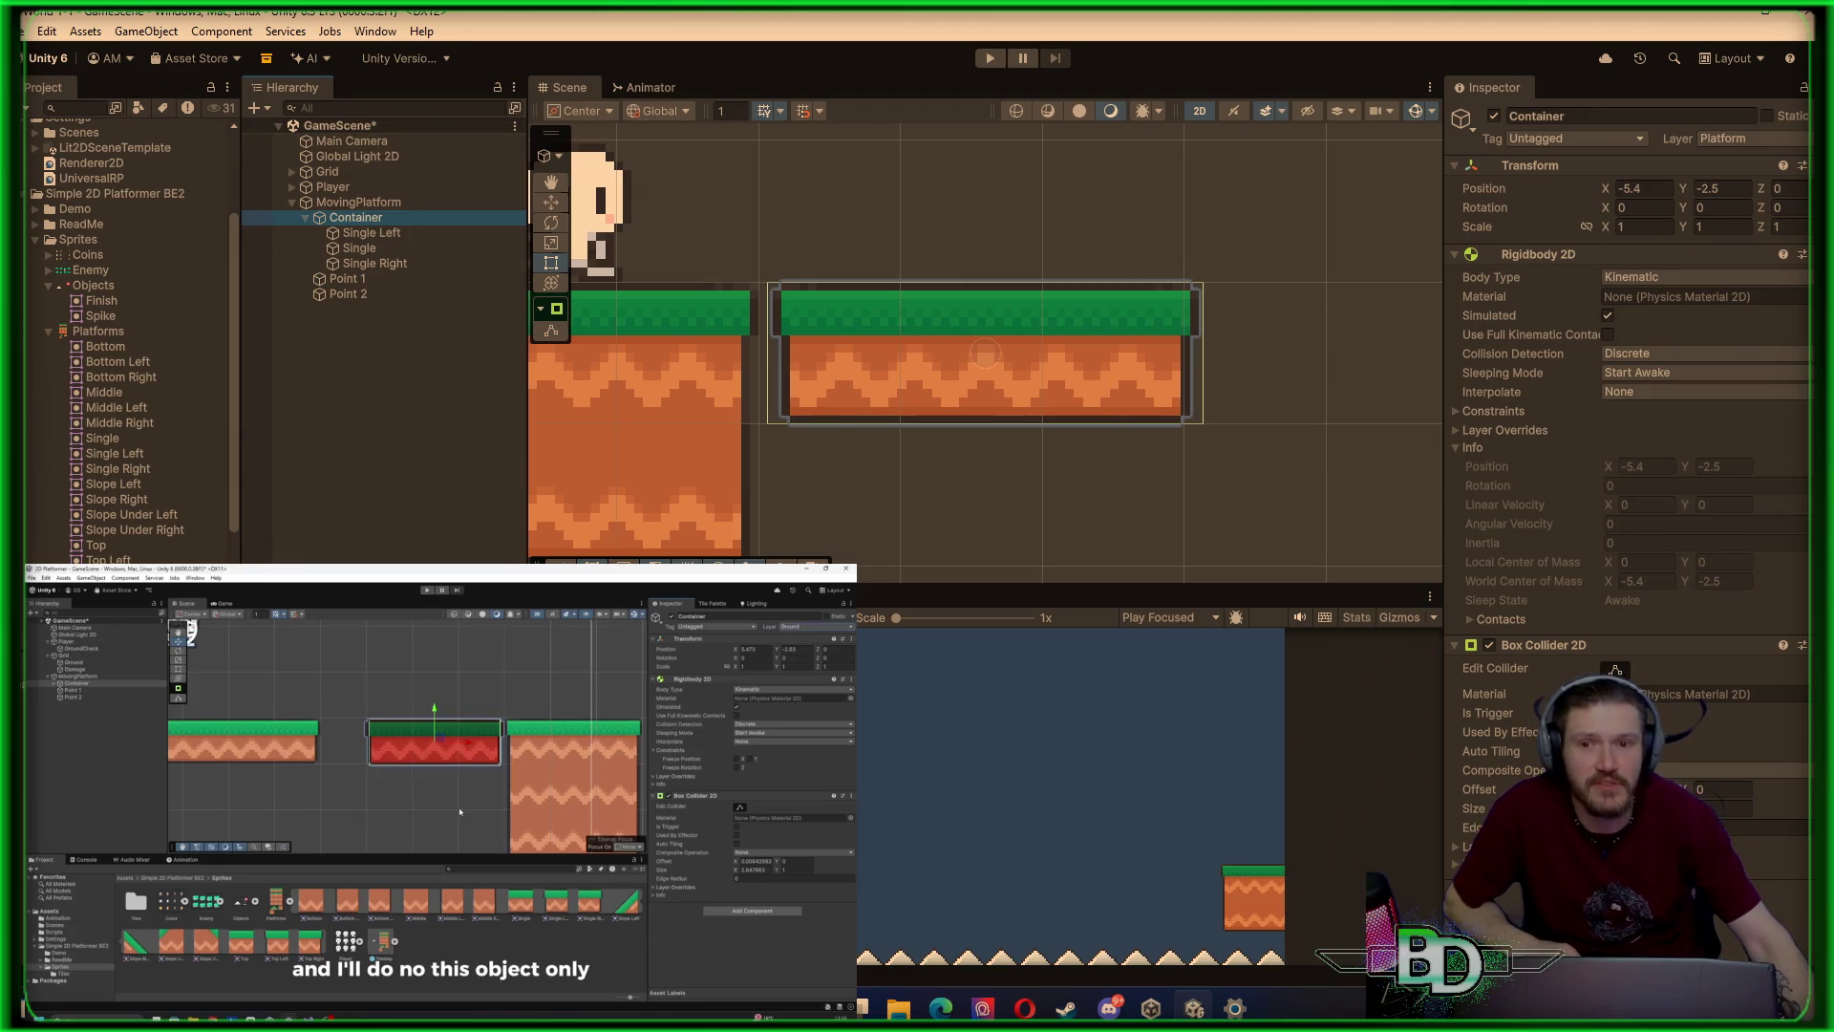
{"action": "mouse_move", "coordinate": [724, 884]}
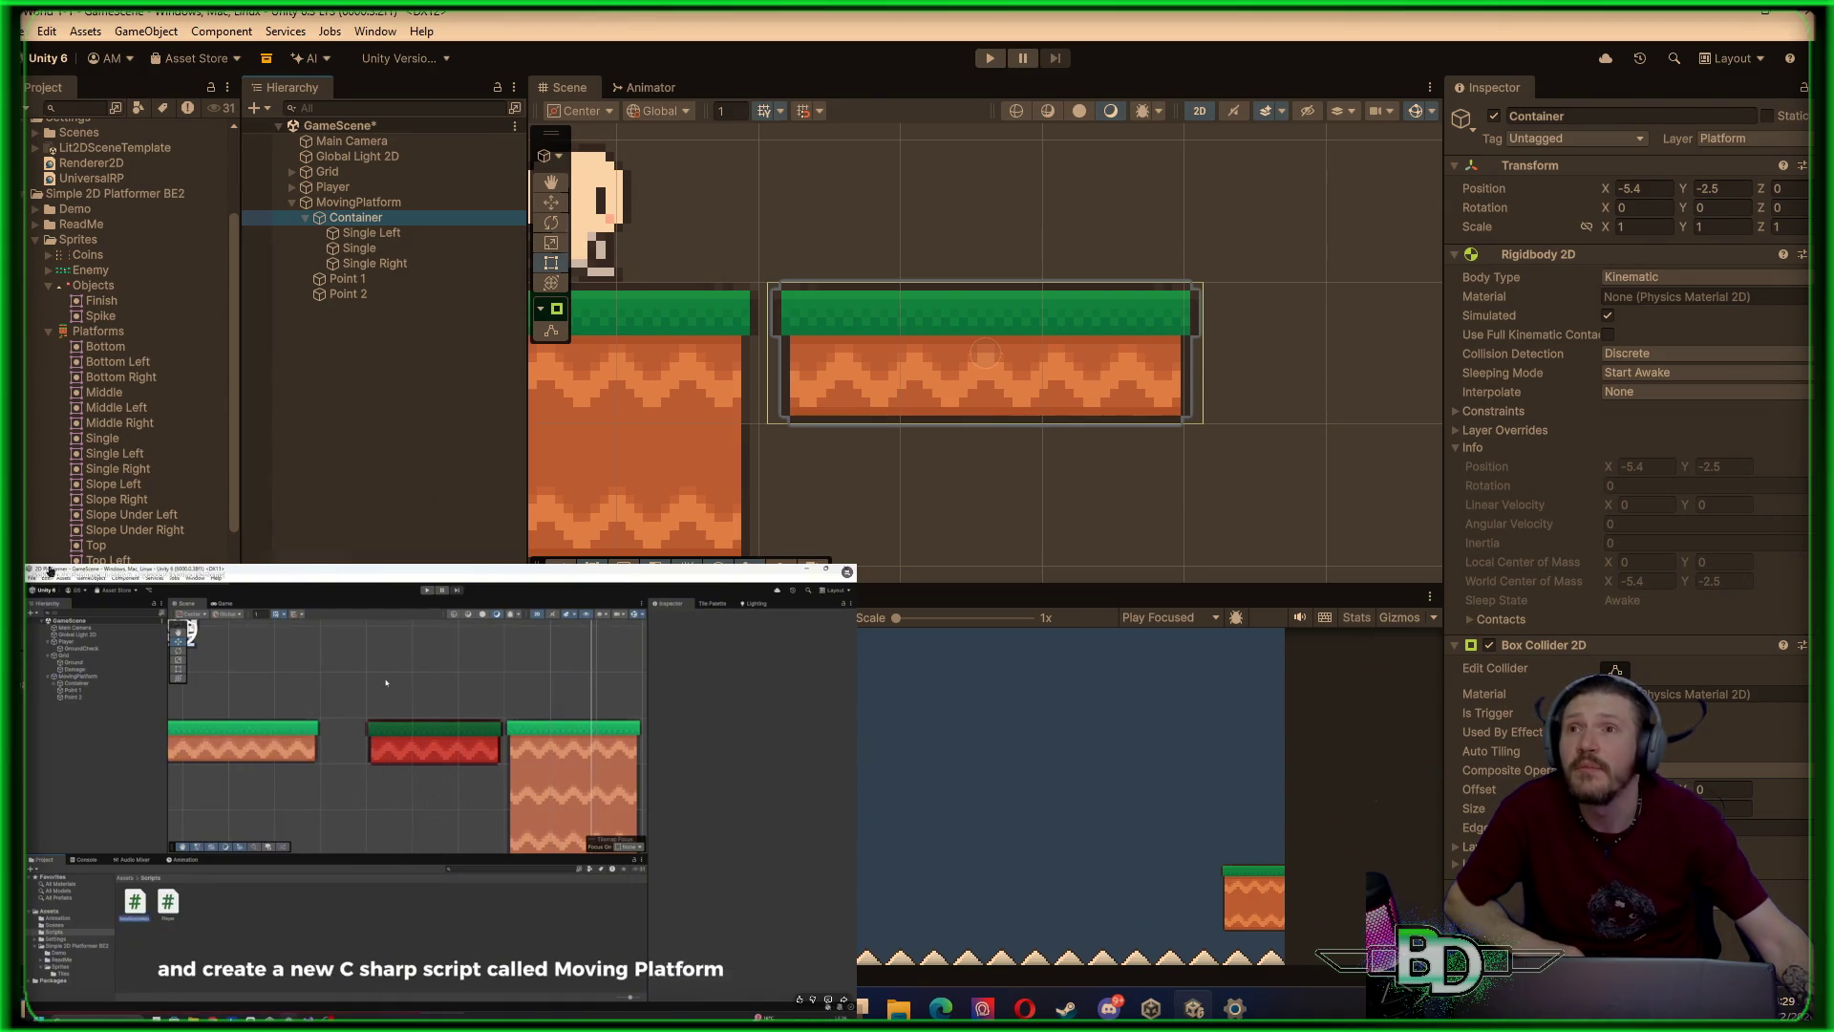
Collapse the Simple 2D Platformer BE2 folder and create a MonoBehaviour script named MovingPlatform in Scripts
{"action": "scroll", "coordinate": [60, 306], "scroll_direction": "up", "scroll_amount": 3}
{"action": "left_click", "coordinate": [24, 334]}
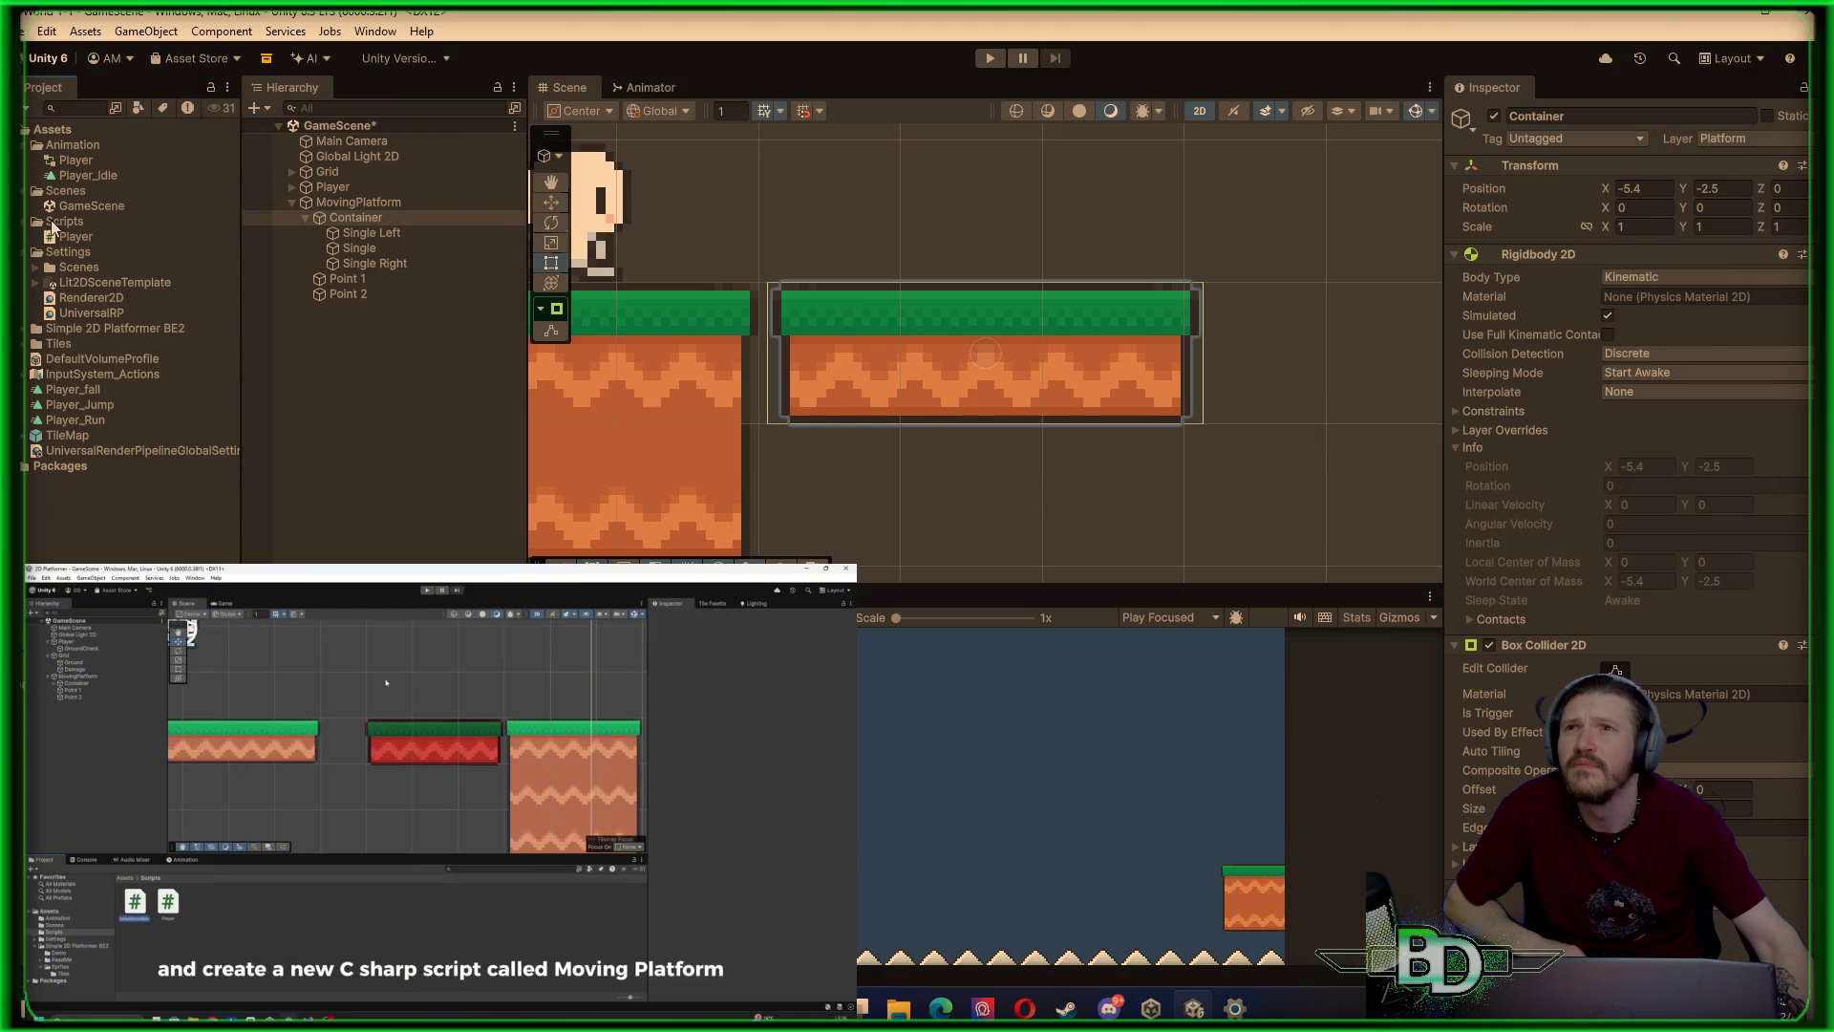
{"action": "left_click", "coordinate": [52, 222]}
{"action": "right_click", "coordinate": [70, 224]}
{"action": "mouse_move", "coordinate": [123, 238]}
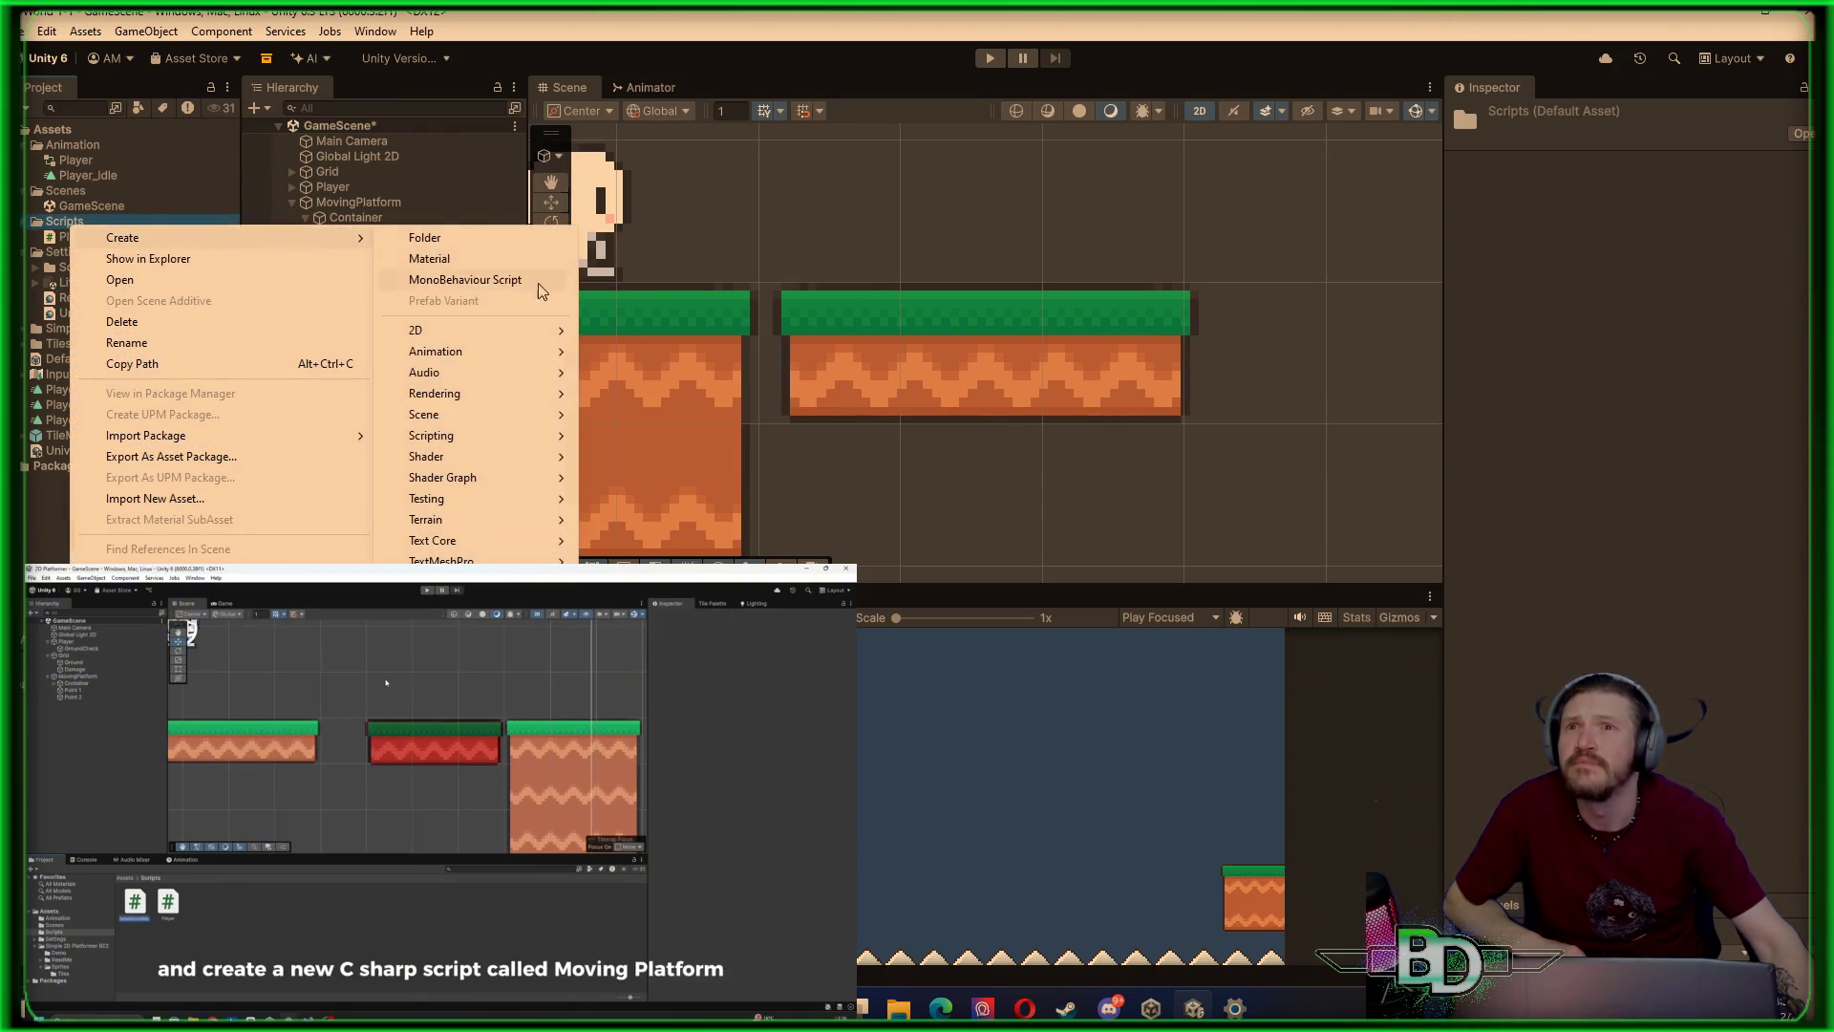
{"action": "left_click", "coordinate": [493, 283]}
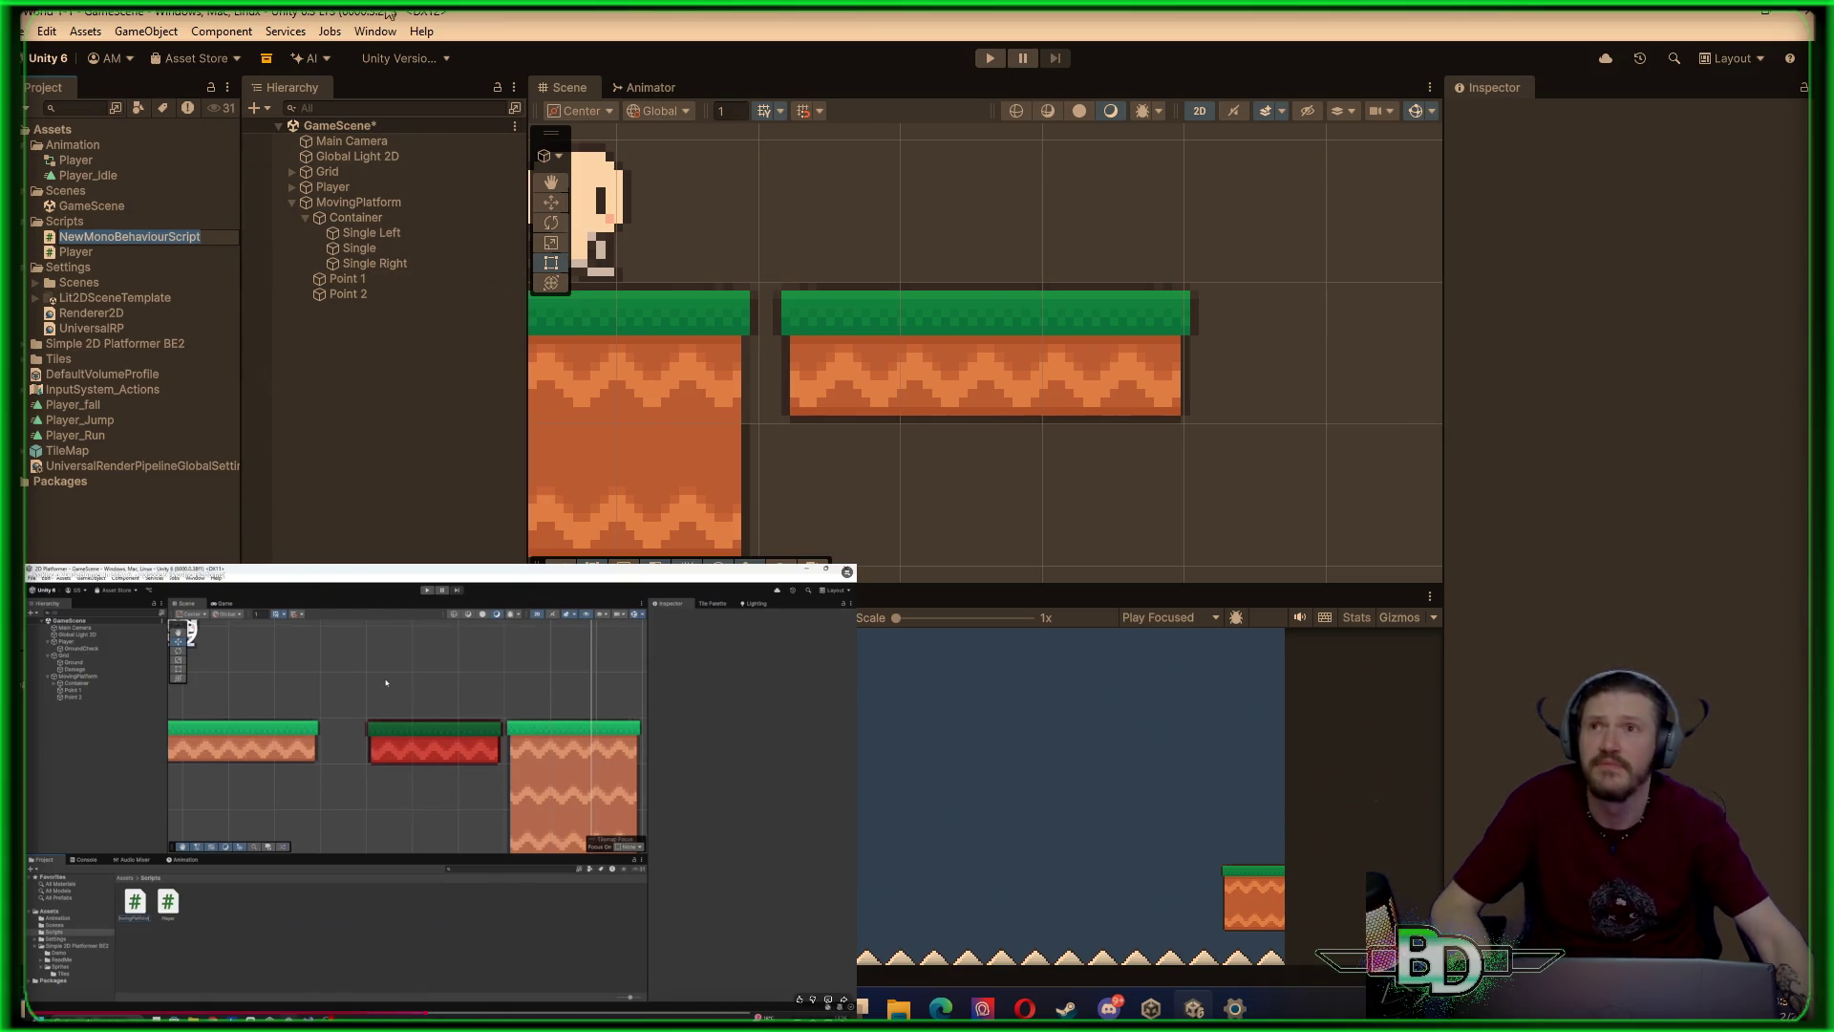
{"action": "type", "text": "MovingPlatform"}
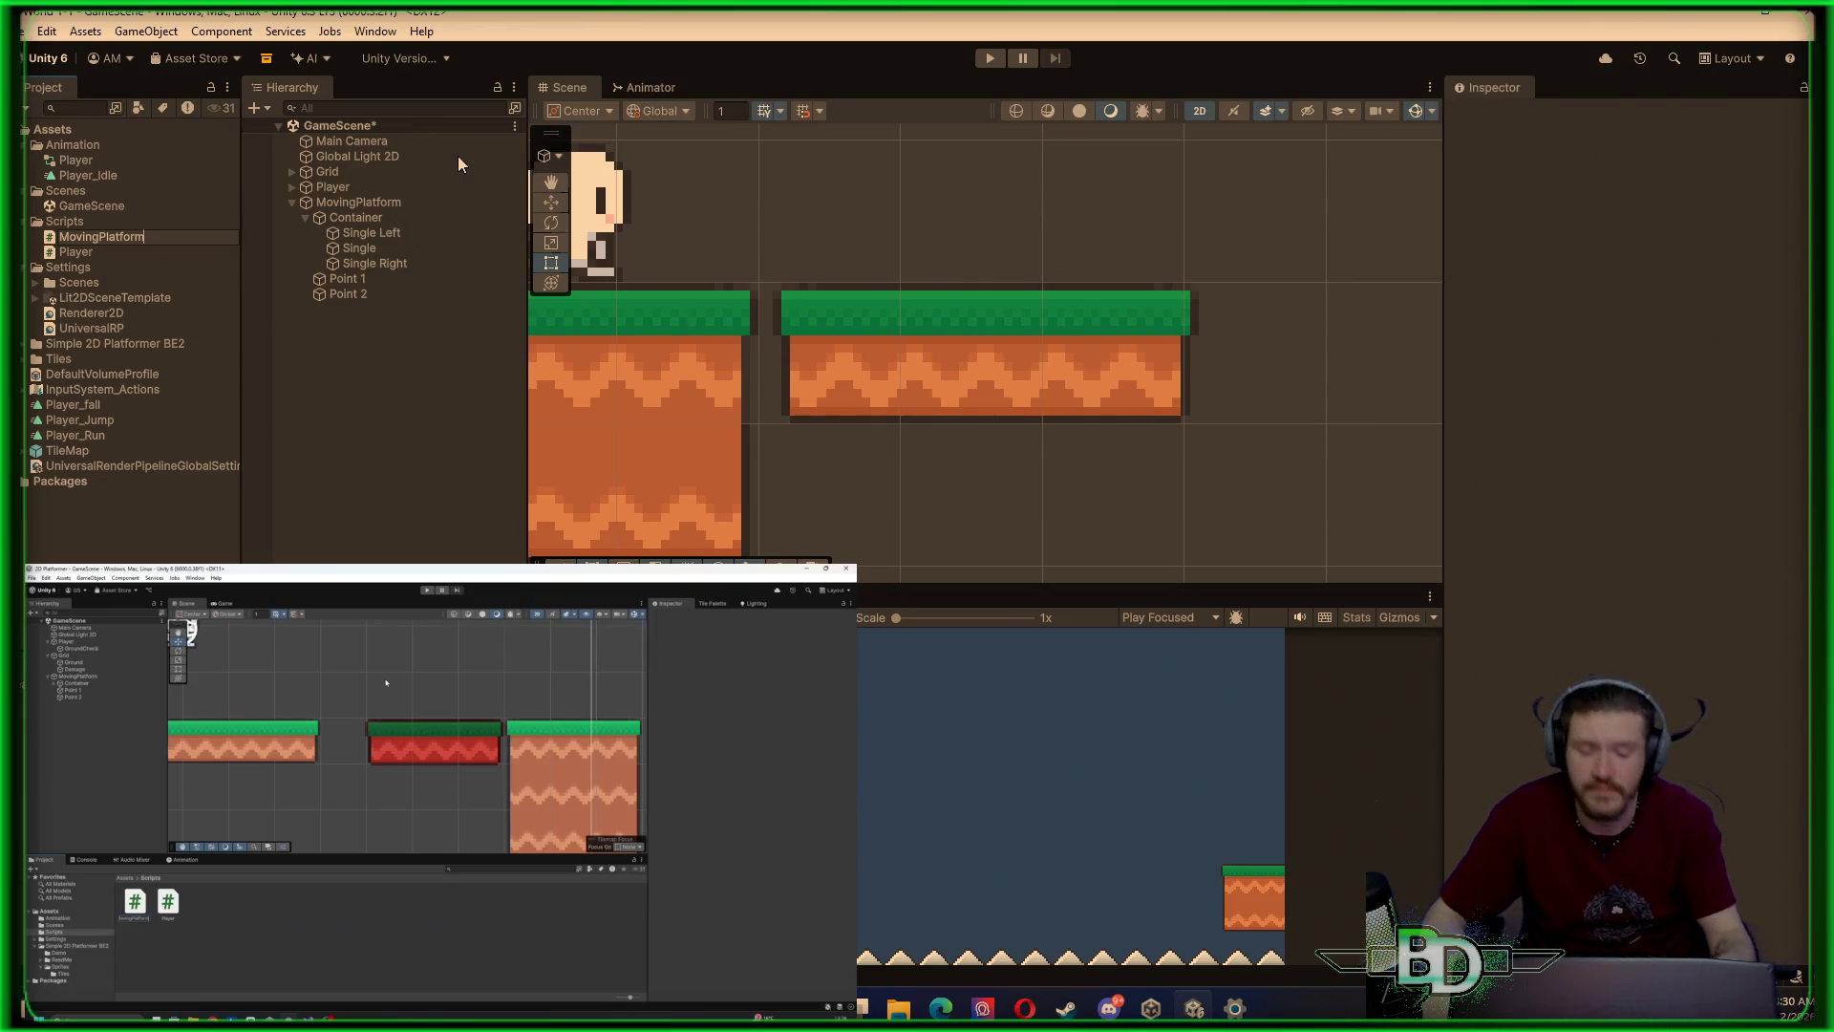
{"action": "key", "text": "Return"}
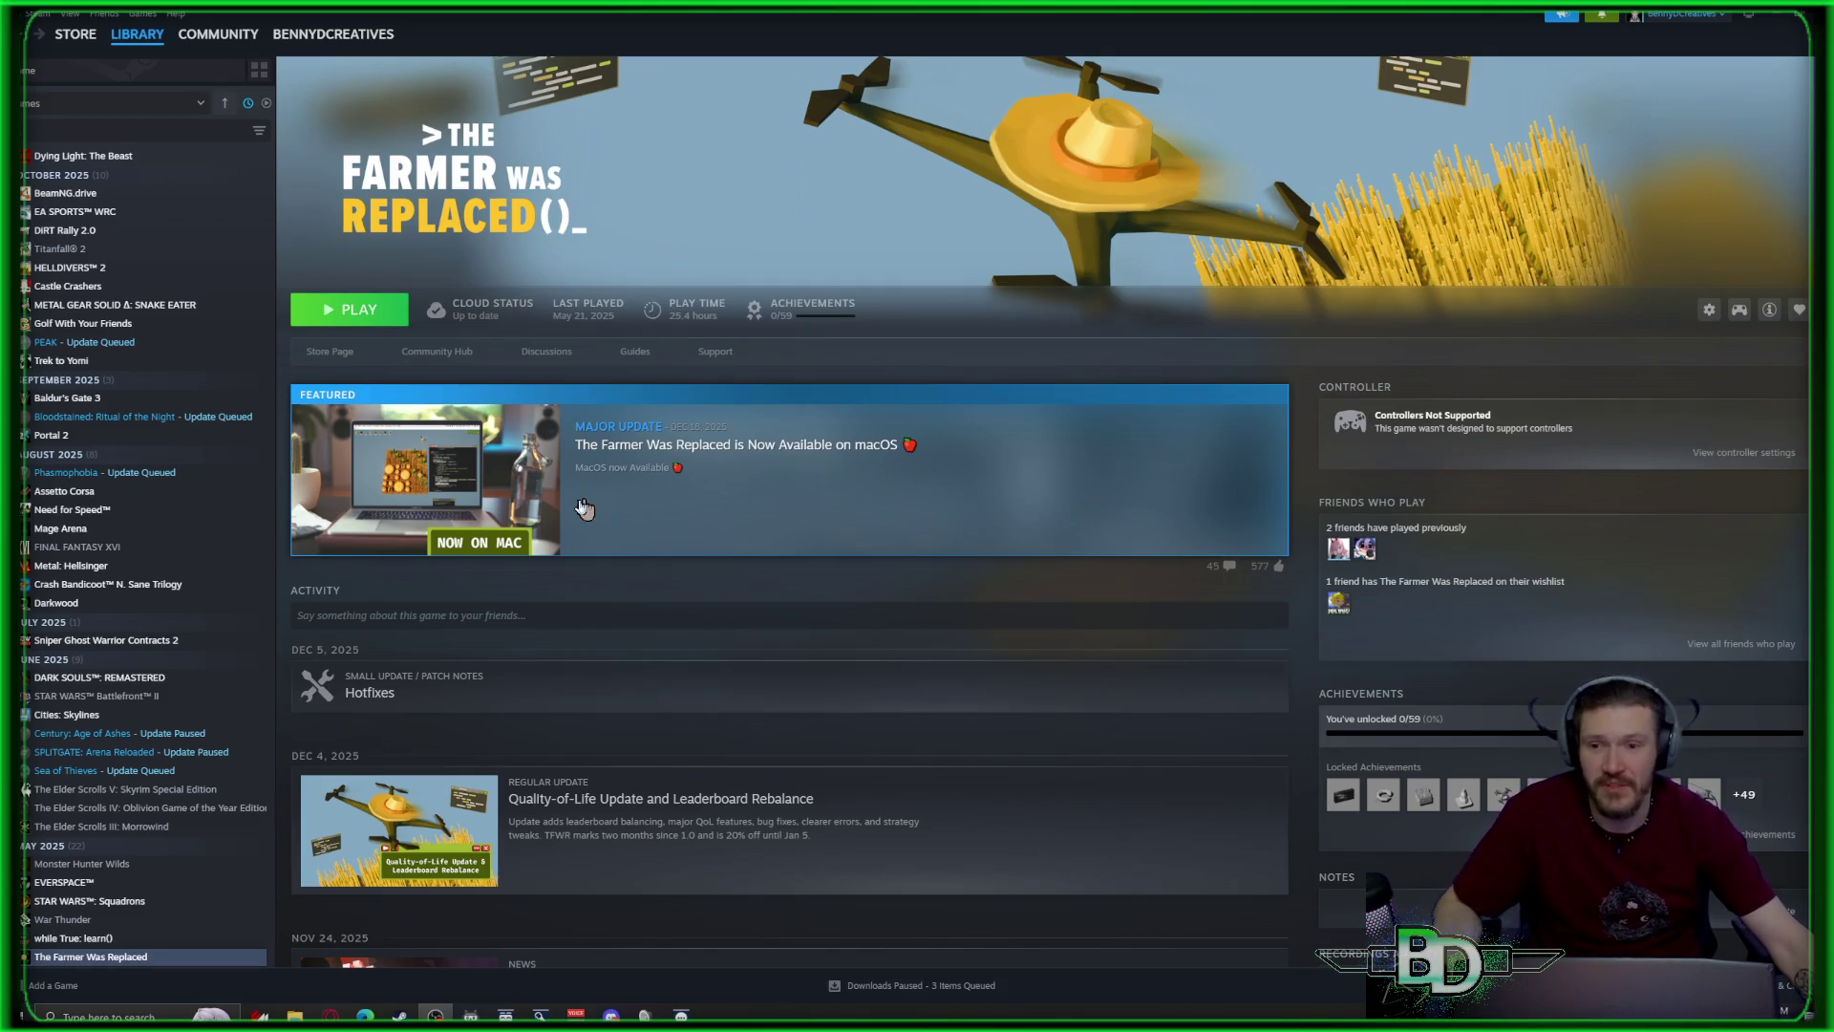
Search the library for 'joy', open JOY OF PROGRAMMING, scroll its activity feed, then open its store page
{"action": "left_click", "coordinate": [110, 21]}
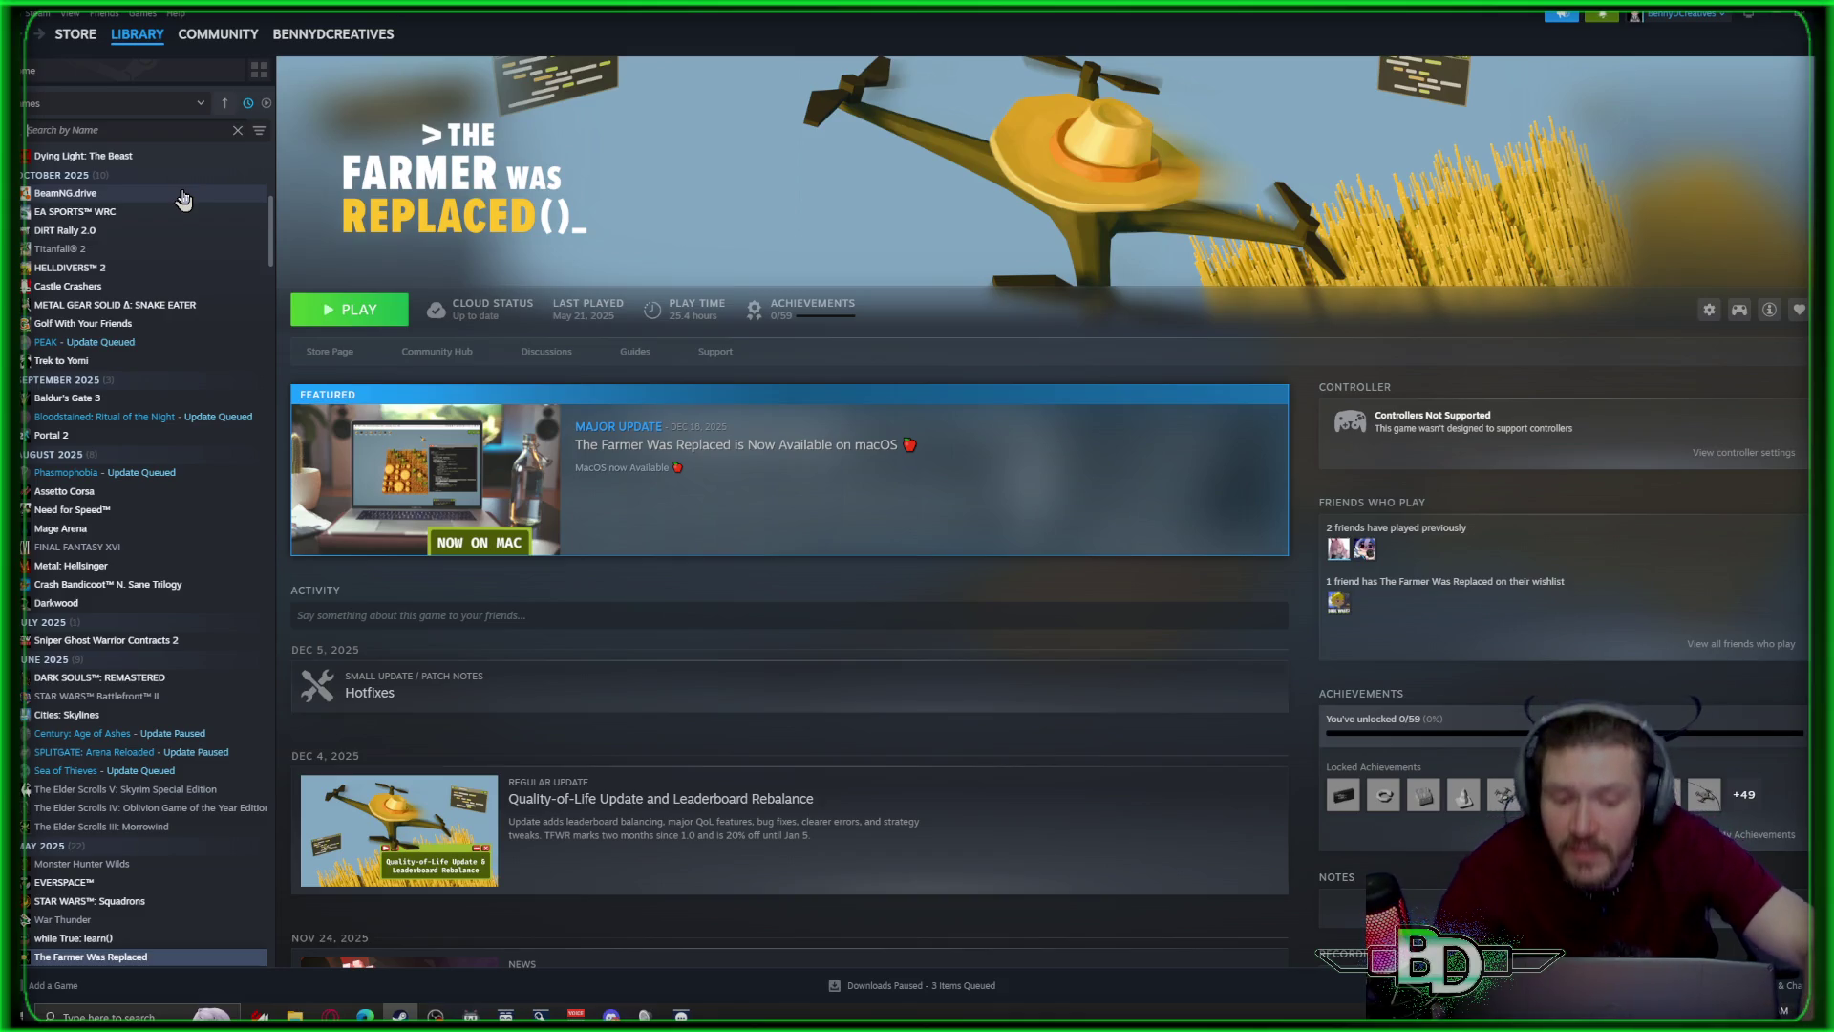
{"action": "type", "text": "joy"}
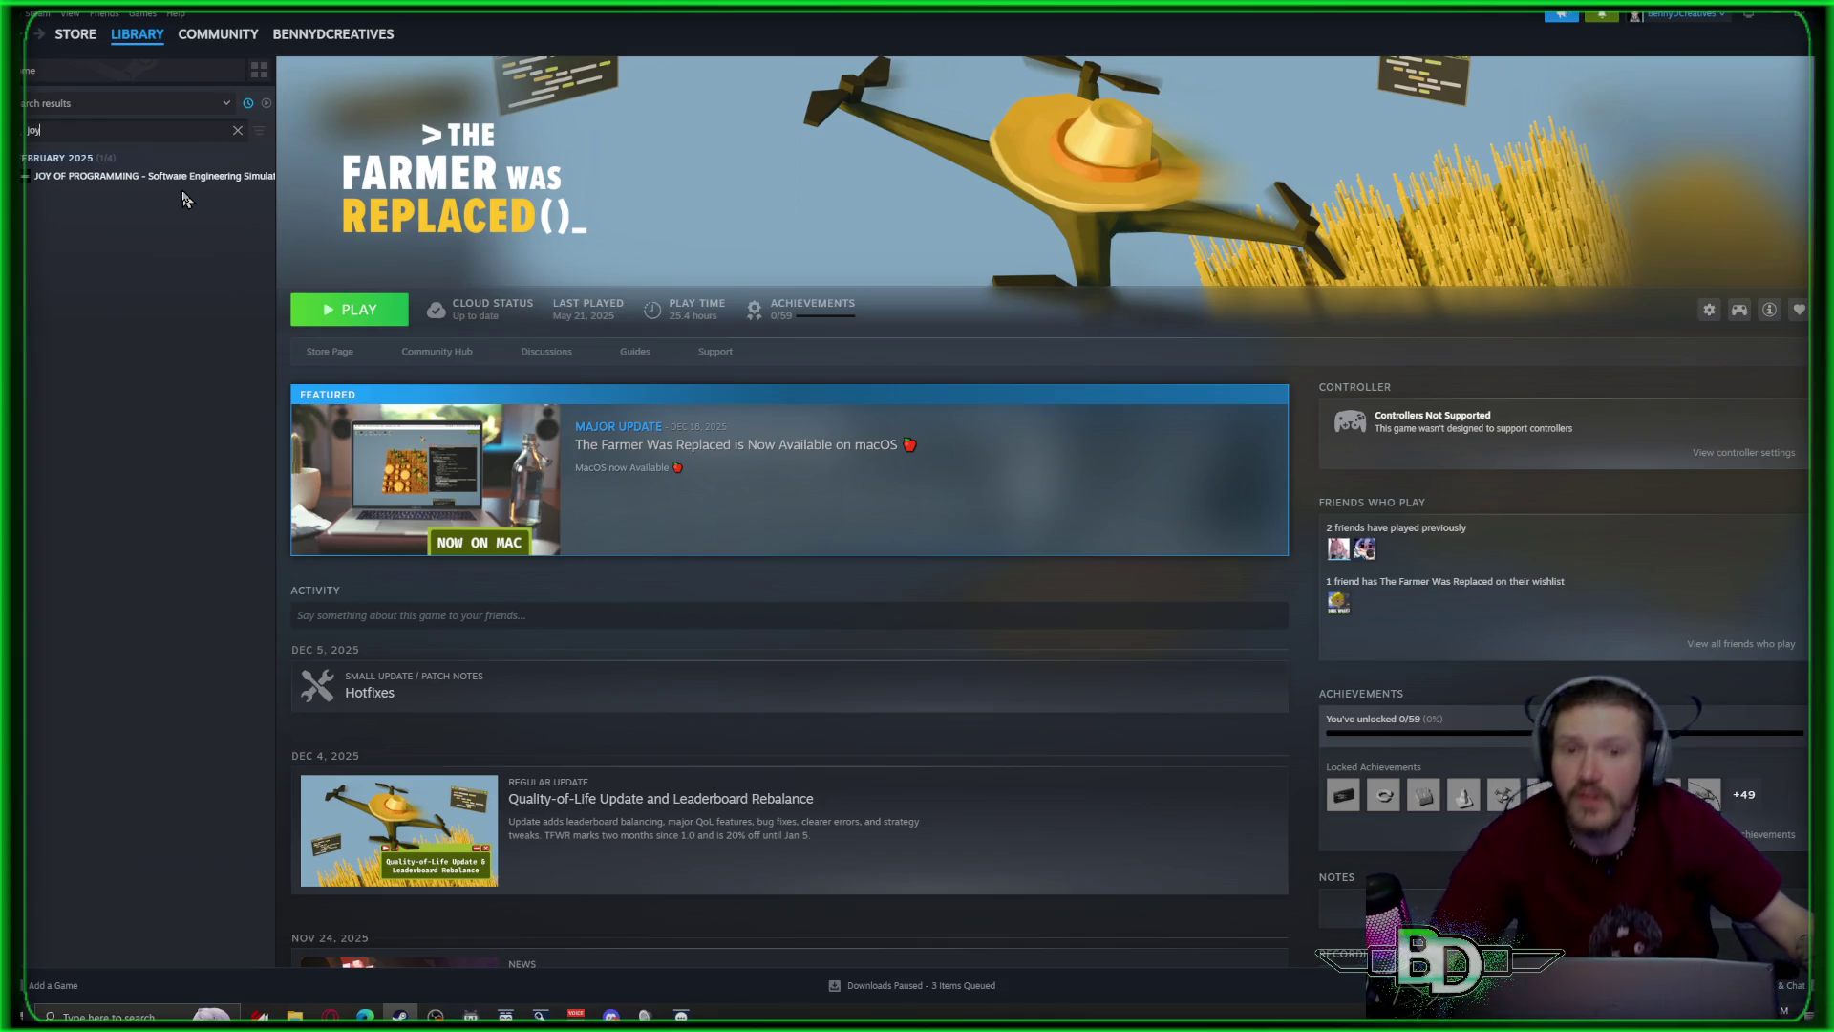
{"action": "left_click", "coordinate": [46, 178]}
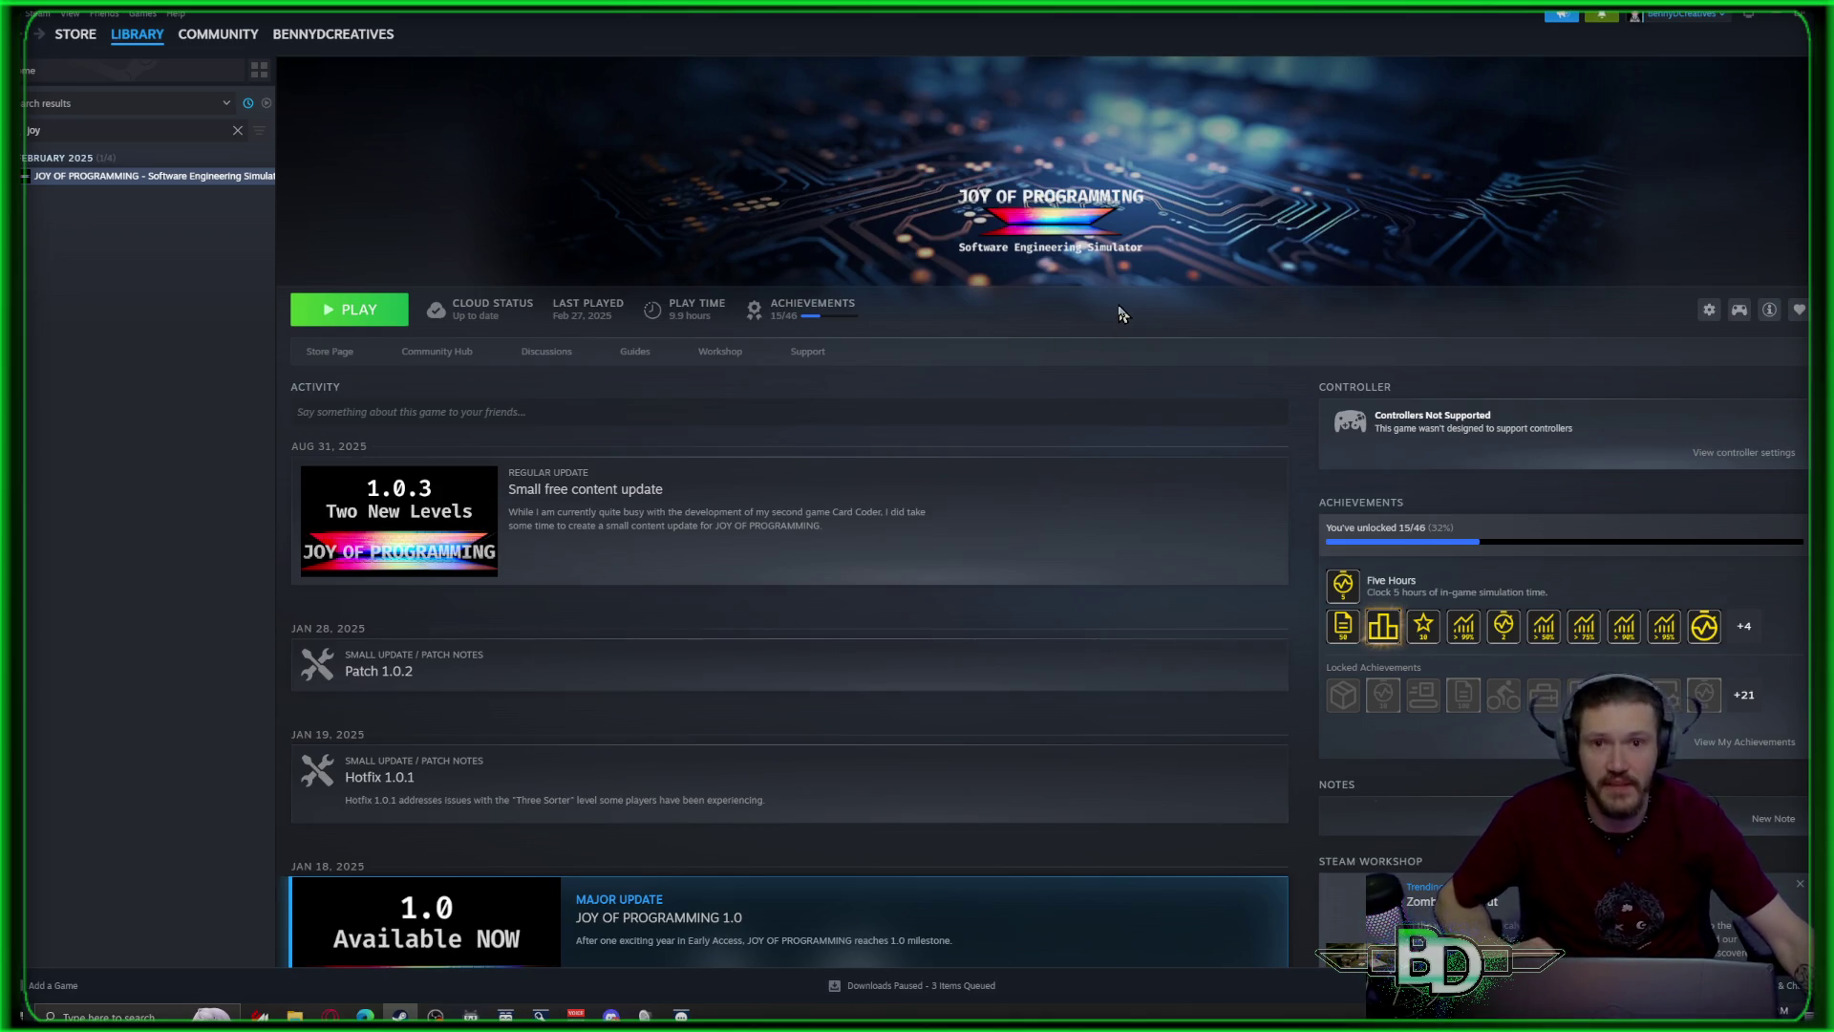
{"action": "scroll", "coordinate": [1123, 314], "scroll_direction": "down", "scroll_amount": 4}
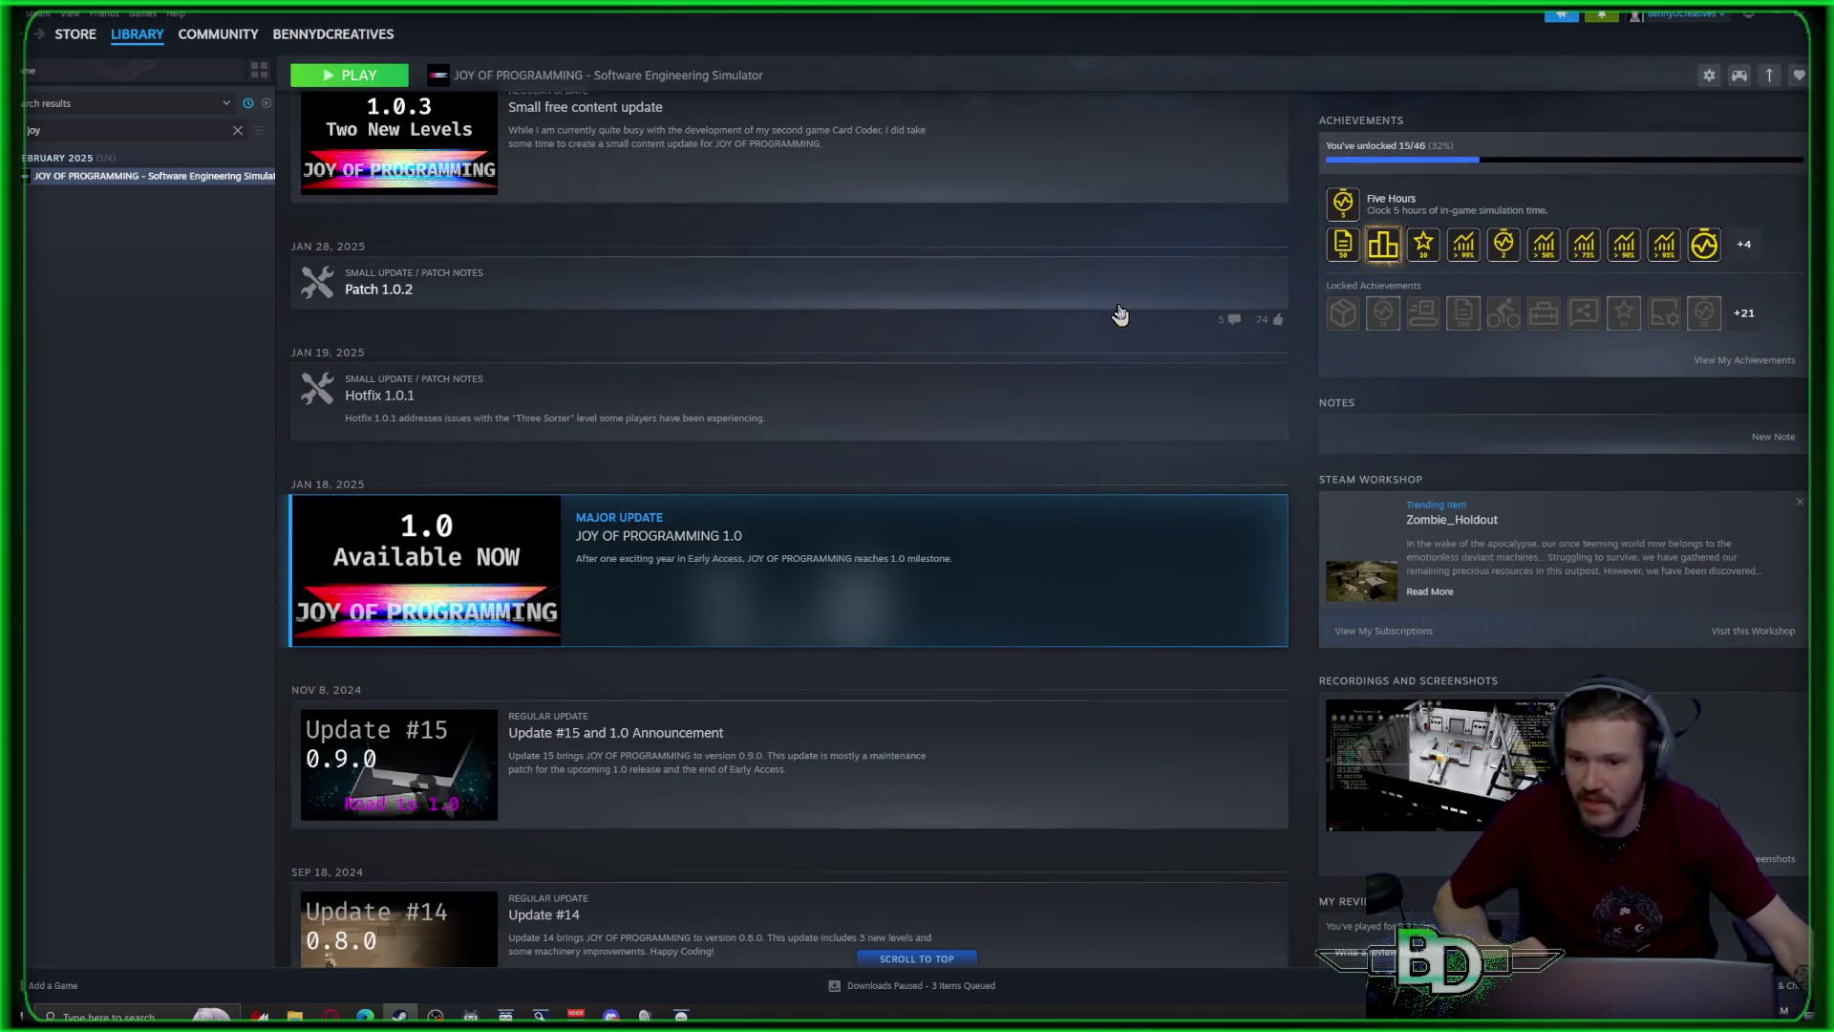
{"action": "scroll", "coordinate": [1123, 314], "scroll_direction": "down", "scroll_amount": 2}
{"action": "scroll", "coordinate": [1123, 314], "scroll_direction": "up", "scroll_amount": 6}
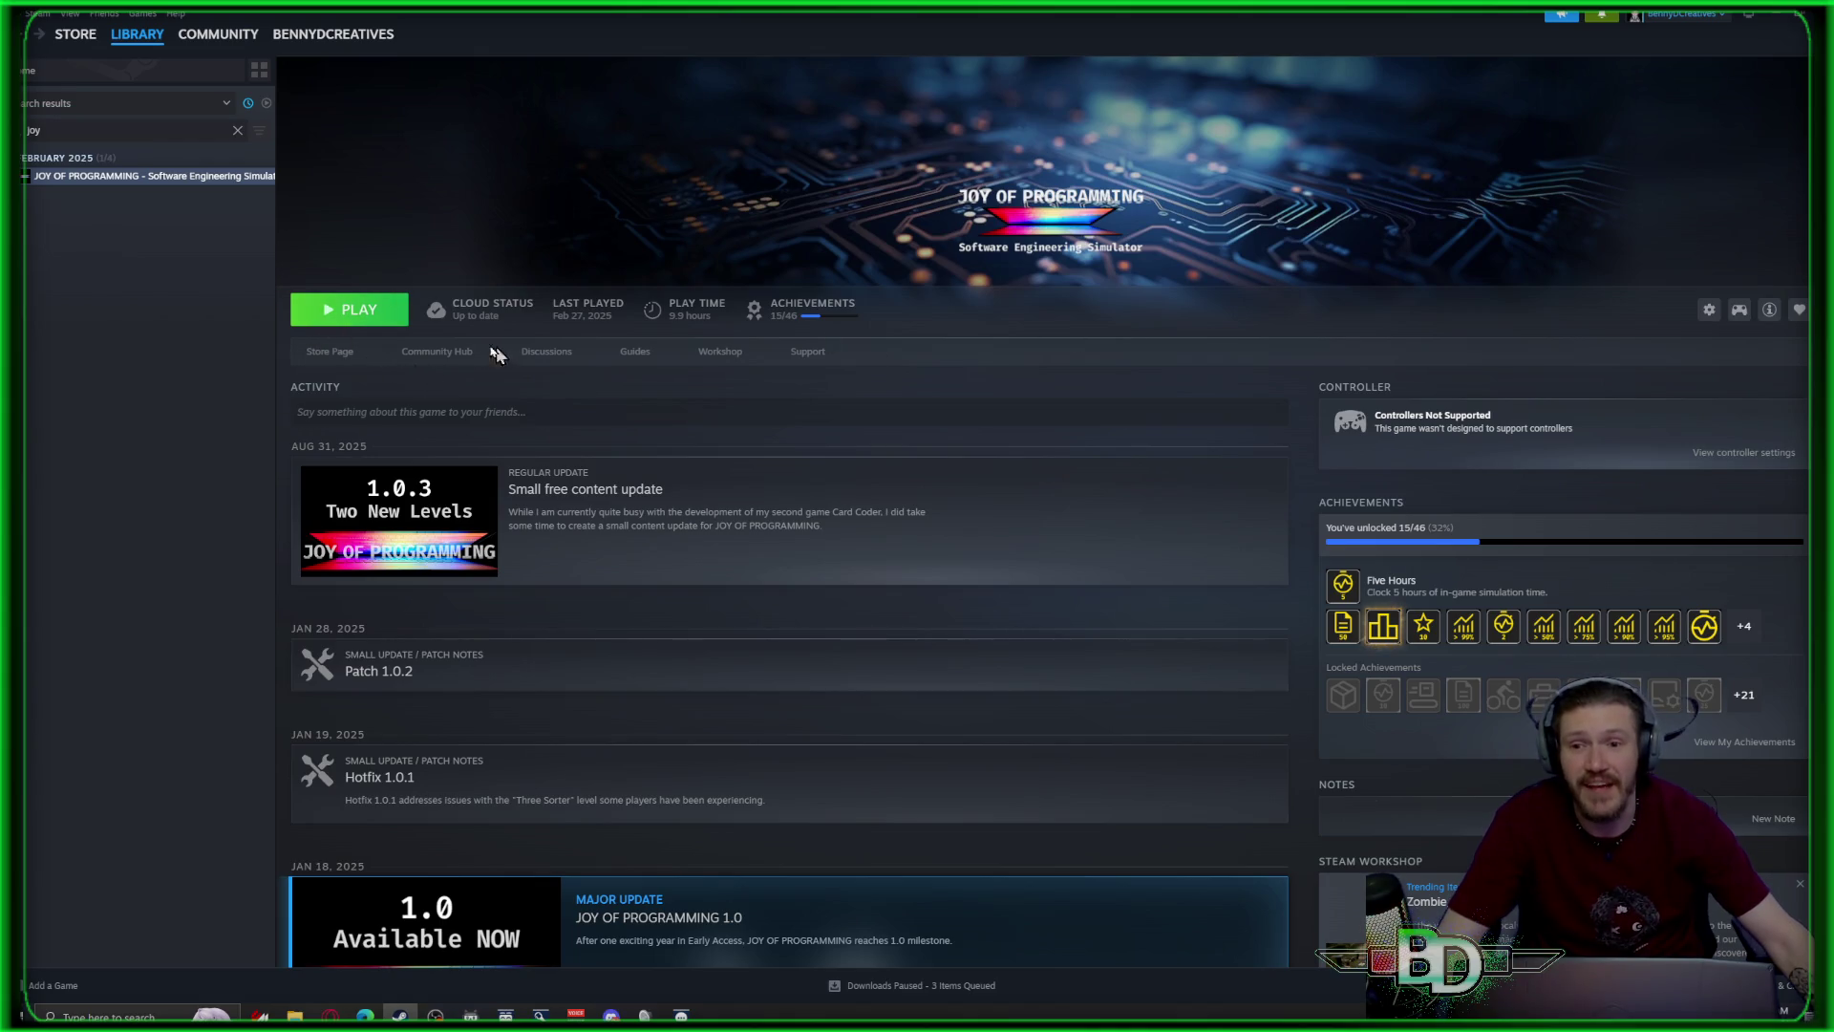
{"action": "left_click", "coordinate": [332, 351]}
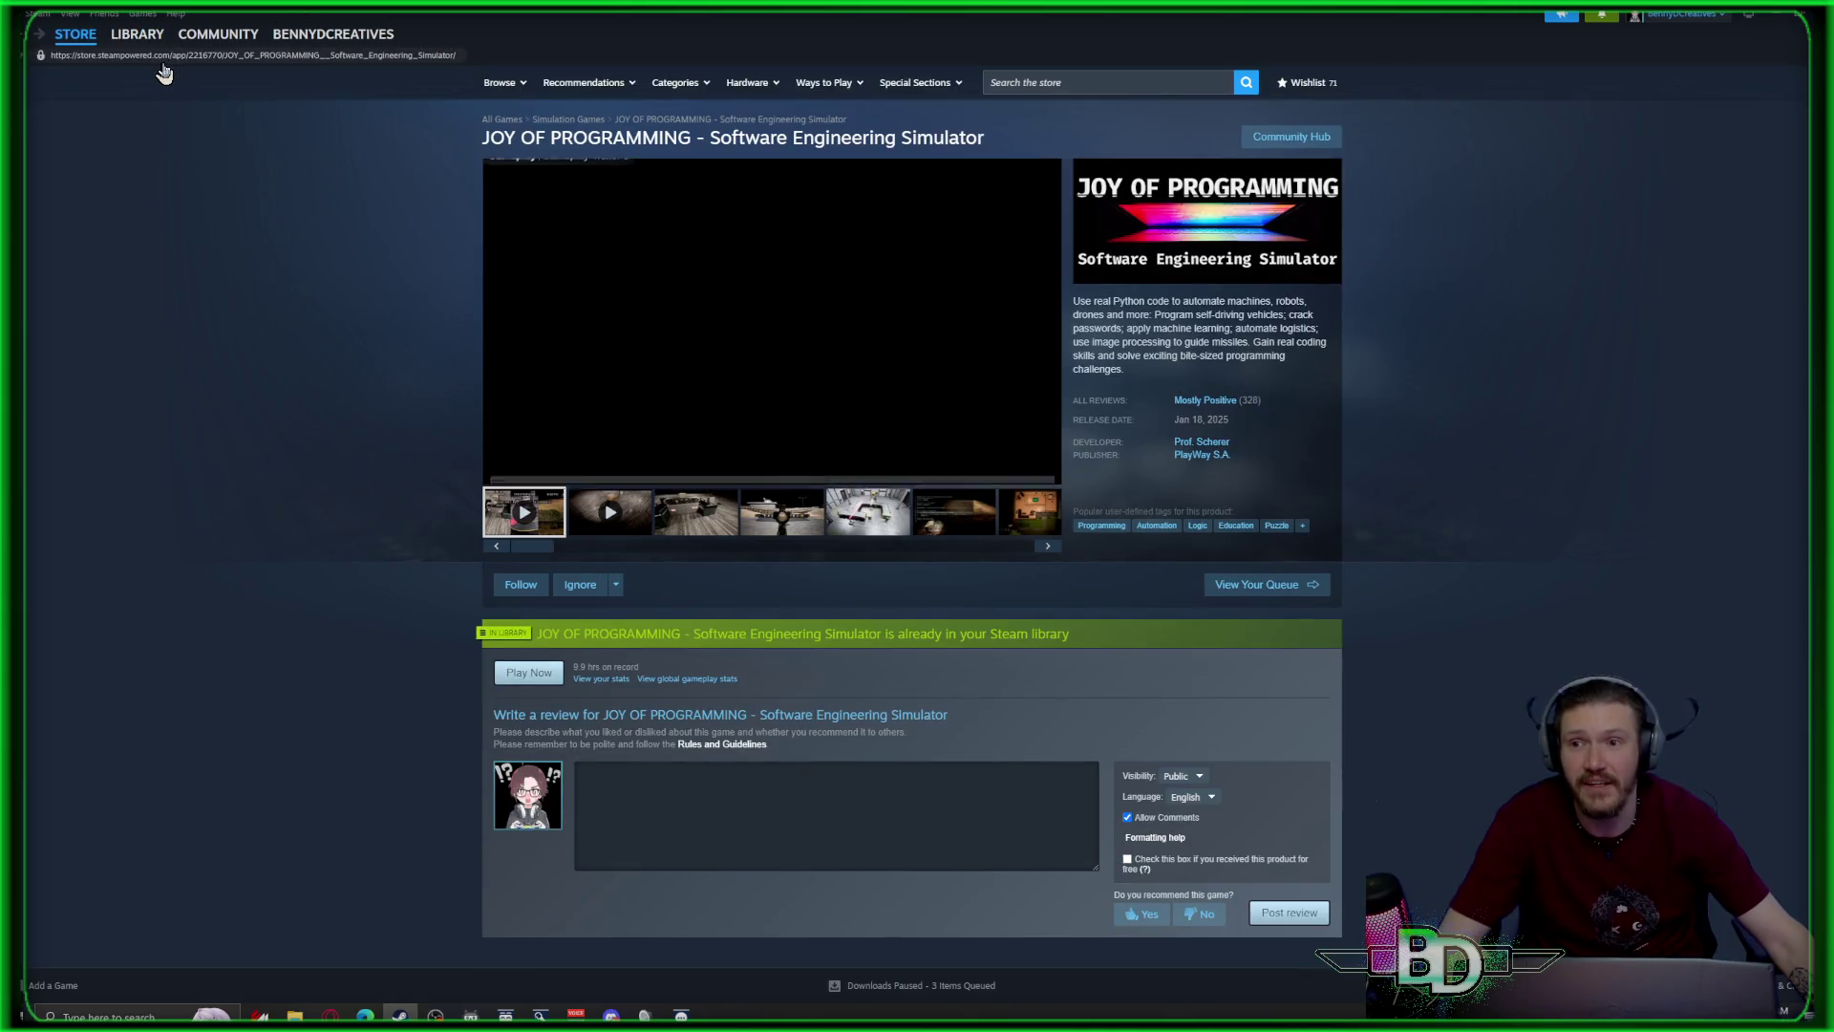
Switch between JOY OF PROGRAMMING's library page and store page, ending on the store page
{"action": "left_click", "coordinate": [166, 60]}
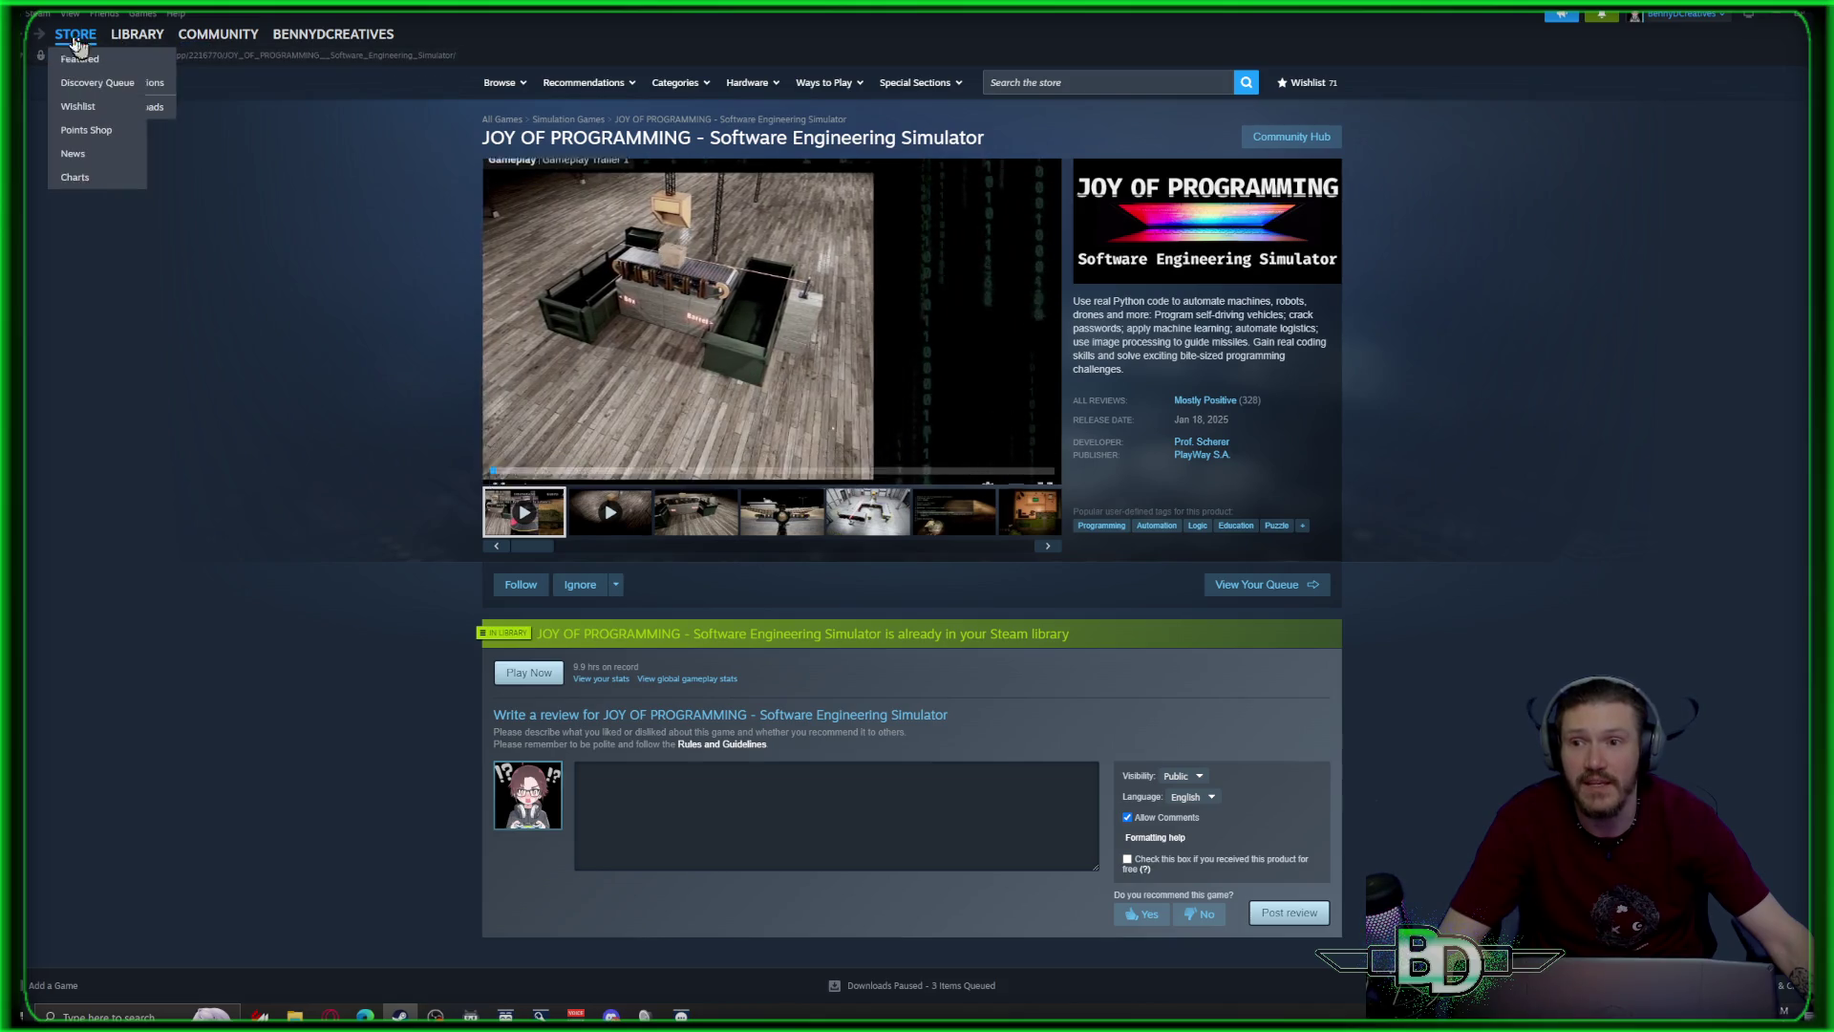
{"action": "left_click", "coordinate": [137, 33]}
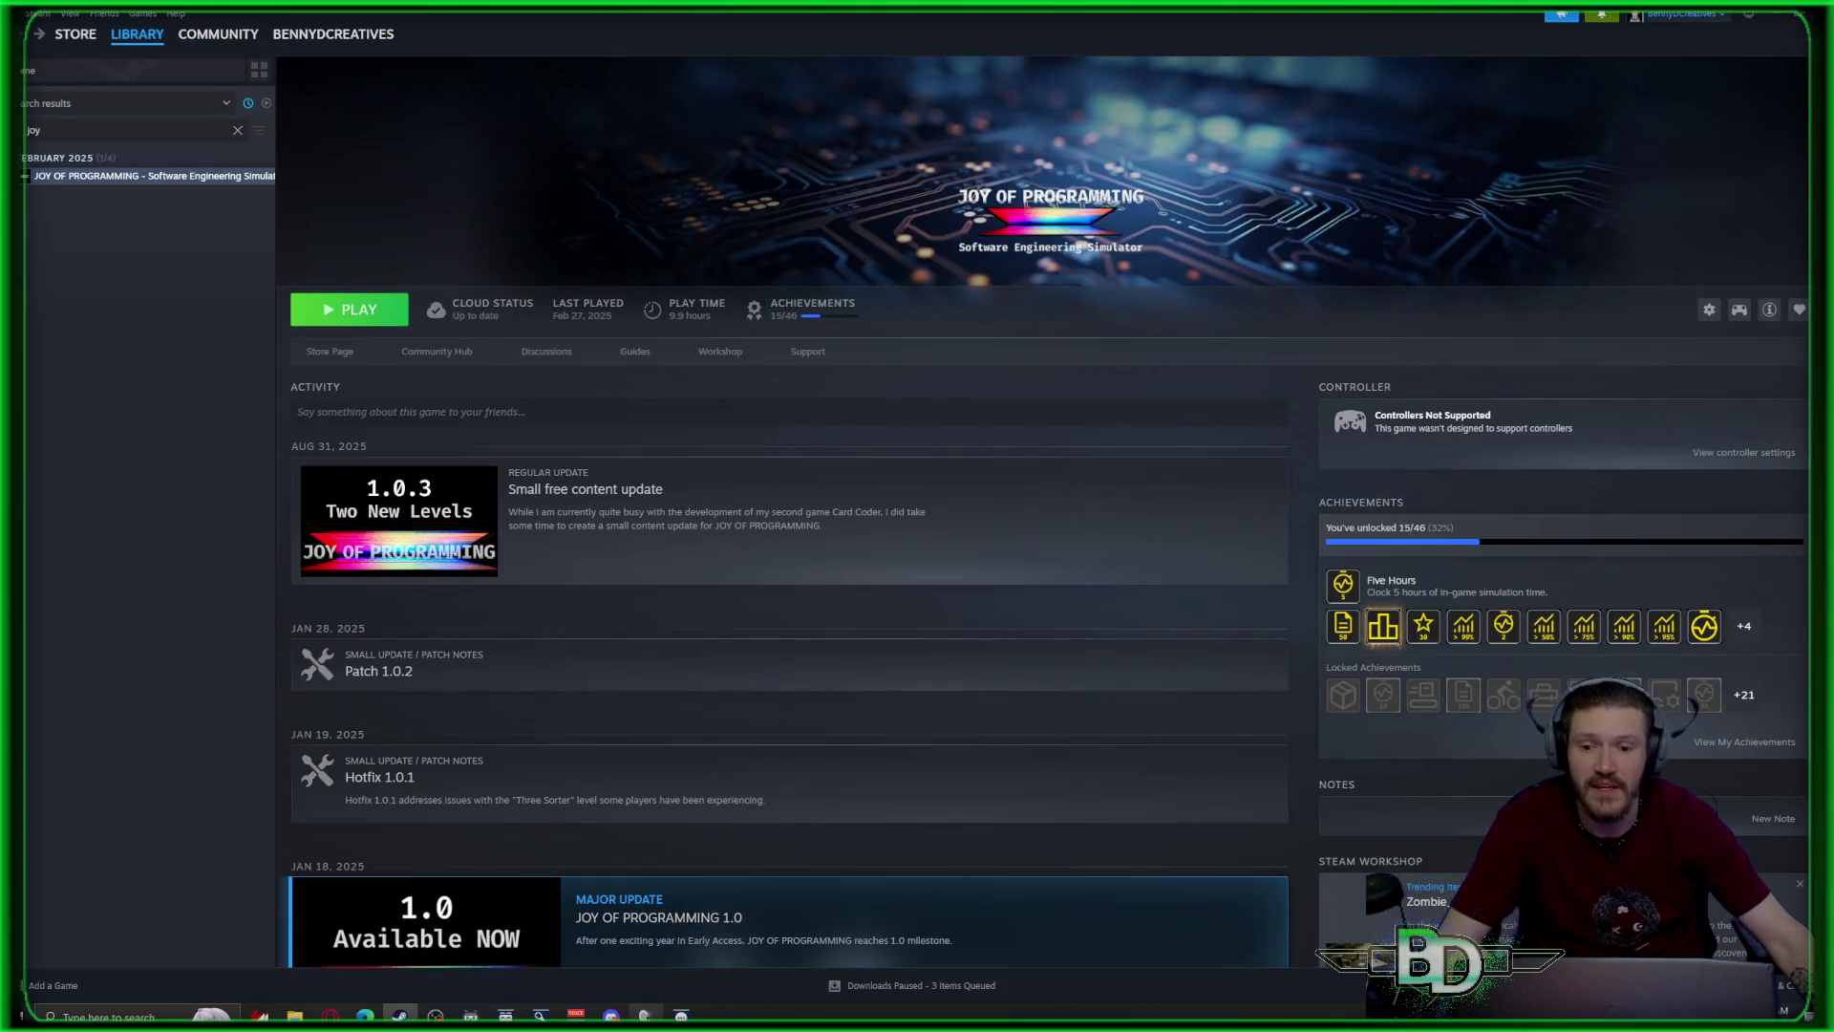
{"action": "mouse_move", "coordinate": [645, 1014]}
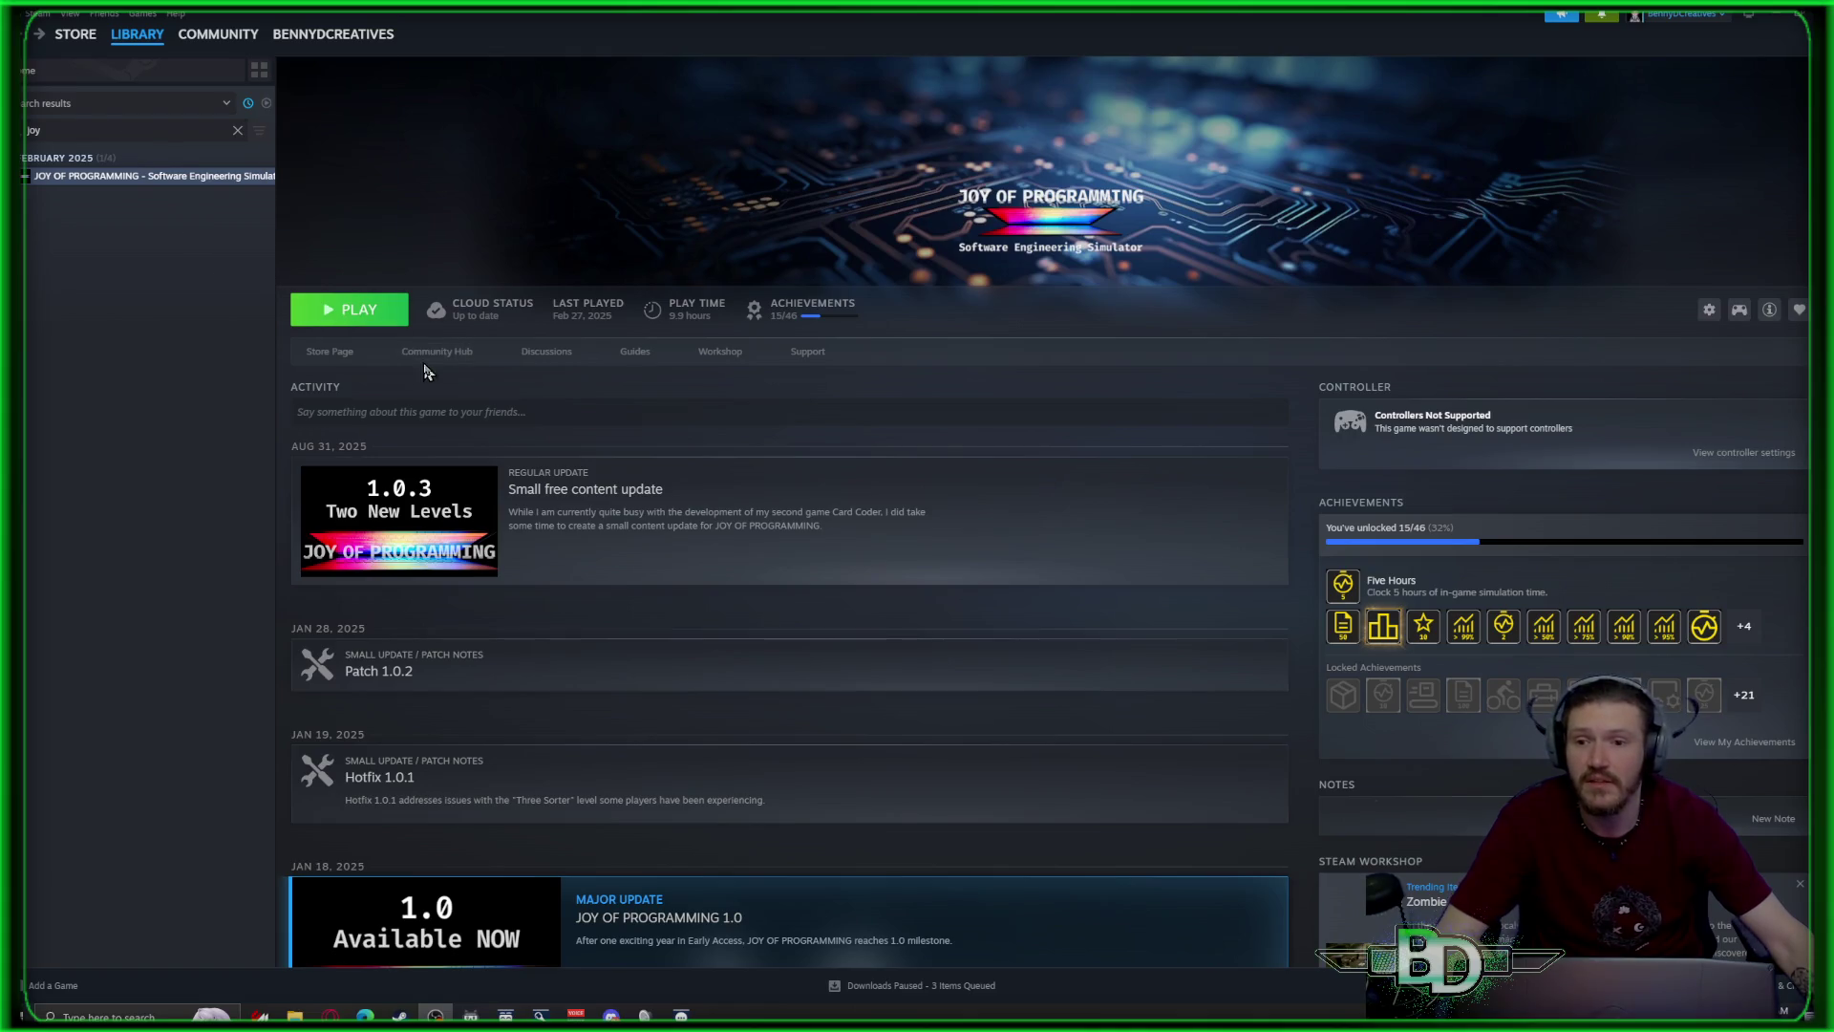
{"action": "left_click", "coordinate": [330, 352]}
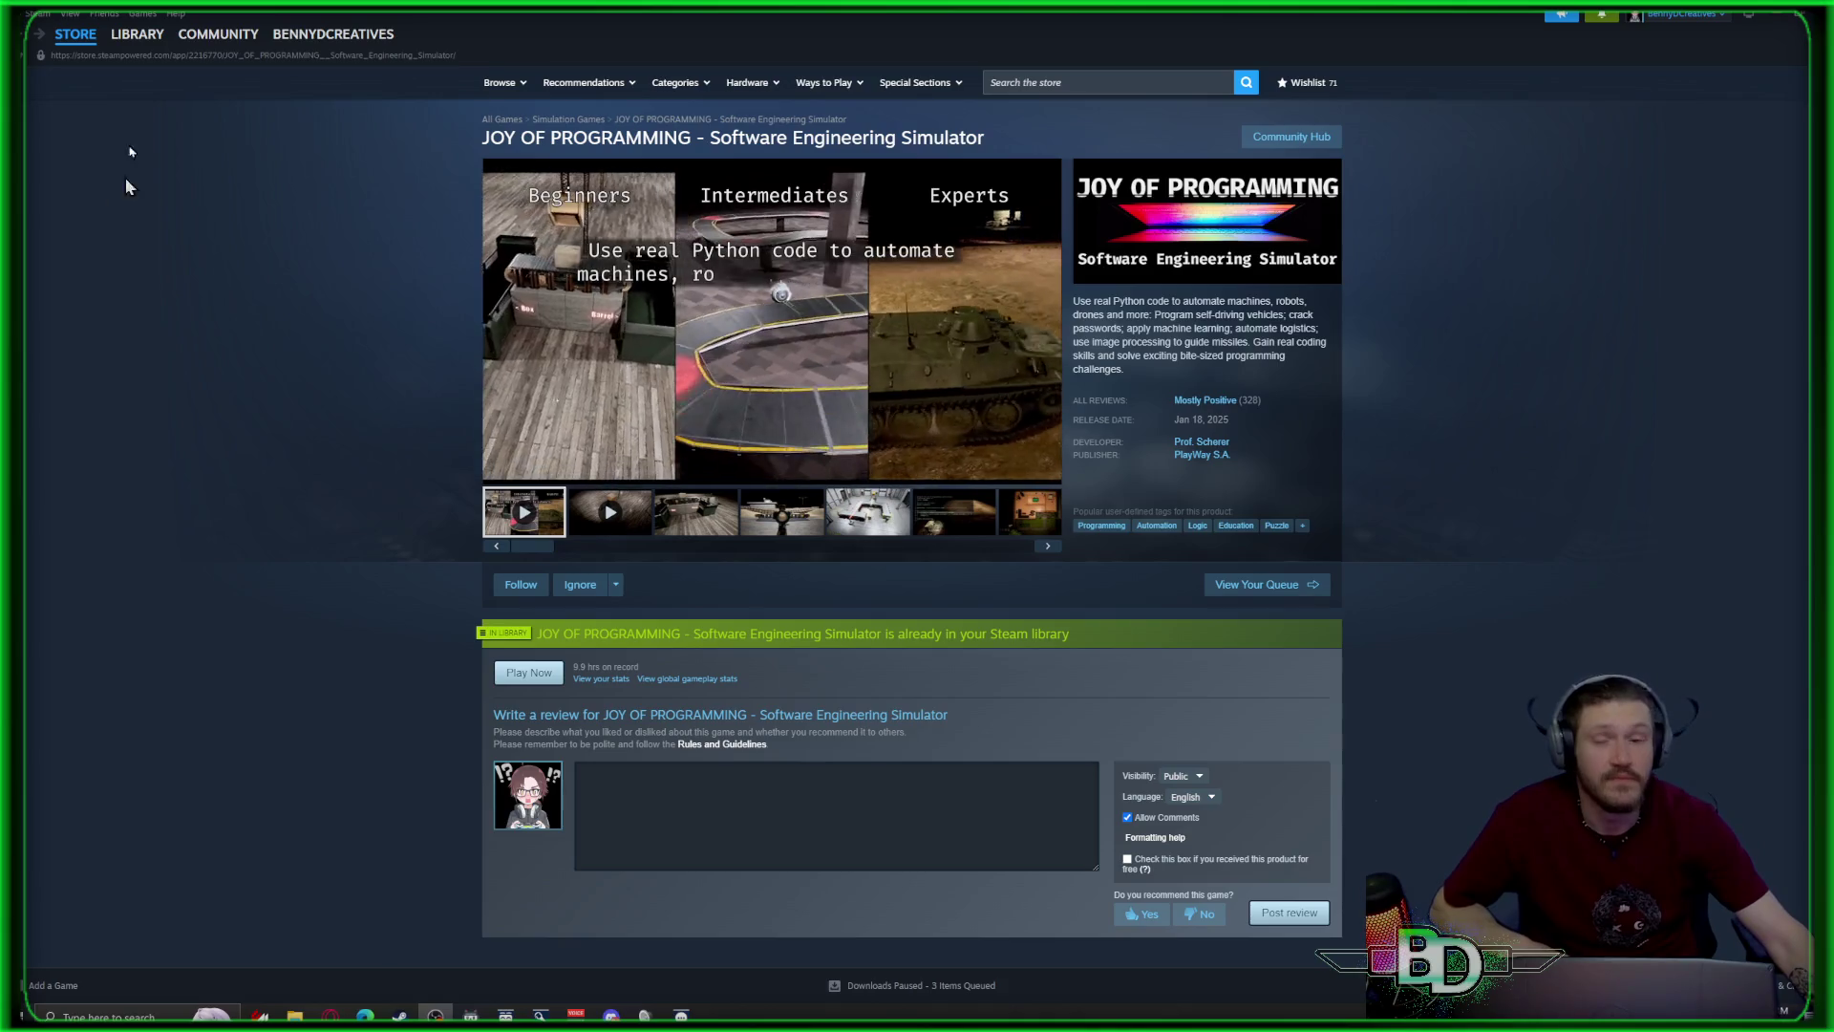
{"action": "left_click", "coordinate": [110, 40]}
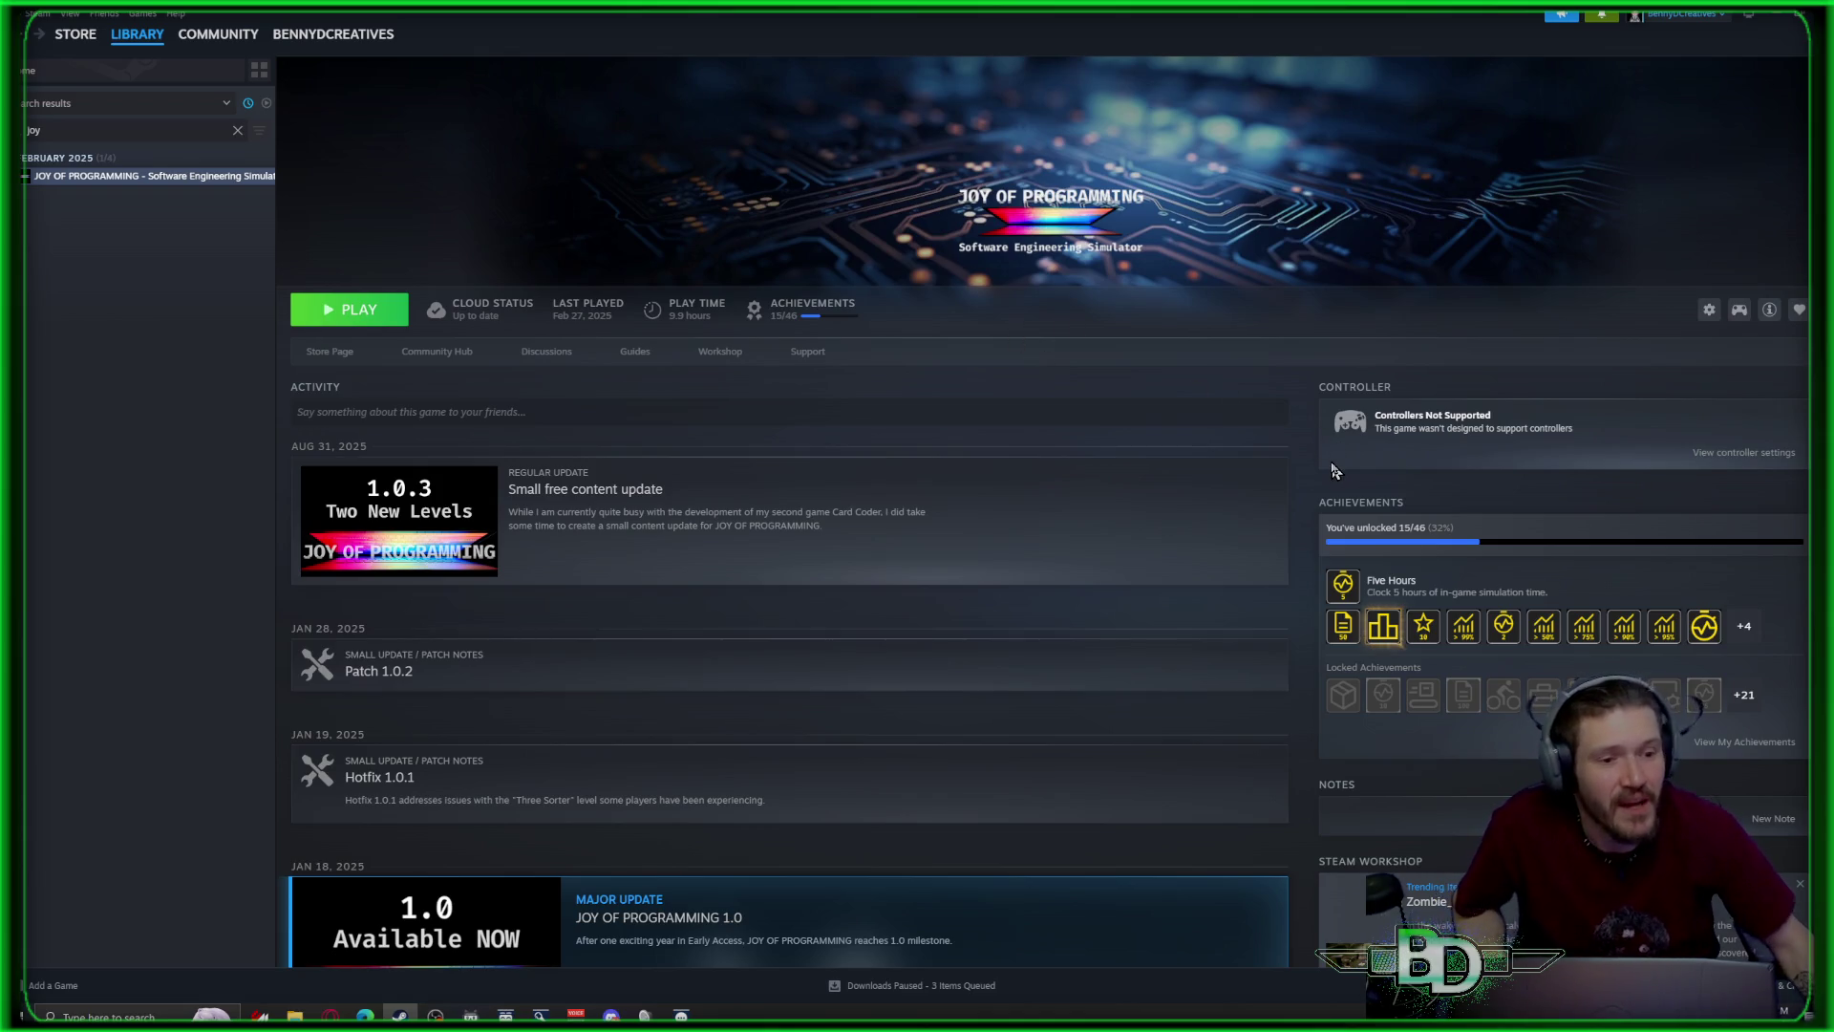
{"action": "left_click", "coordinate": [365, 354]}
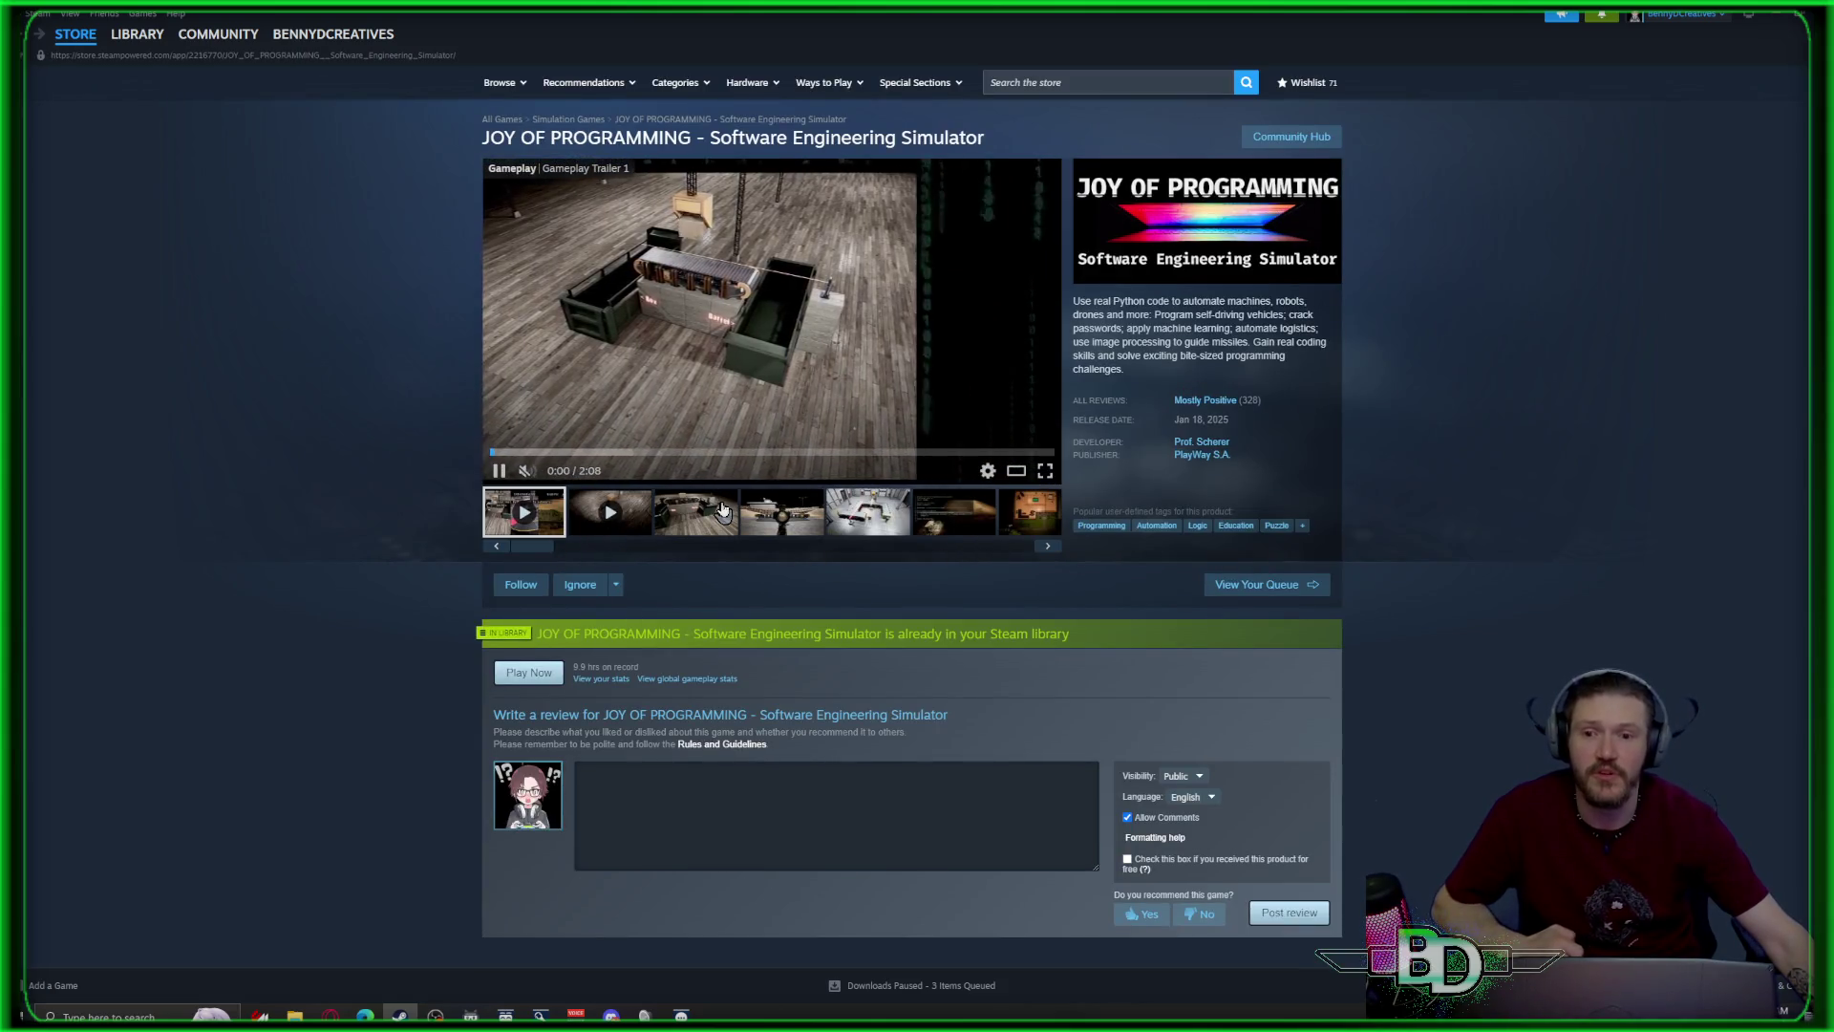
Step through the third to fifth screenshots and enlarge the factory conveyor screenshot
{"action": "left_click", "coordinate": [710, 510]}
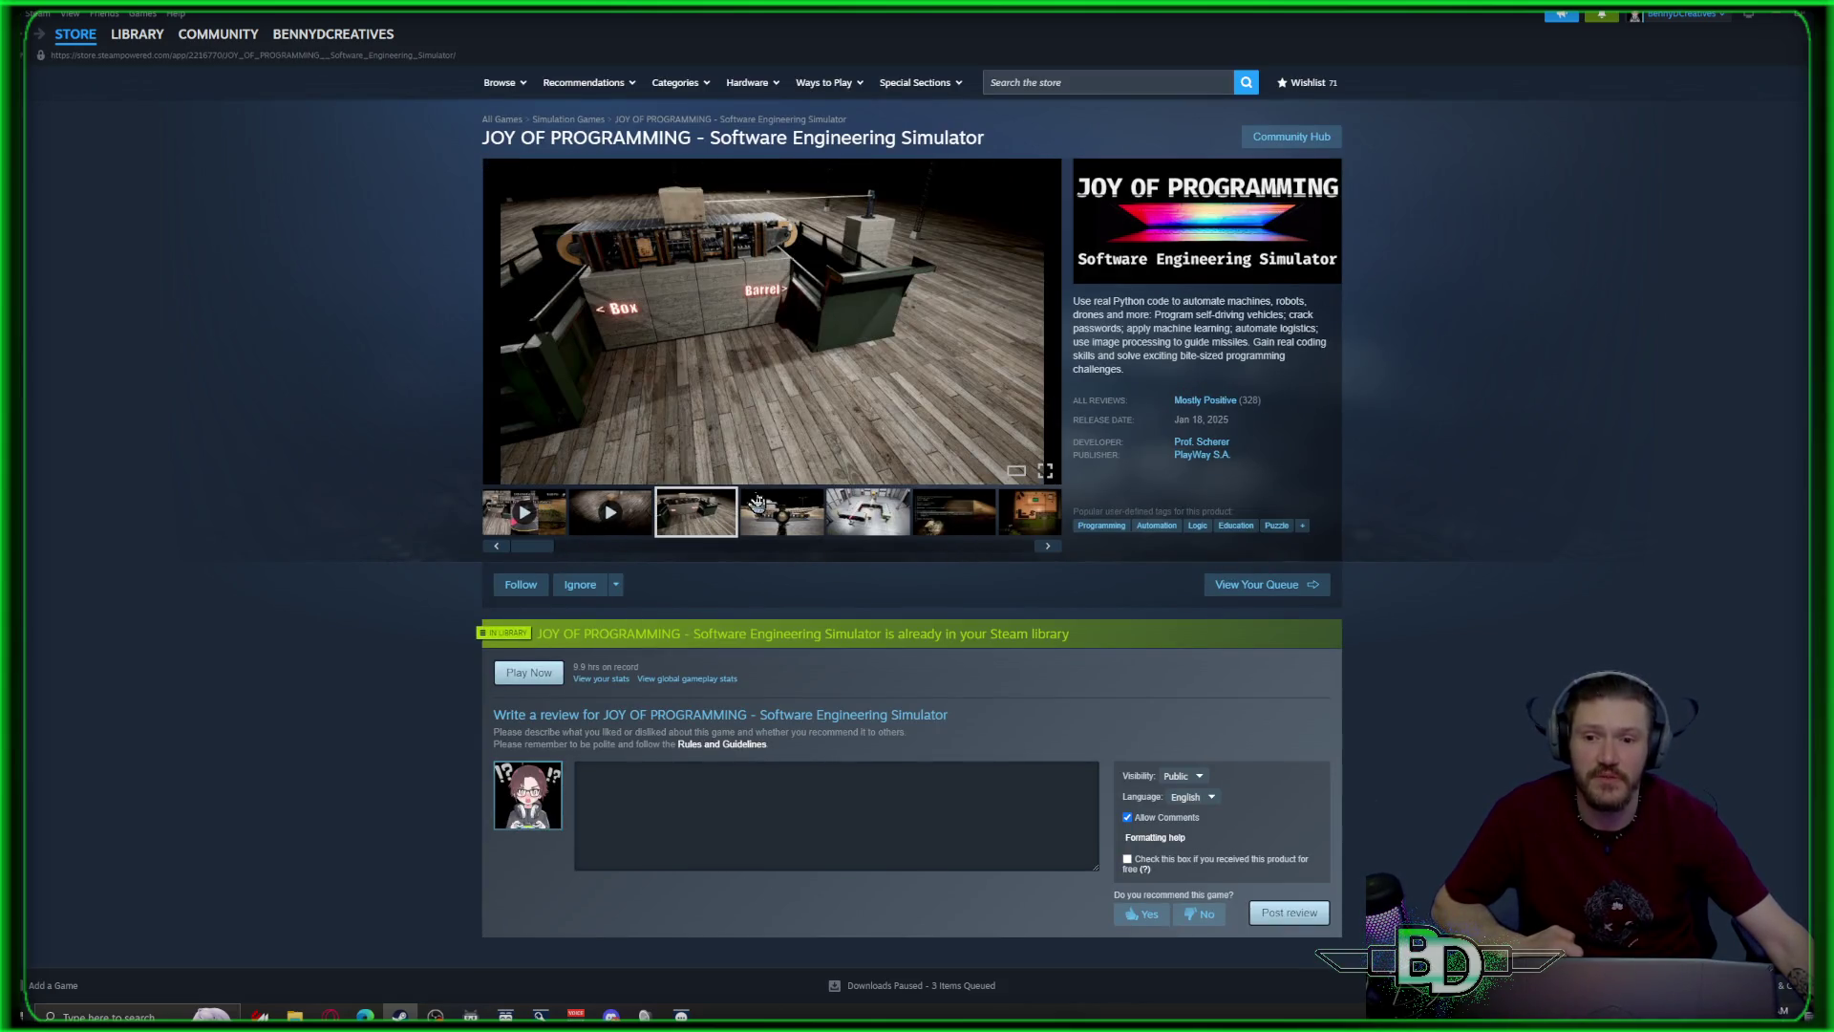
{"action": "left_click", "coordinate": [796, 519]}
{"action": "left_click", "coordinate": [868, 527]}
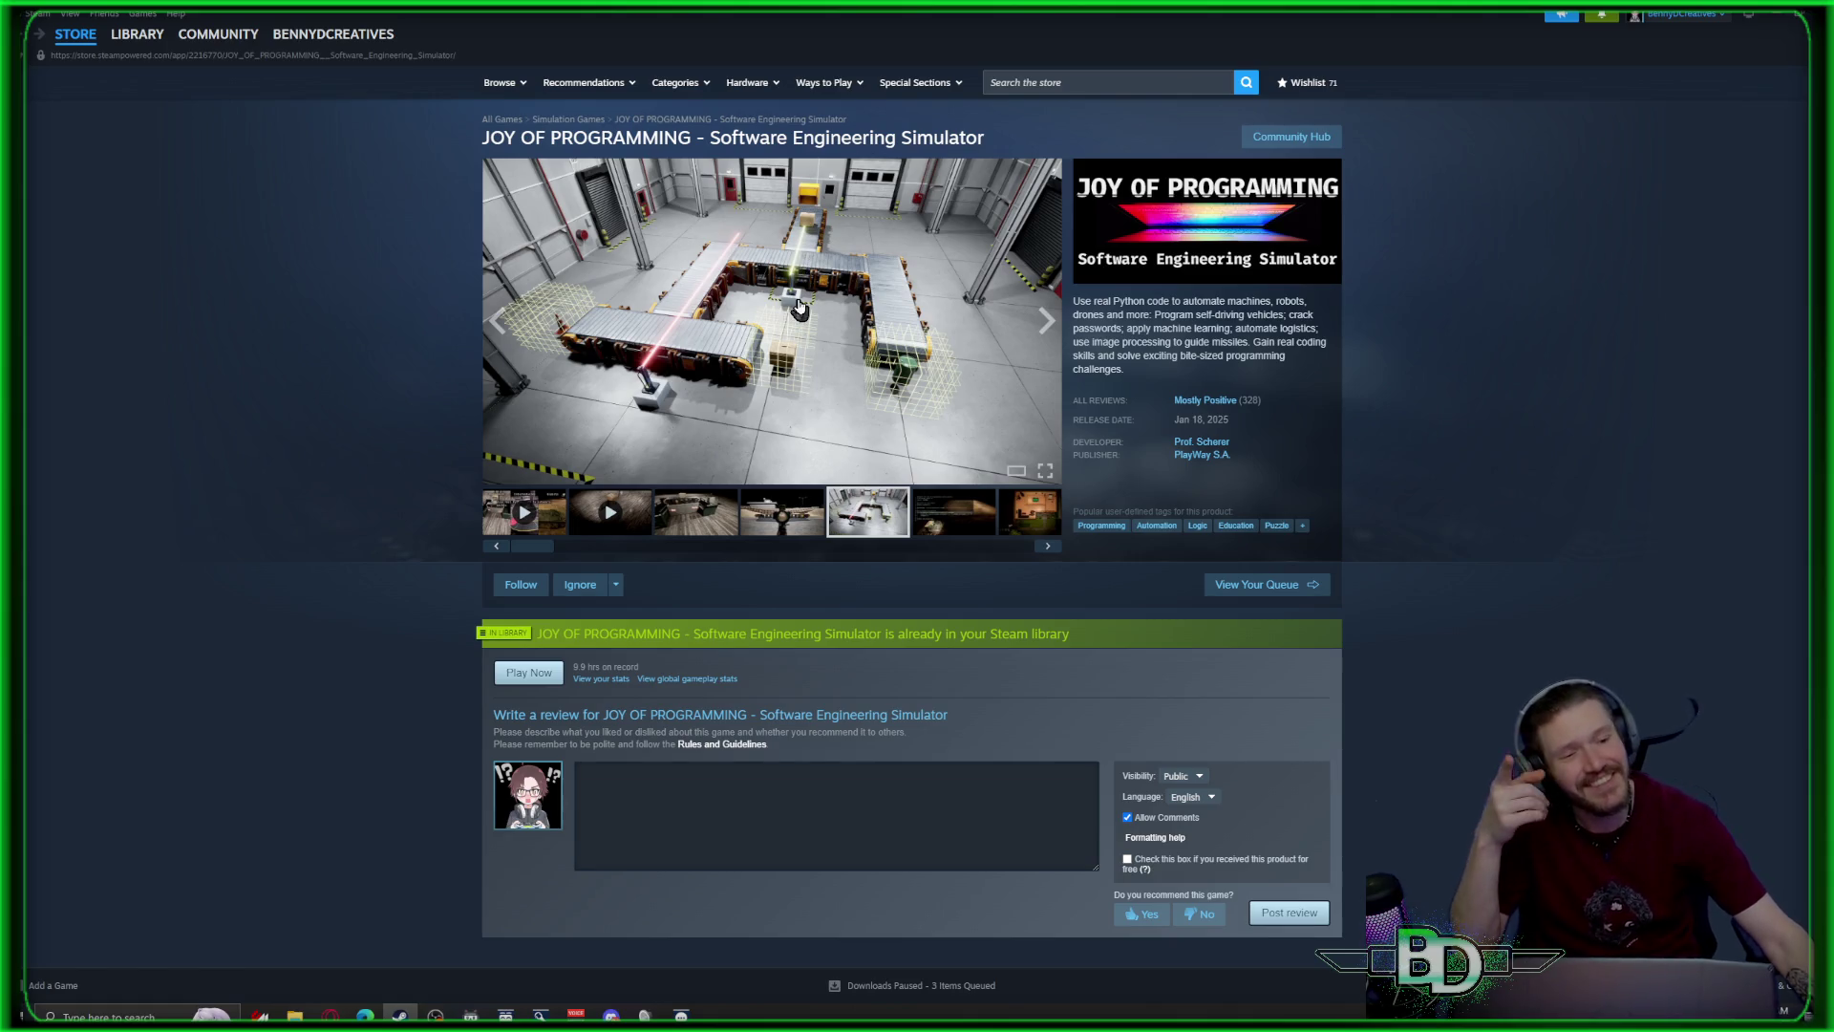
{"action": "left_click", "coordinate": [833, 263]}
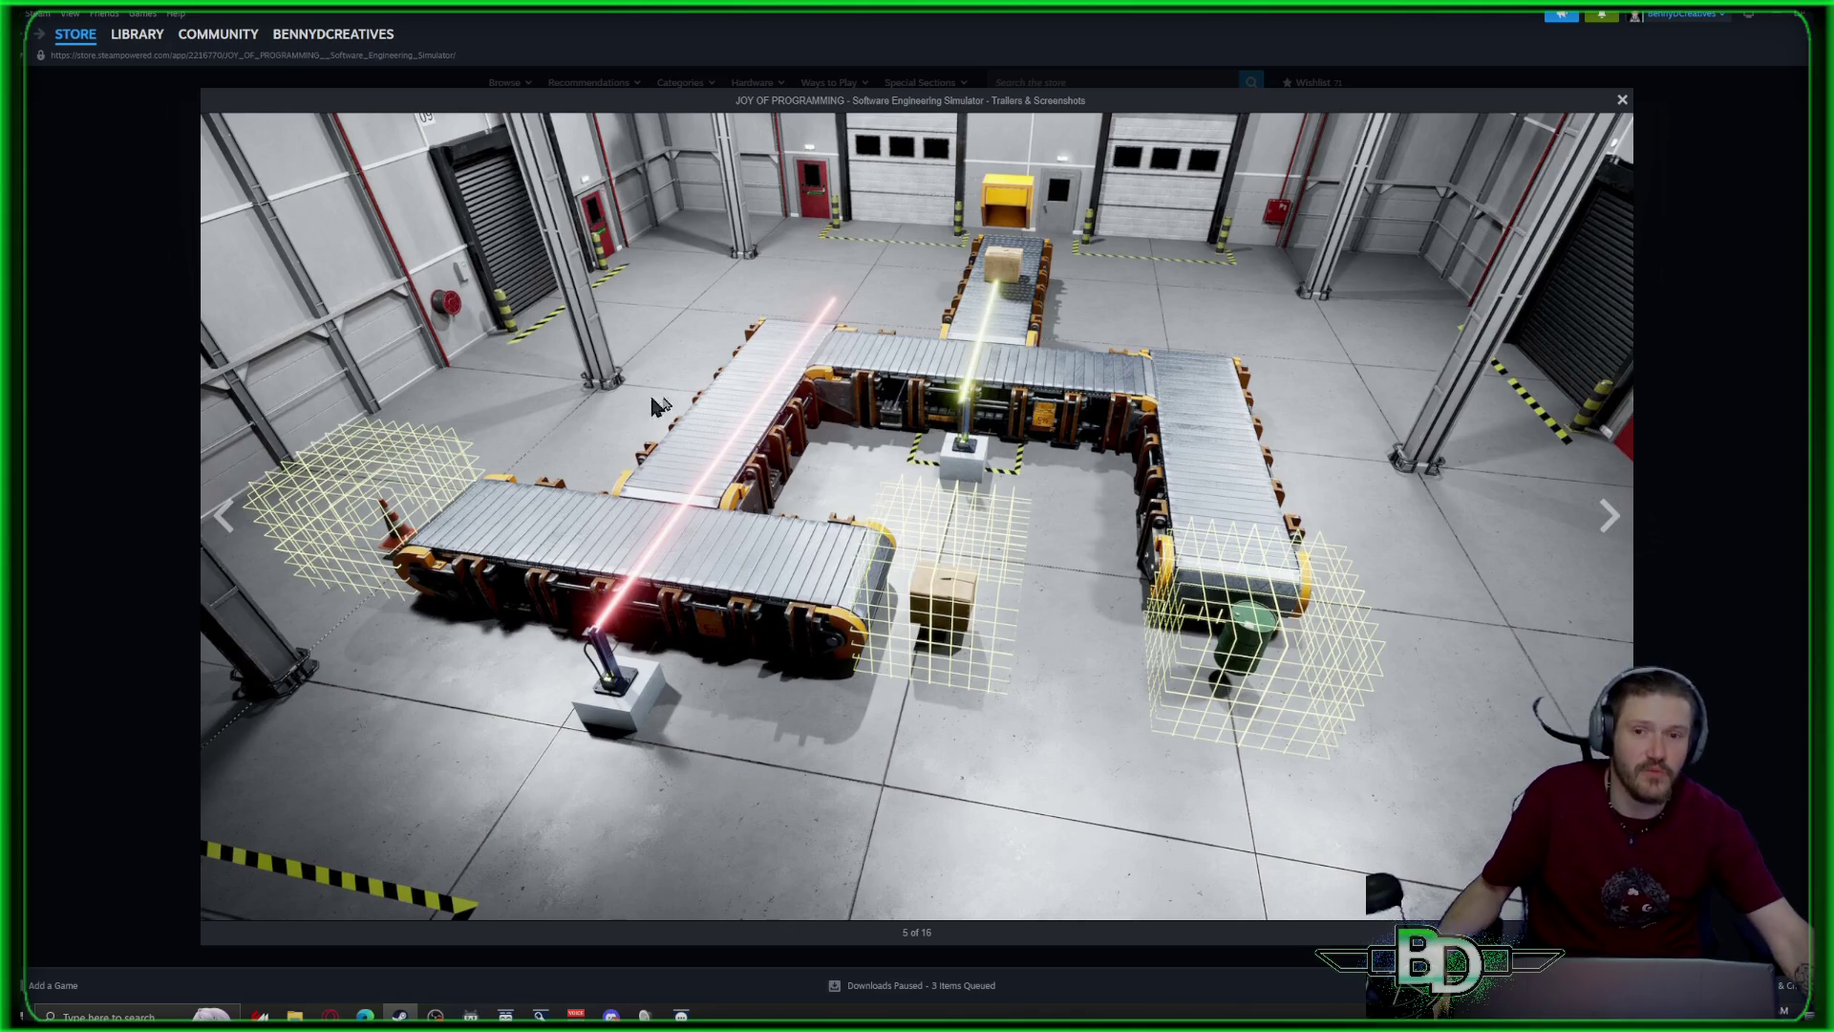
Close the full-size conveyor-belt screenshot viewer in Steam
{"action": "left_click", "coordinate": [1622, 100]}
Pause the reference tutorial video with the MovingPlatform script shown beside Unity
{"action": "mouse_move", "coordinate": [77, 35]}
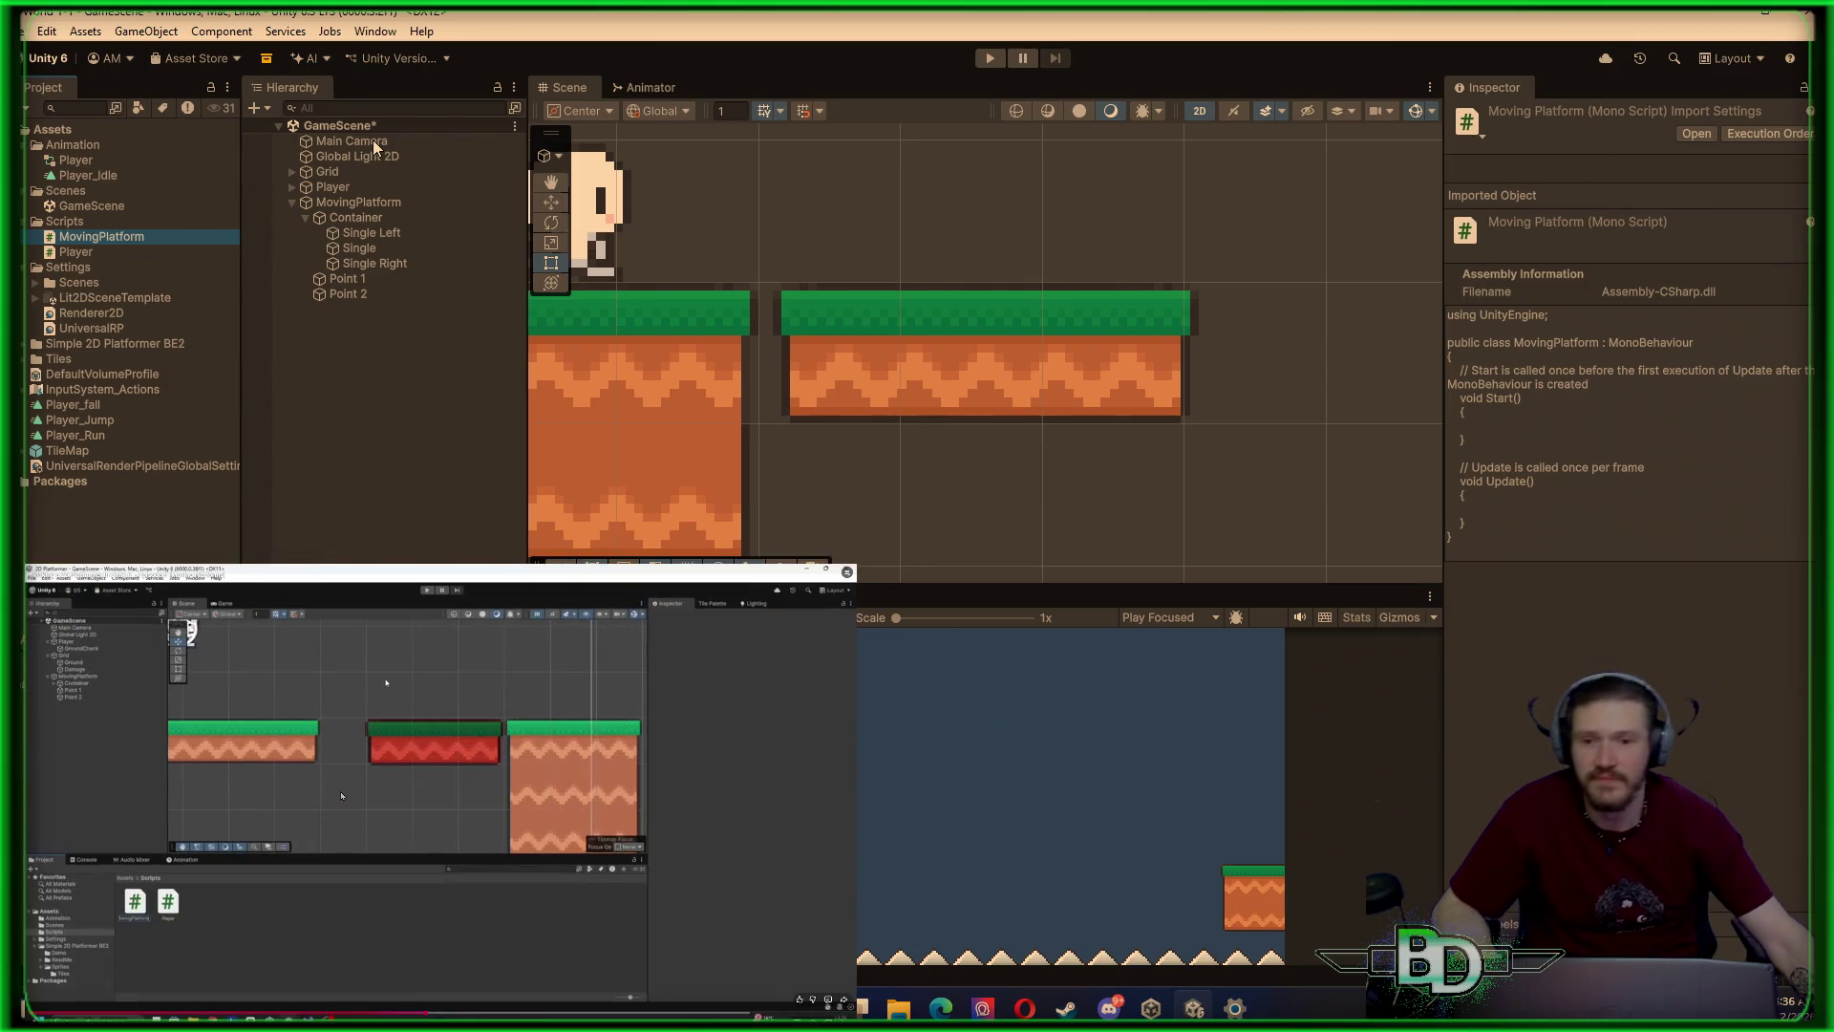
{"action": "key", "text": "space"}
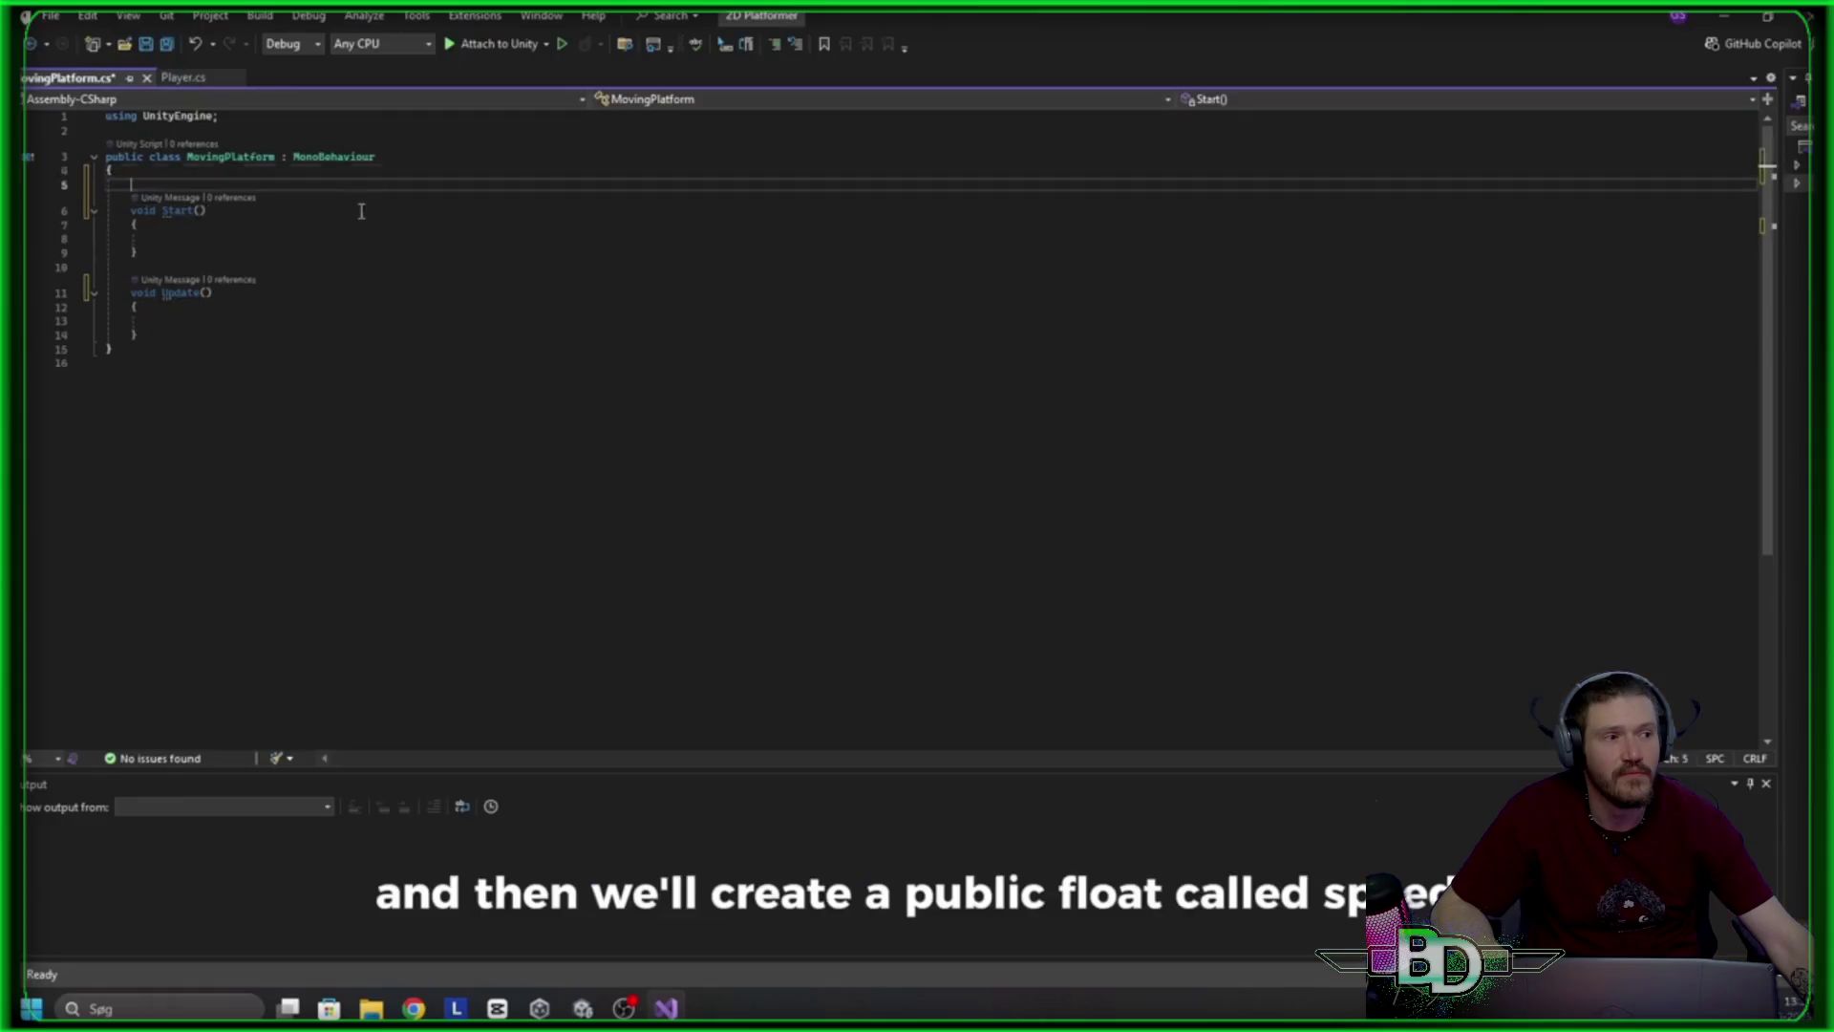
Begin the 'public float speed =' declaration, then raise the tutorial video's playback resolution and resume it
{"action": "type", "text": "public float "}
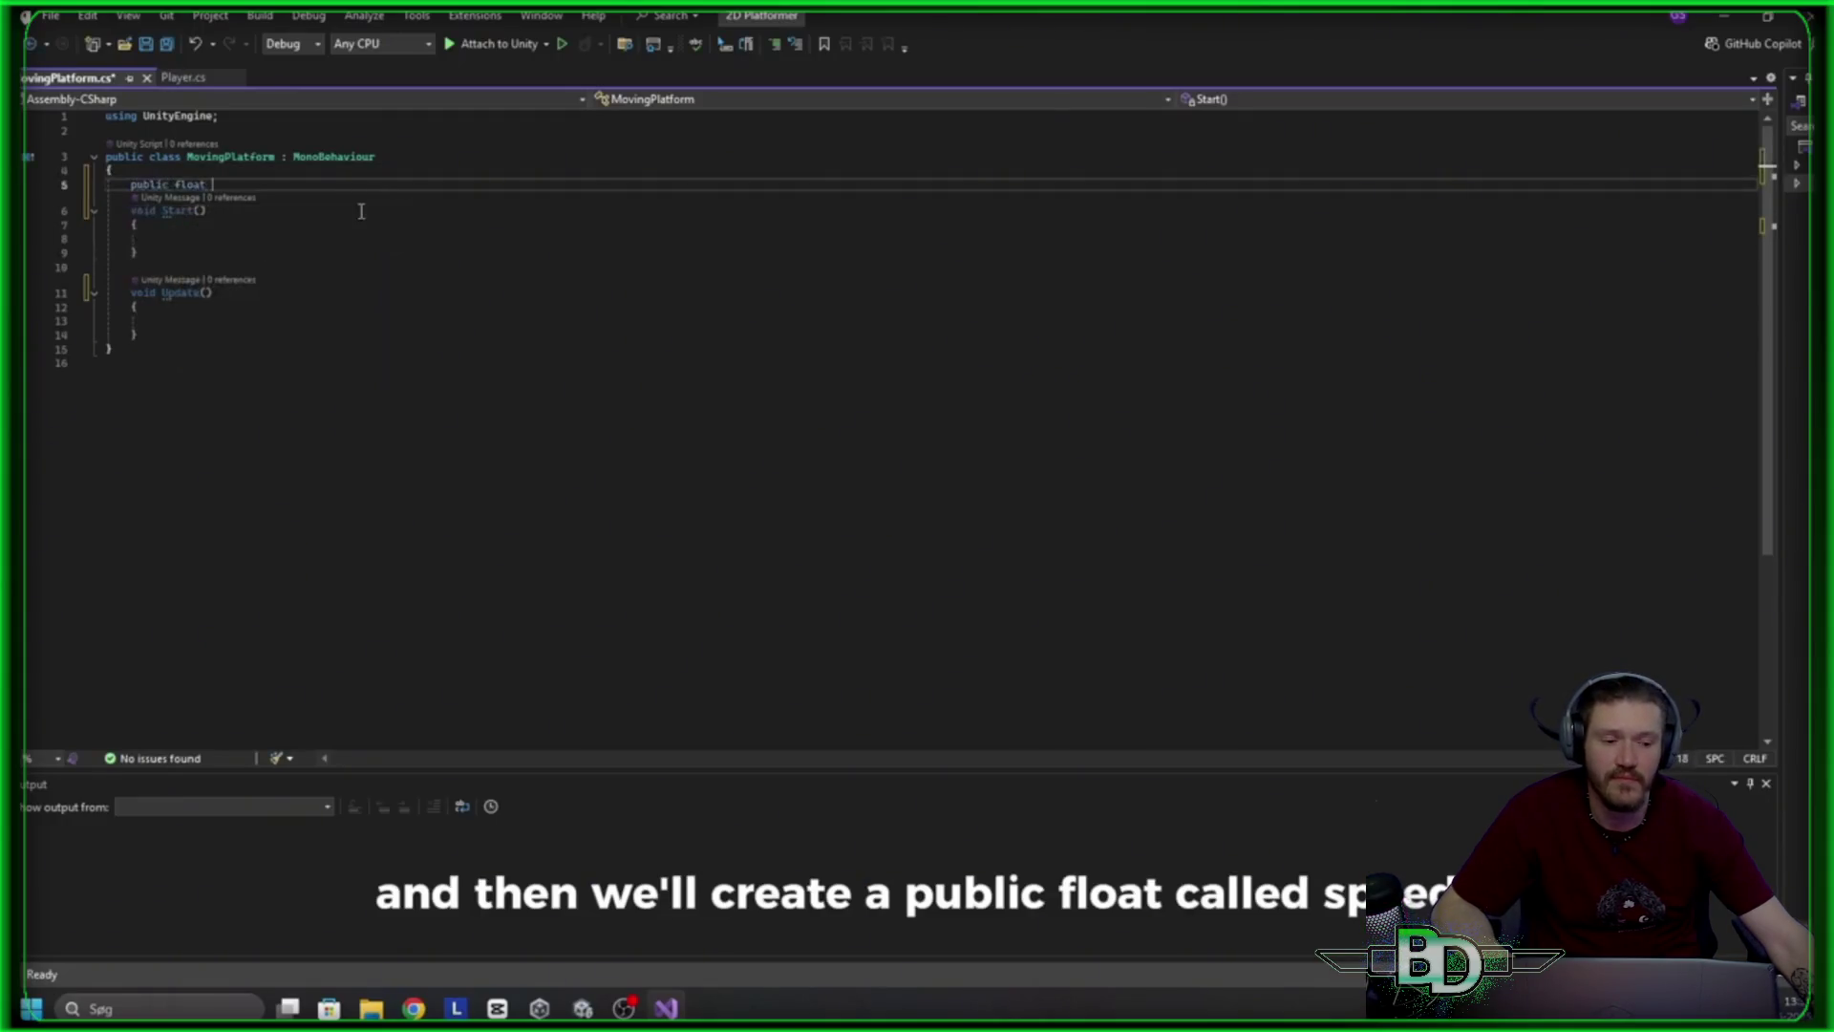
{"action": "type", "text": "speed = 2f;"}
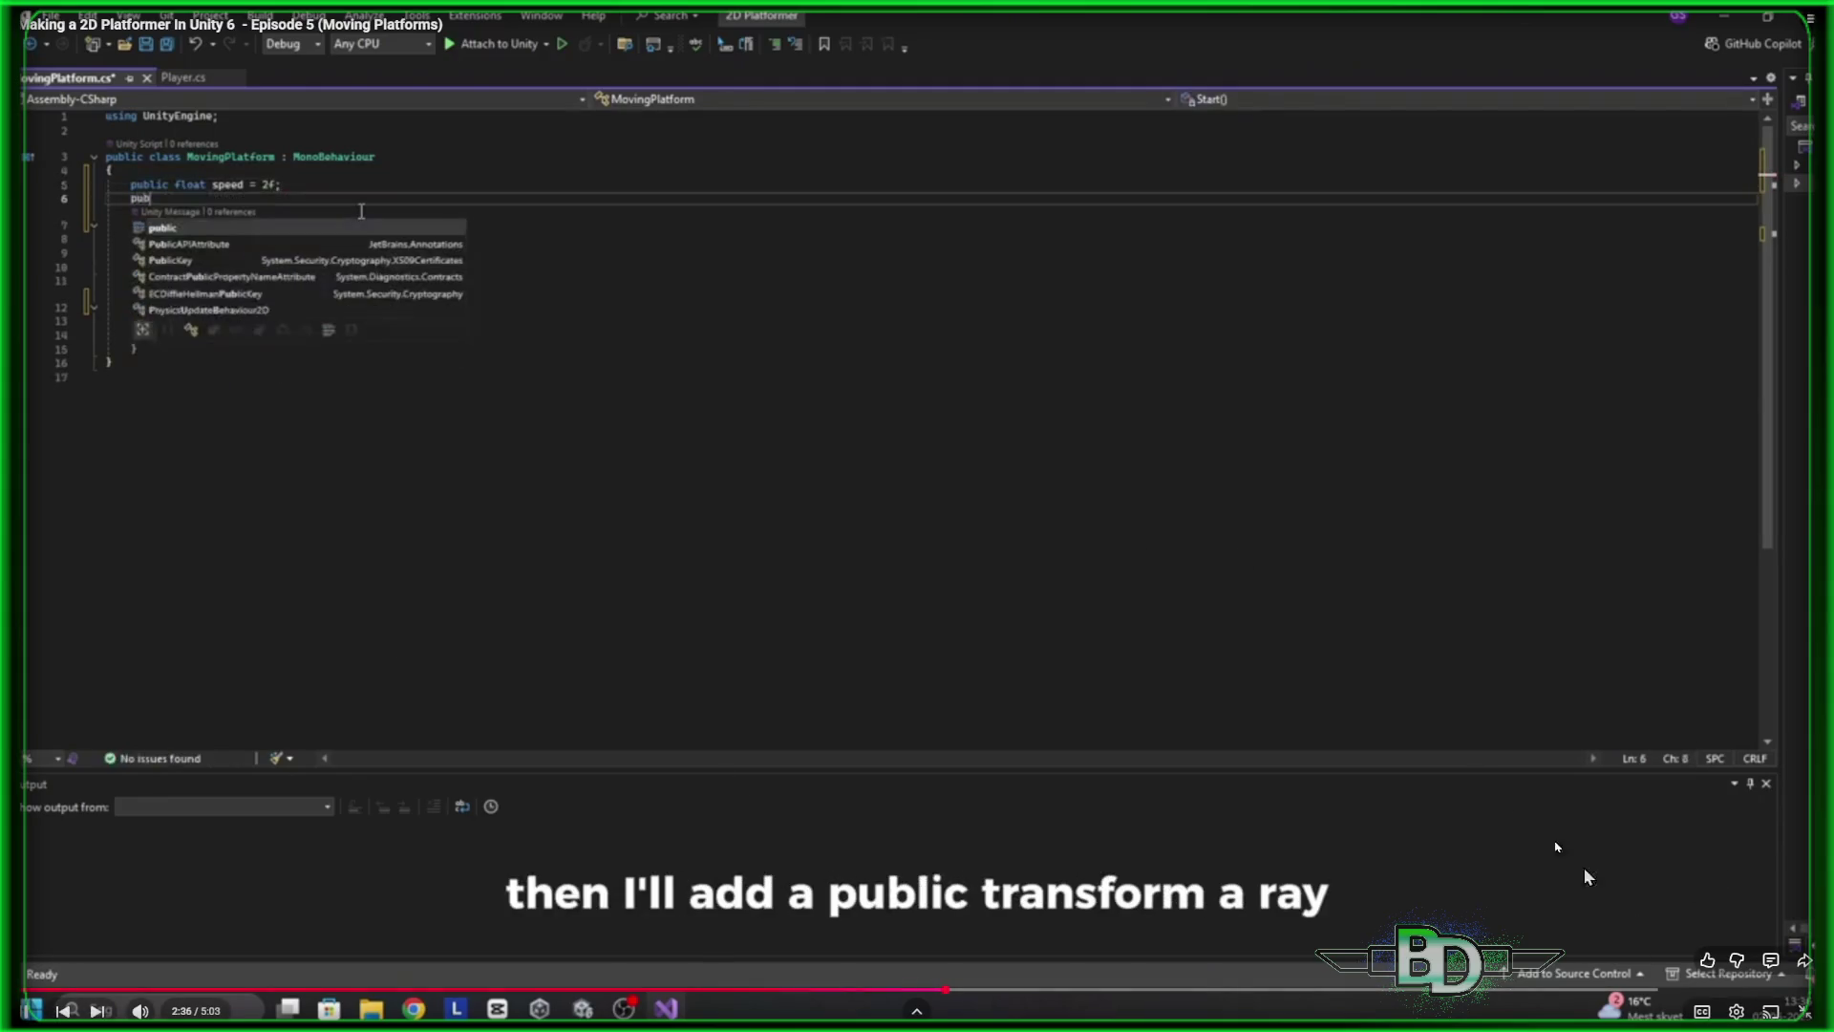
{"action": "left_click", "coordinate": [1584, 867]}
{"action": "left_click", "coordinate": [1747, 1012]}
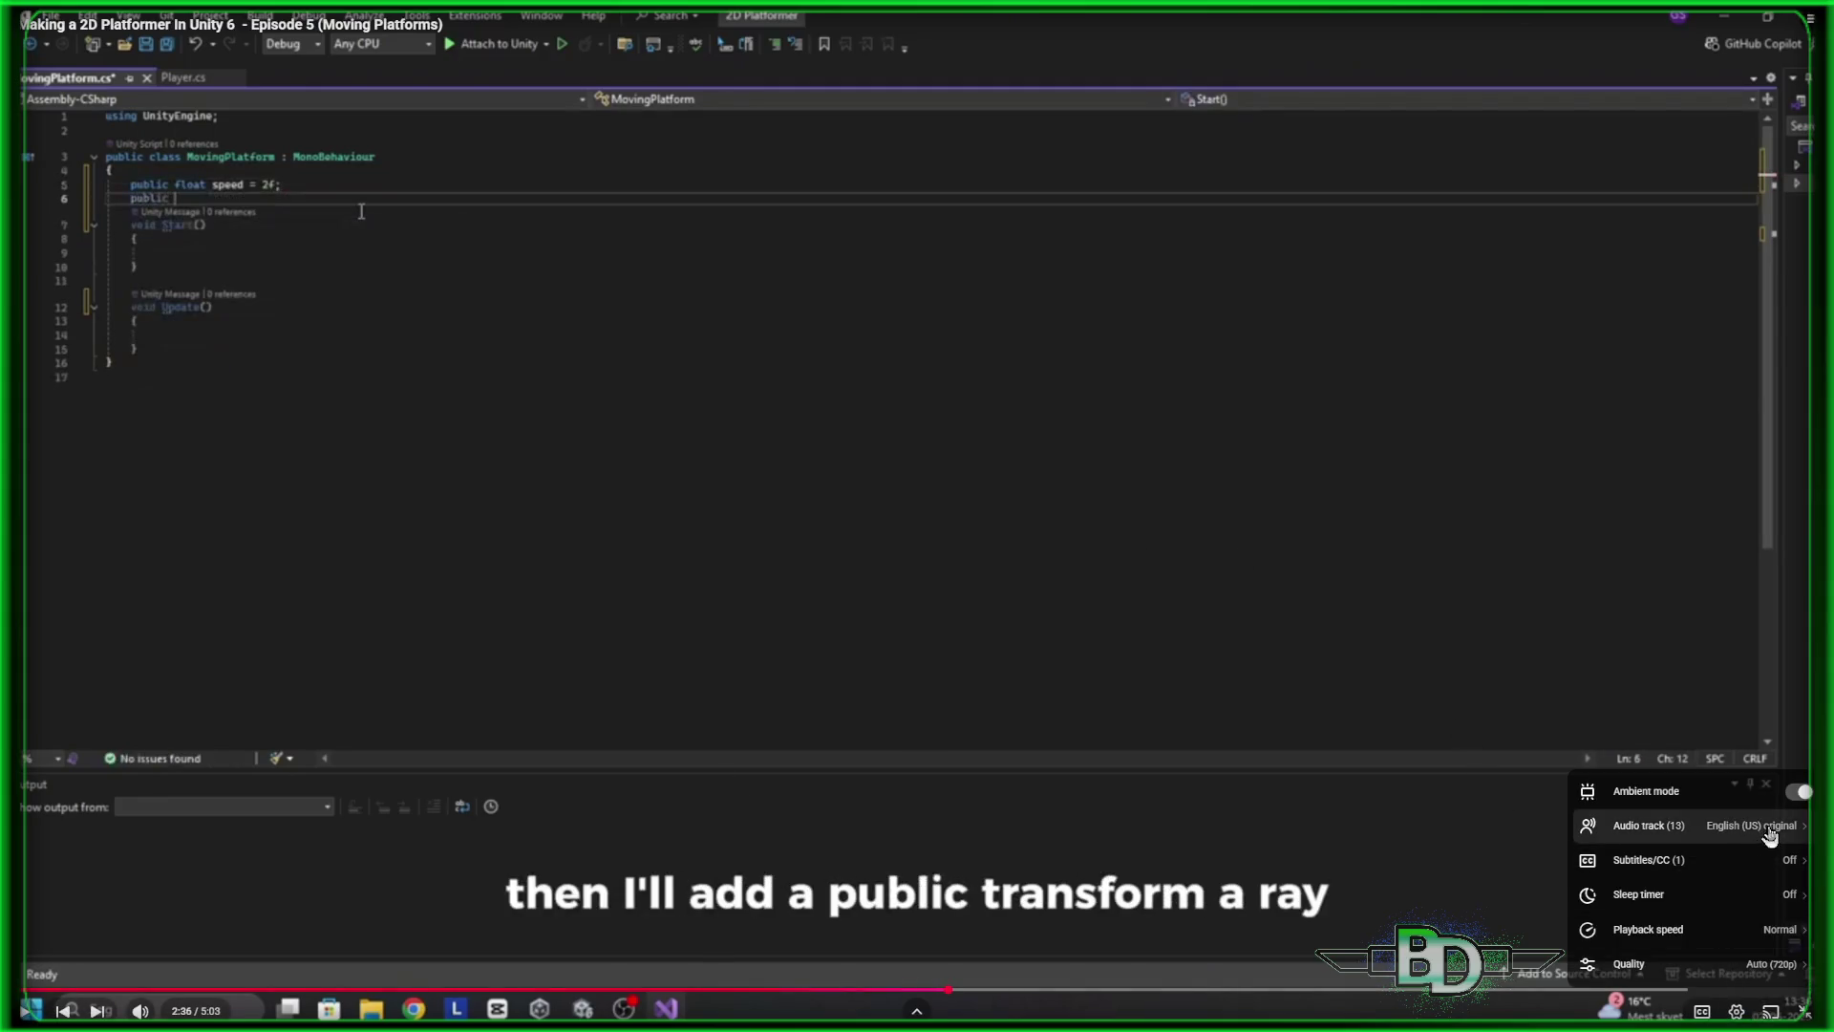
{"action": "left_click", "coordinate": [1766, 961]}
{"action": "left_click", "coordinate": [1683, 825]}
{"action": "left_click", "coordinate": [1024, 540]}
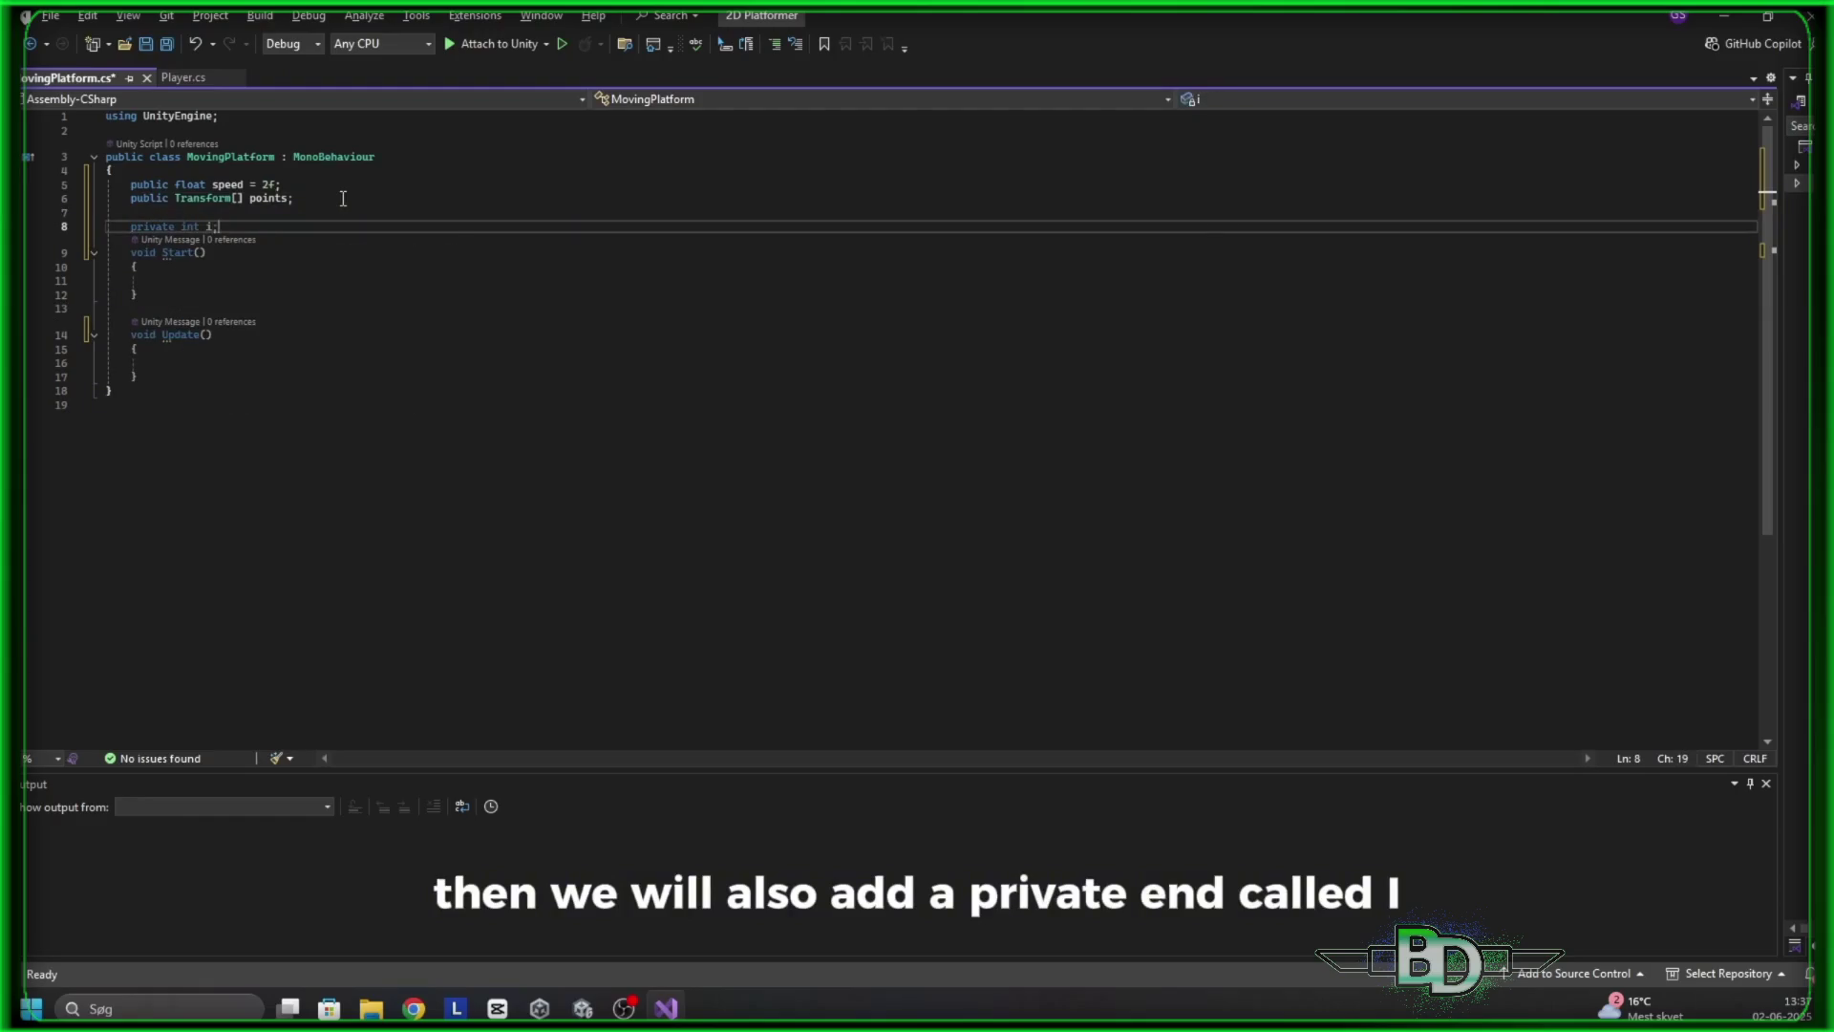
Below the if block in Update, write transform.position = Vector2.MoveTowards(transform.position, points[i].position...)
{"action": "mouse_move", "coordinate": [1131, 724]}
{"action": "type", "text": "i++"}
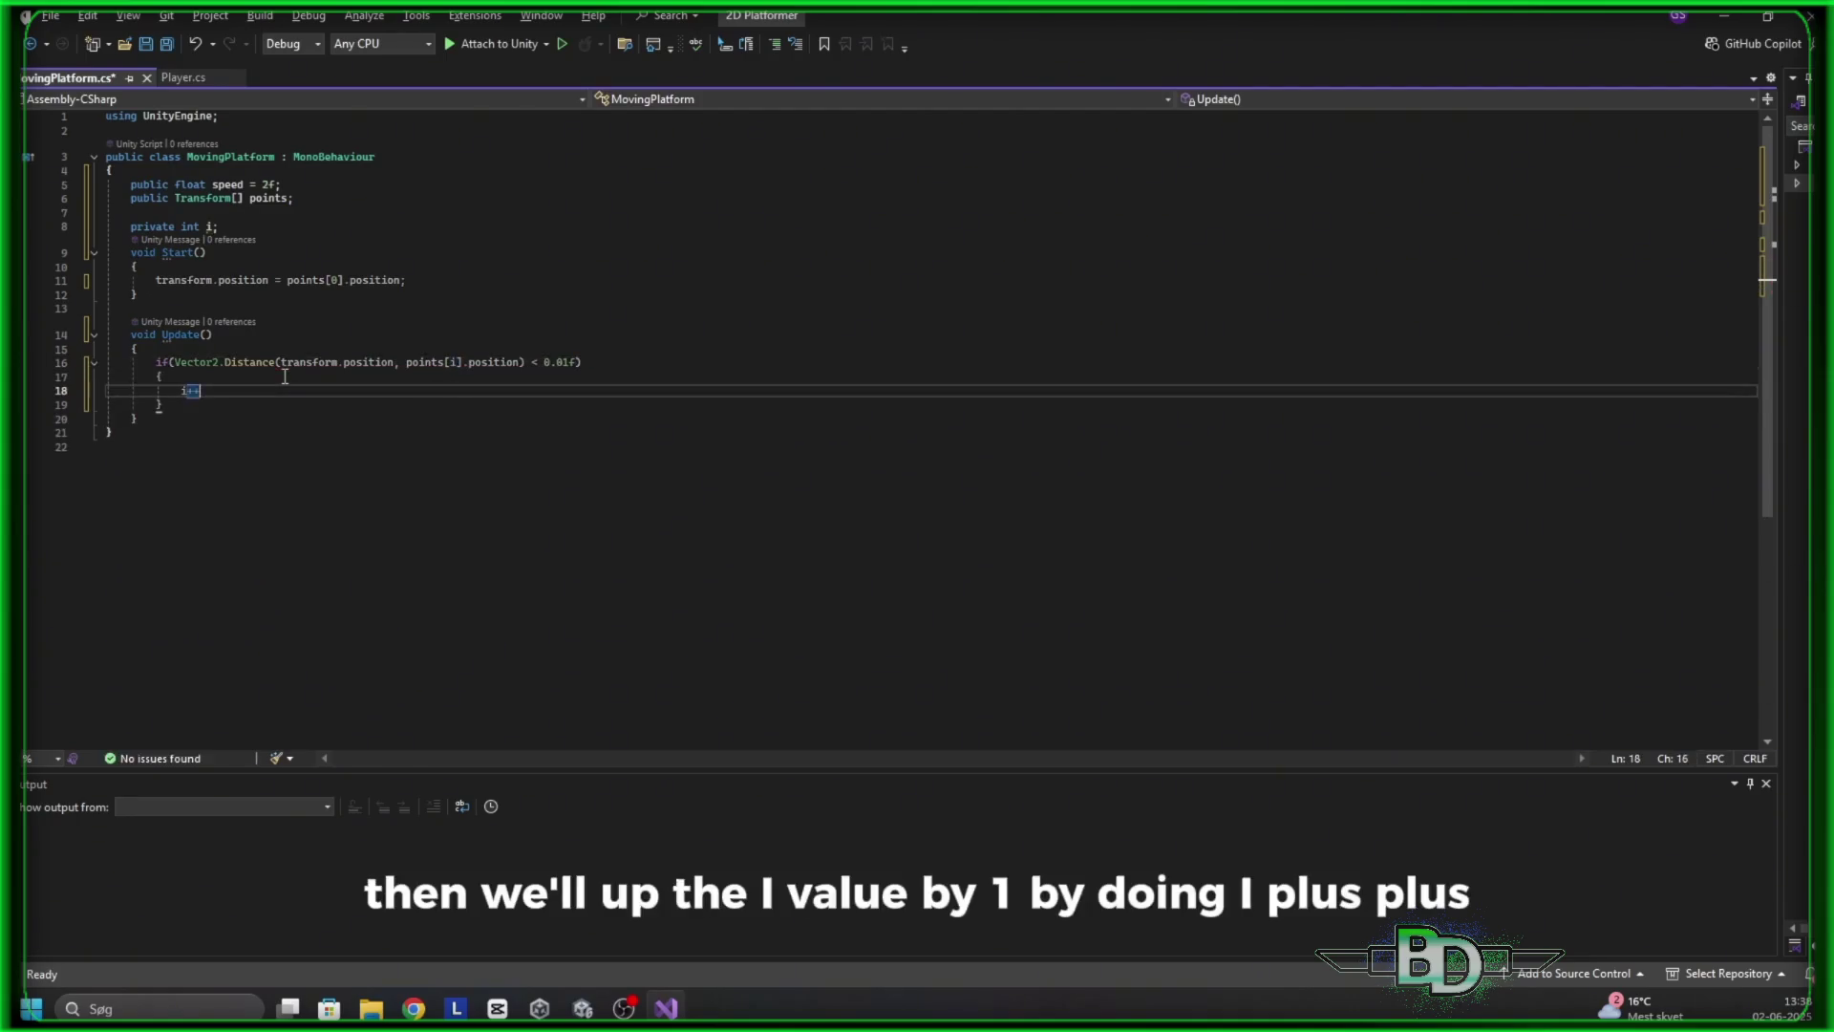
{"action": "type", "text": ";"}
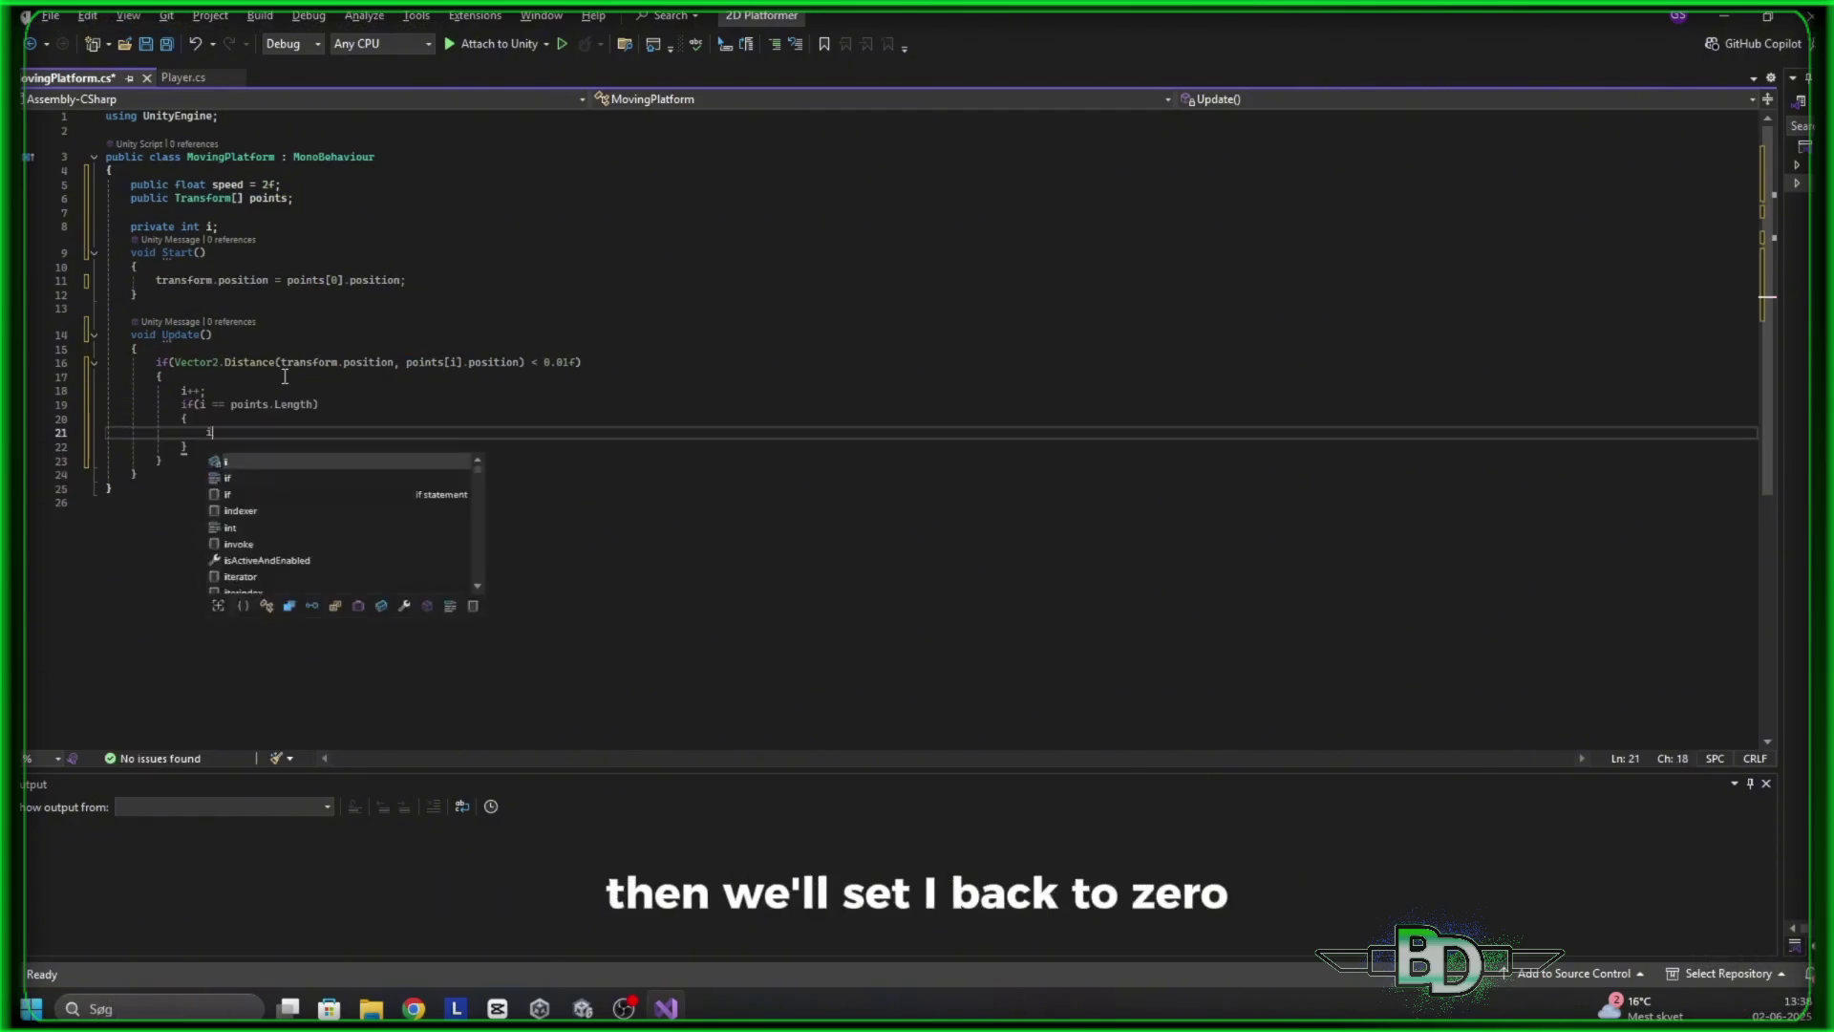
{"action": "left_click", "coordinate": [198, 467]}
{"action": "key", "text": "Return"}
{"action": "key", "text": "Return"}
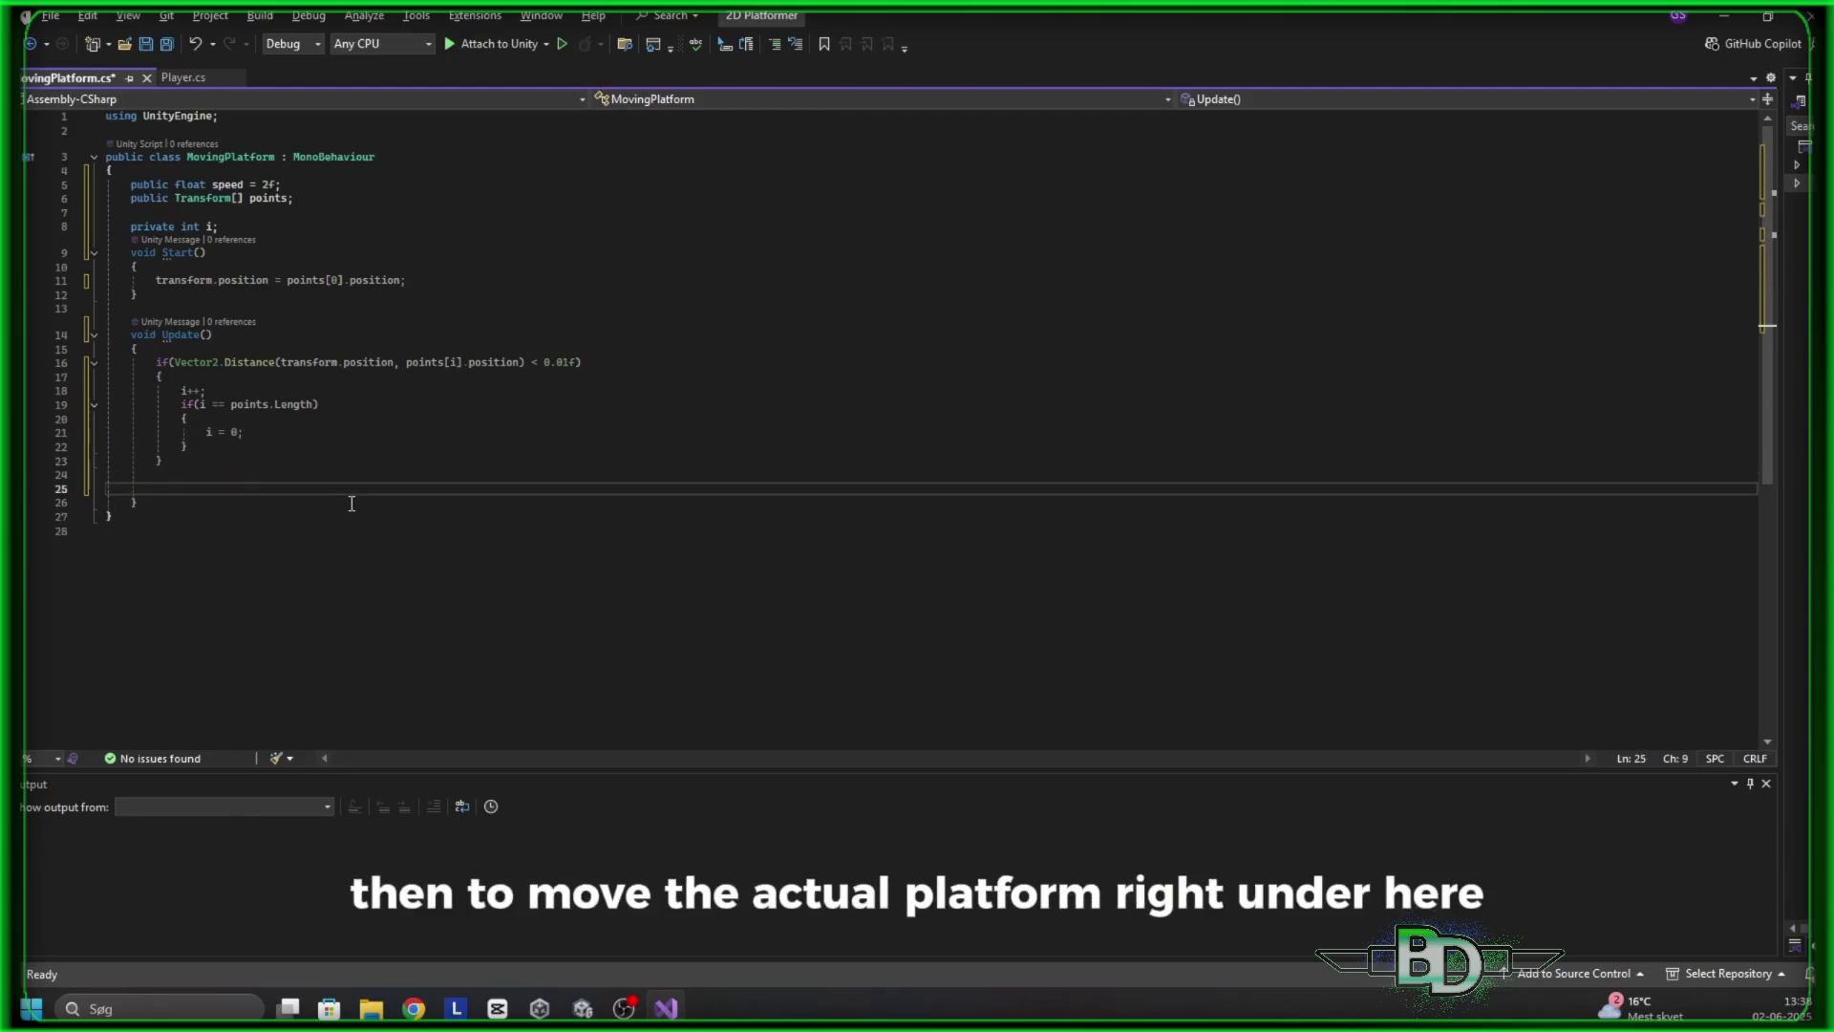
{"action": "type", "text": "transform.position "}
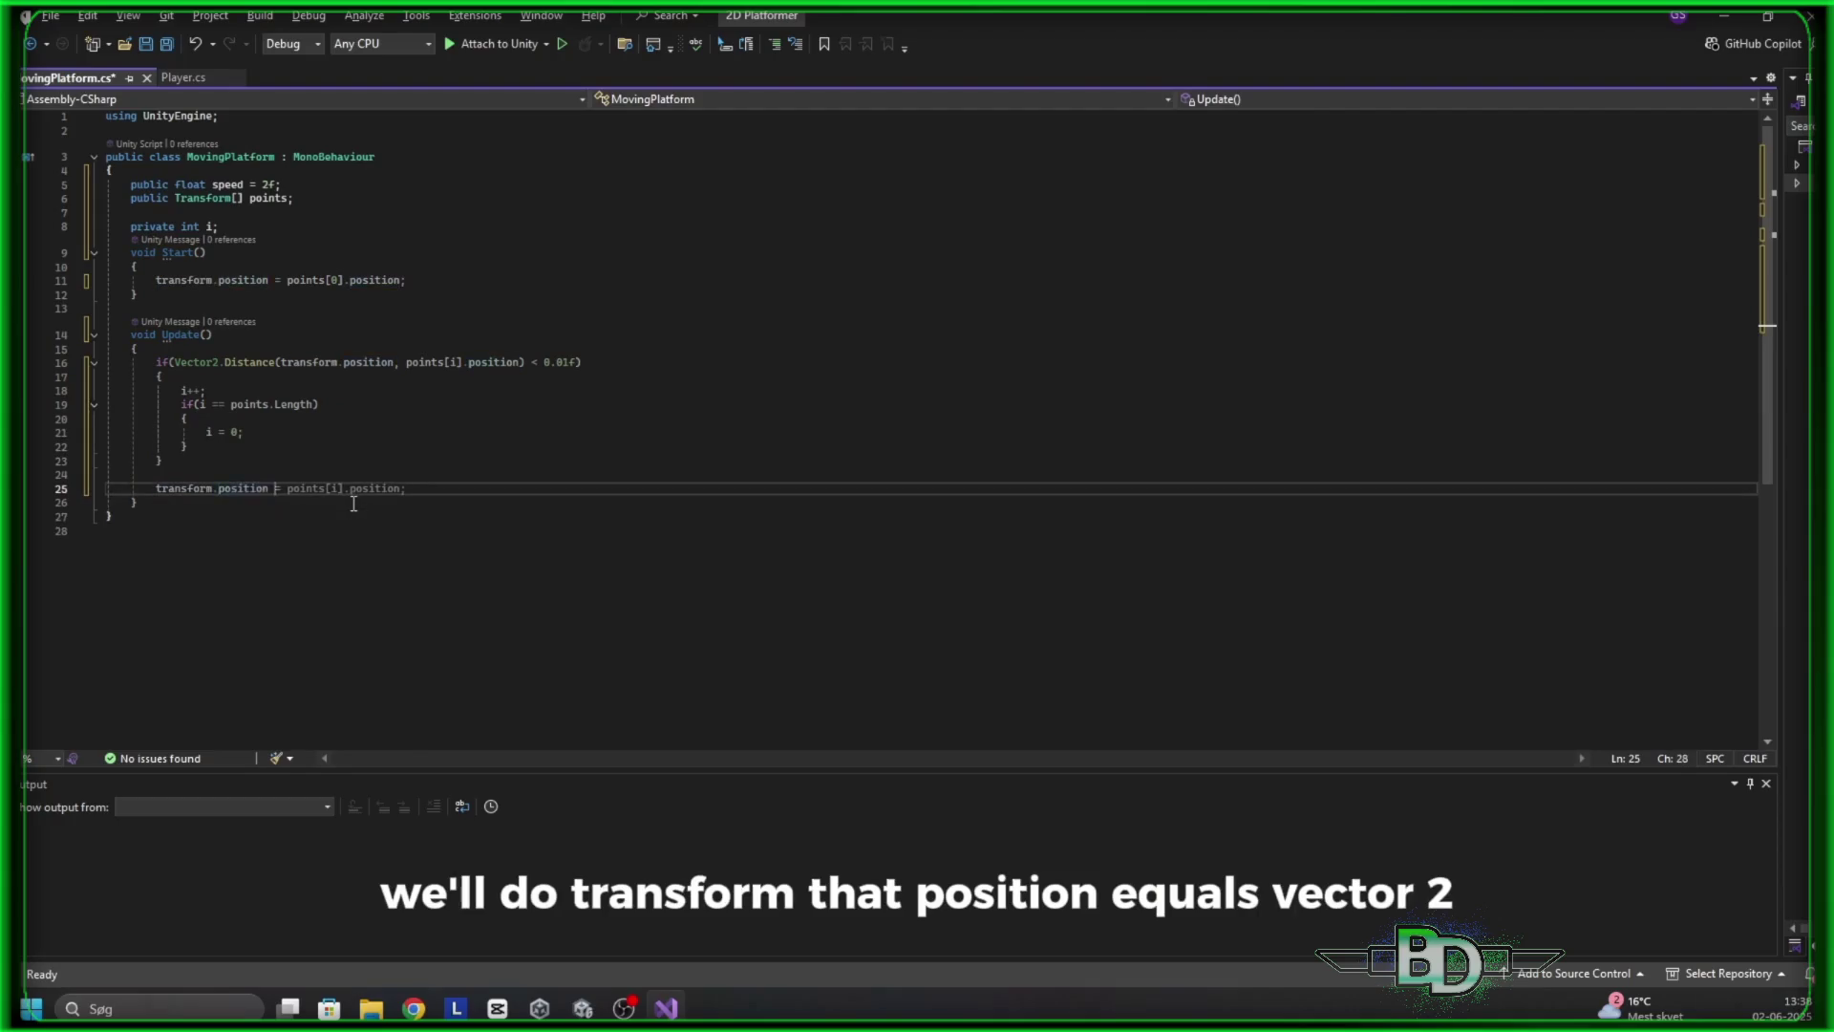
{"action": "type", "text": "= Vector2.move"}
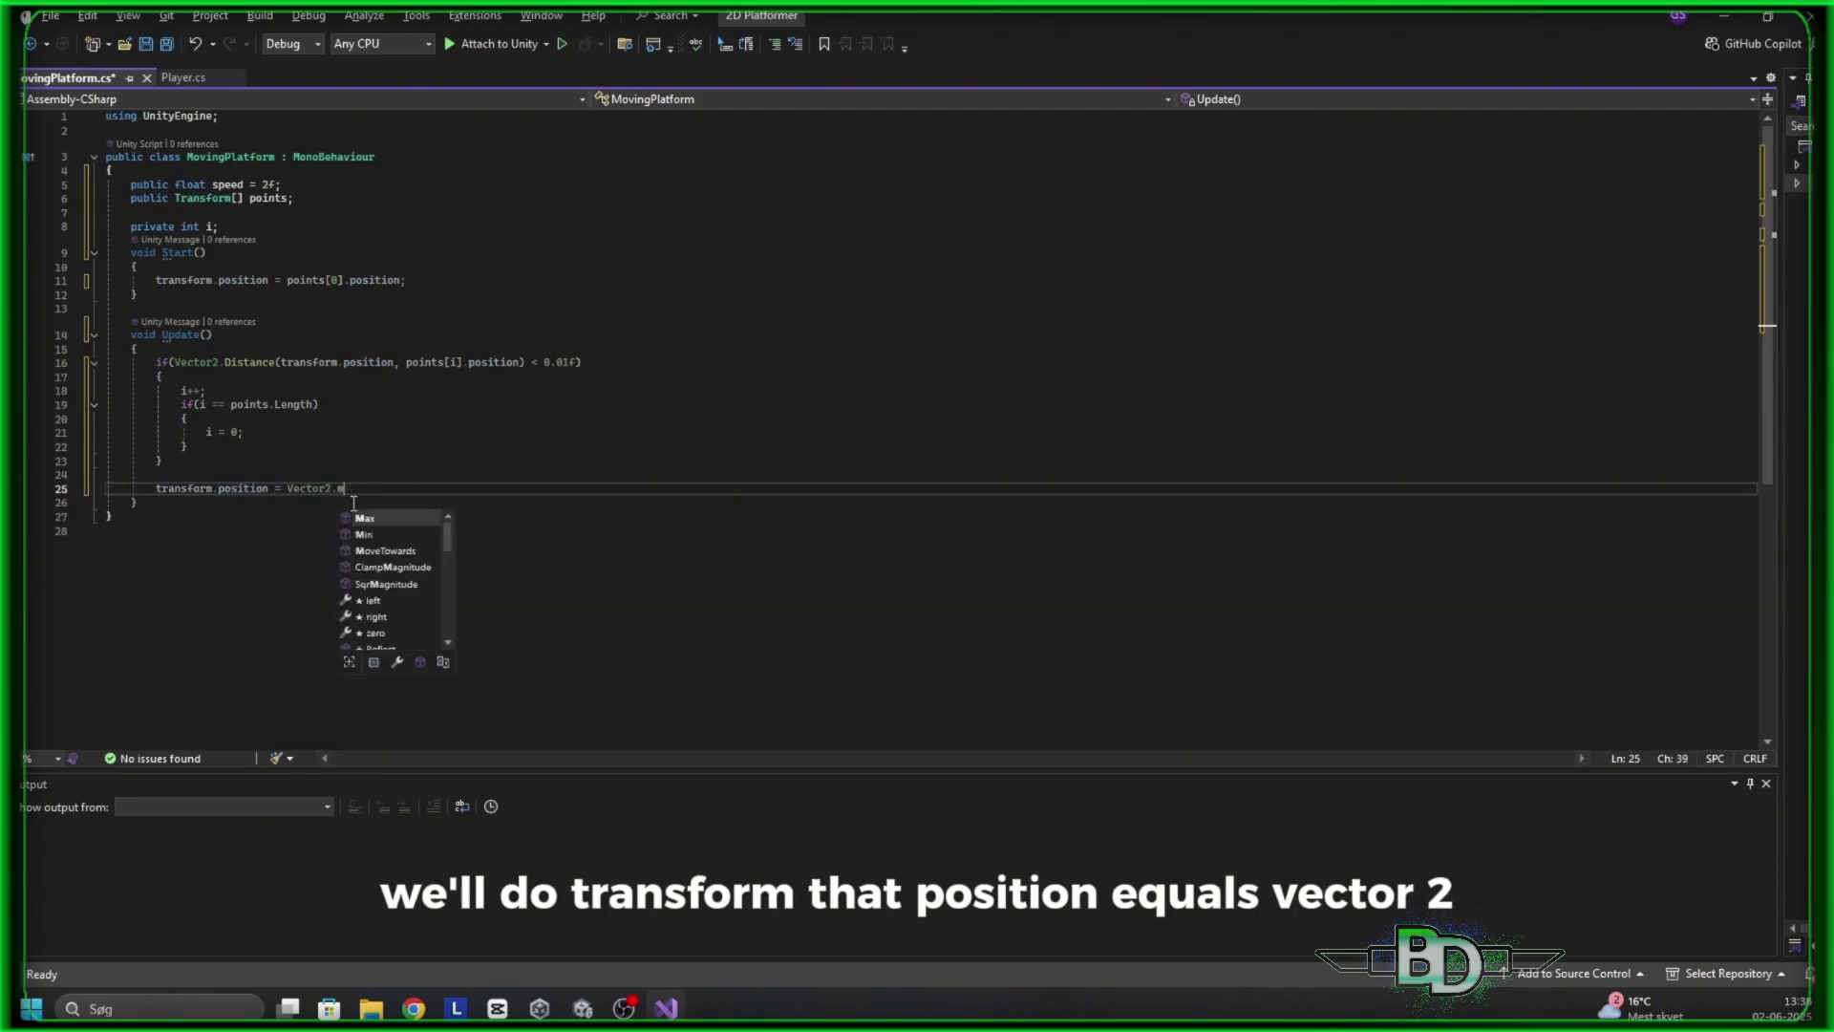
{"action": "key", "text": "Tab"}
{"action": "type", "text": "("}
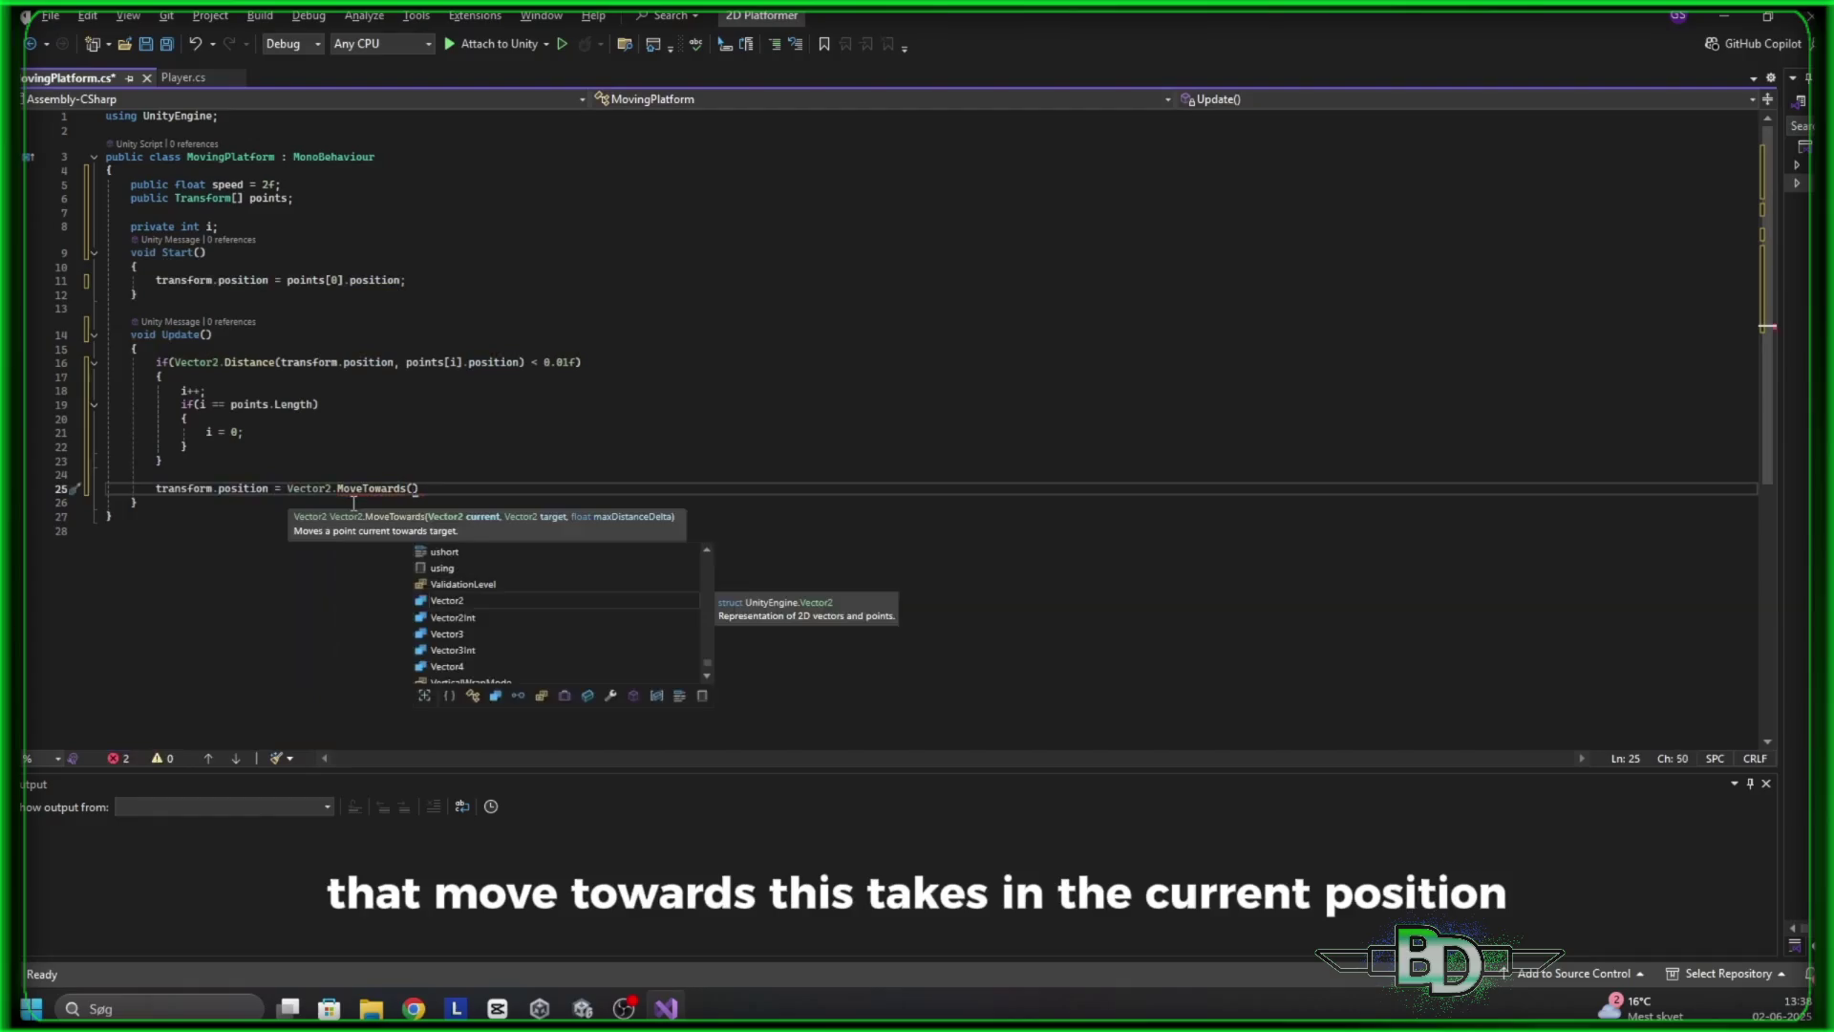
{"action": "type", "text": "transform.position"}
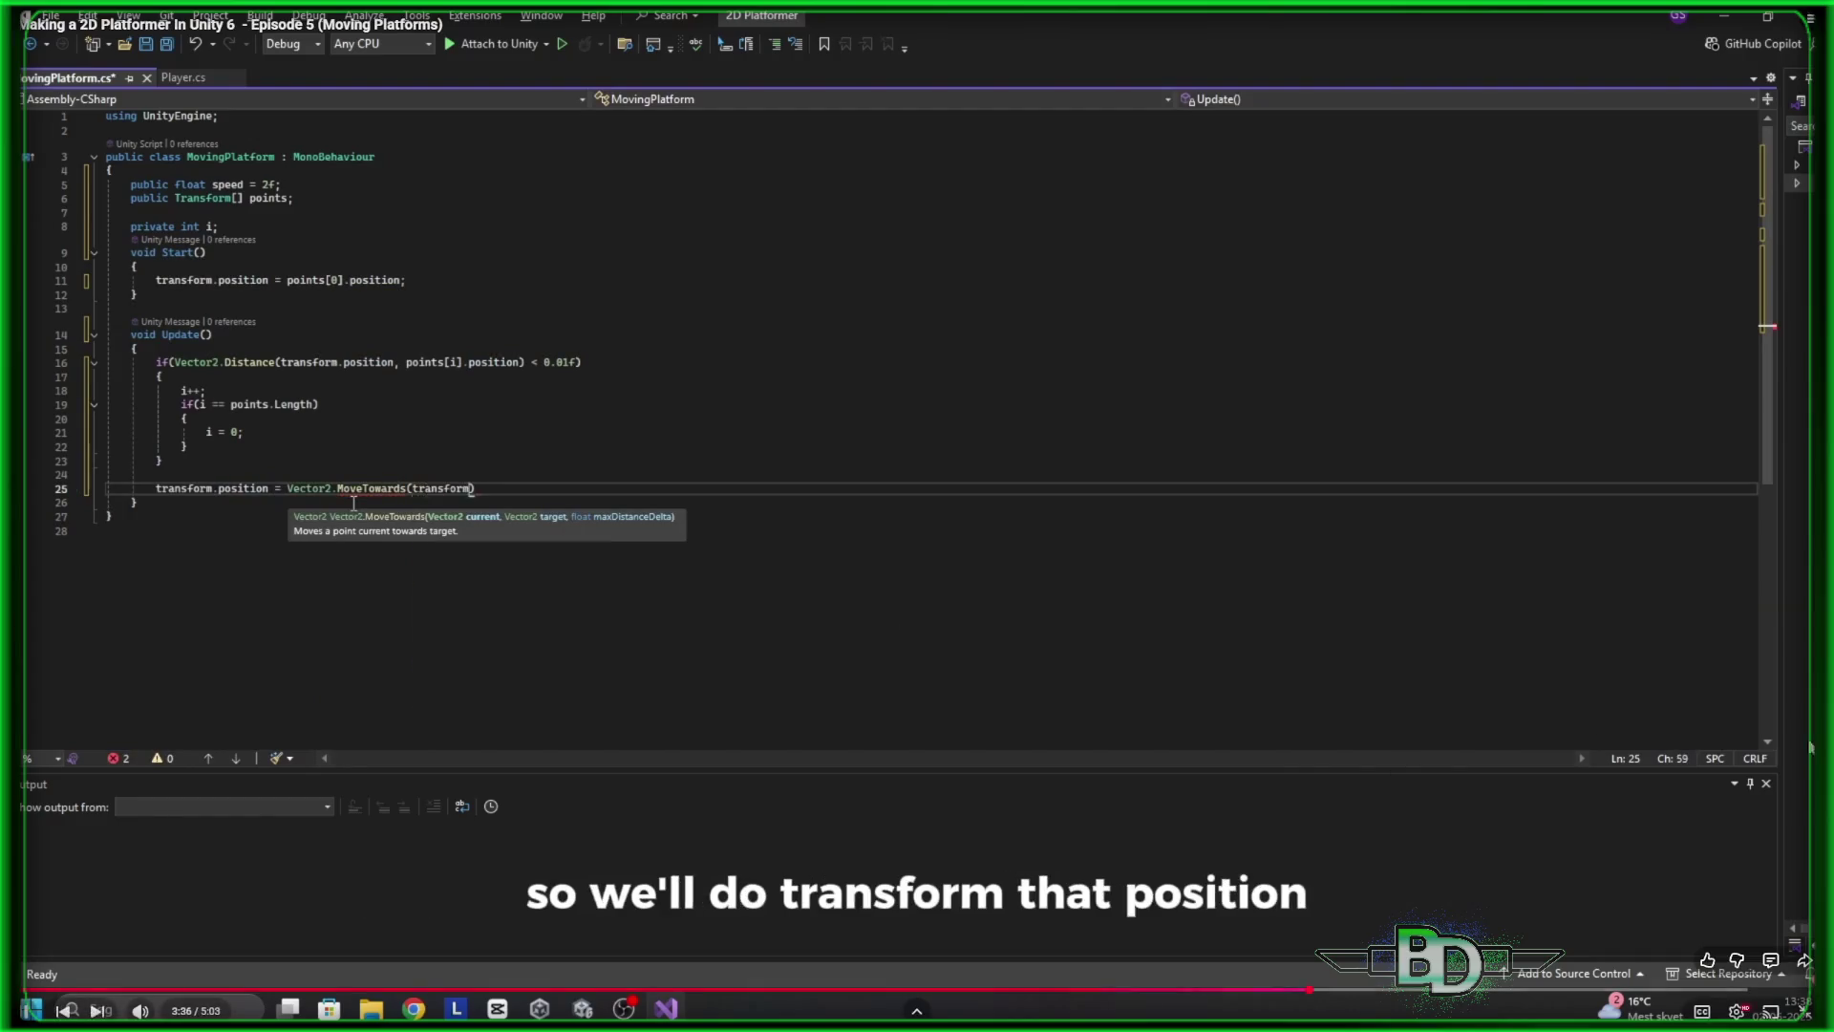
{"action": "type", "text": ","}
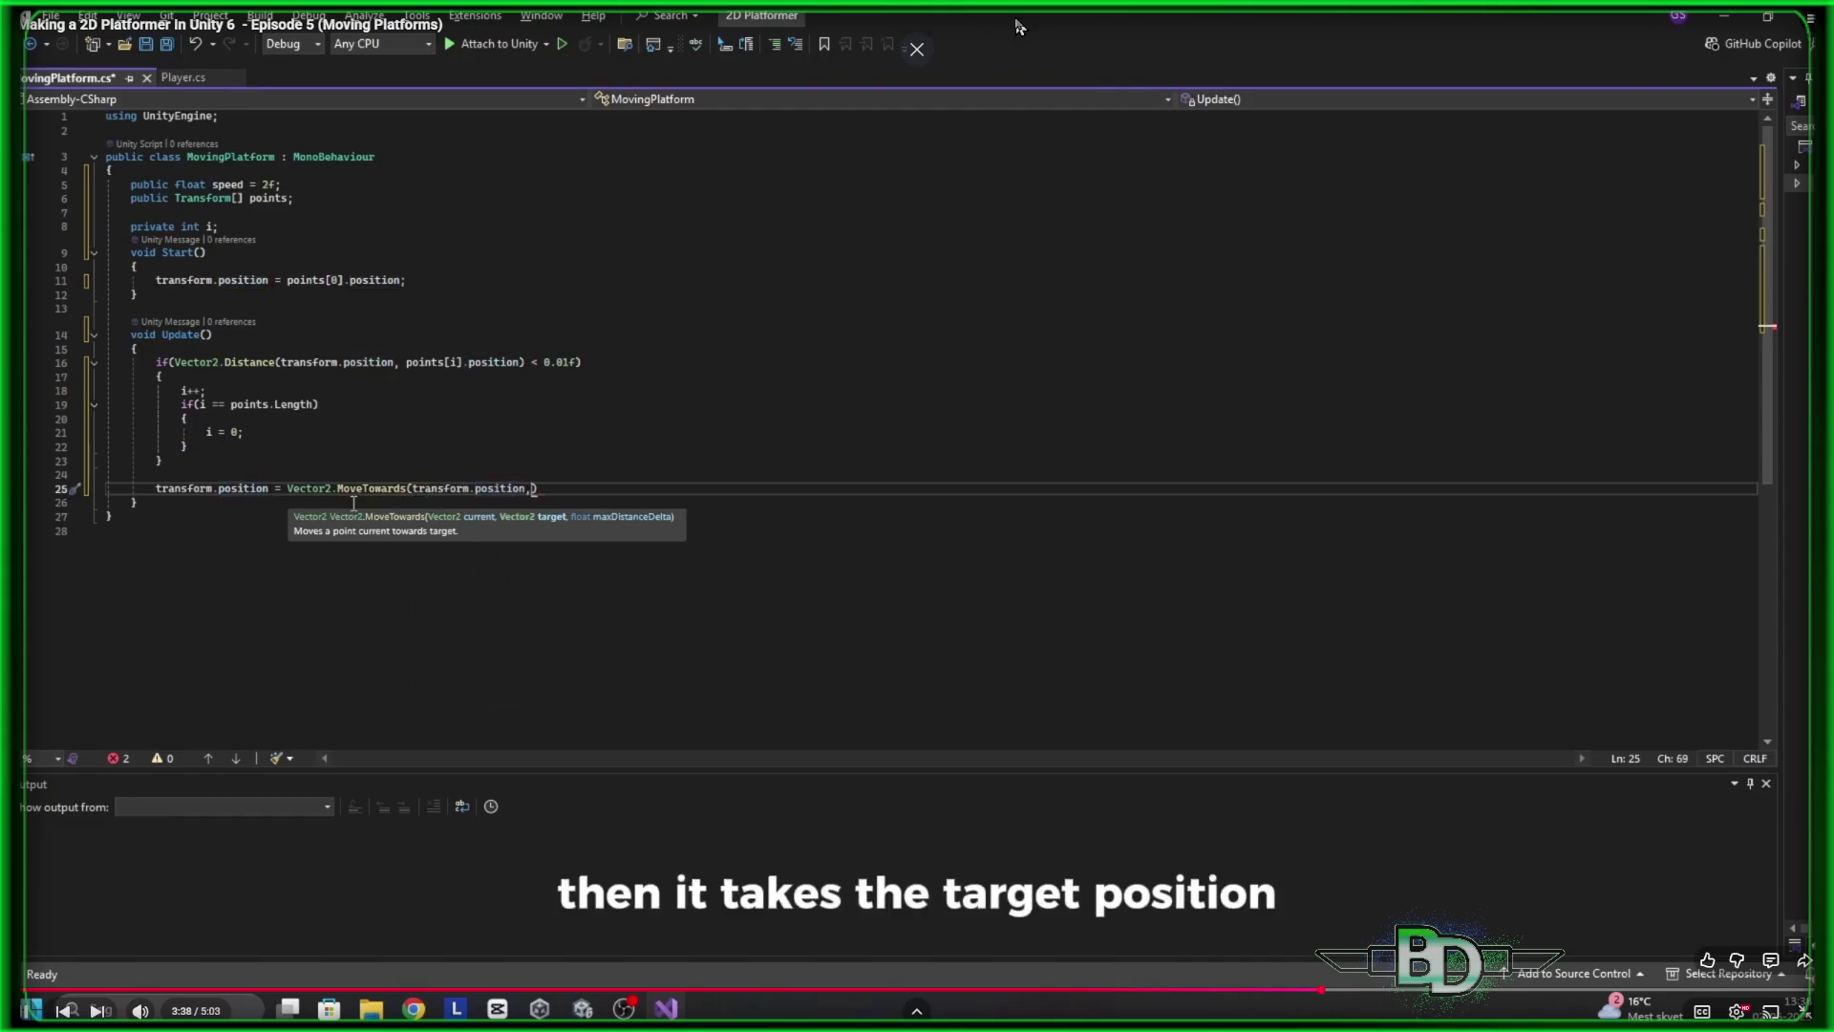
{"action": "type", "text": " points[i"}
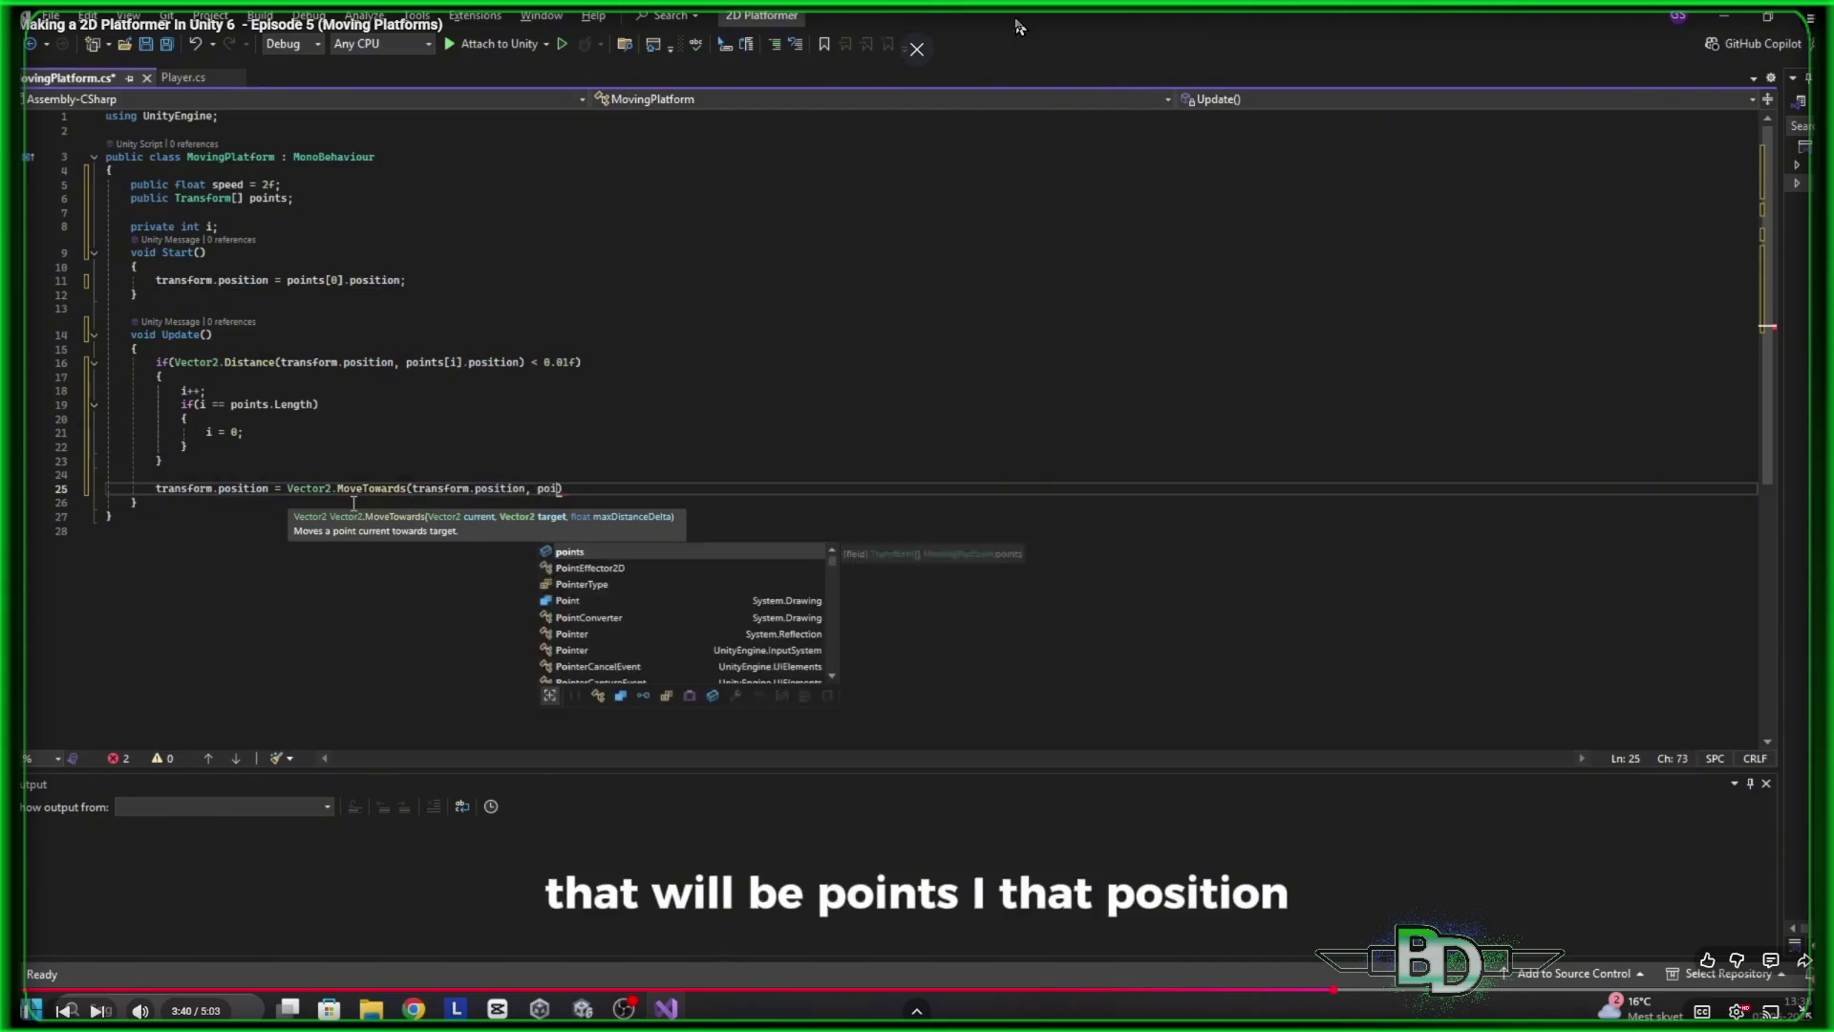
{"action": "type", "text": "].position, speed * Time.deltaTime"}
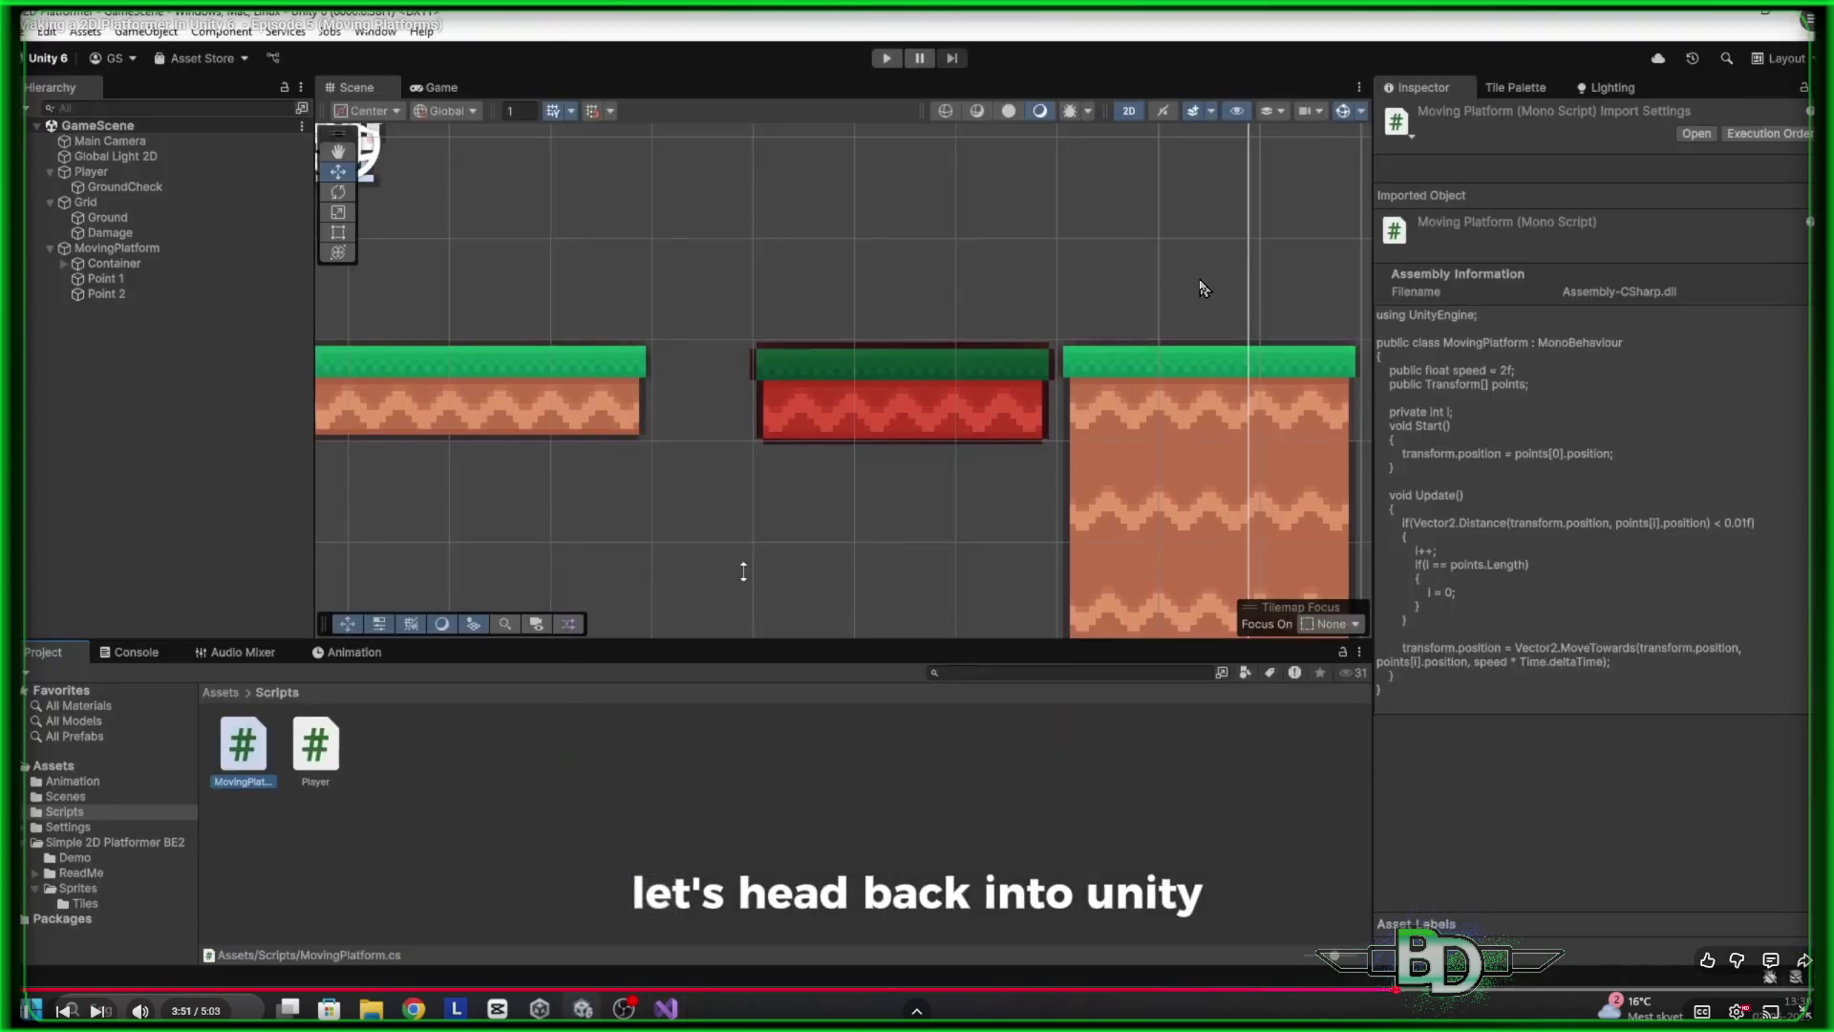
{"action": "left_click", "coordinate": [1297, 731]}
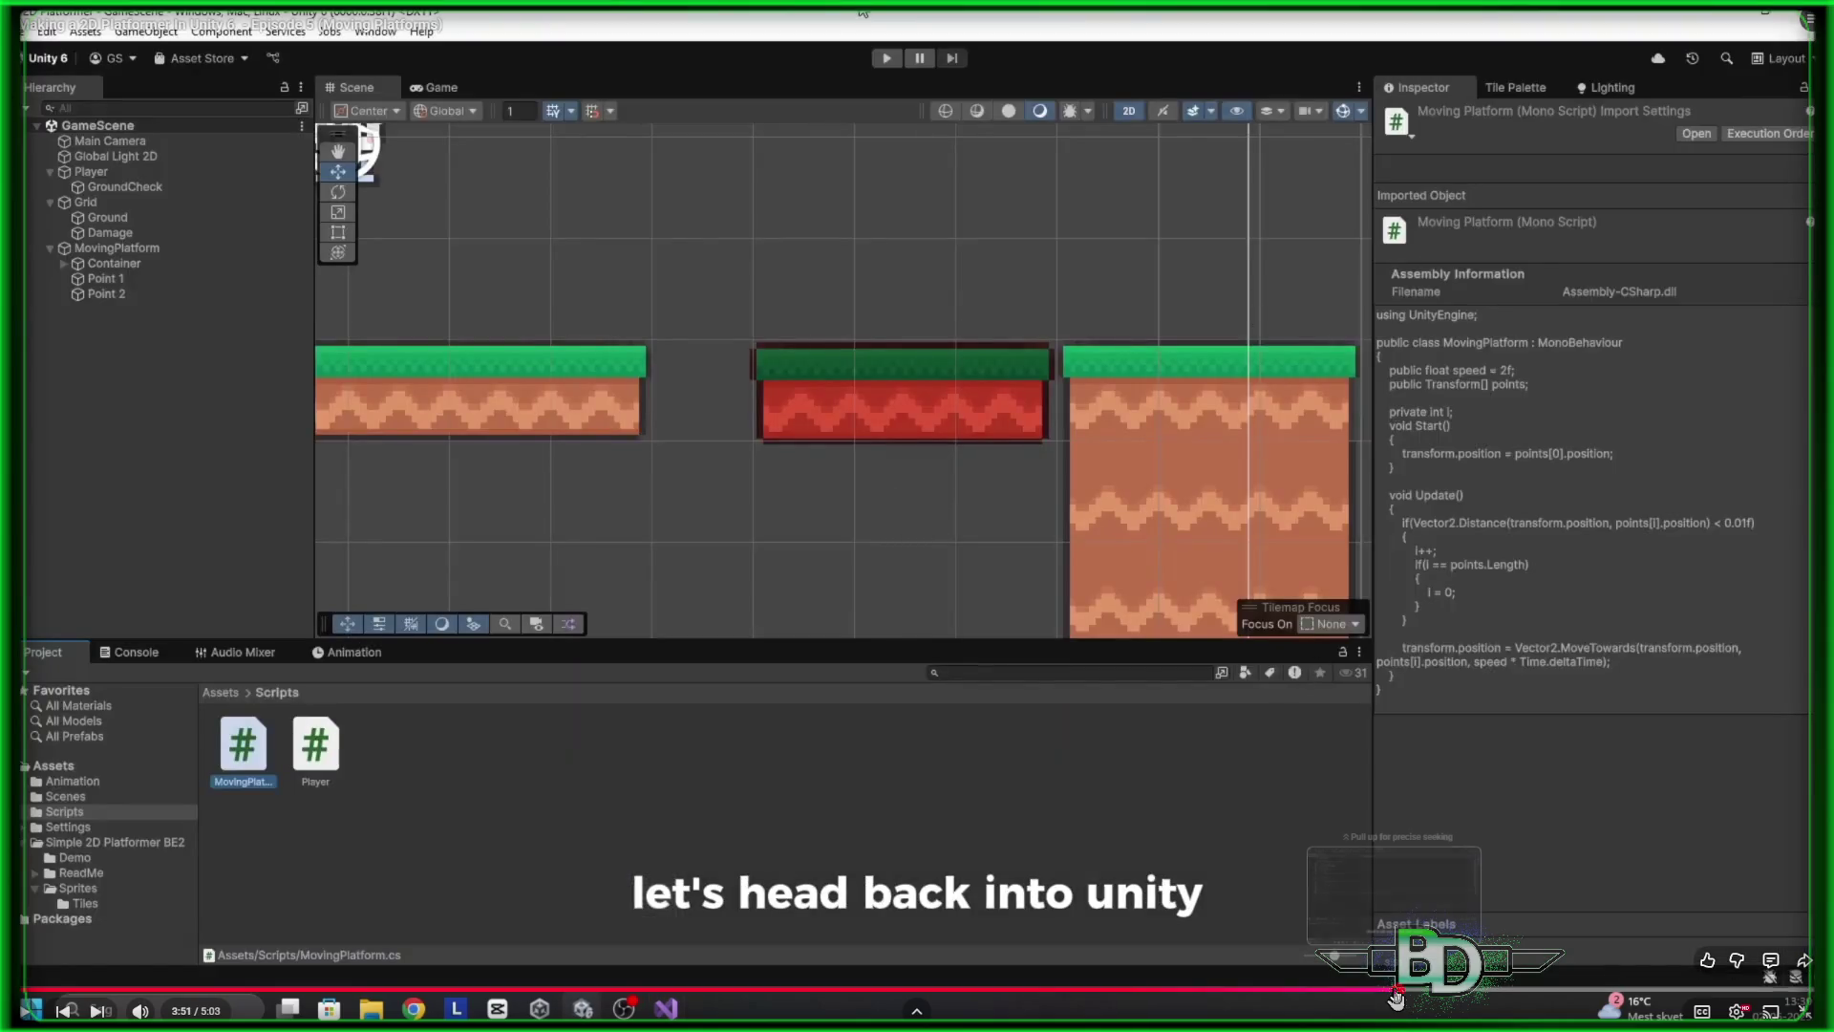
Select Container in the Hierarchy and drop the MovingPlatform script onto its Inspector
{"action": "left_click", "coordinate": [1384, 989]}
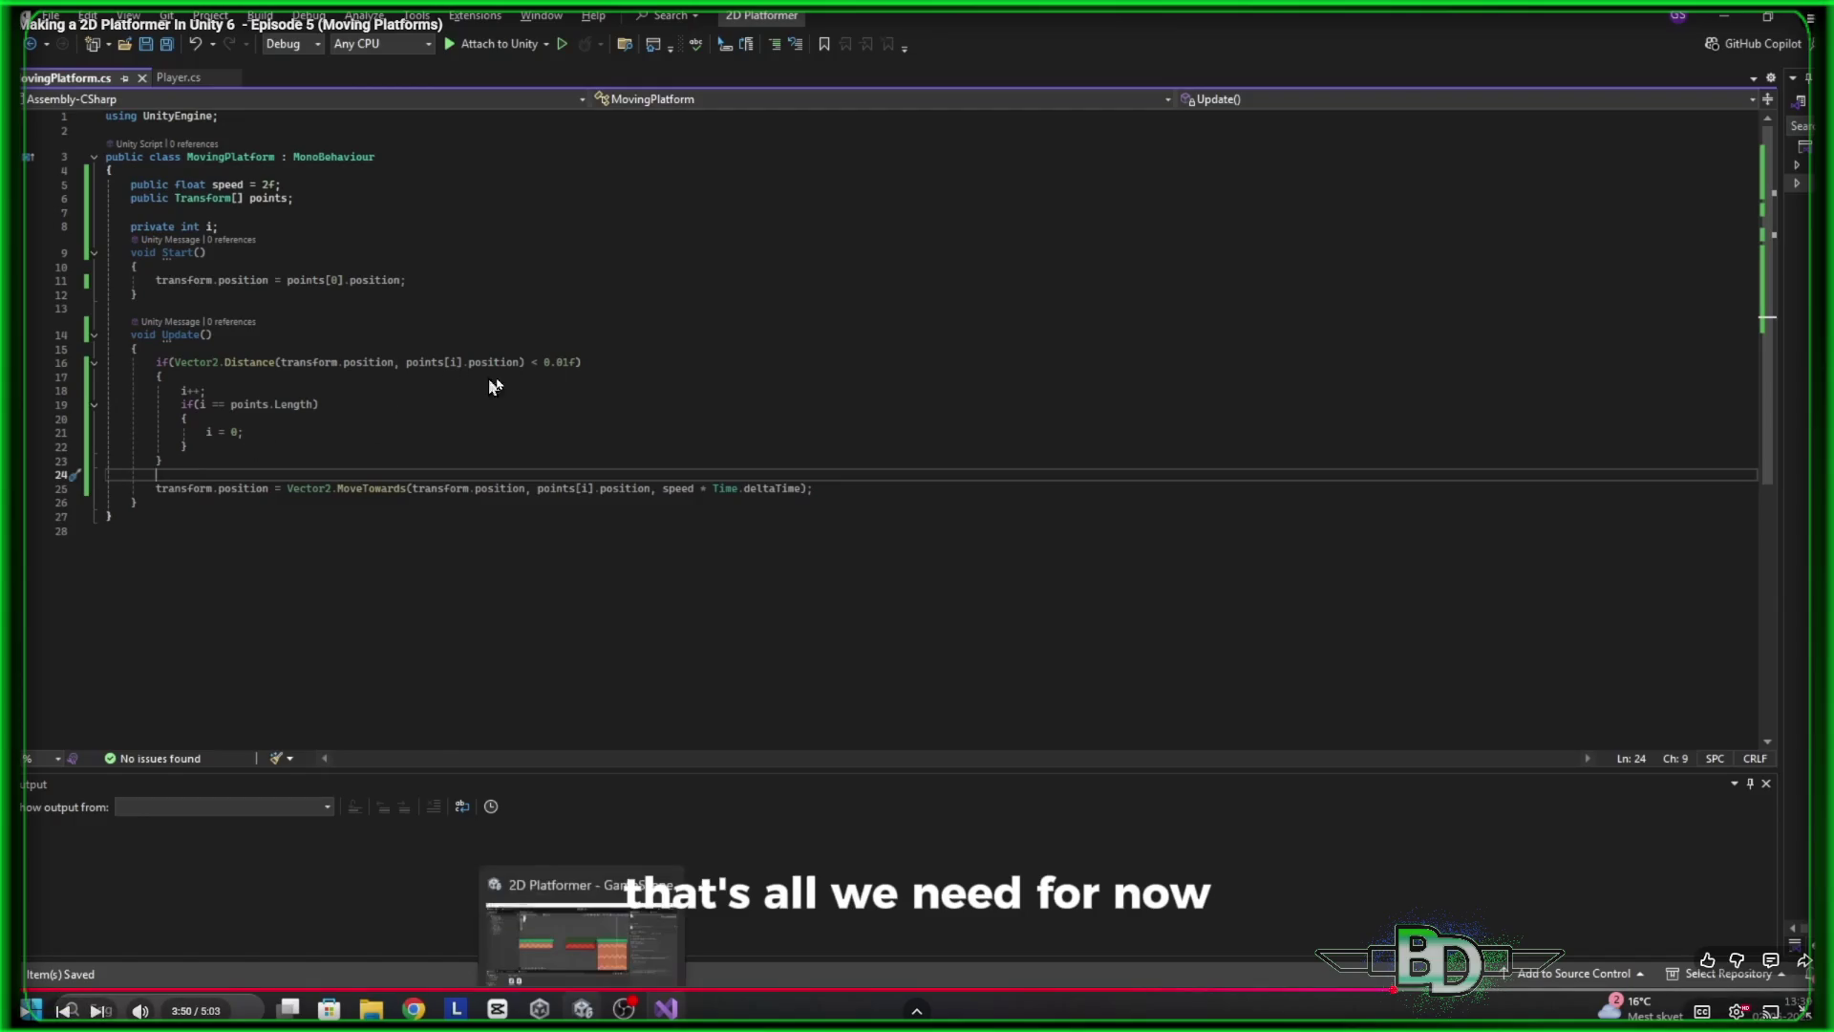
{"action": "left_click", "coordinate": [636, 328]}
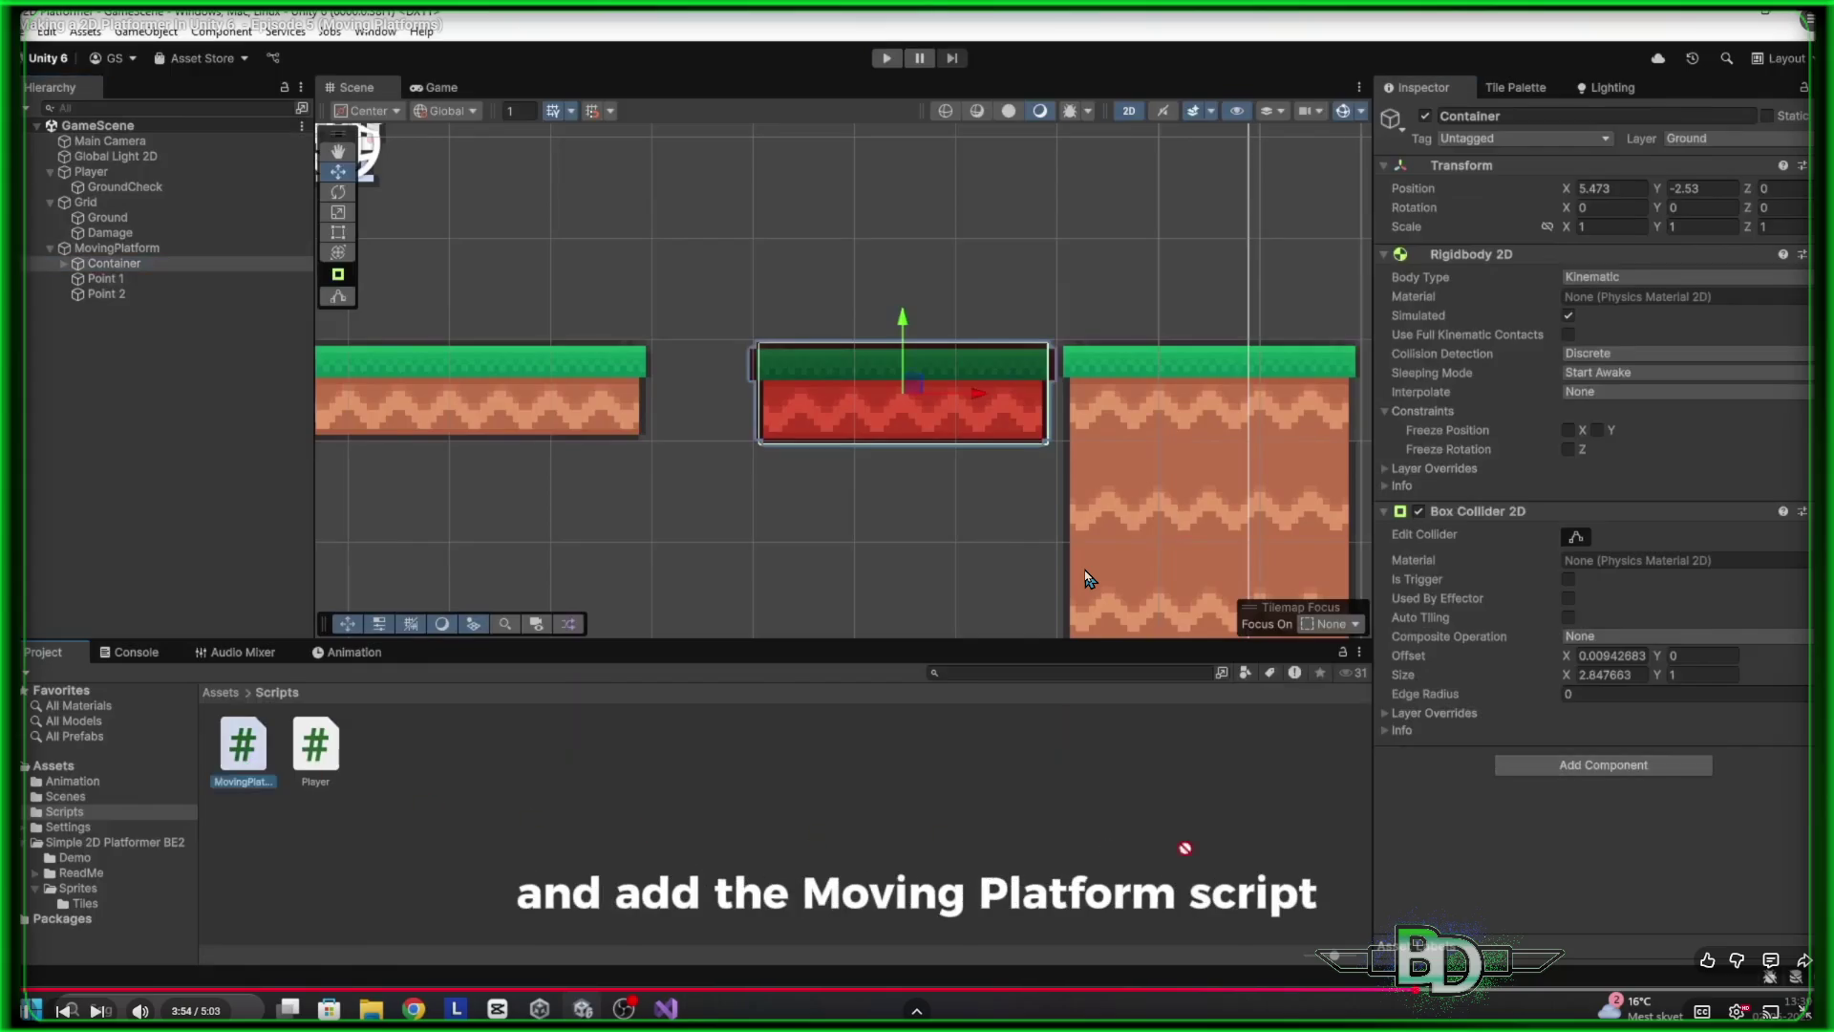
{"action": "left_click", "coordinate": [974, 436]}
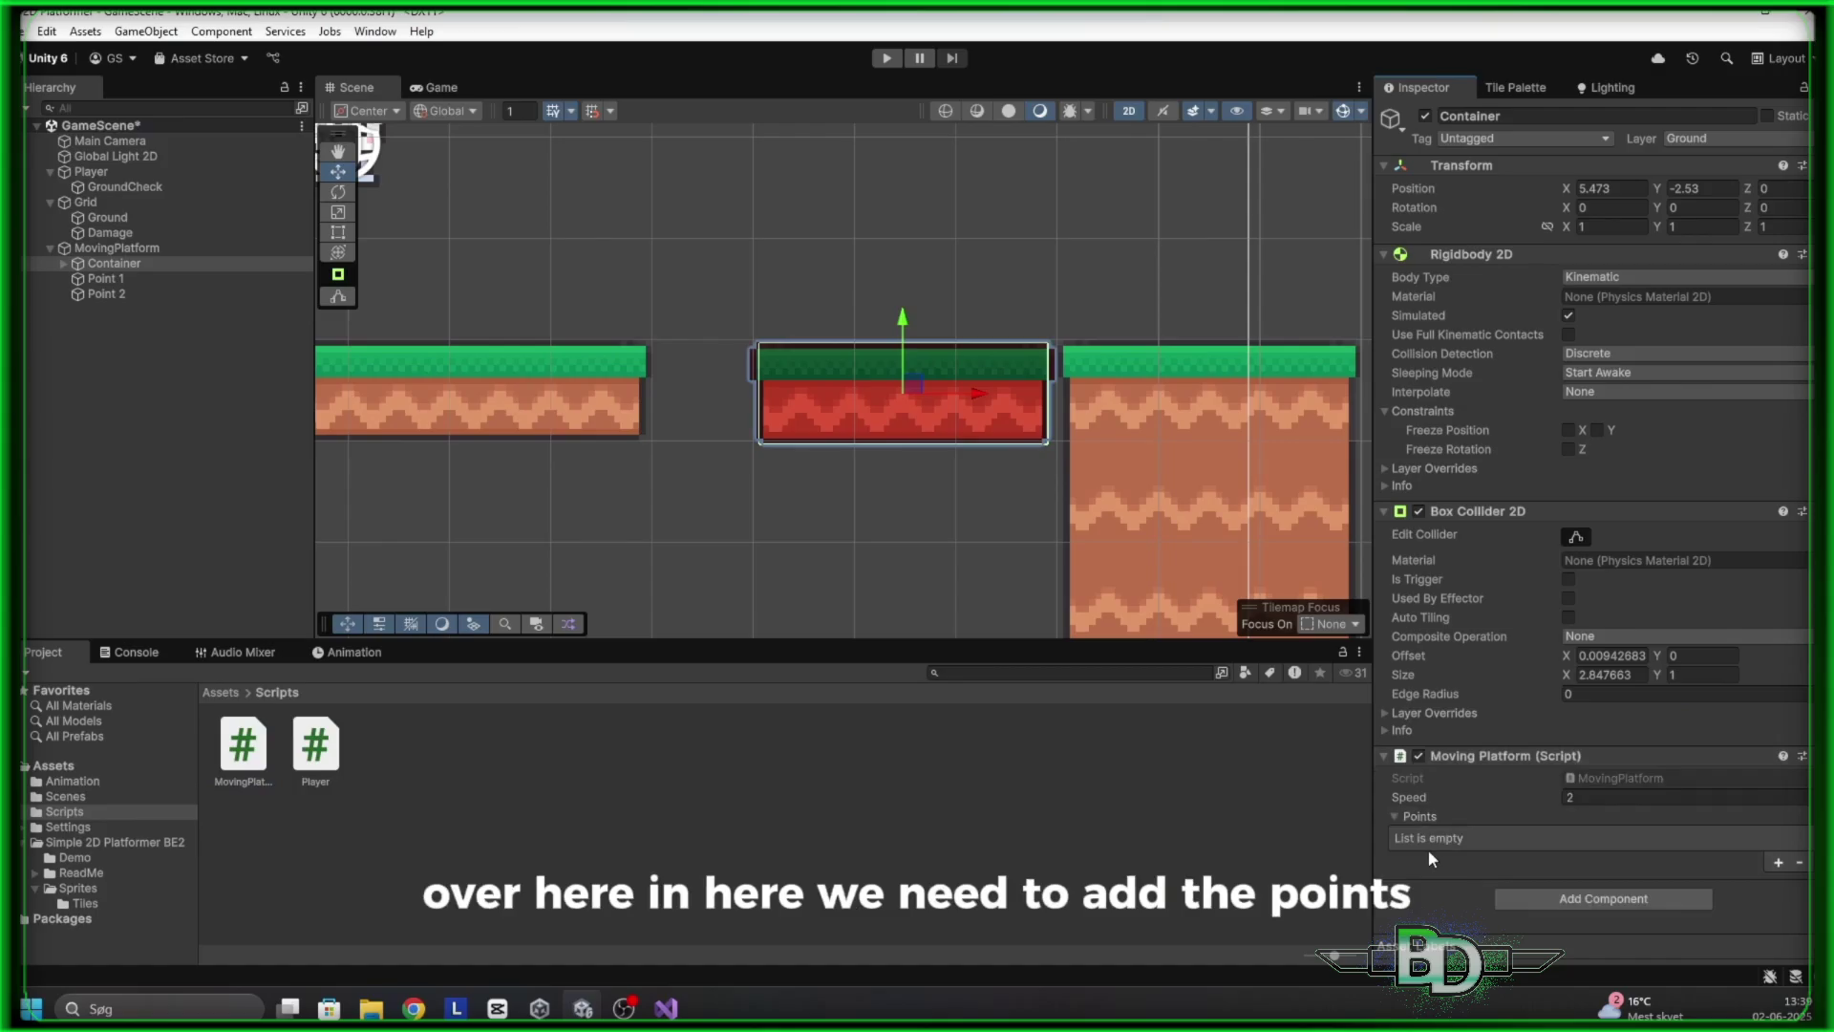
{"action": "mouse_move", "coordinate": [975, 433]}
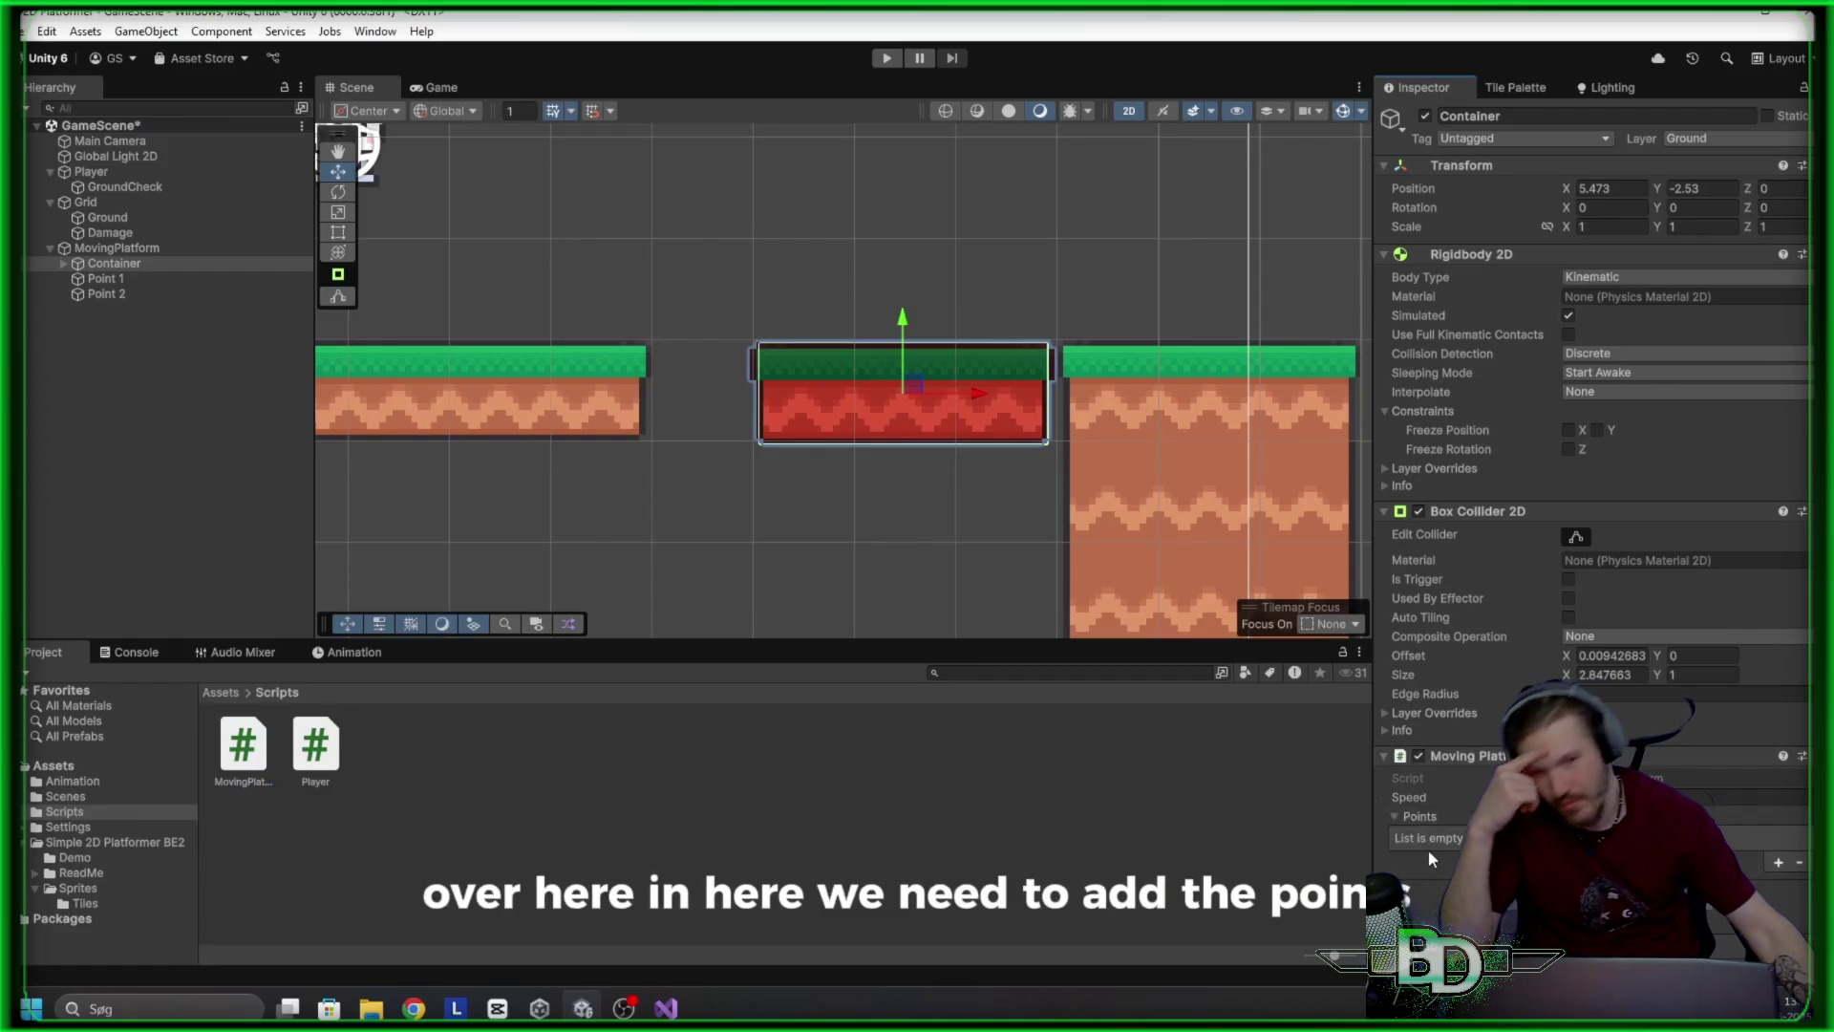
{"action": "mouse_move", "coordinate": [152, 398]}
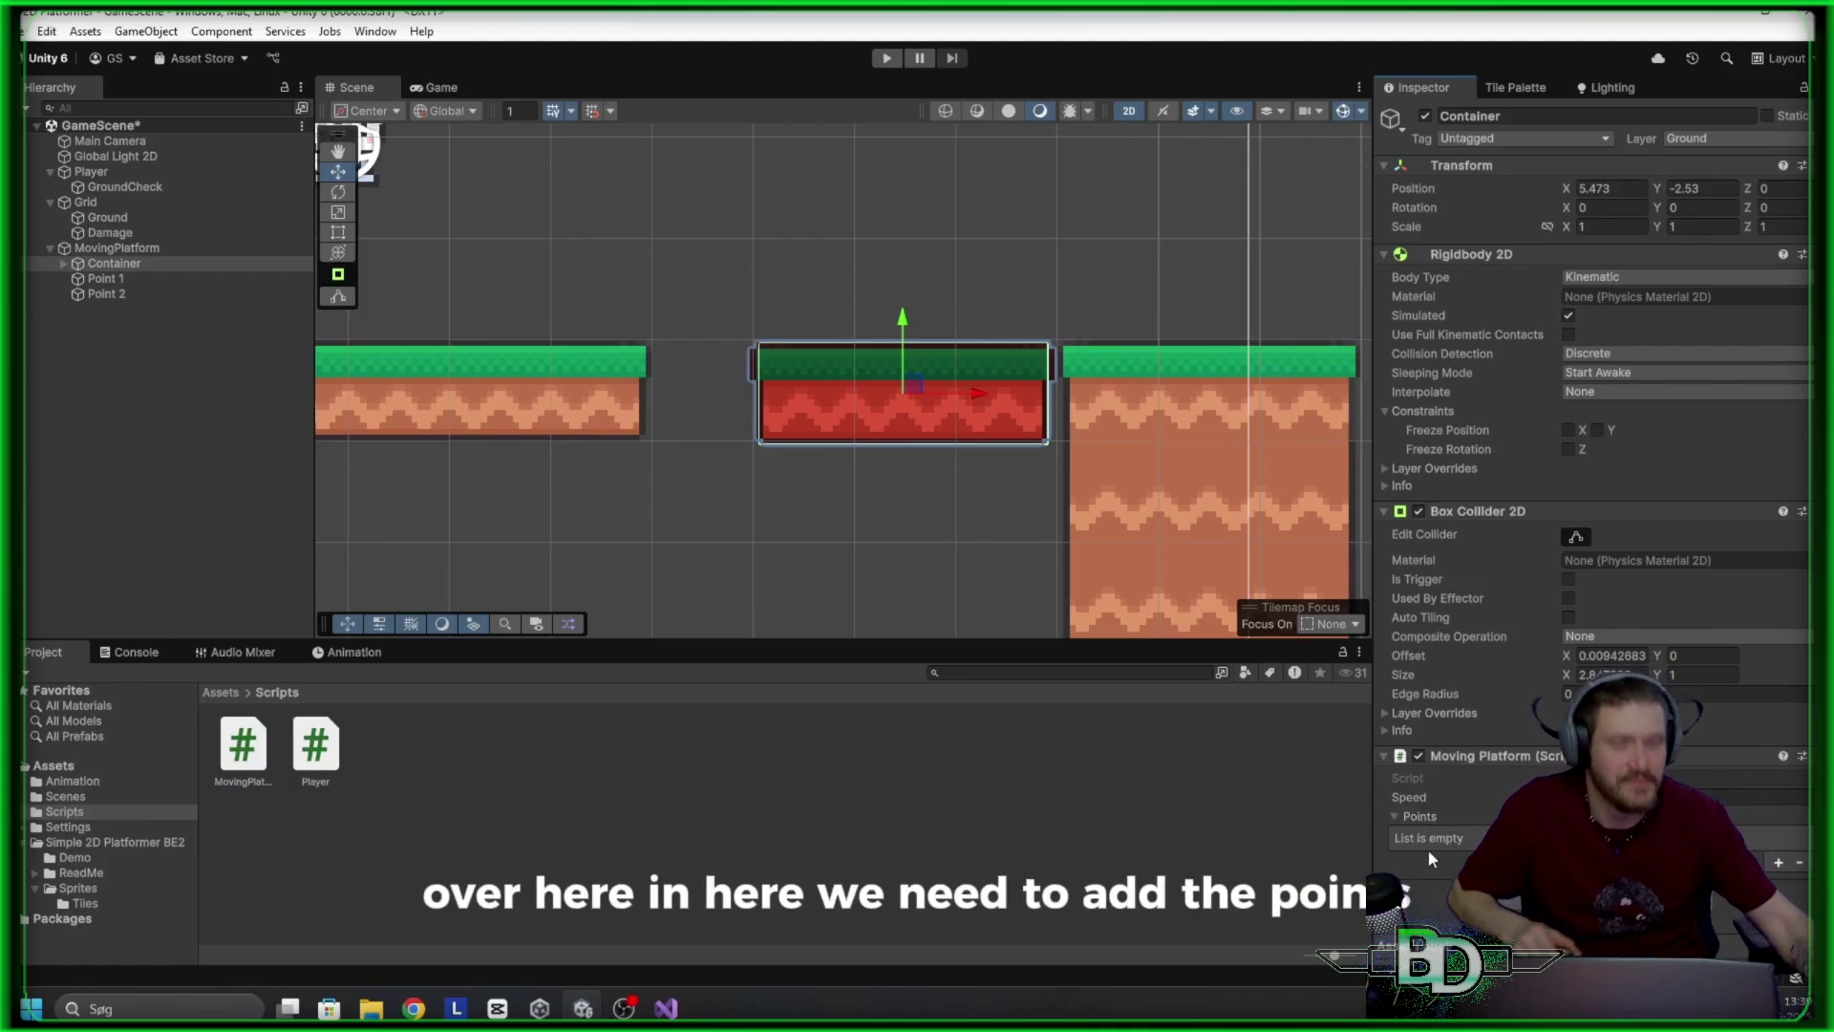
{"action": "mouse_move", "coordinate": [1524, 409]}
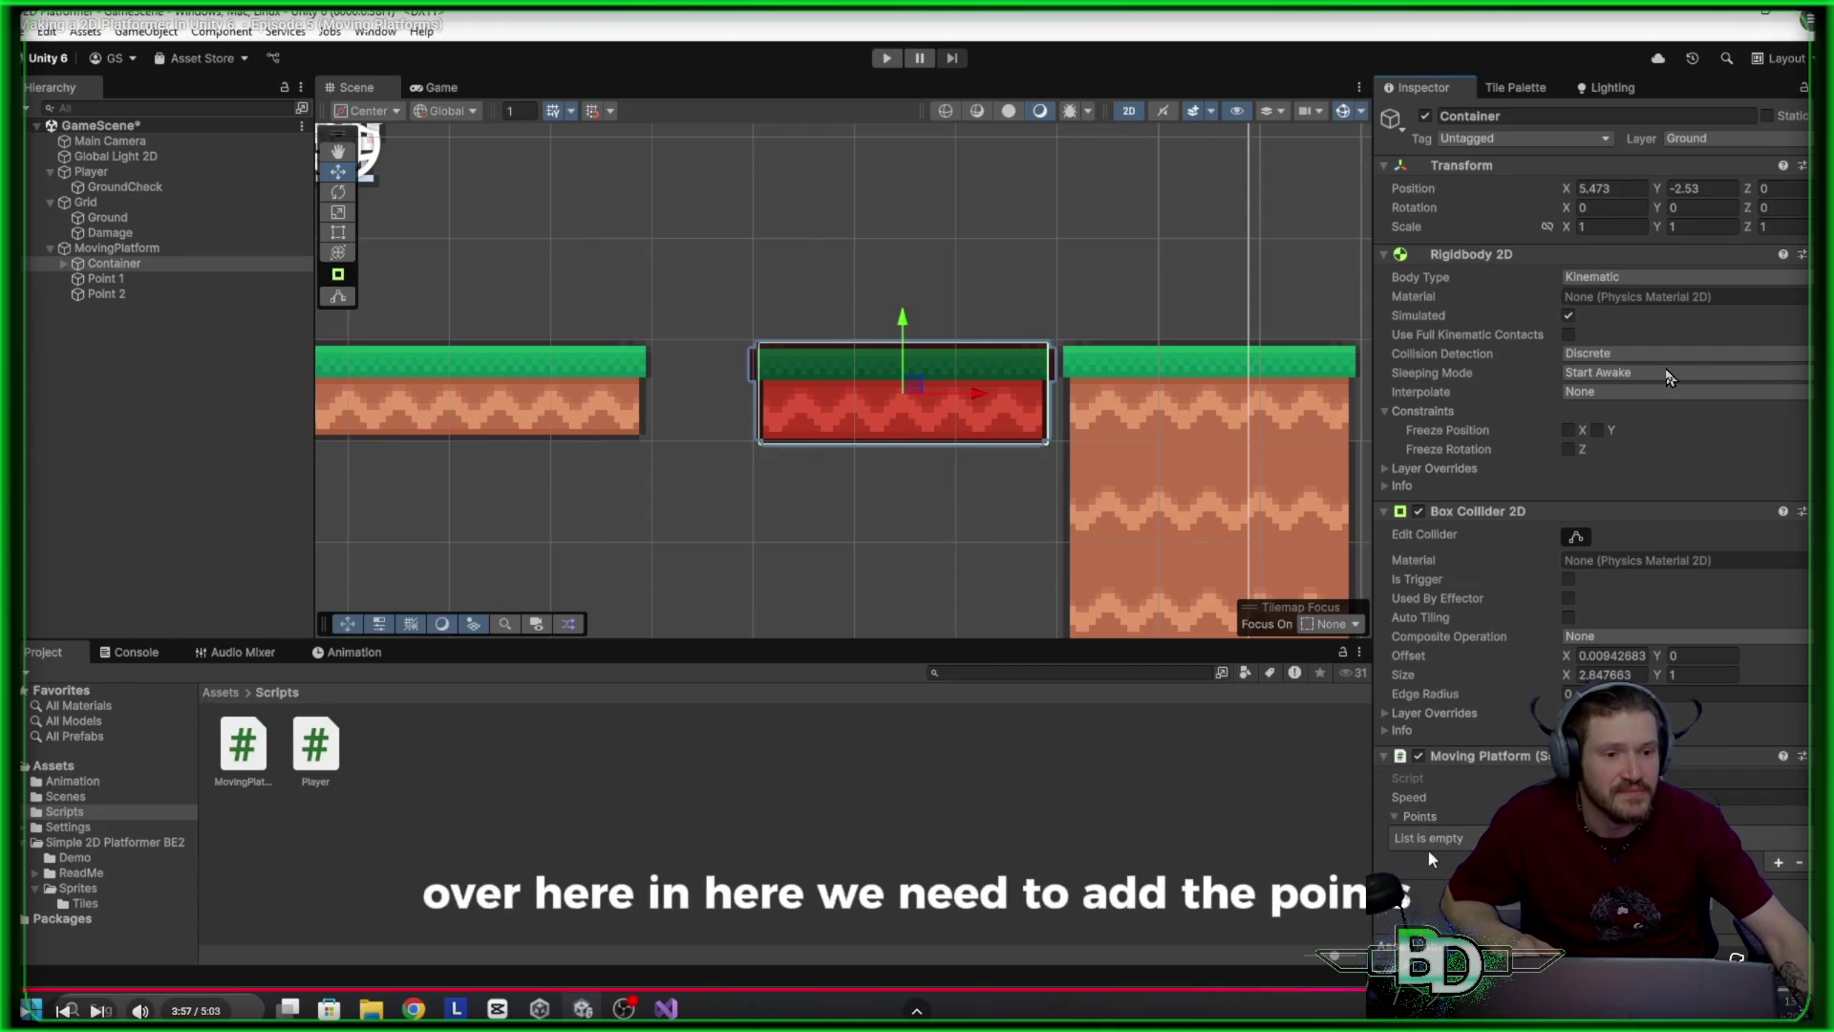
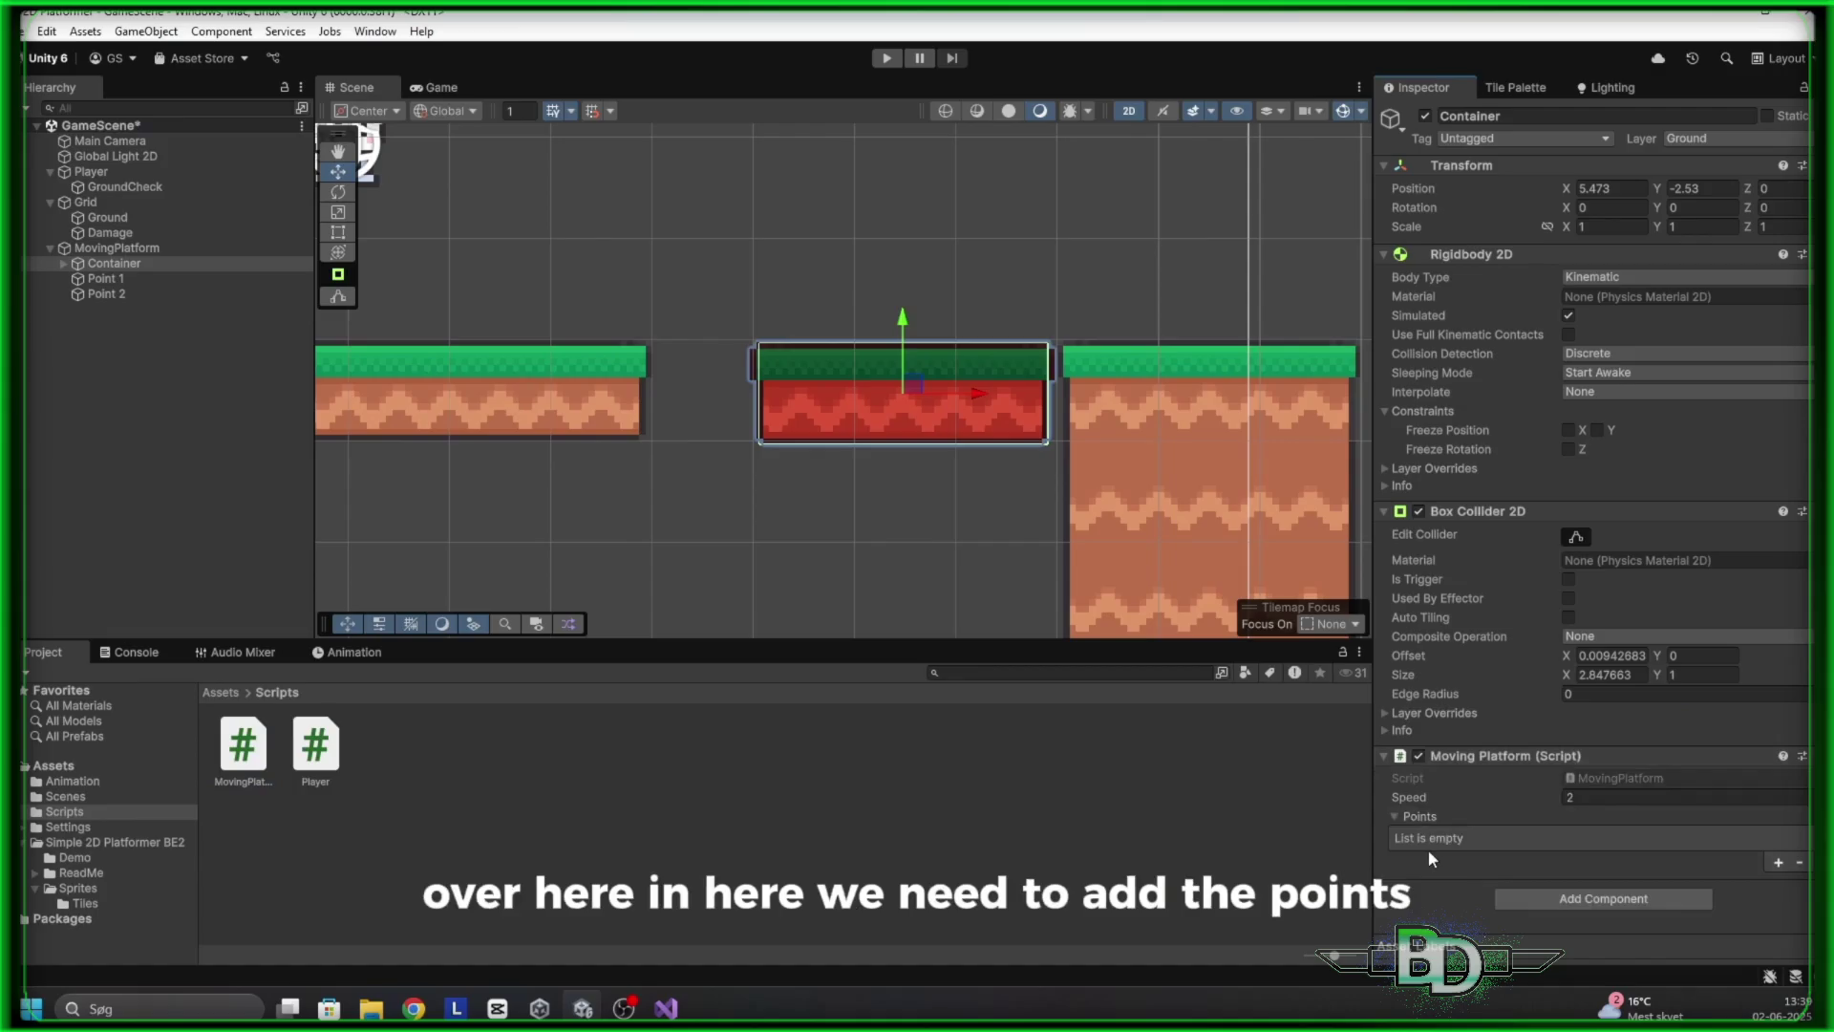
Resume the tutorial and watch it fill in the platform points and tag the player 'Player'
{"action": "mouse_move", "coordinate": [1578, 16]}
{"action": "mouse_move", "coordinate": [936, 537]}
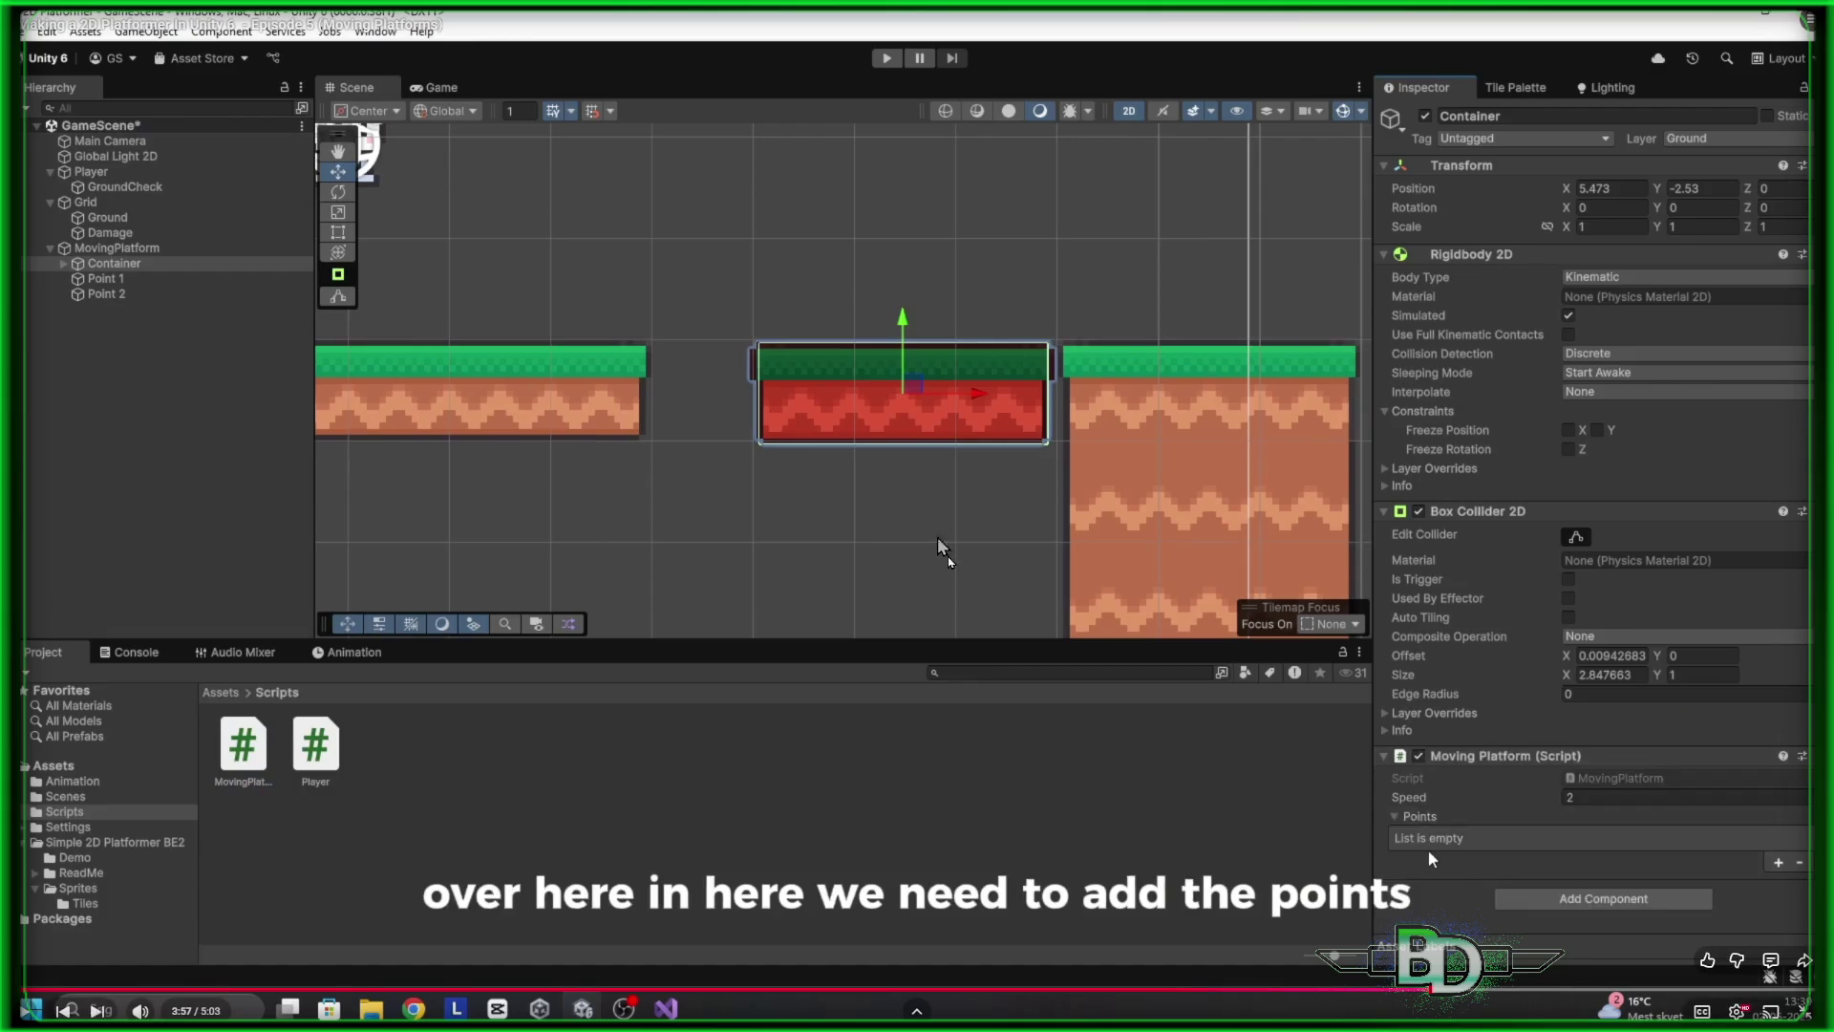
{"action": "left_click", "coordinate": [1393, 413]}
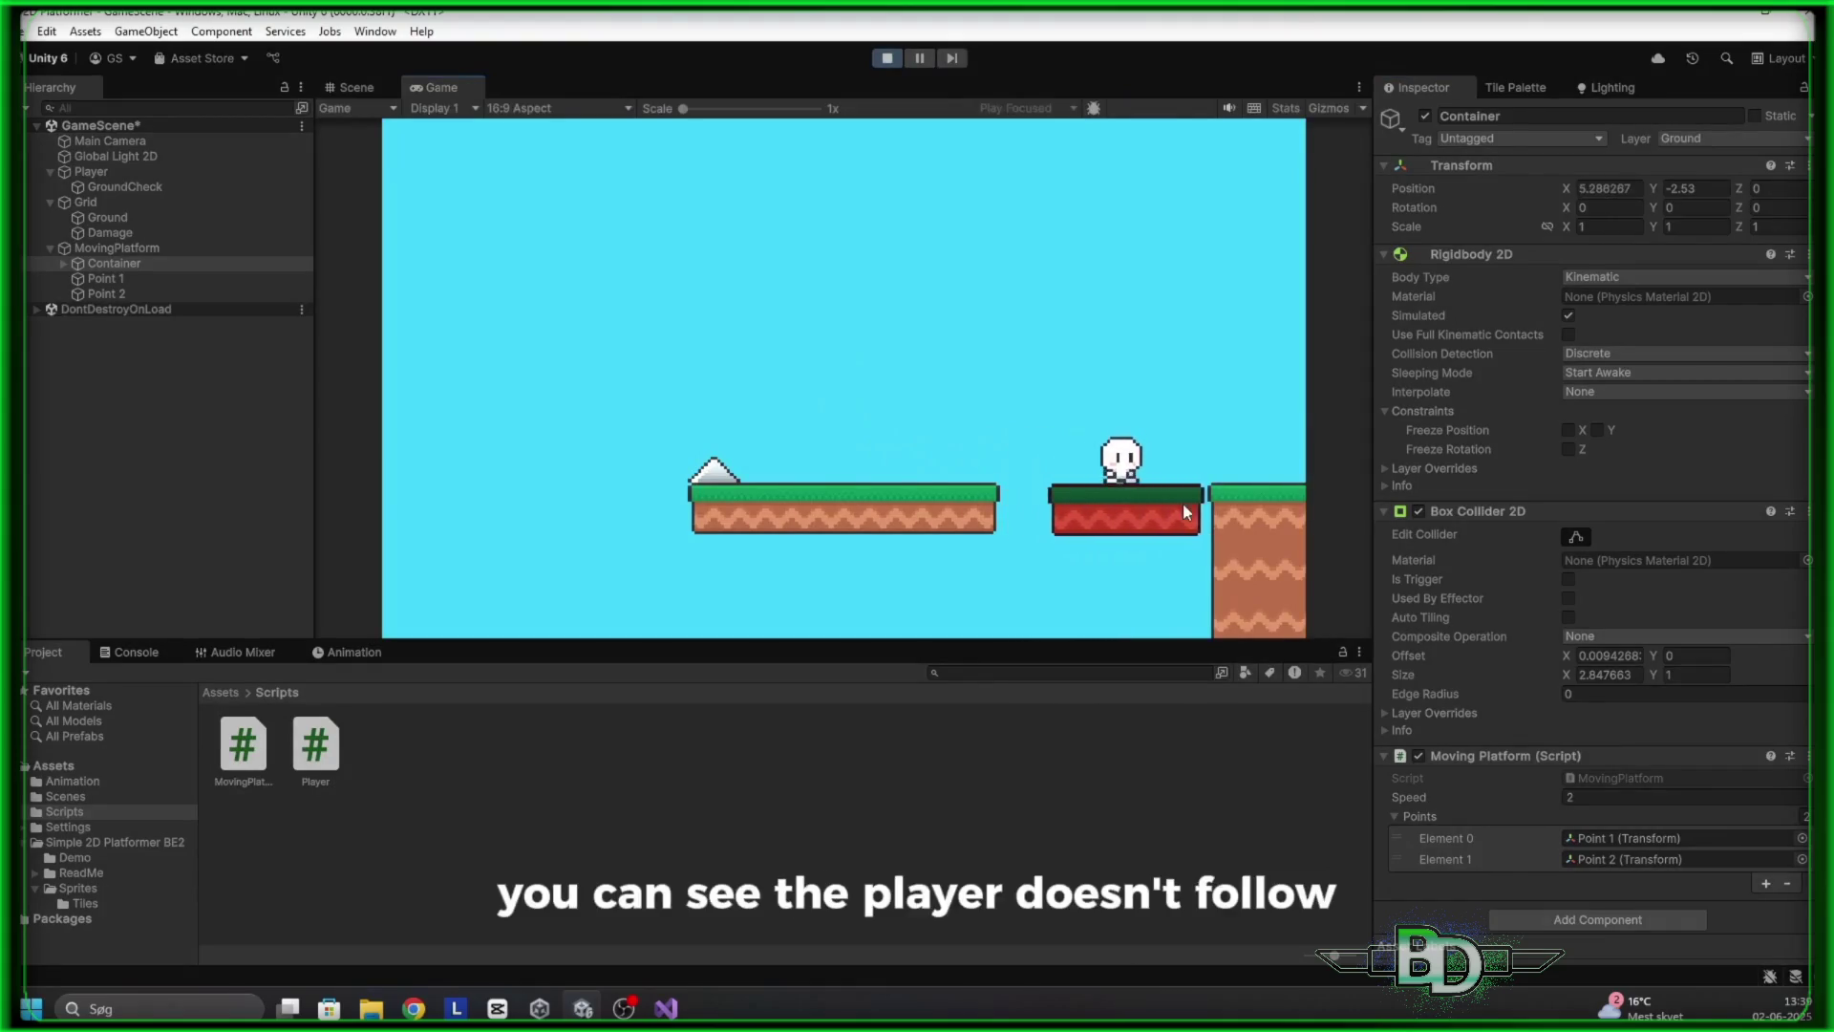
{"action": "left_click", "coordinate": [886, 60]}
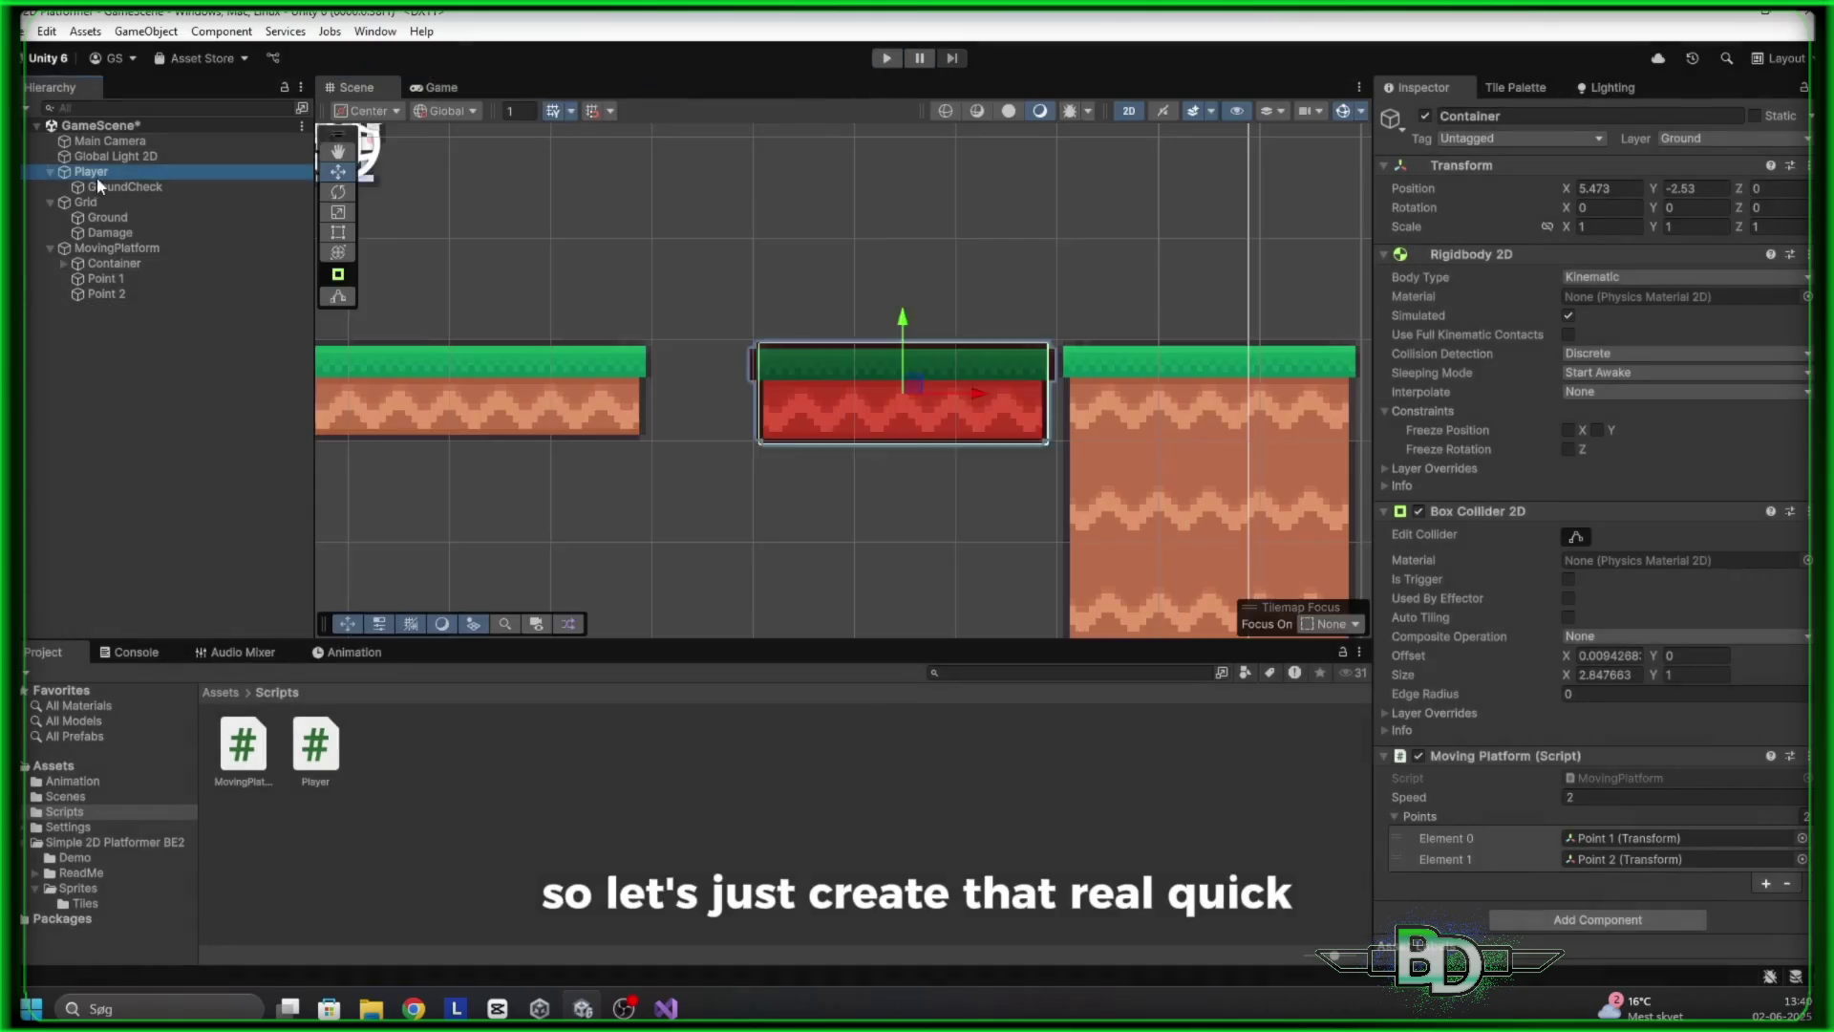
{"action": "left_click", "coordinate": [92, 172]}
{"action": "left_click", "coordinate": [1529, 138]}
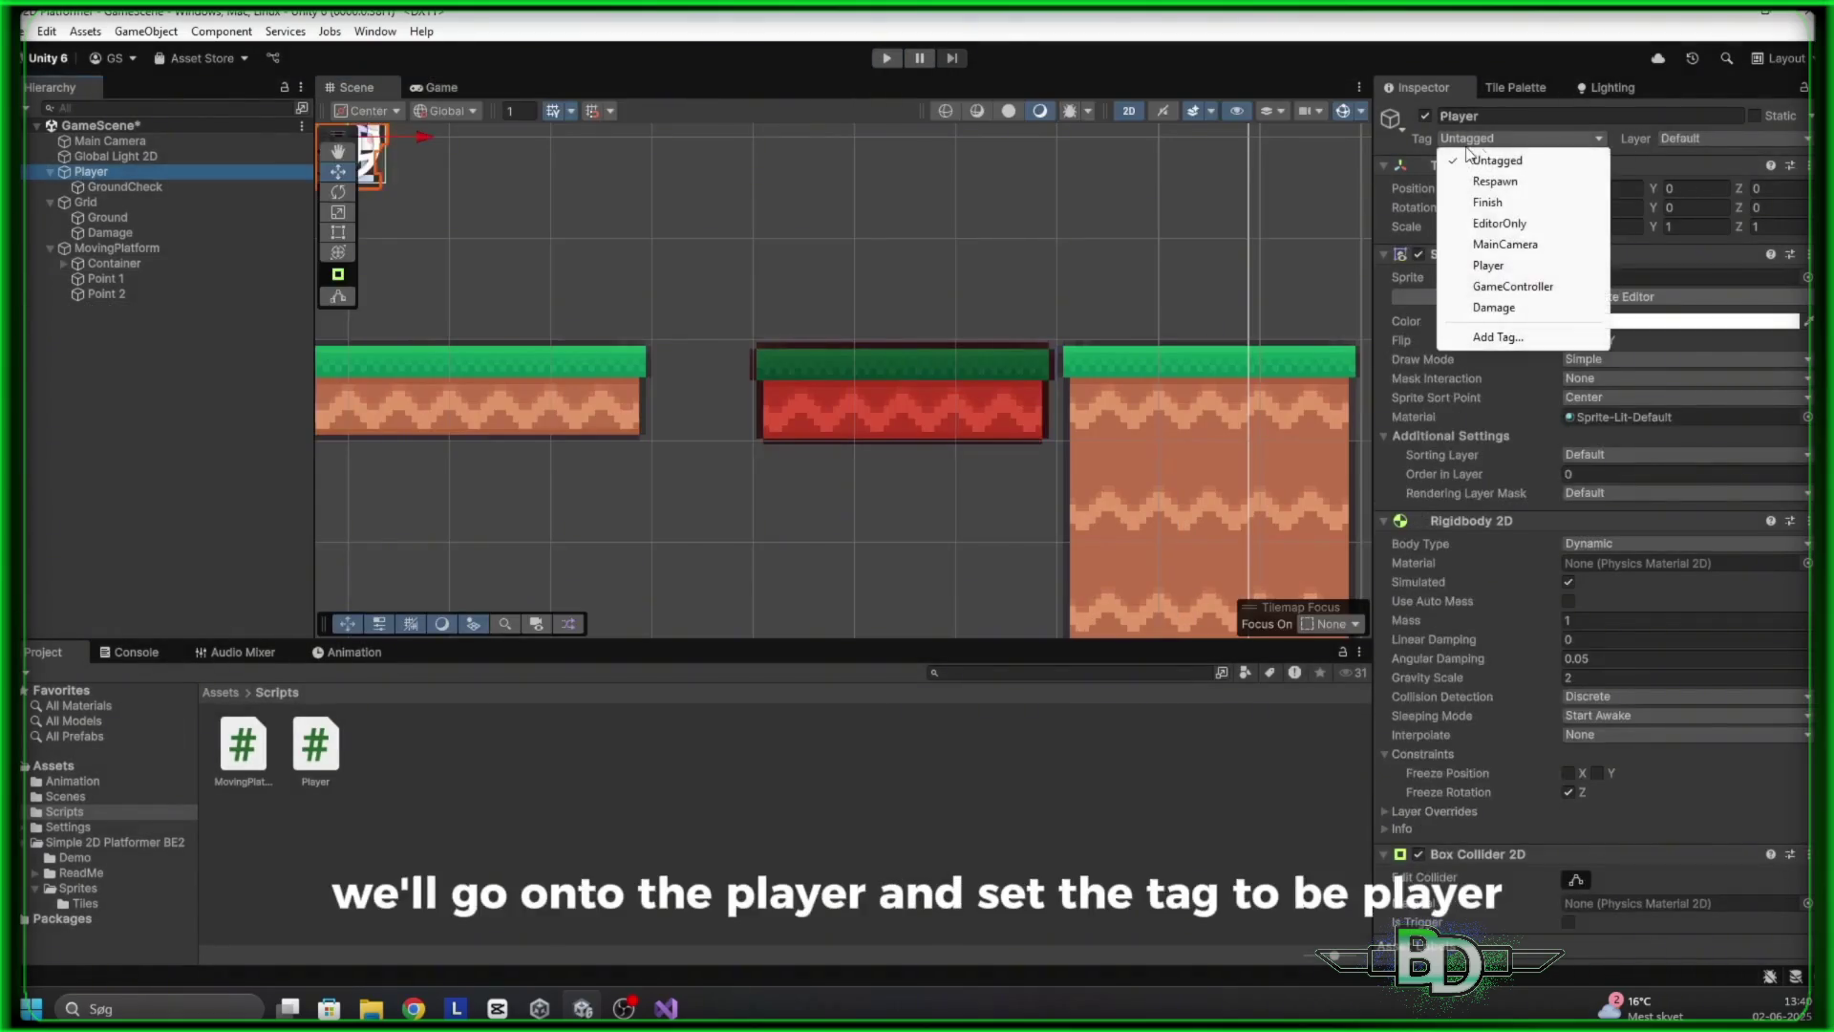
{"action": "left_click", "coordinate": [1509, 268]}
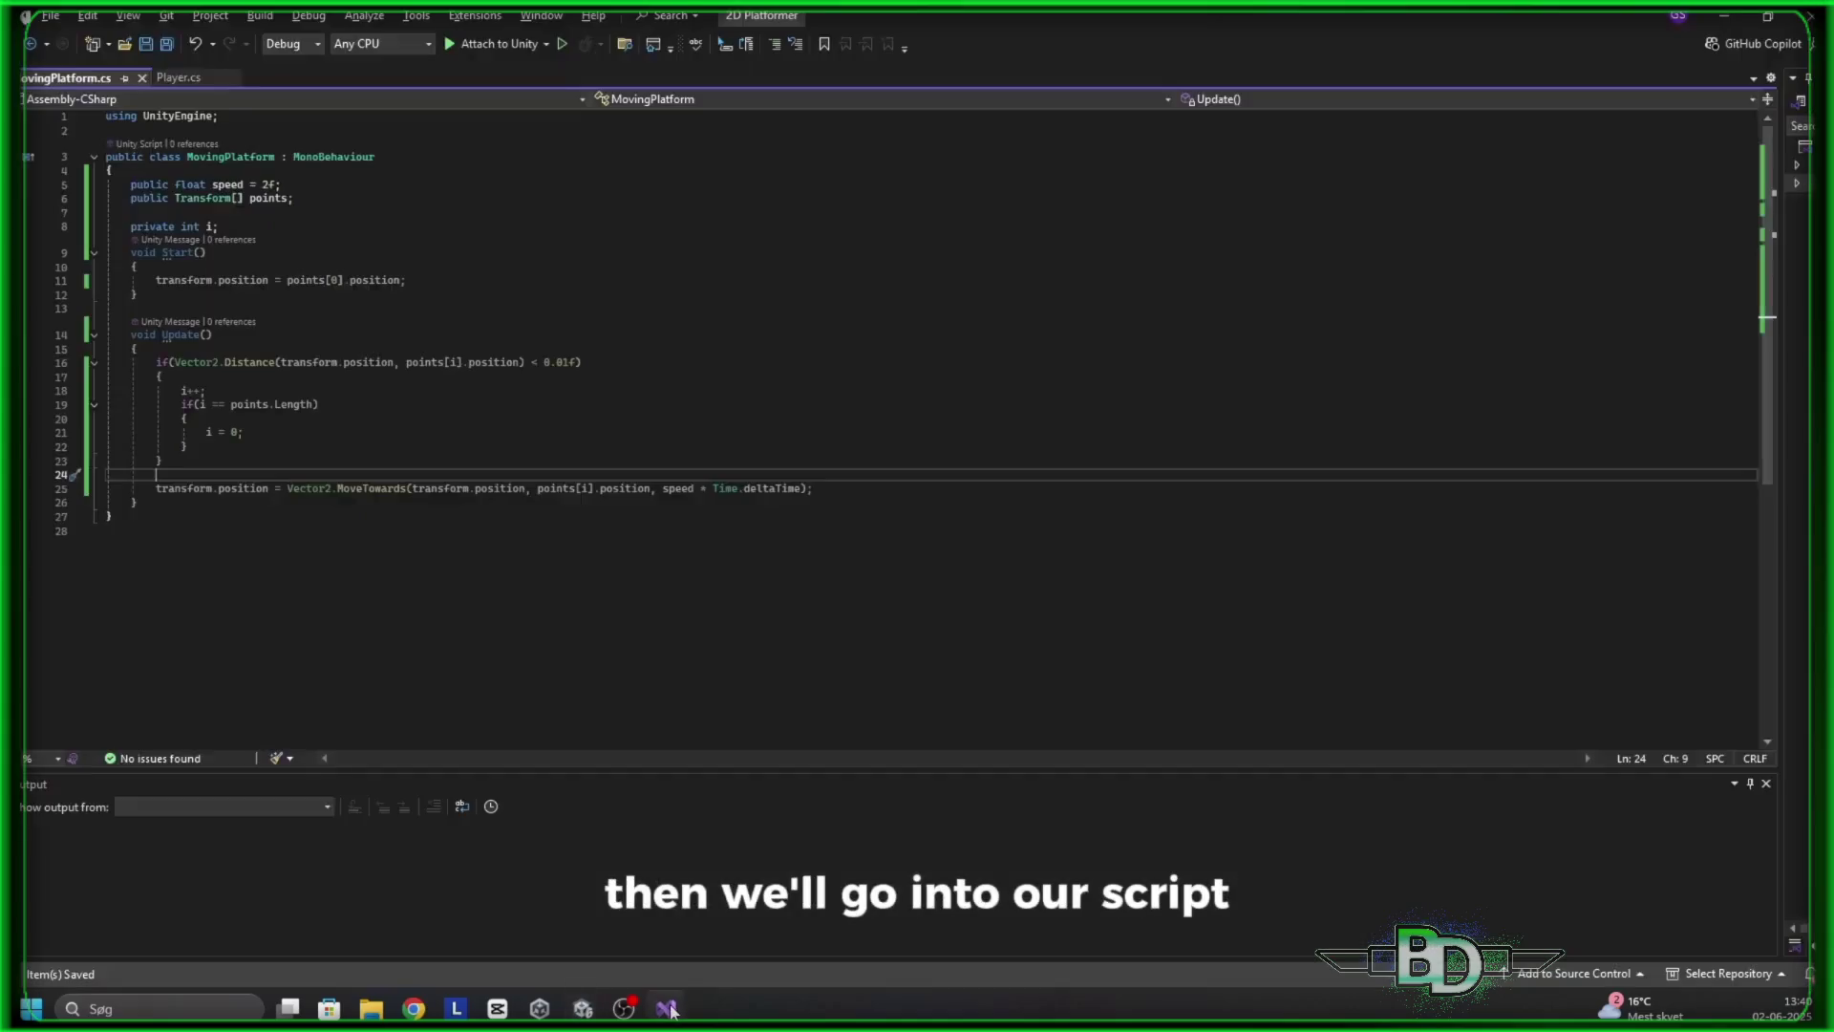
Watch the tutorial write OnCollisionEnter2D, parenting objects tagged "Player" to the platform
{"action": "left_click", "coordinate": [191, 502]}
{"action": "key", "text": "Return"}
{"action": "key", "text": "Return"}
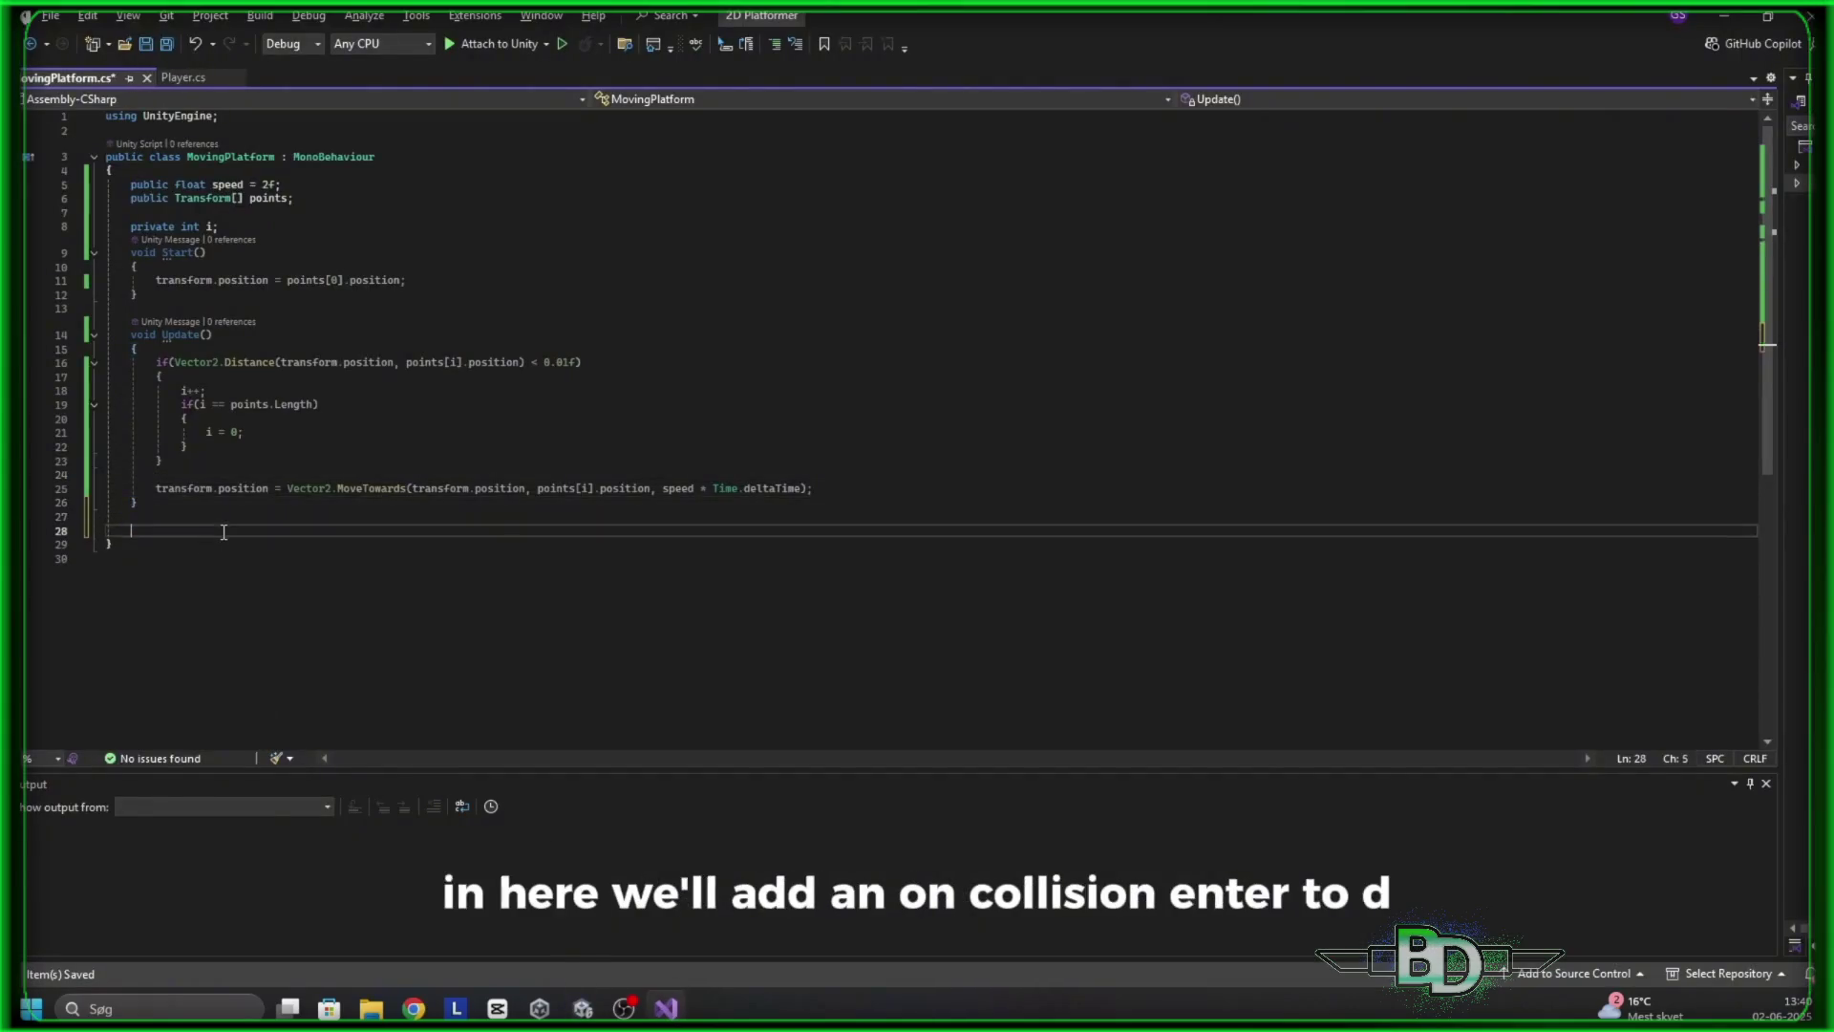
{"action": "type", "text": "oncol"}
{"action": "type", "text": "2"}
{"action": "key", "text": "Tab"}
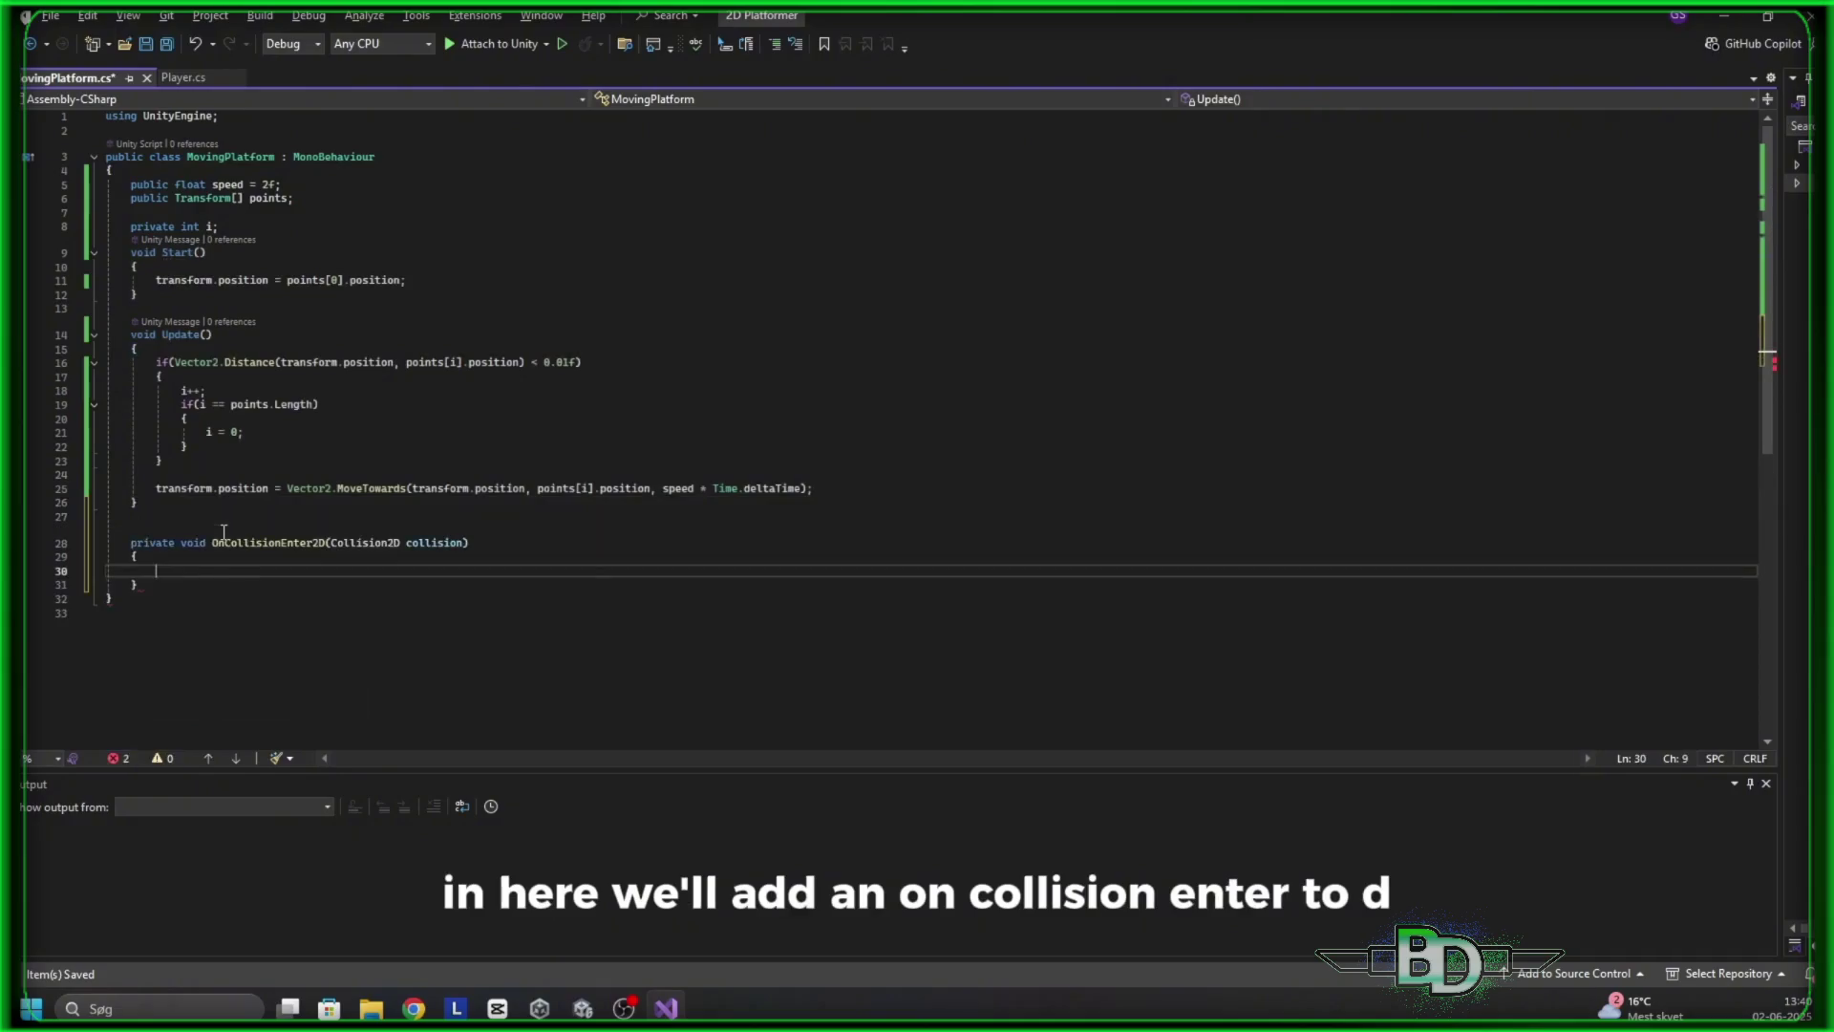
{"action": "type", "text": "if"}
{"action": "key", "text": "Tab"}
{"action": "key", "text": "Tab"}
{"action": "type", "text": "collision.gameObject.t"}
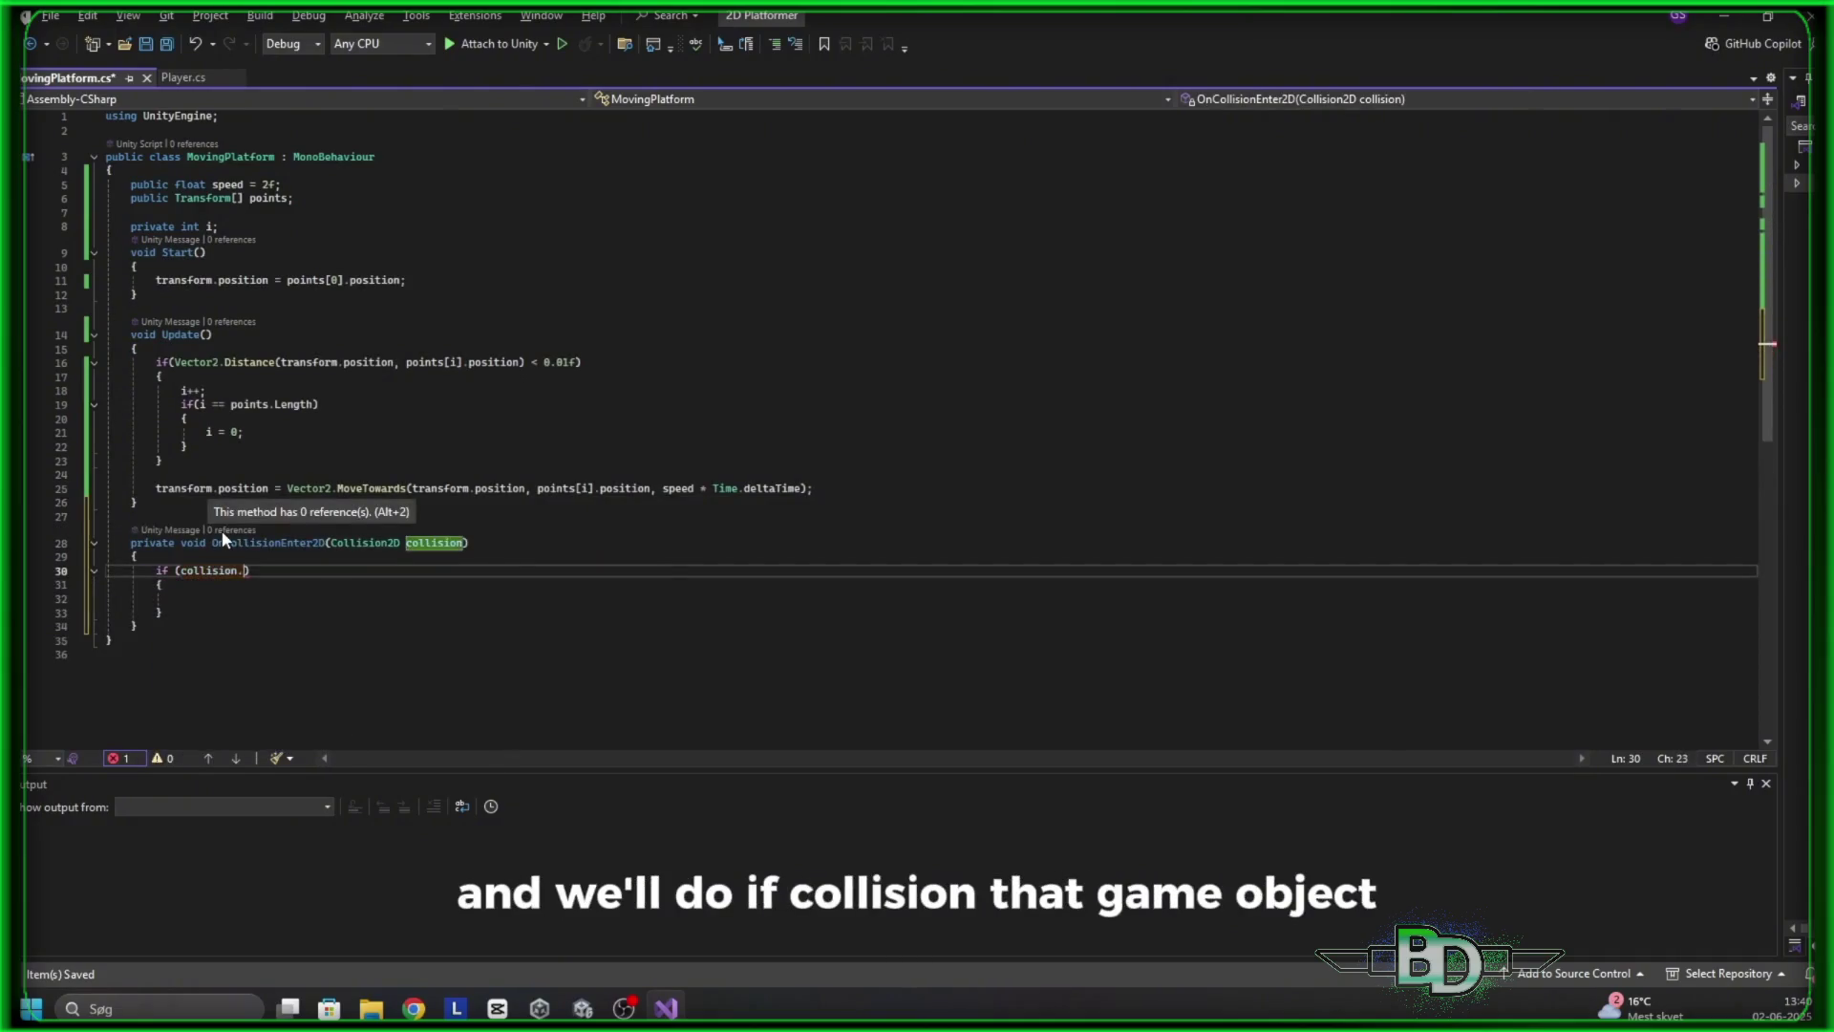
{"action": "type", "text": "ag == \"Play"}
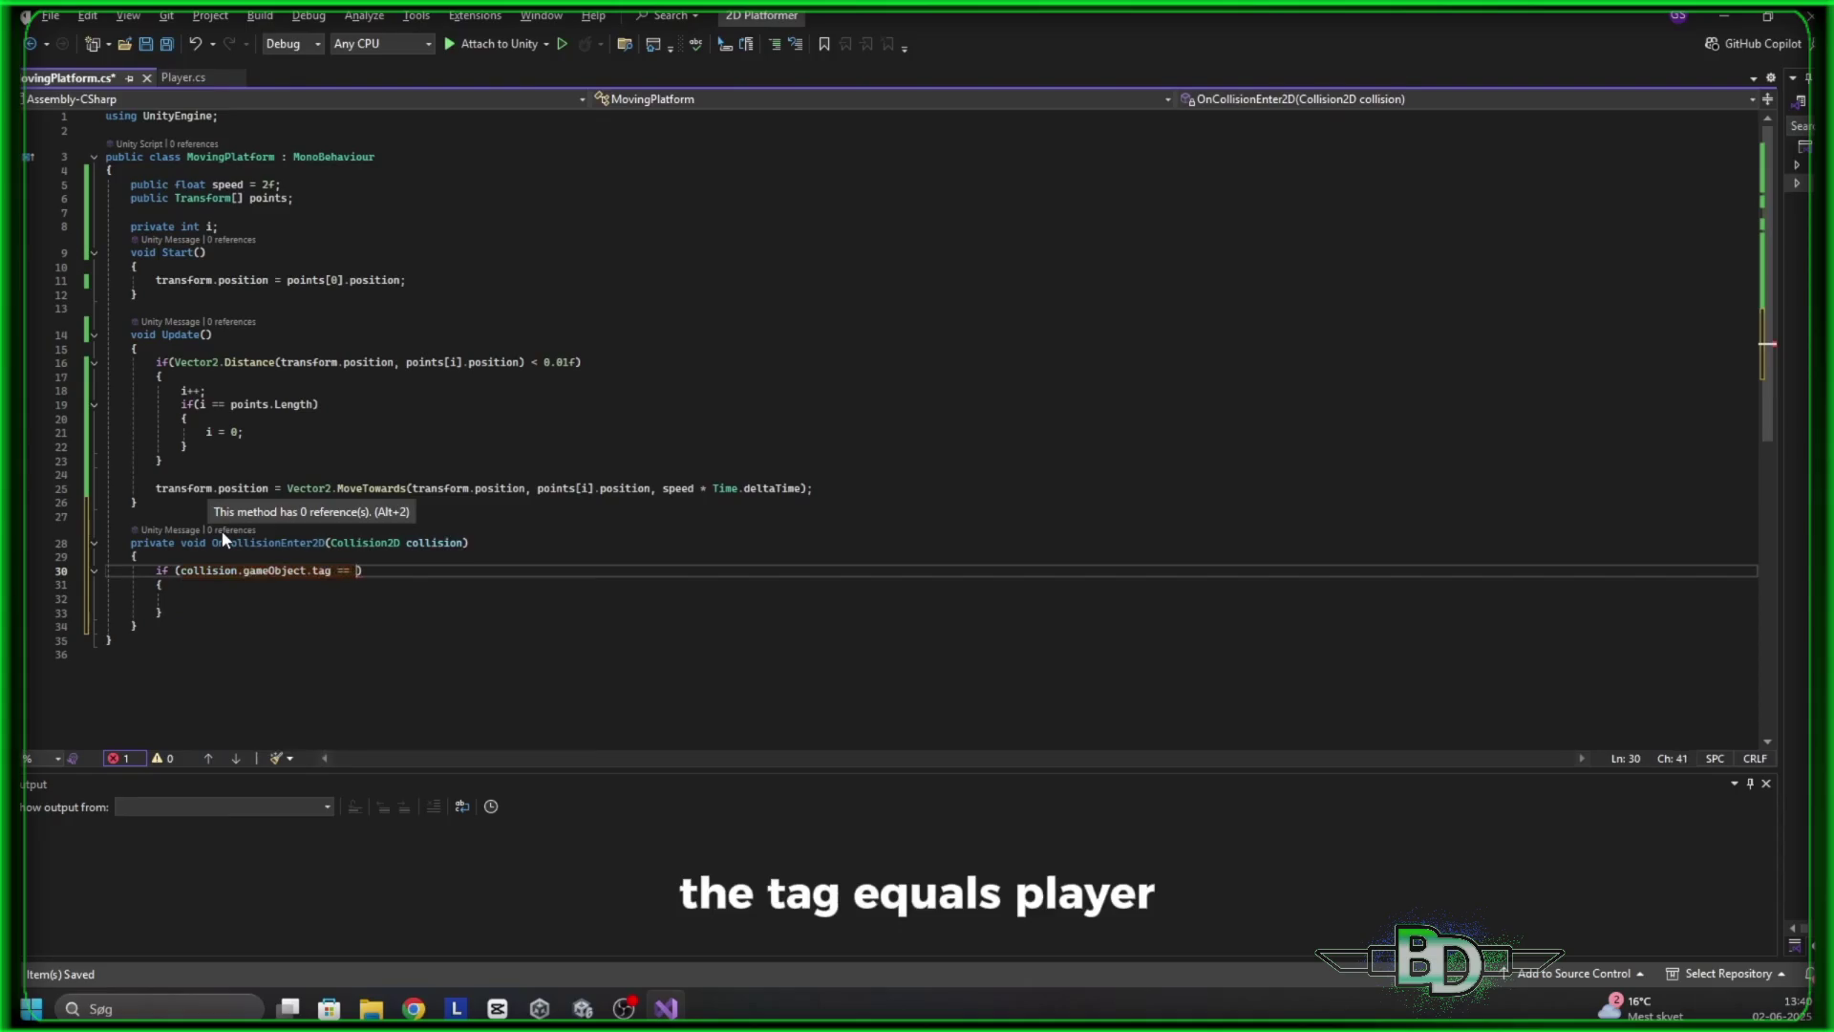
{"action": "type", "text": "er\""}
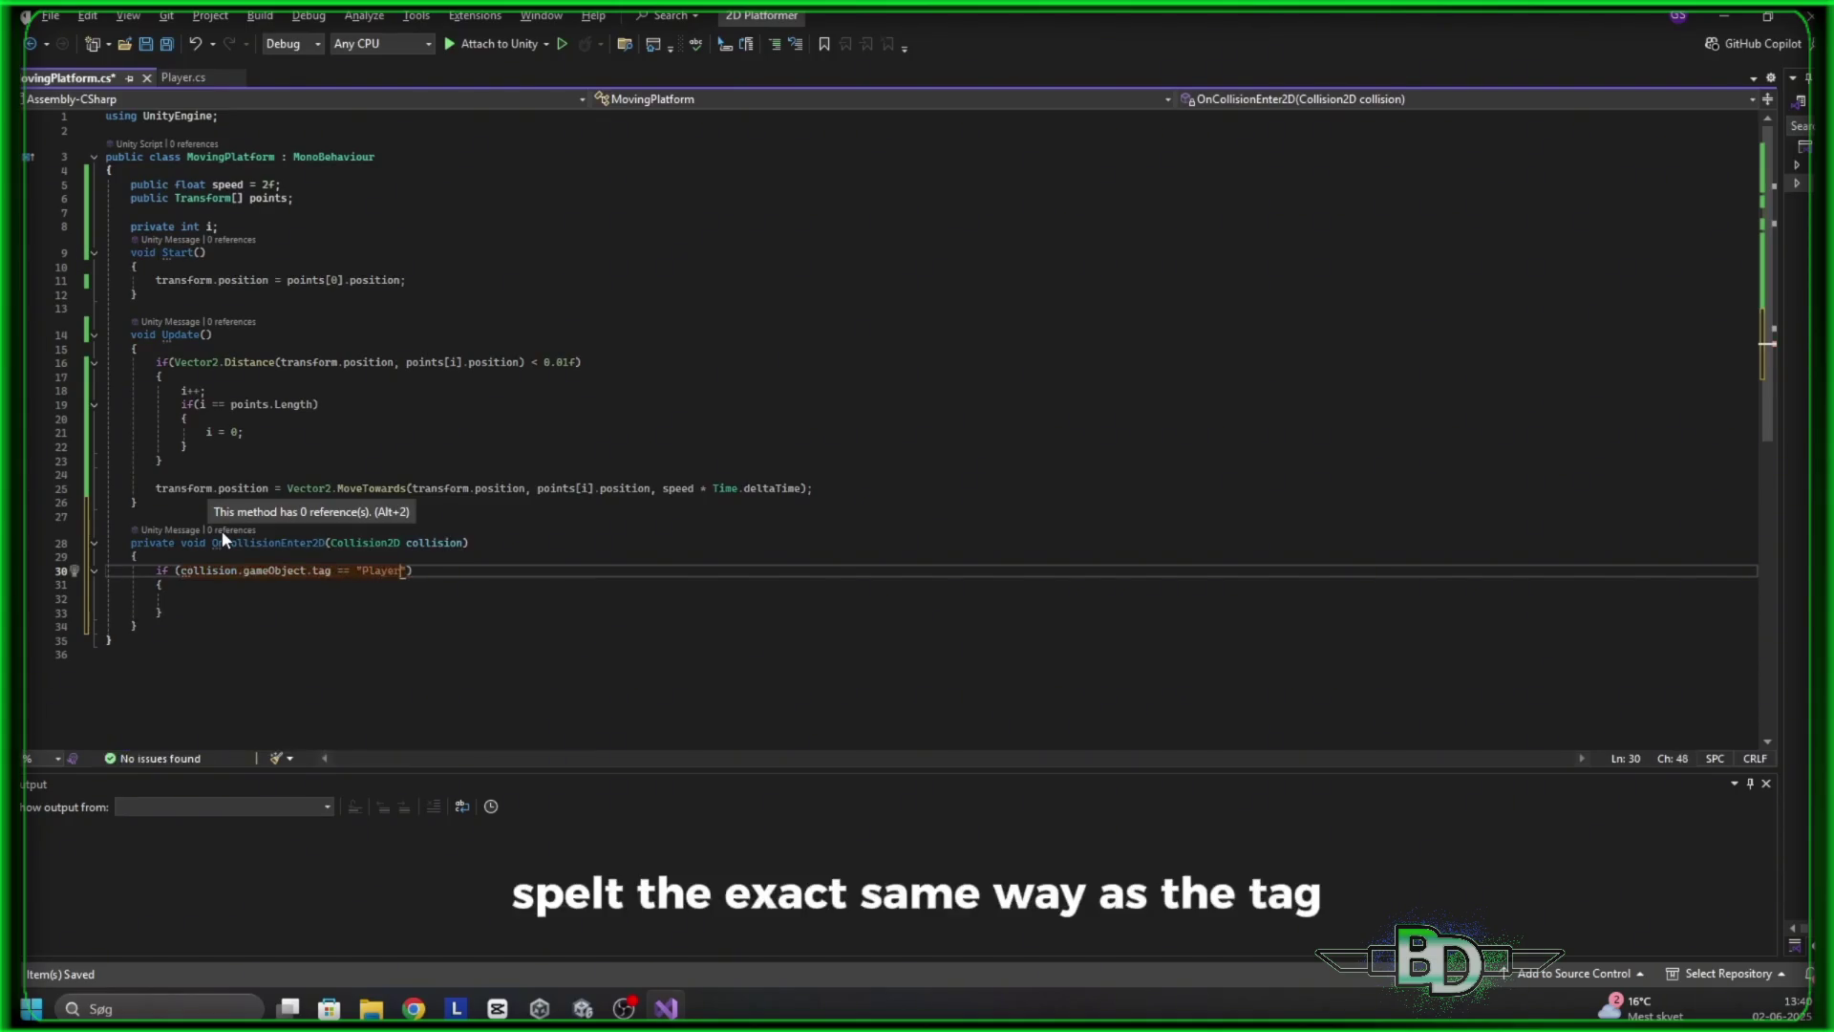
{"action": "left_click", "coordinate": [339, 596]}
{"action": "type", "text": "collision"}
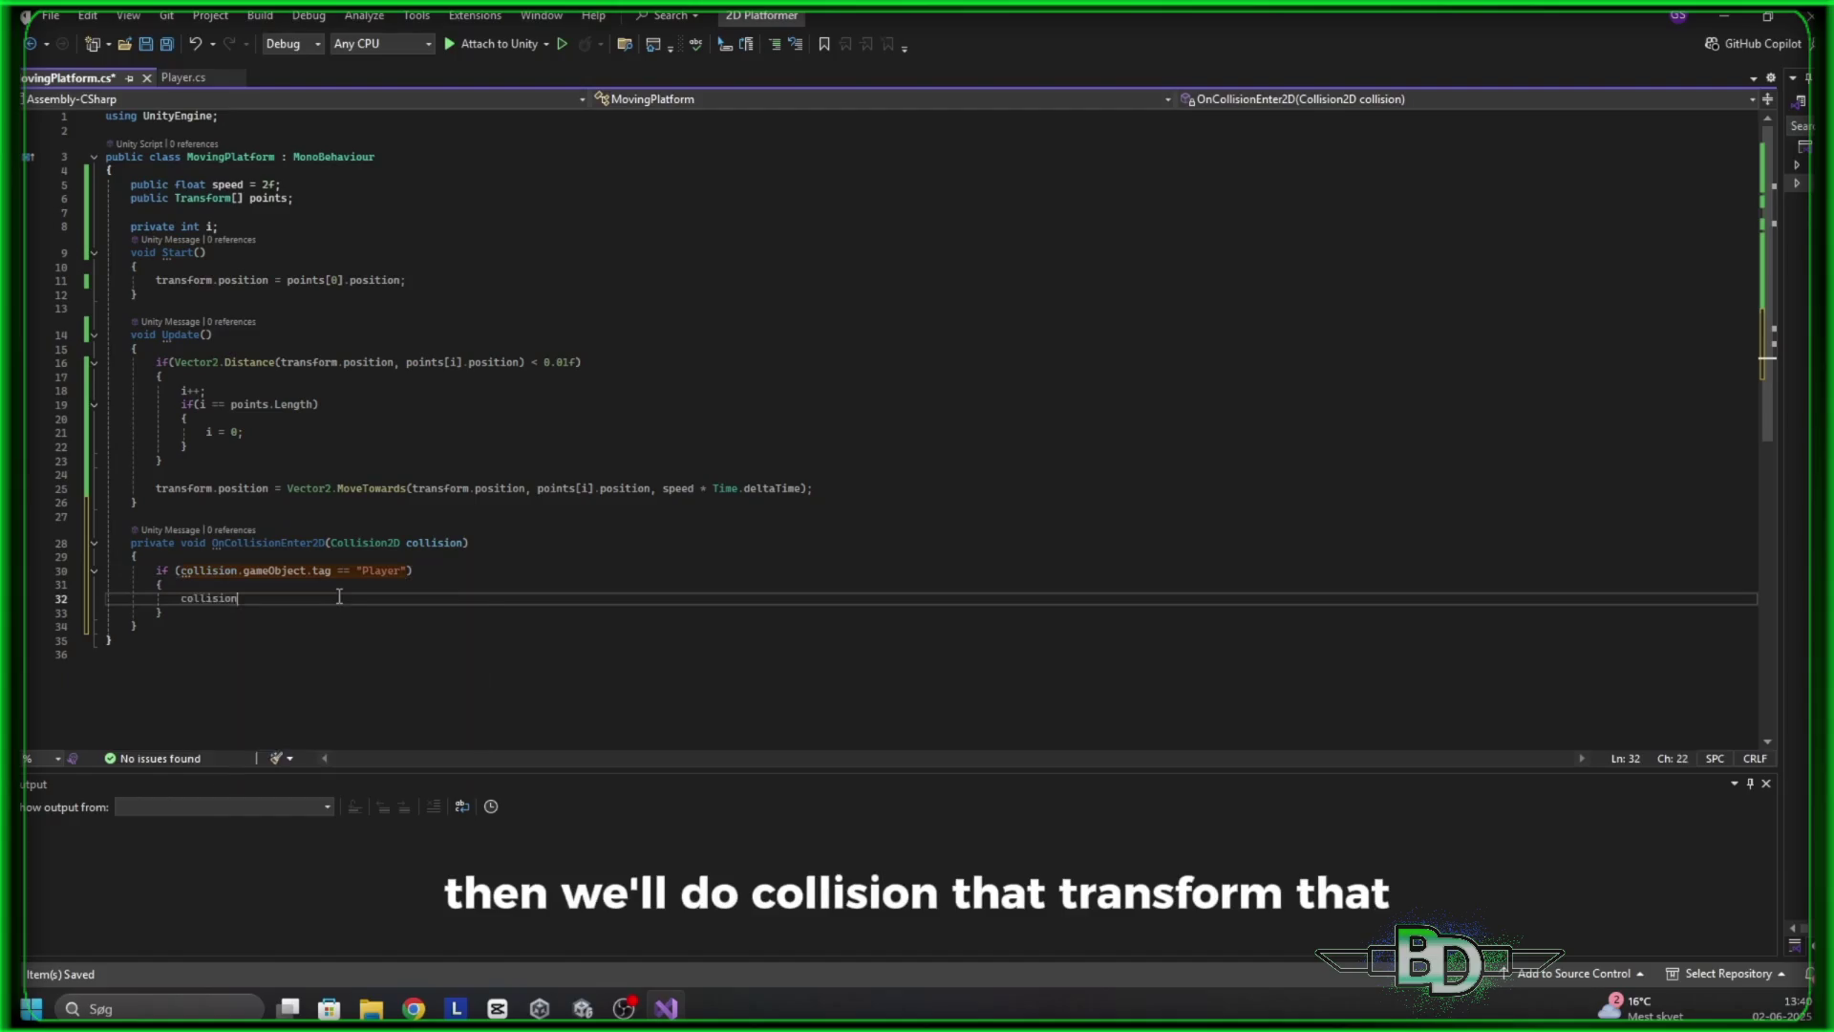
{"action": "type", "text": ".transform.SetParent("}
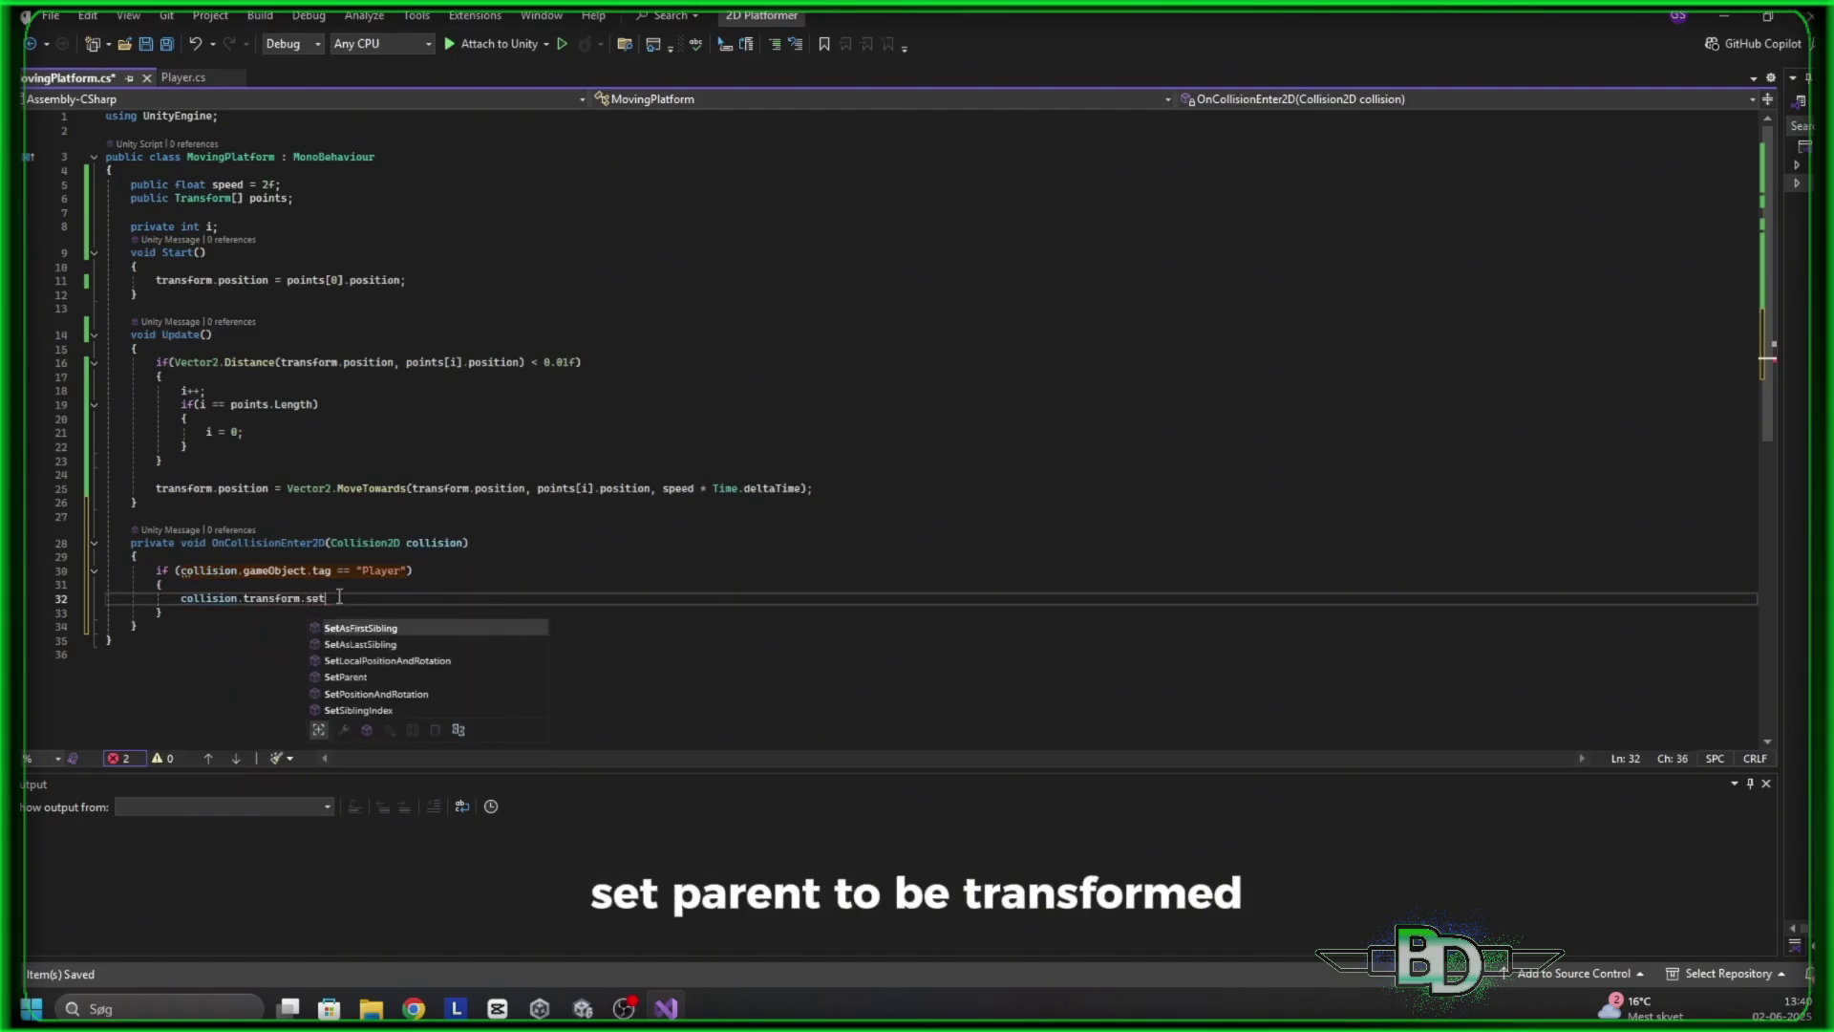
{"action": "type", "text": "transform);"}
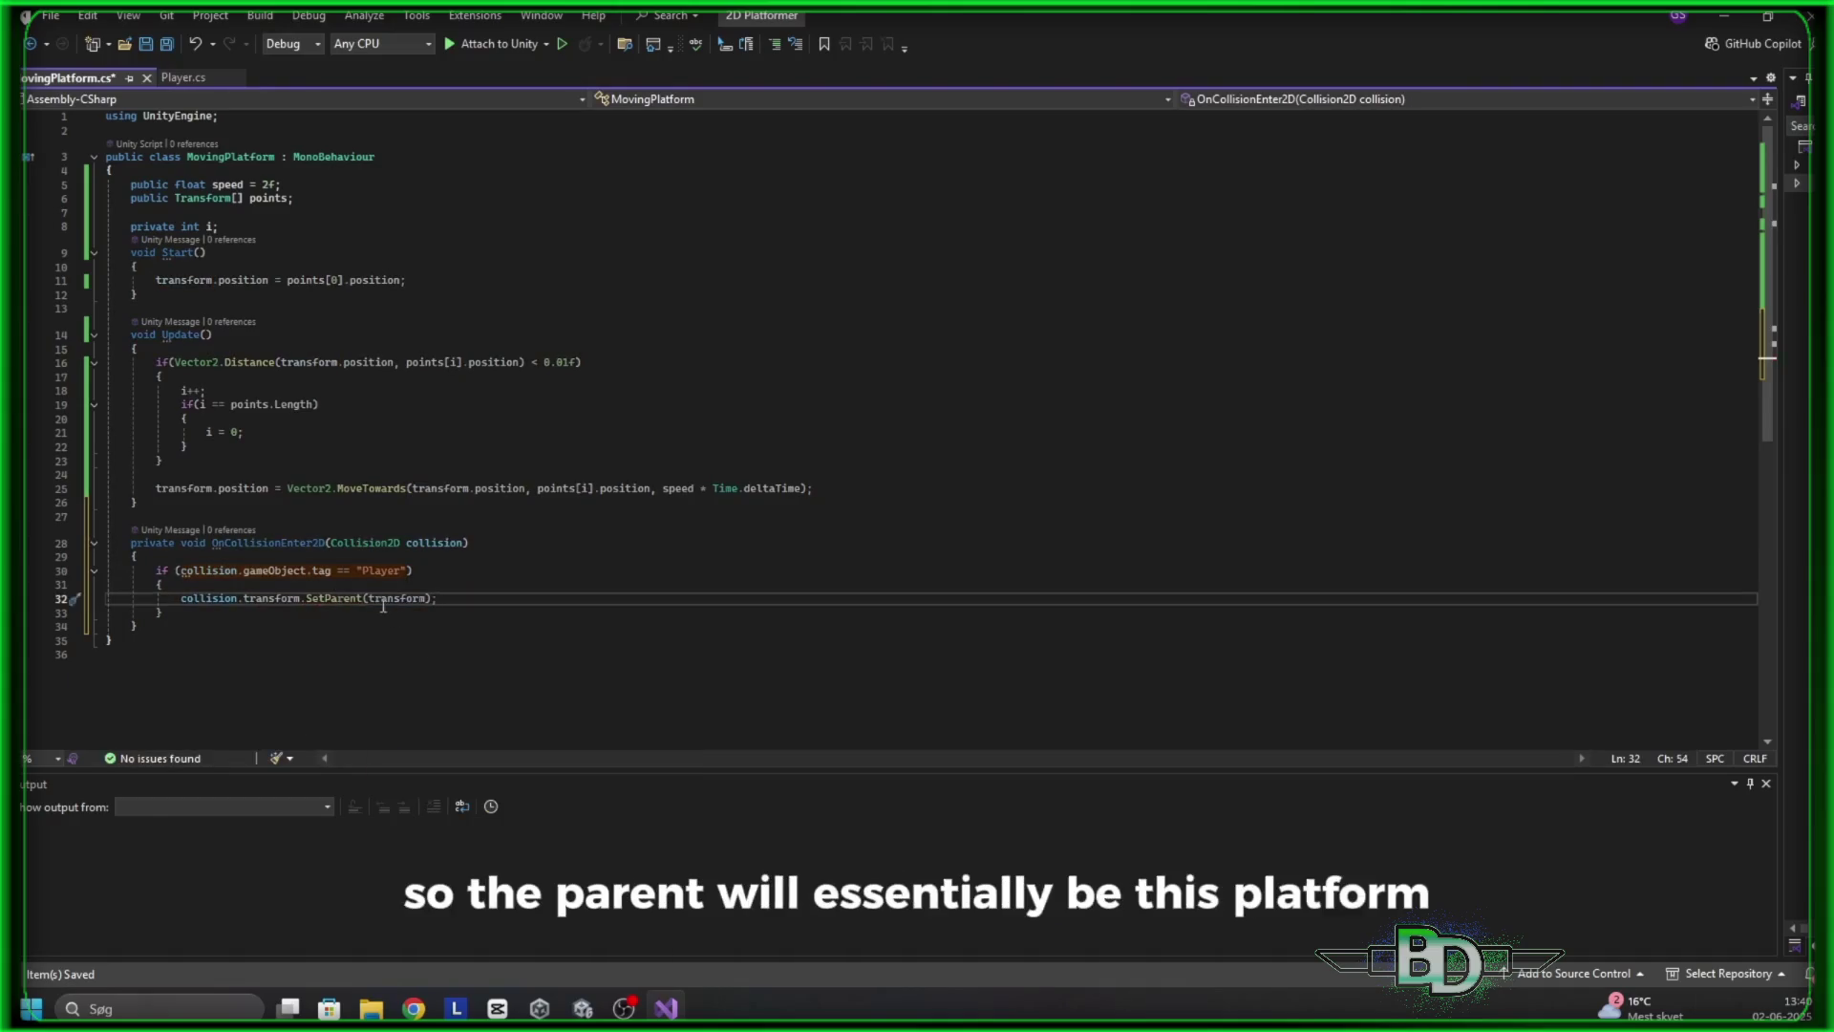
Watch it copy the check into OnCollisionExit2D with SetParent(null) and save the script
{"action": "left_click", "coordinate": [274, 625]}
{"action": "key", "text": "Return"}
{"action": "key", "text": "Return"}
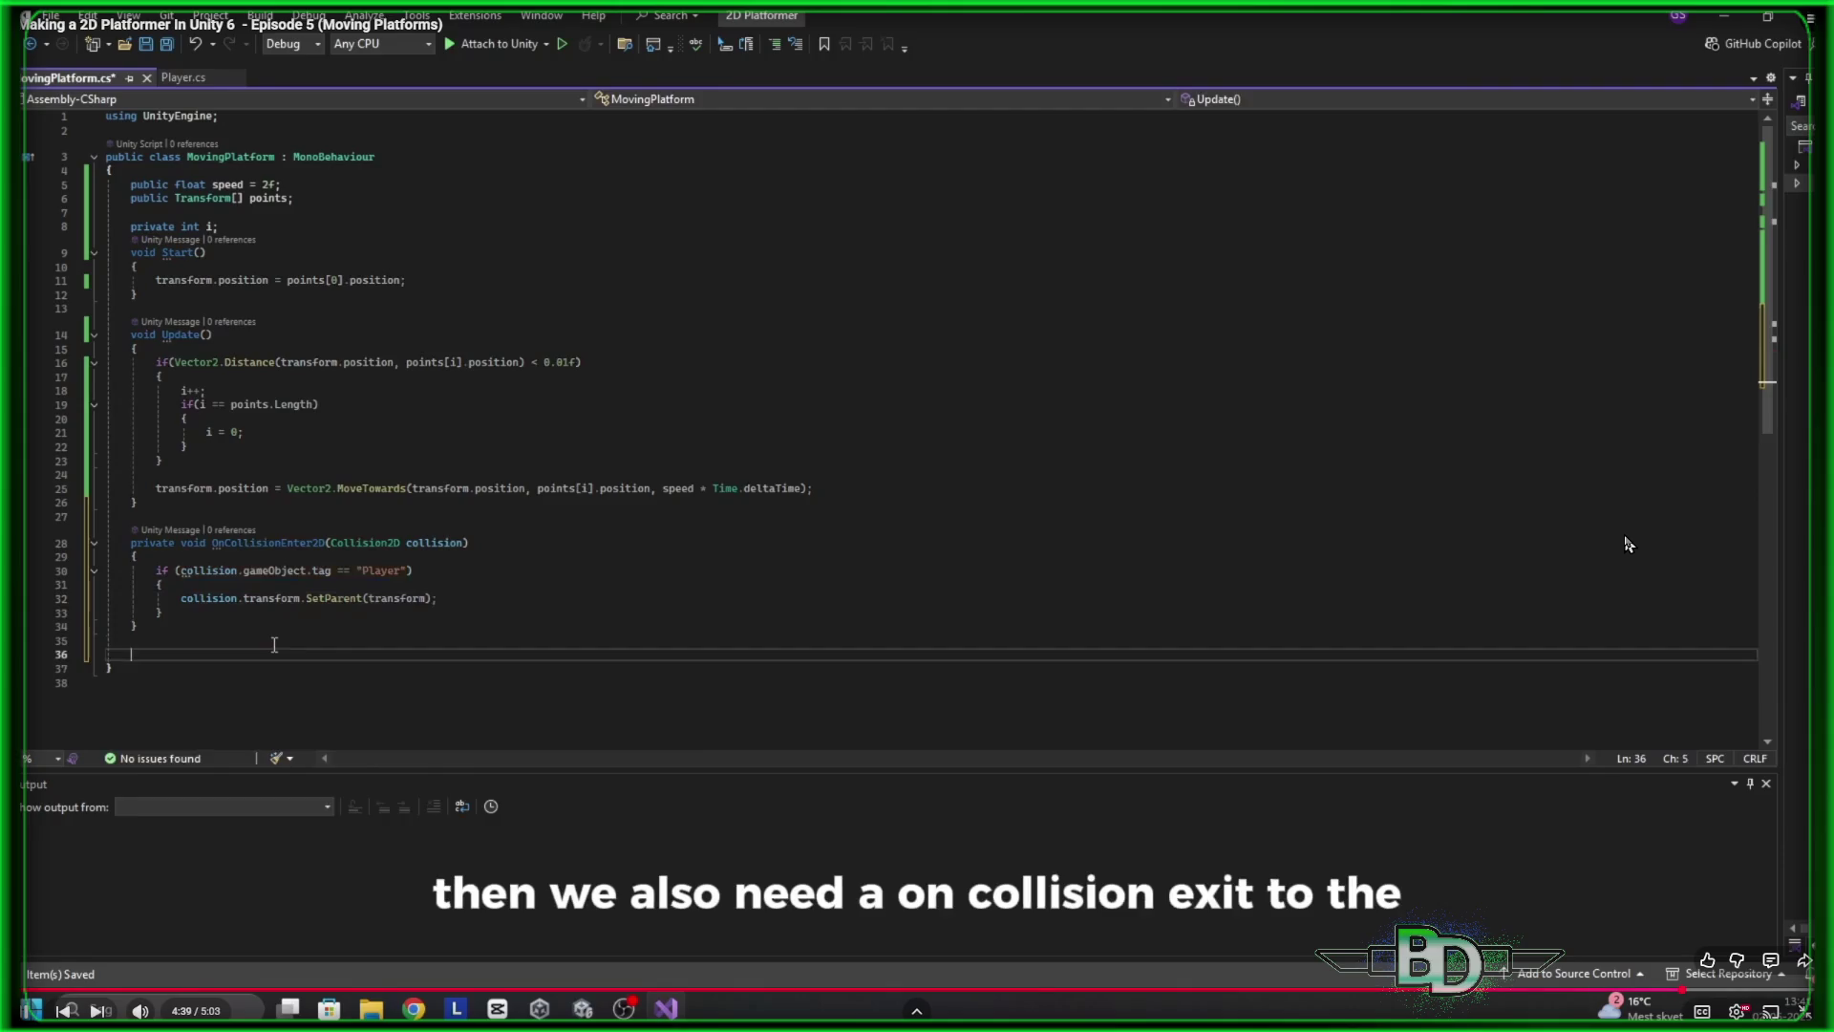
{"action": "type", "text": "oncoll"}
{"action": "key", "text": "Down"}
{"action": "key", "text": "Down"}
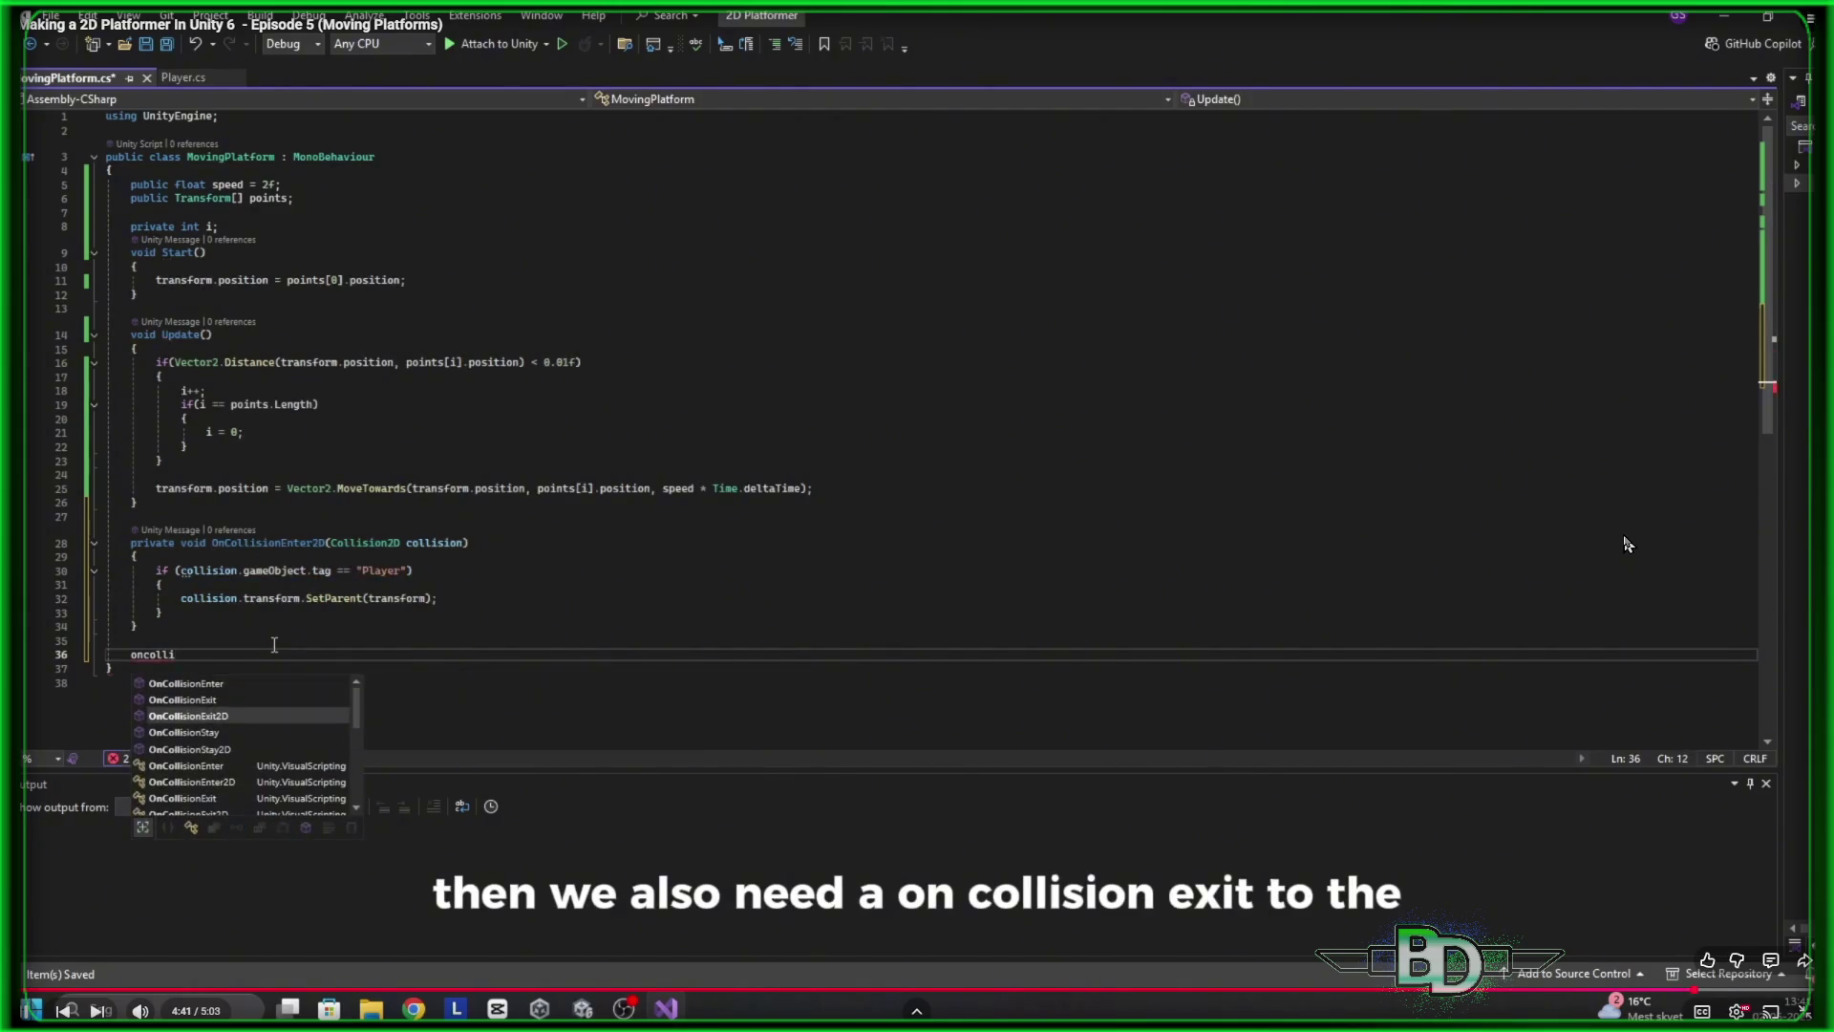
{"action": "key", "text": "Tab"}
{"action": "left_click_drag", "start_coordinate": [176, 613], "coordinate": [106, 565]}
{"action": "key", "text": "ctrl+c"}
{"action": "left_click", "coordinate": [382, 694]}
{"action": "key", "text": "ctrl+v"}
{"action": "scroll", "coordinate": [388, 745], "scroll_direction": "down", "scroll_amount": 2}
{"action": "double_click", "coordinate": [389, 638]}
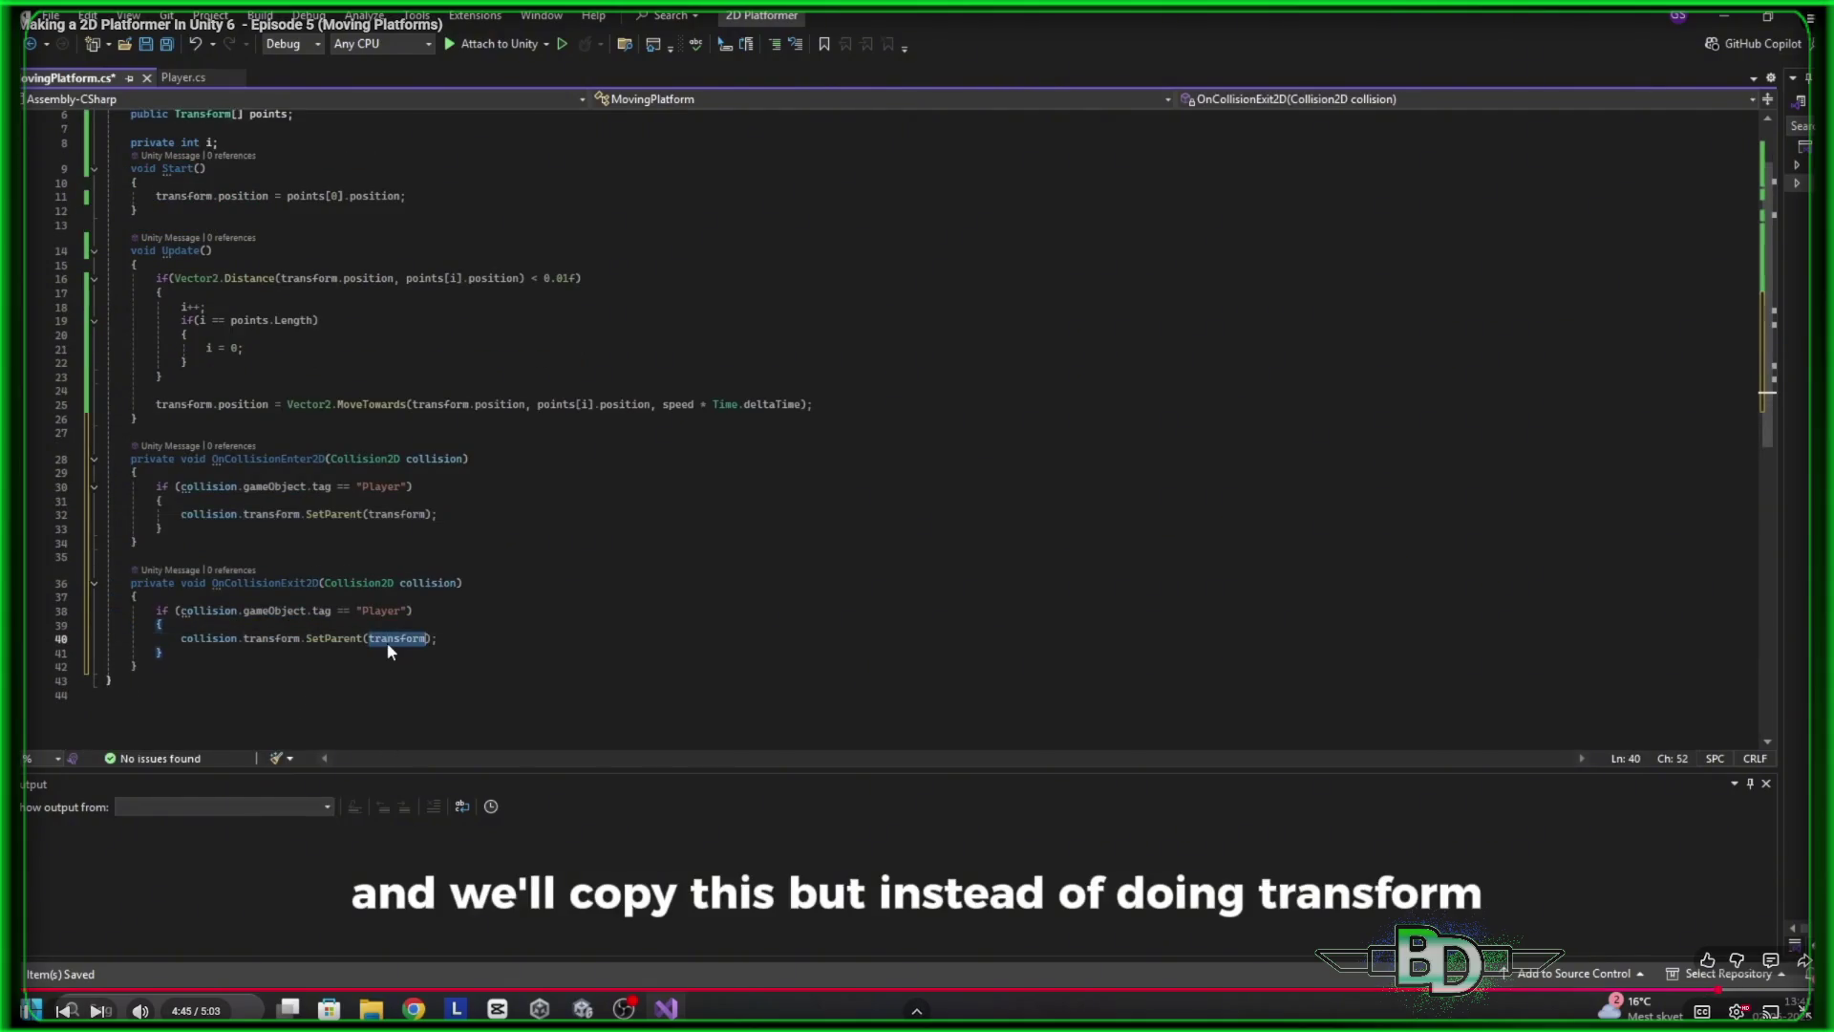
{"action": "type", "text": "null"}
{"action": "key", "text": "End"}
{"action": "key", "text": "ctrl+s"}
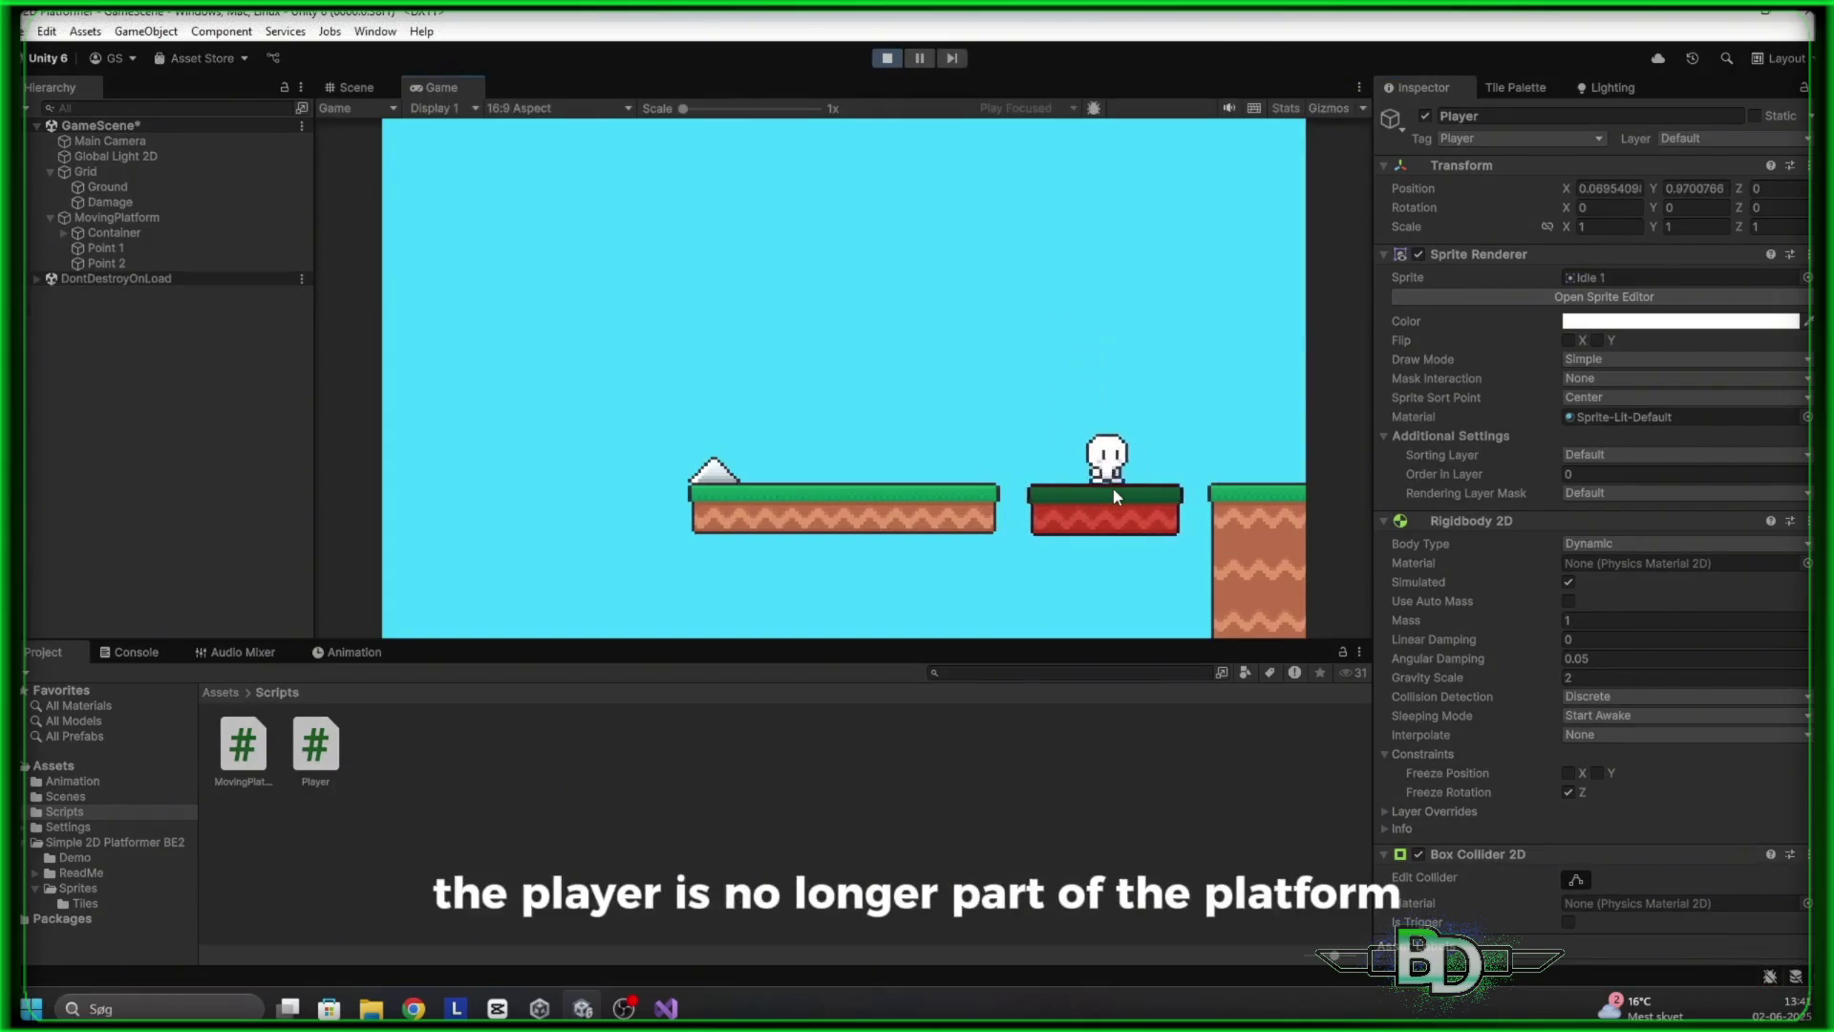
Pause the tutorial and rewind it from 5:00 to about 4:55
{"action": "mouse_move", "coordinate": [971, 533]}
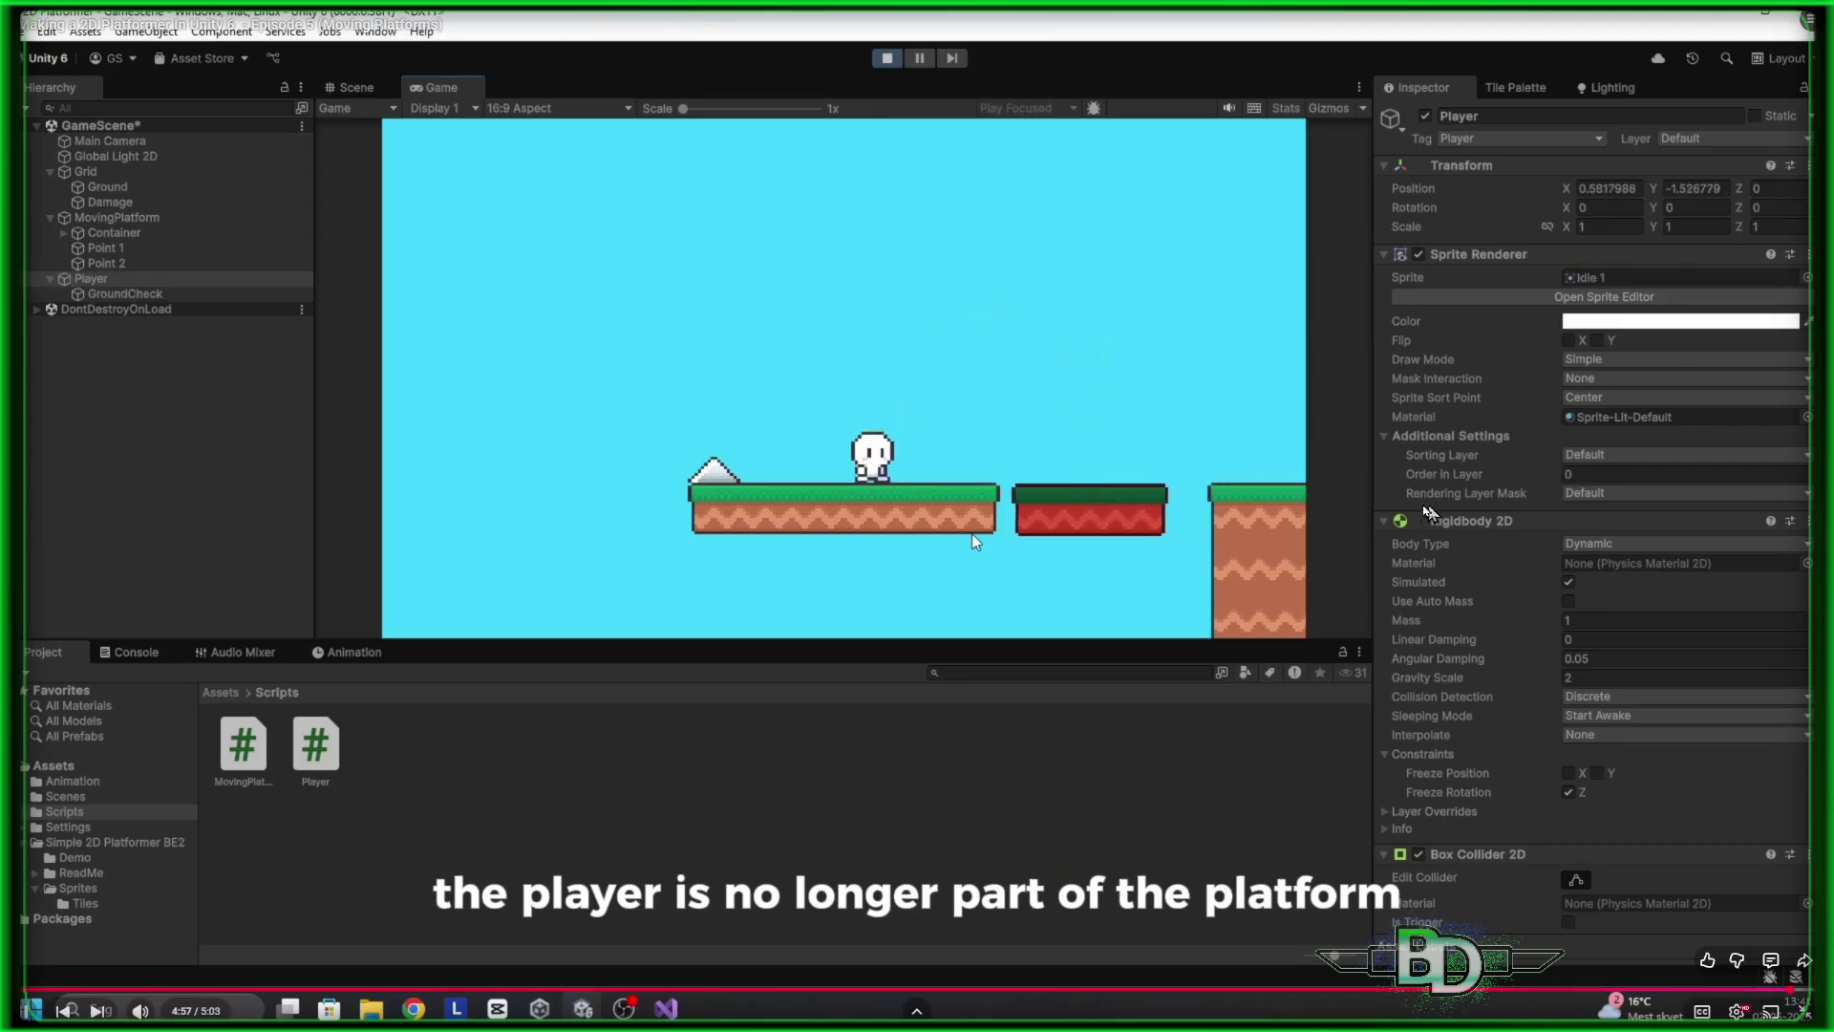
{"action": "left_click", "coordinate": [999, 288]}
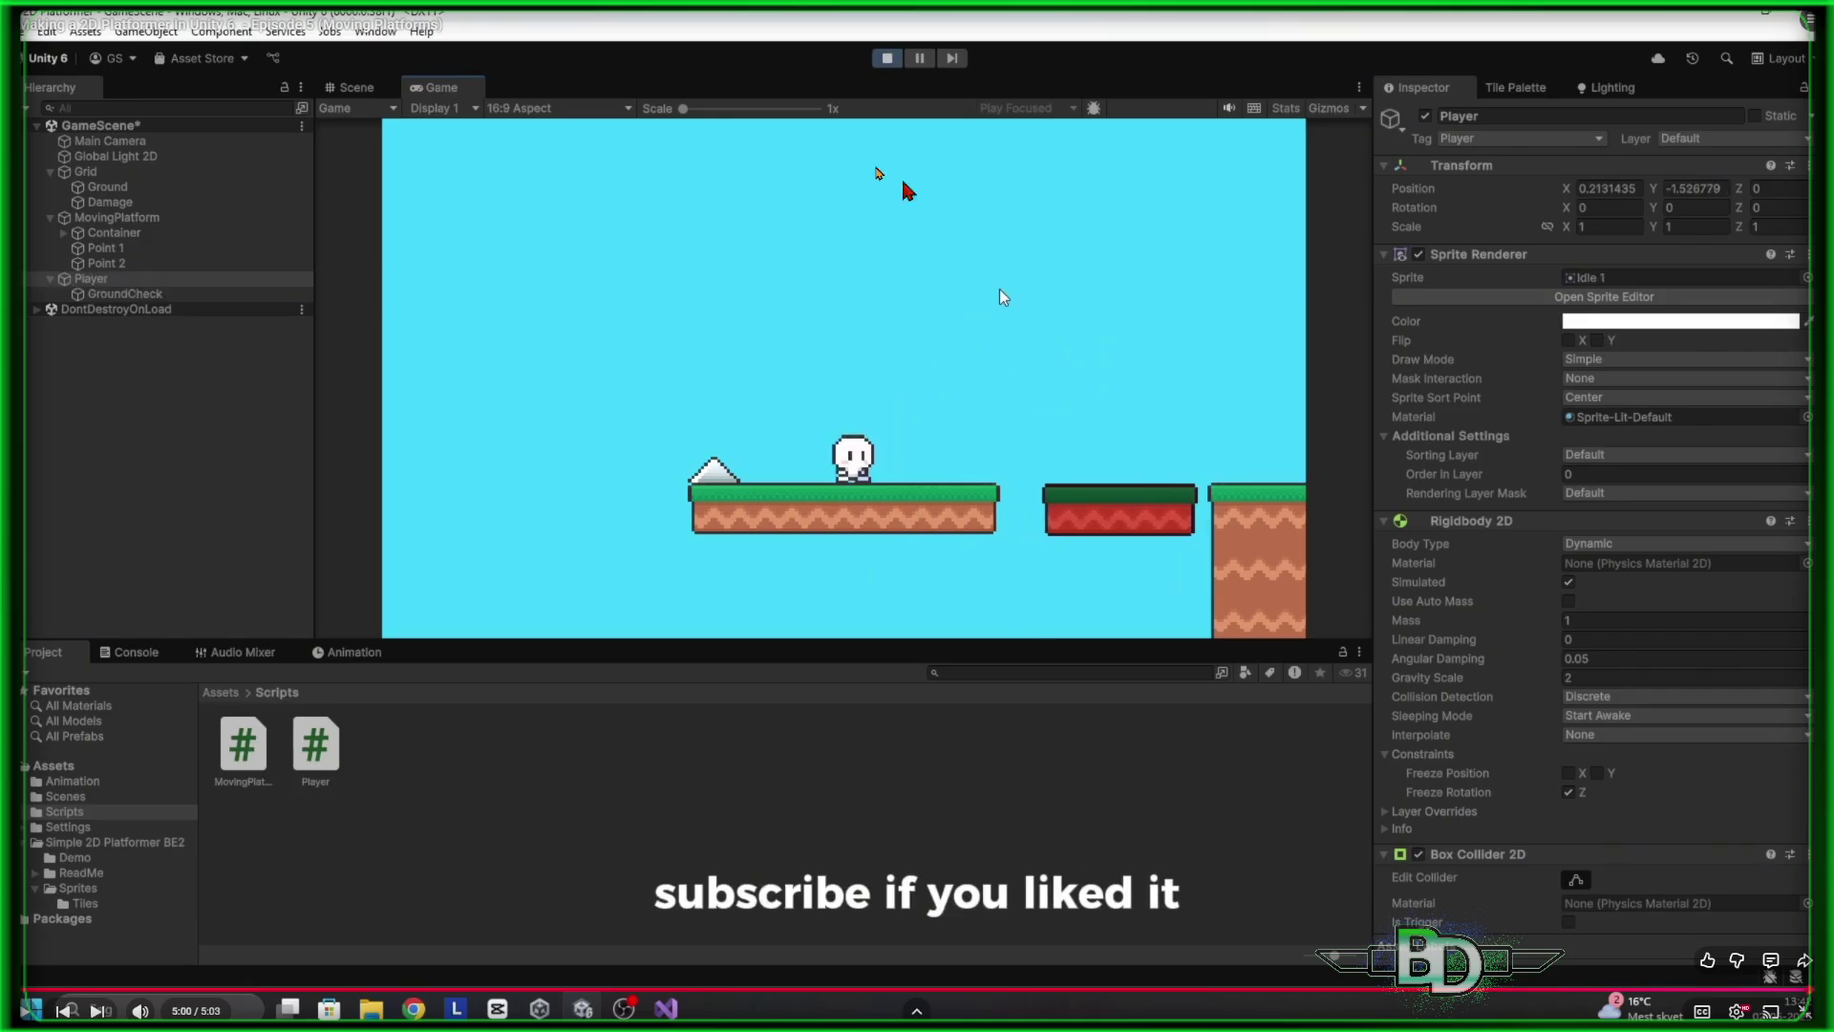
{"action": "left_click_drag", "start_coordinate": [1787, 993], "coordinate": [1708, 1000]}
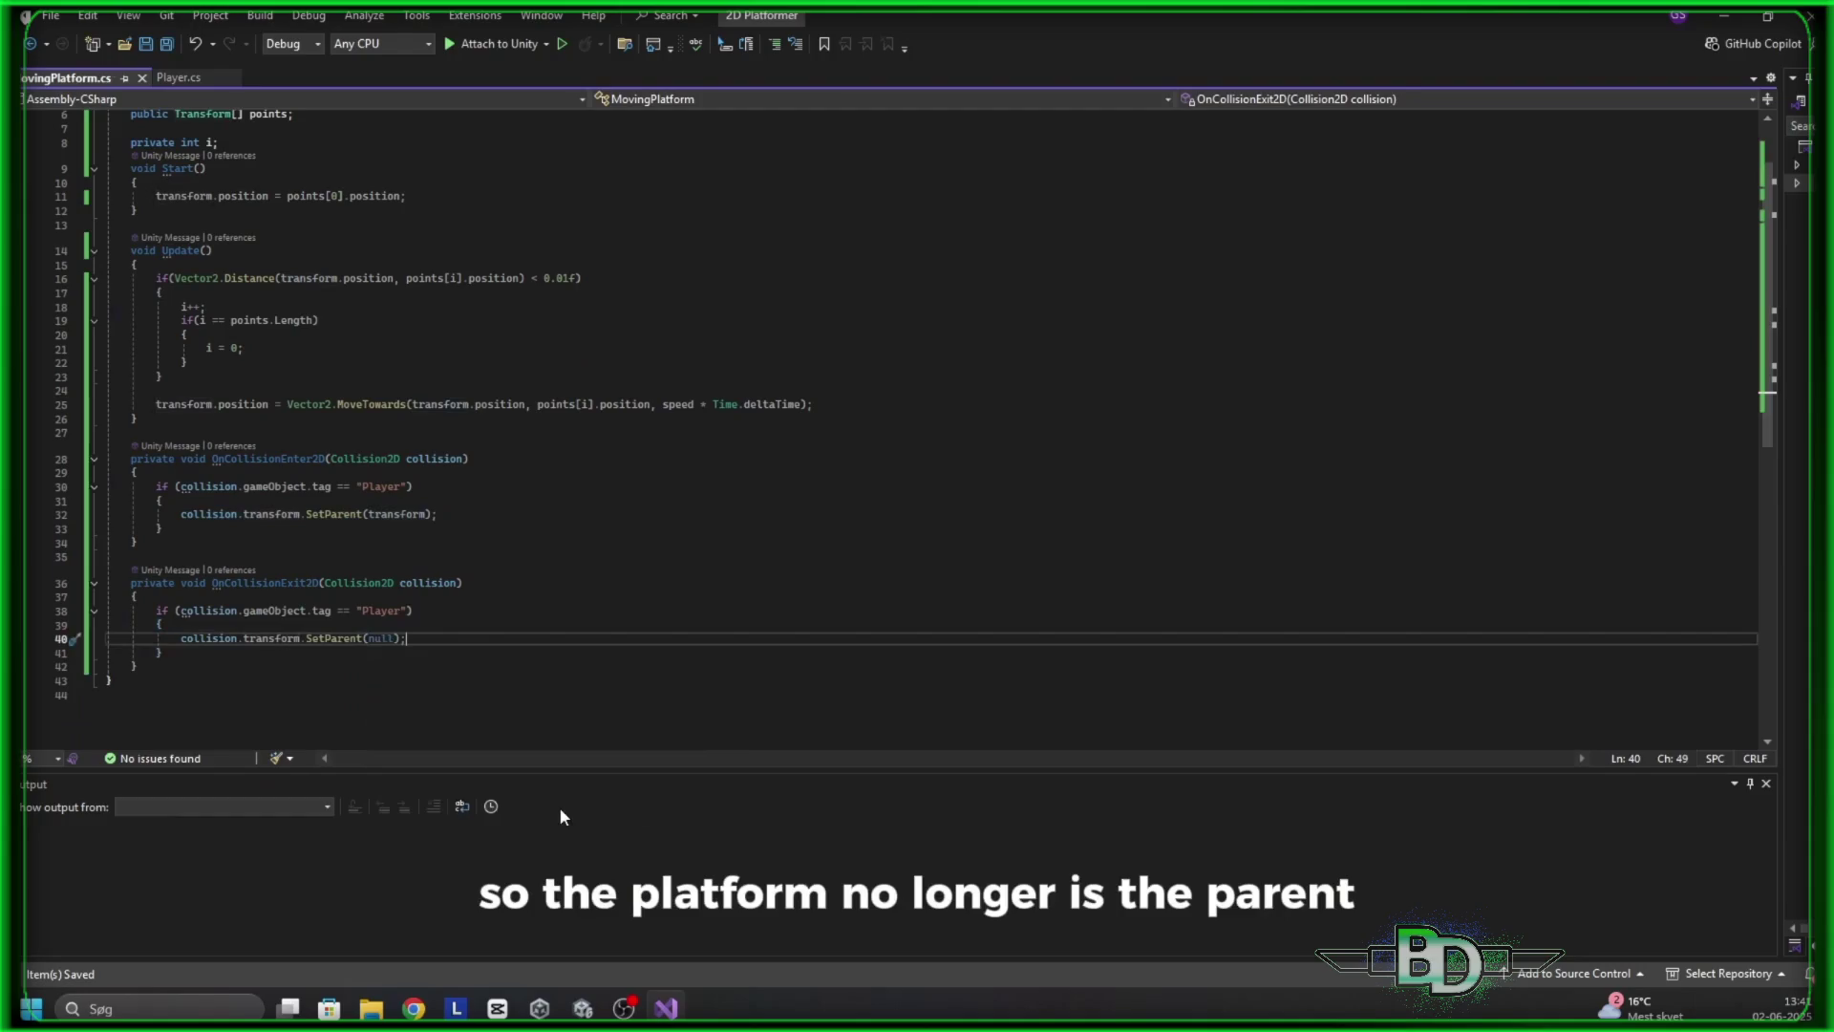
Keep the tutorial paused on both collision handlers in a mini-player over Unity
{"action": "mouse_move", "coordinate": [614, 604]}
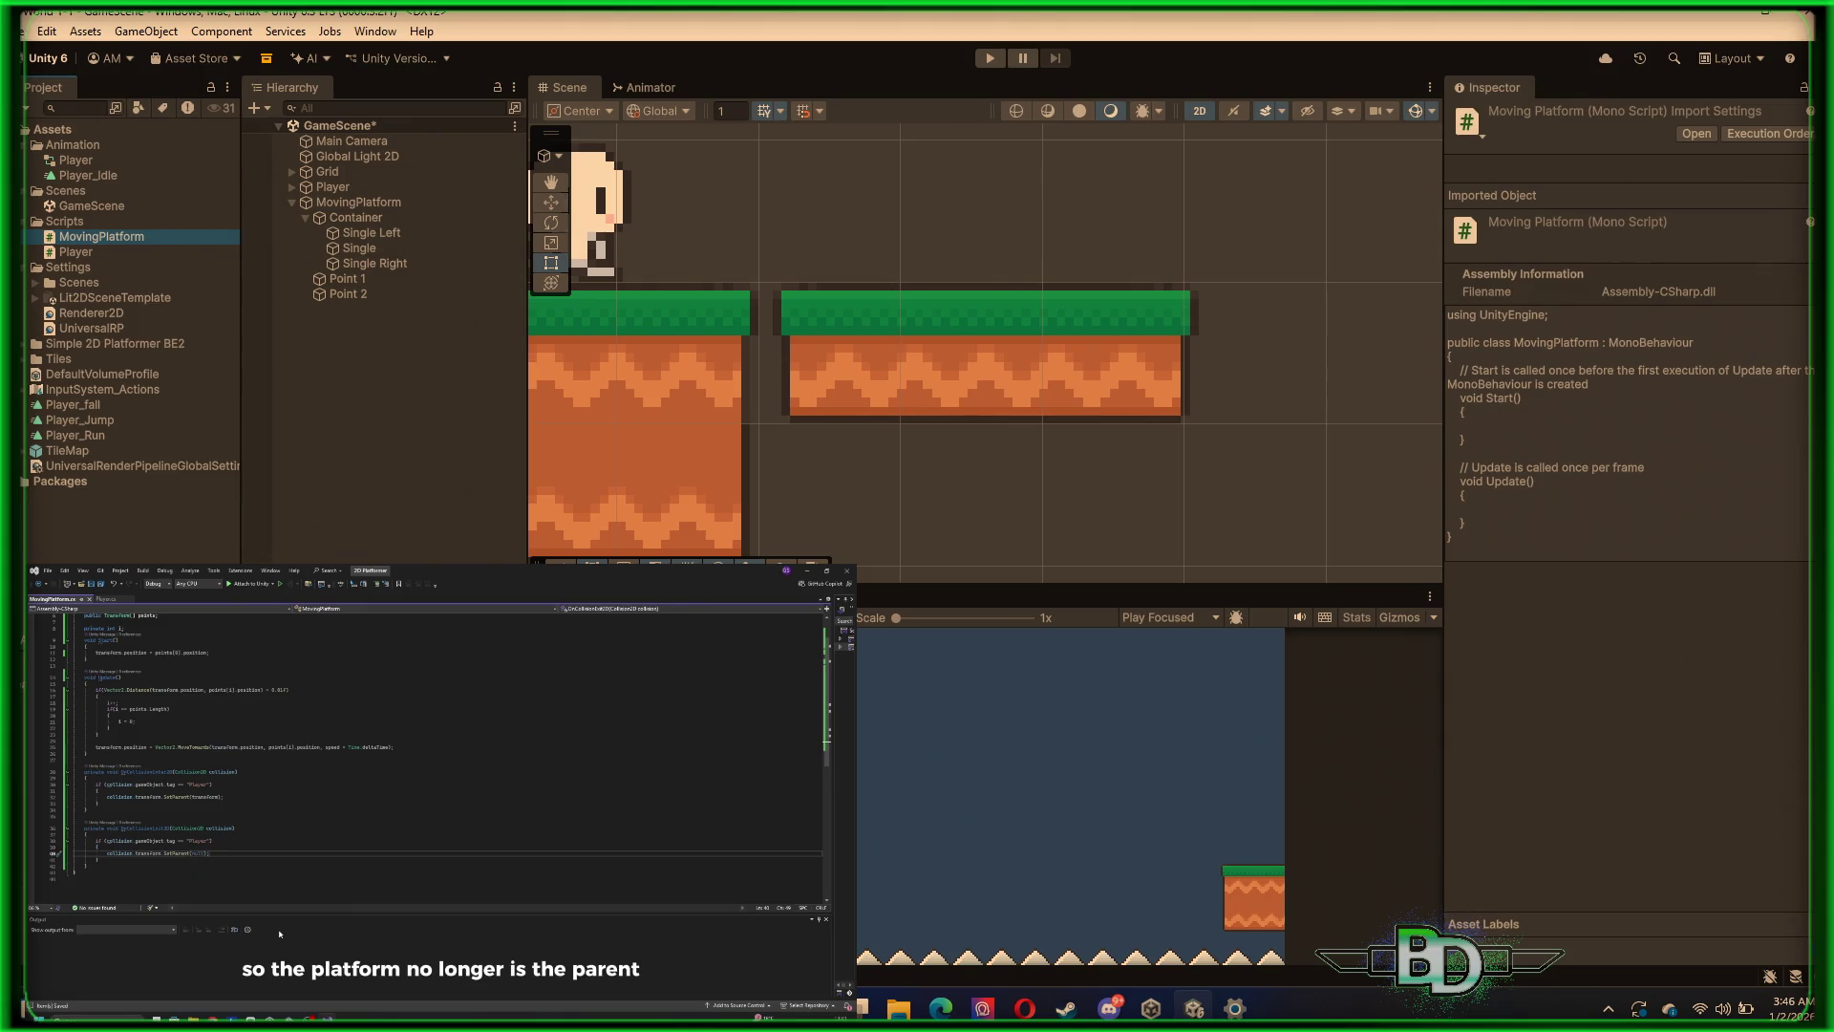
Zoom and pan the Scene view over the whole level, then open the MovingPlatform script
{"action": "scroll", "coordinate": [967, 371], "scroll_direction": "down", "scroll_amount": 5}
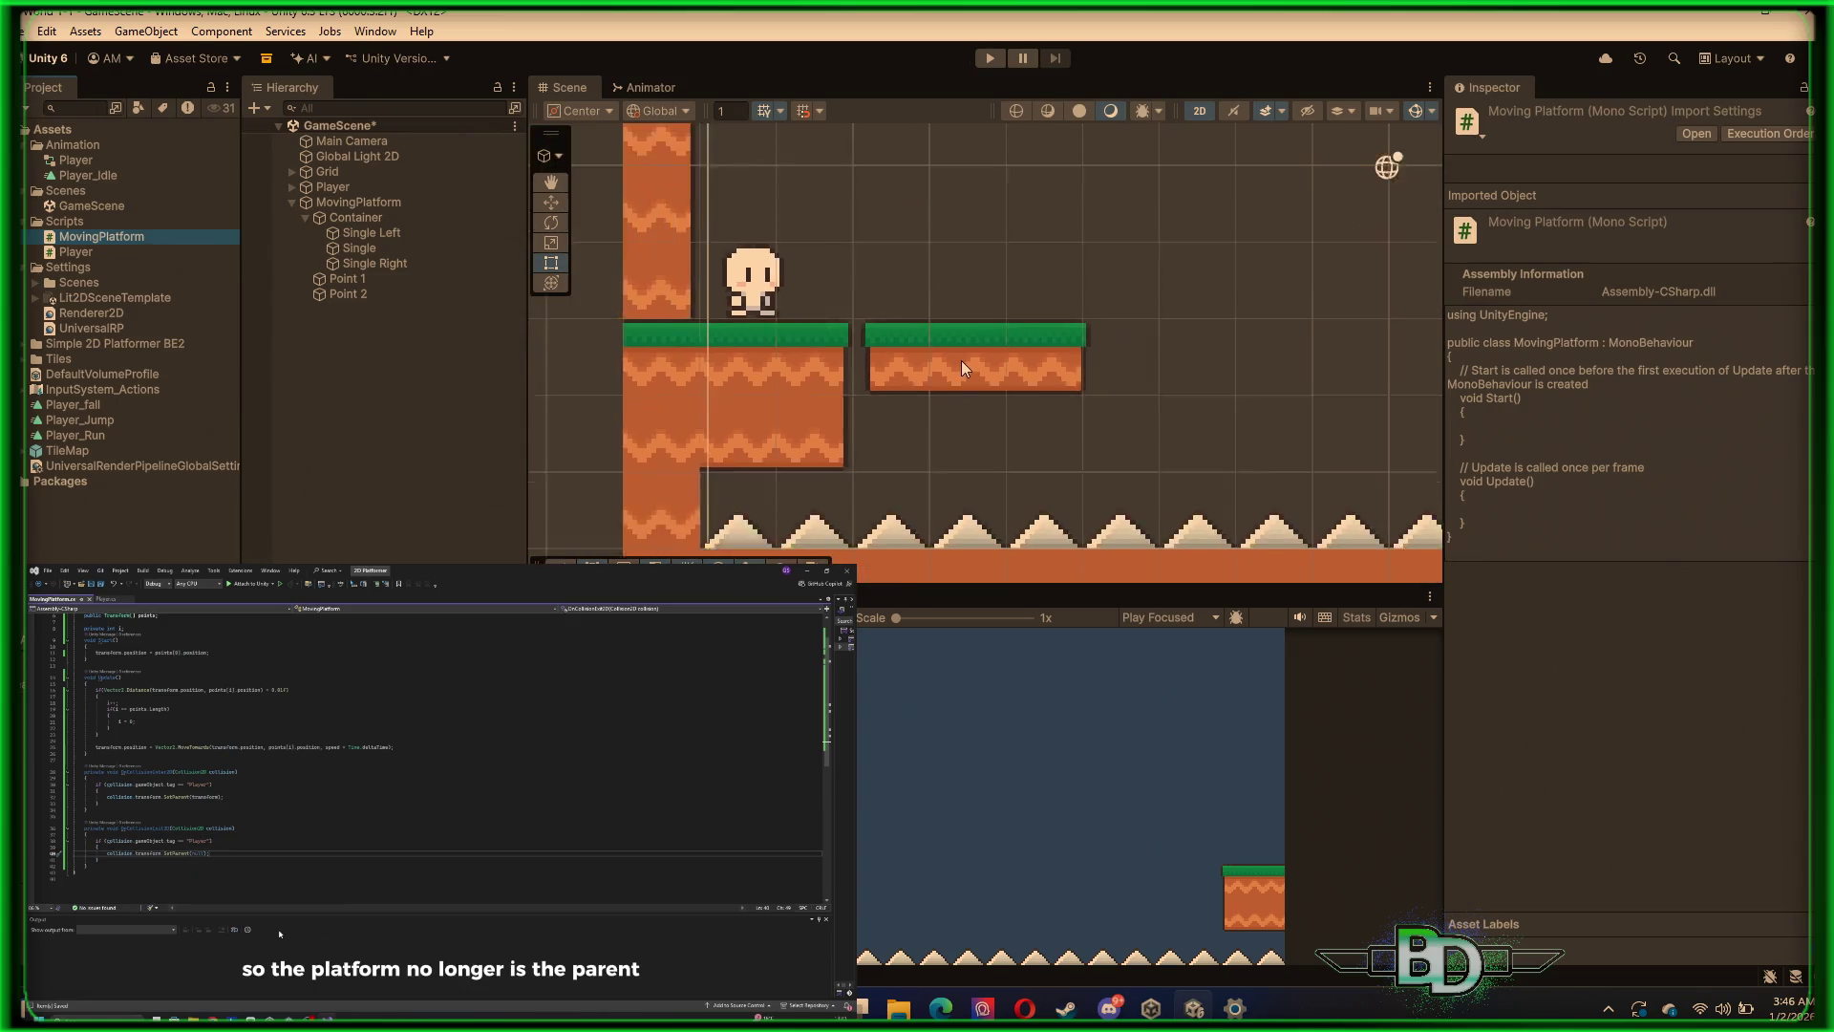
{"action": "mouse_move", "coordinate": [1076, 324]}
{"action": "left_mouse_down"}
{"action": "mouse_move", "coordinate": [1016, 439]}
{"action": "mouse_move", "coordinate": [831, 408]}
{"action": "mouse_move", "coordinate": [884, 426]}
{"action": "left_mouse_up"}
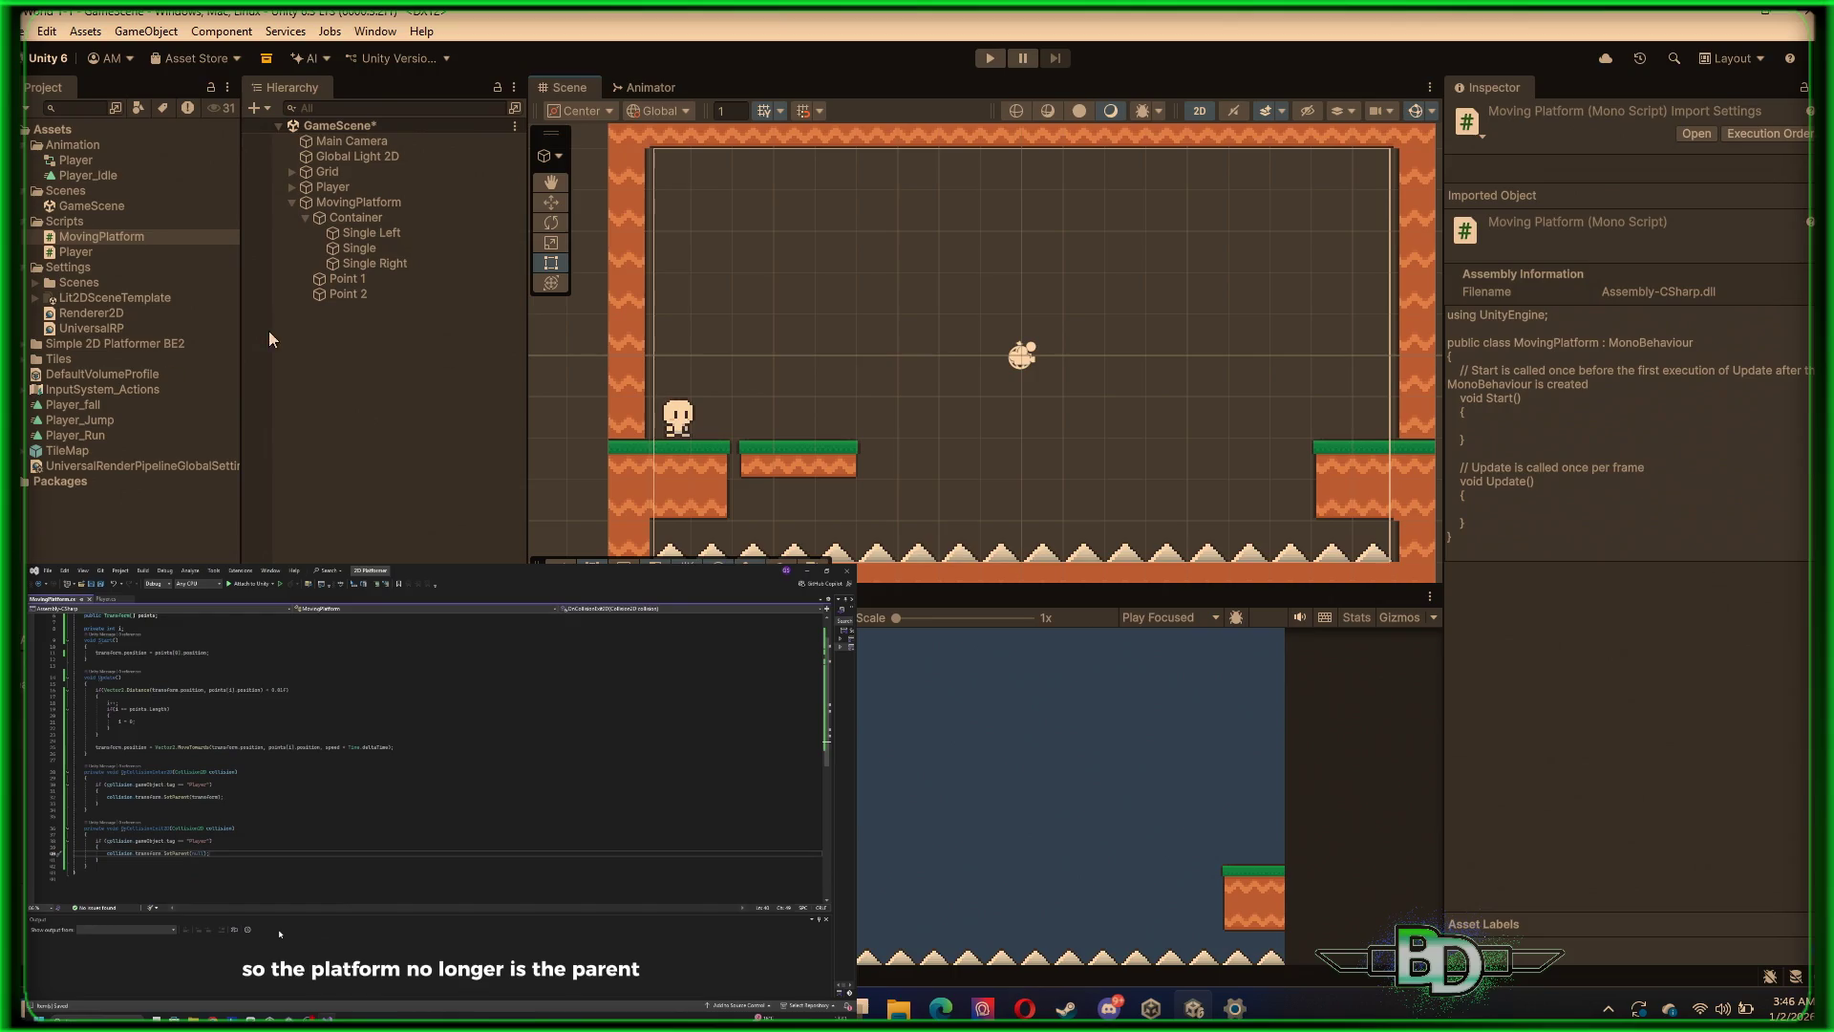
{"action": "double_click", "coordinate": [112, 235]}
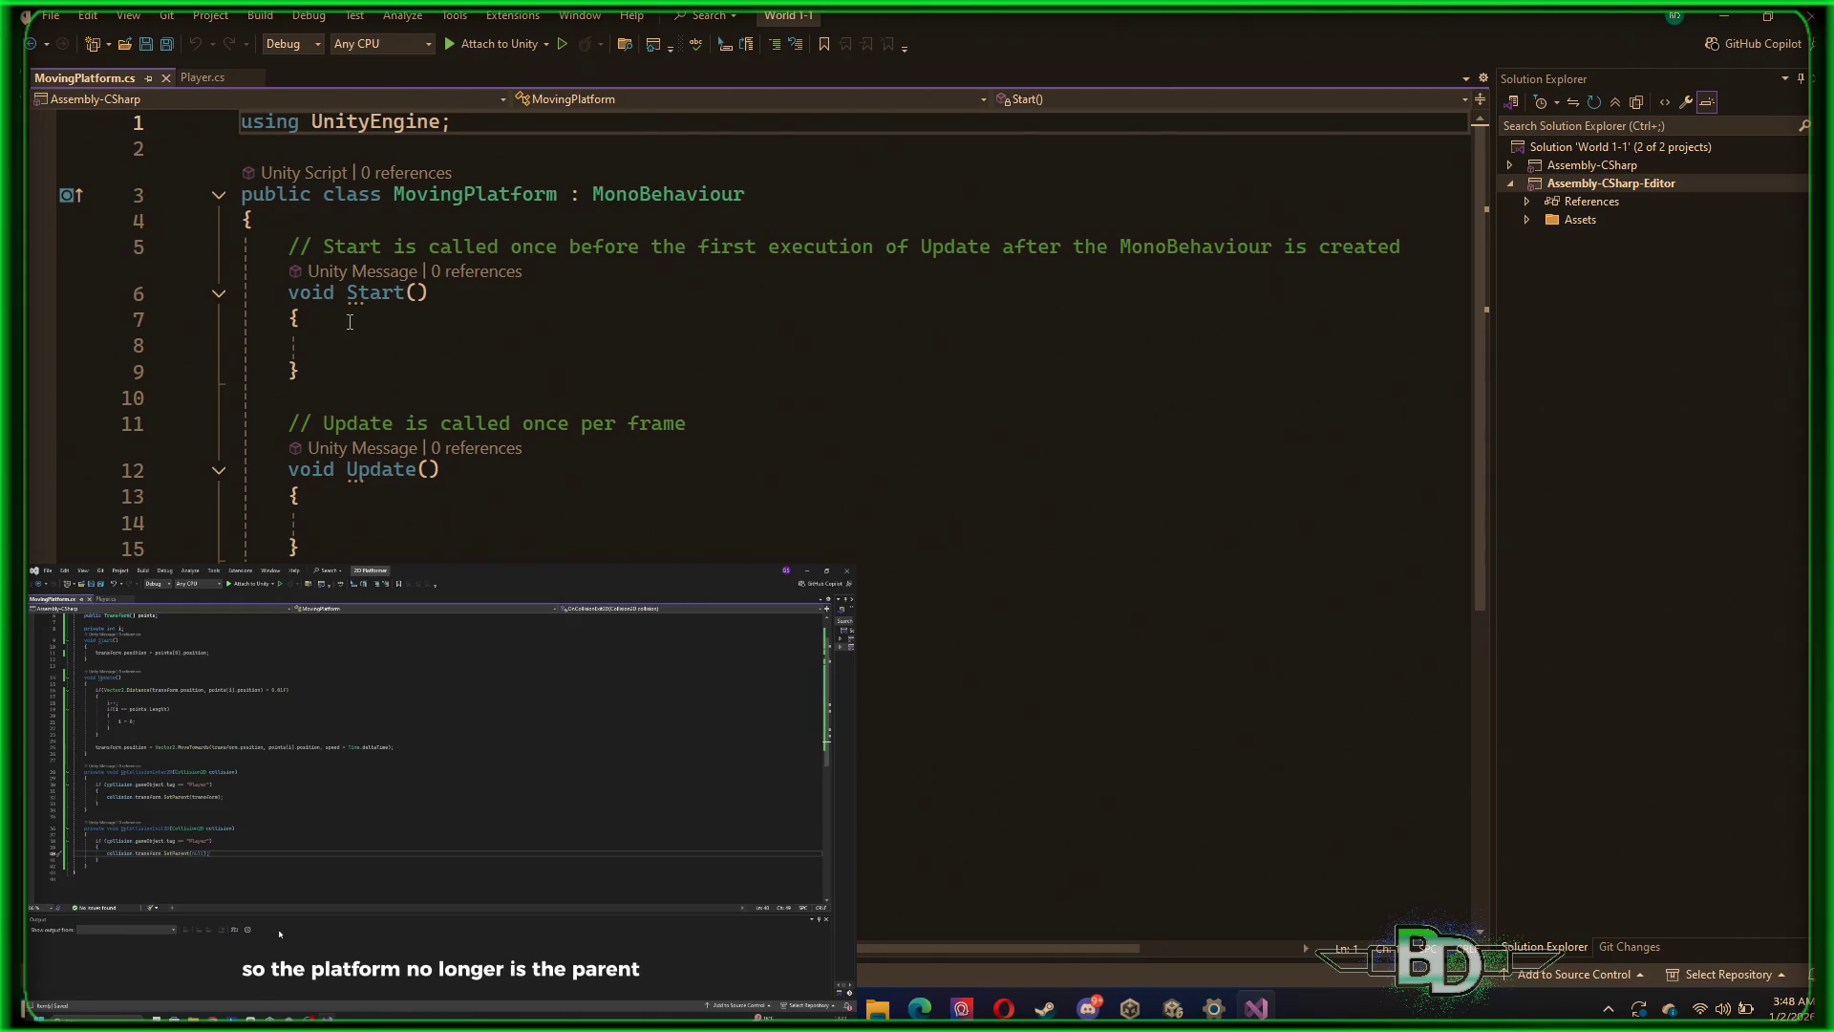
Delete the default comments above Start and Update in MovingPlatform.cs
{"action": "mouse_move", "coordinate": [289, 247]}
{"action": "left_mouse_down"}
{"action": "mouse_move", "coordinate": [1215, 271]}
{"action": "mouse_move", "coordinate": [273, 222]}
{"action": "mouse_move", "coordinate": [1403, 244]}
{"action": "left_mouse_up"}
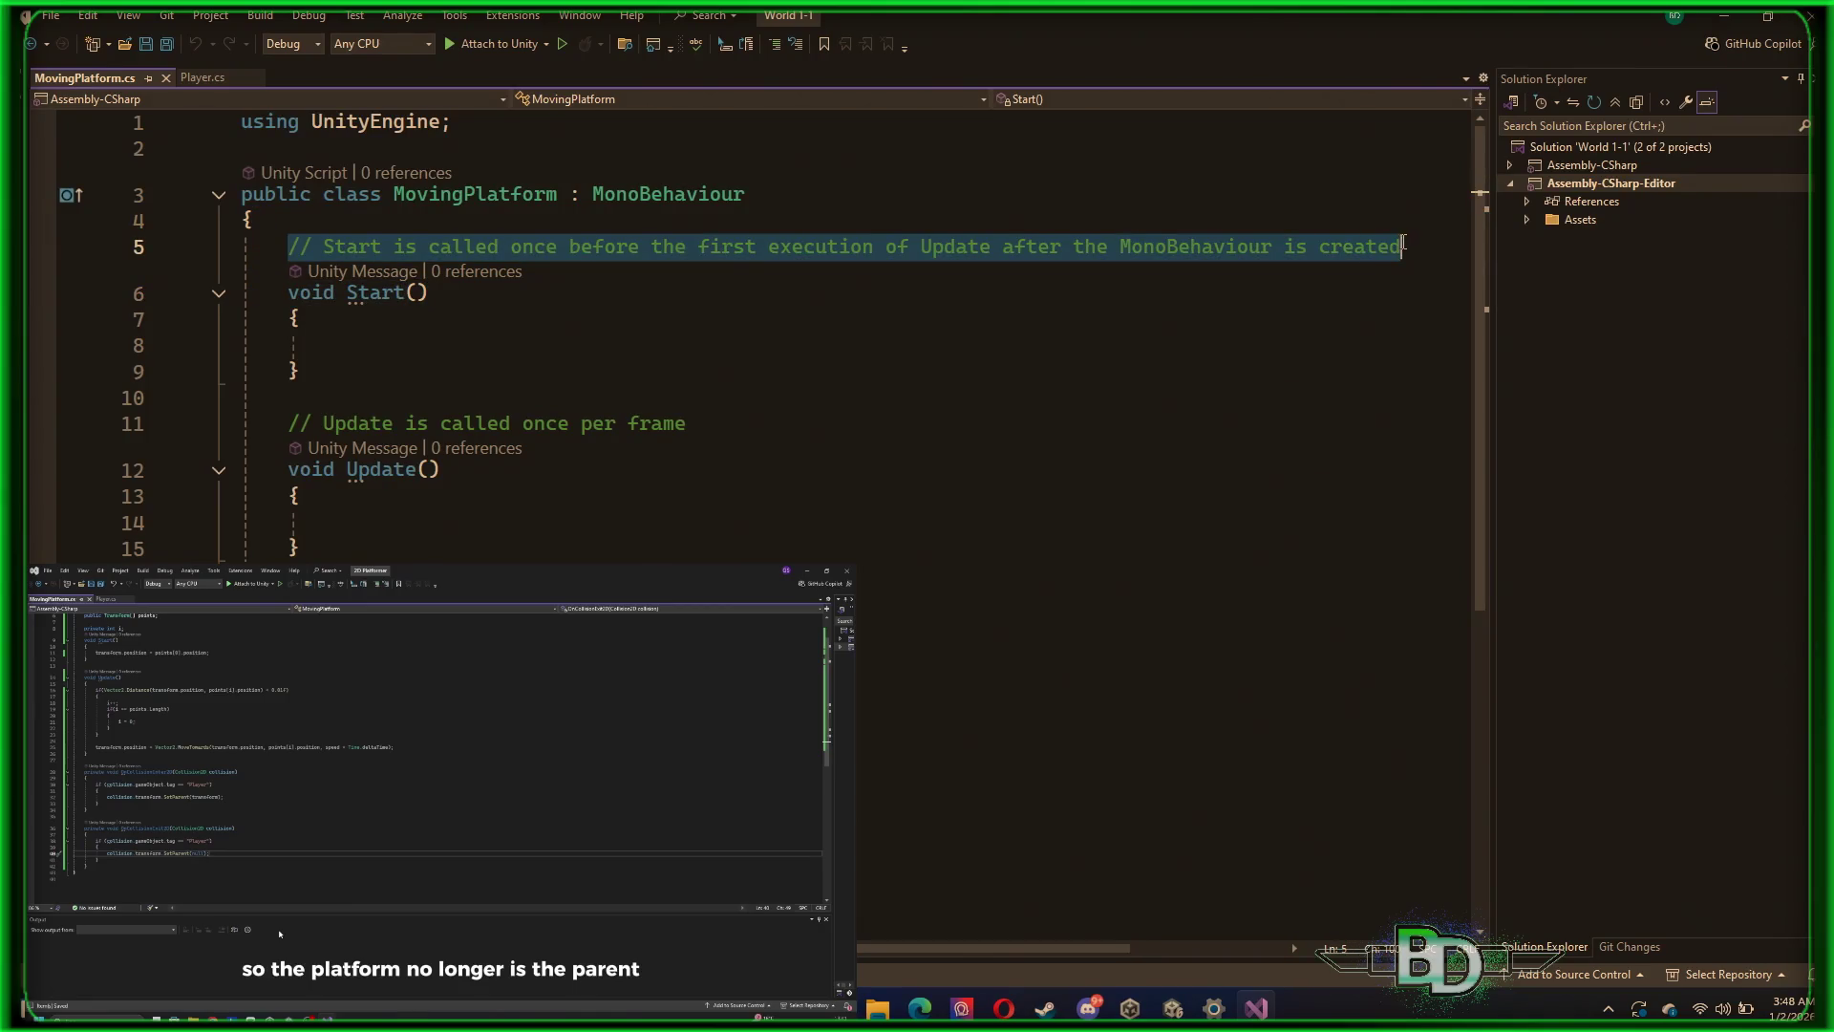
{"action": "key", "text": "Delete"}
{"action": "mouse_move", "coordinate": [288, 423]}
{"action": "left_mouse_down"}
{"action": "mouse_move", "coordinate": [663, 399]}
{"action": "mouse_move", "coordinate": [712, 431]}
{"action": "left_mouse_up"}
{"action": "key", "text": "Delete"}
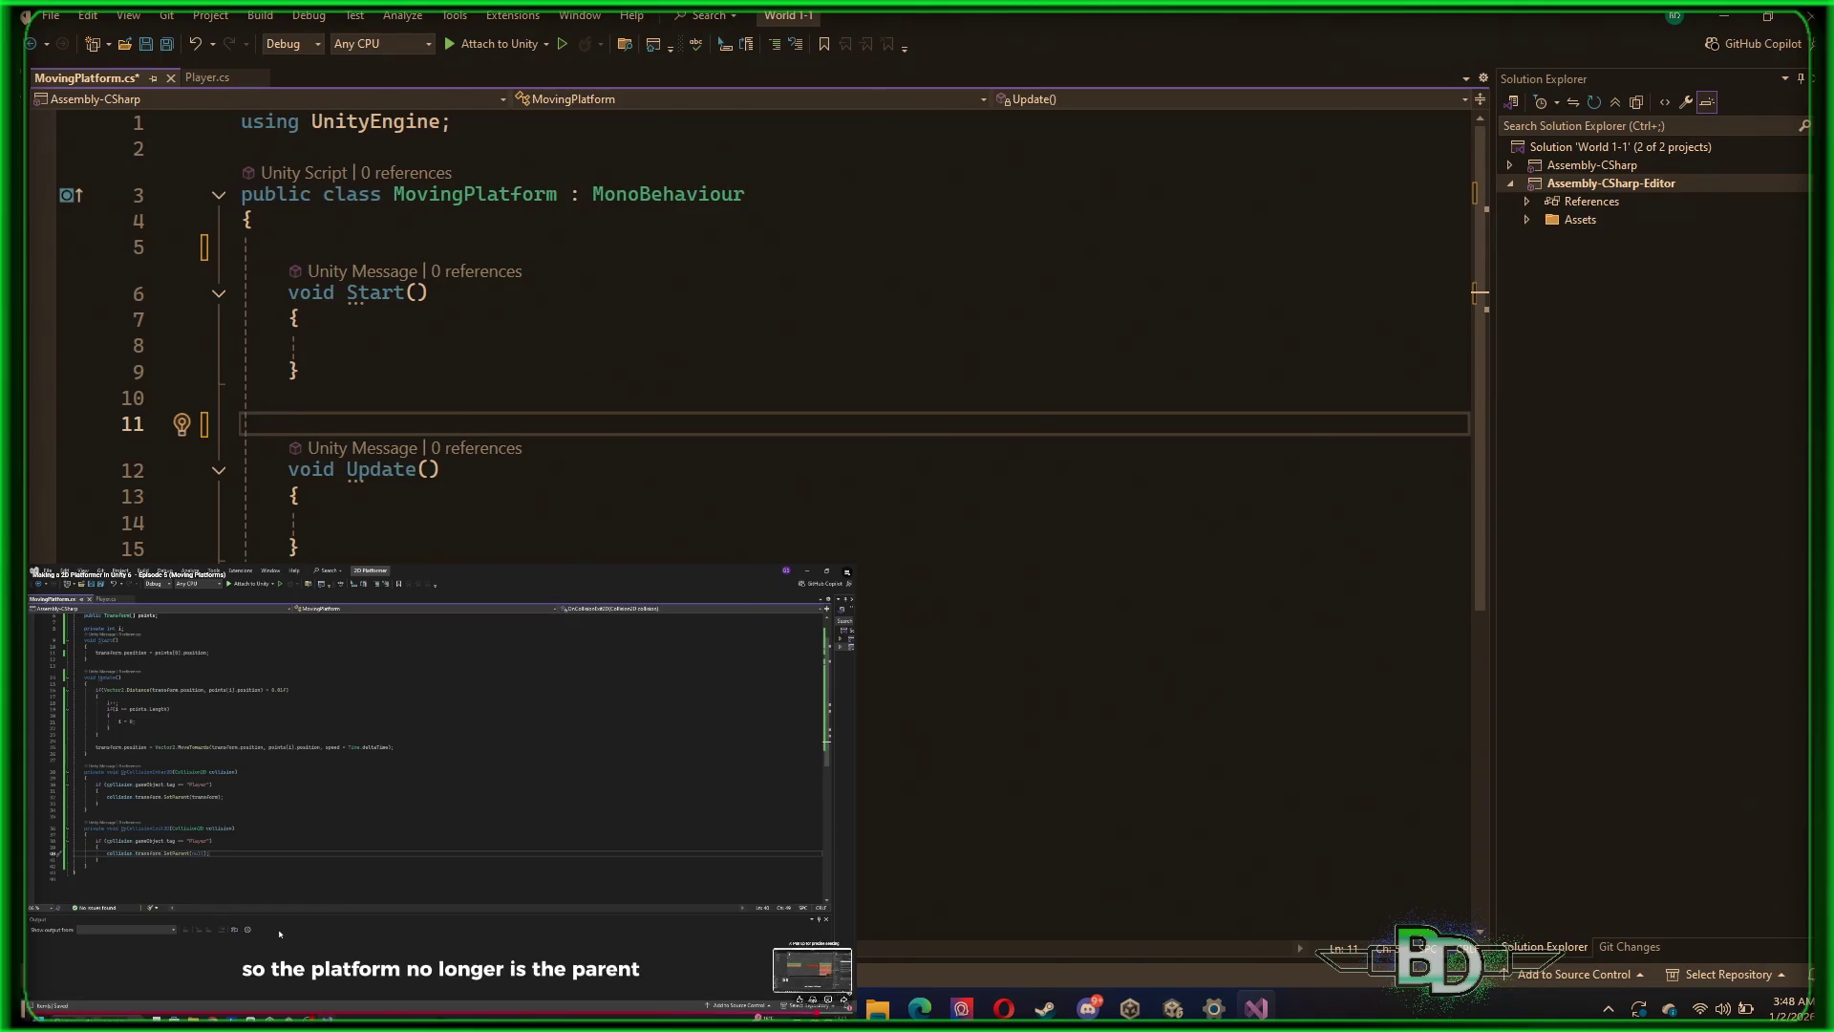
Scrub the tutorial forward to the newer collision code and pause there
{"action": "left_click", "coordinate": [798, 1015]}
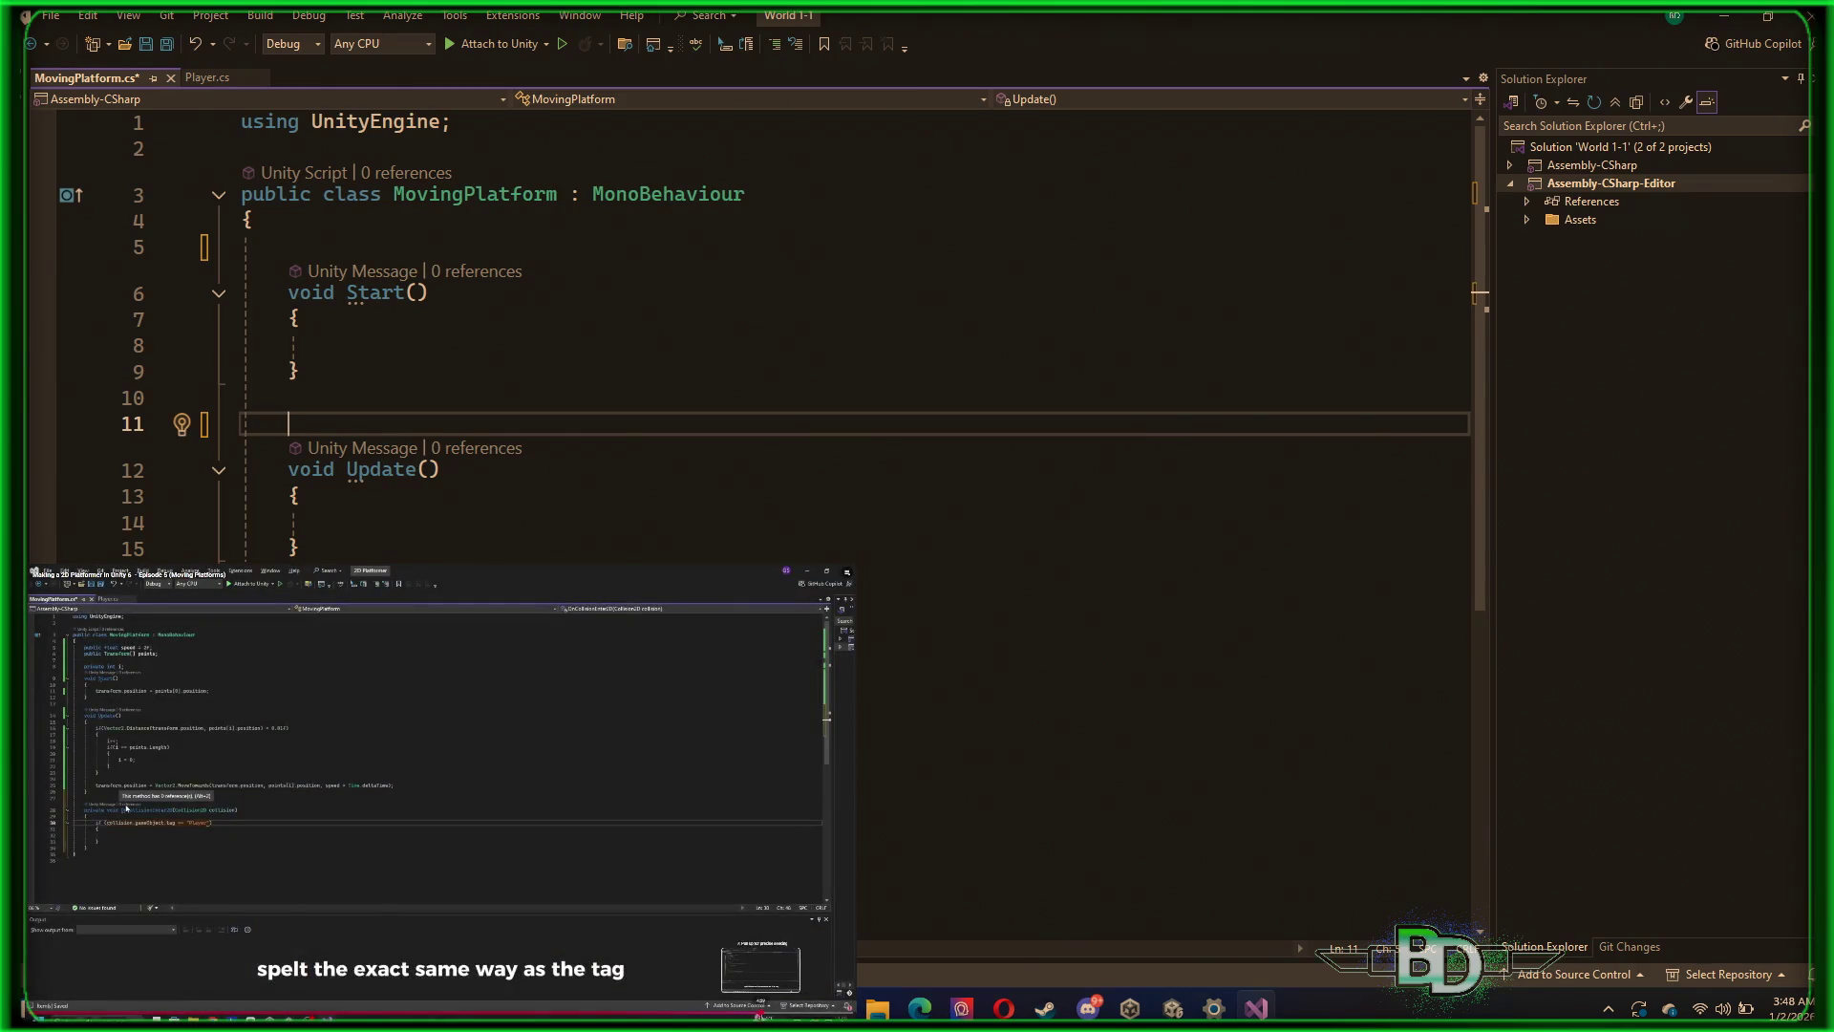
{"action": "left_click", "coordinate": [769, 1015]}
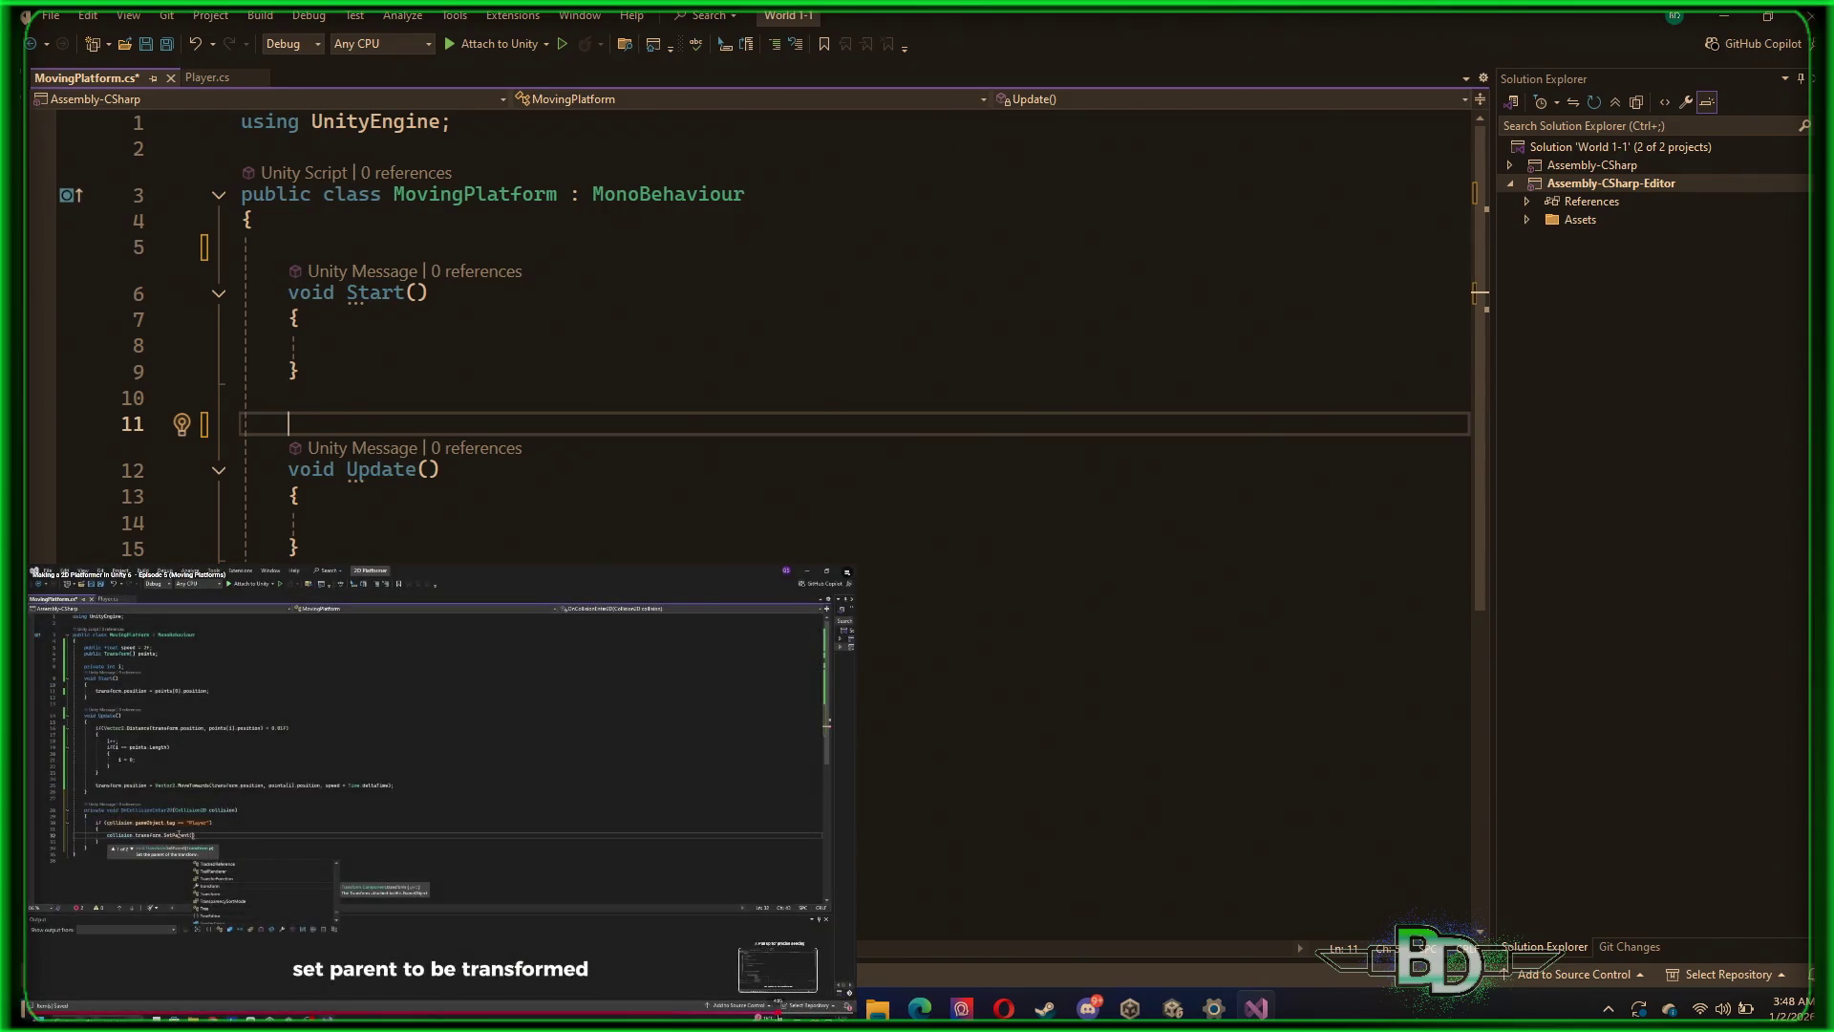
{"action": "left_click", "coordinate": [777, 1015]}
{"action": "left_click", "coordinate": [778, 1014]}
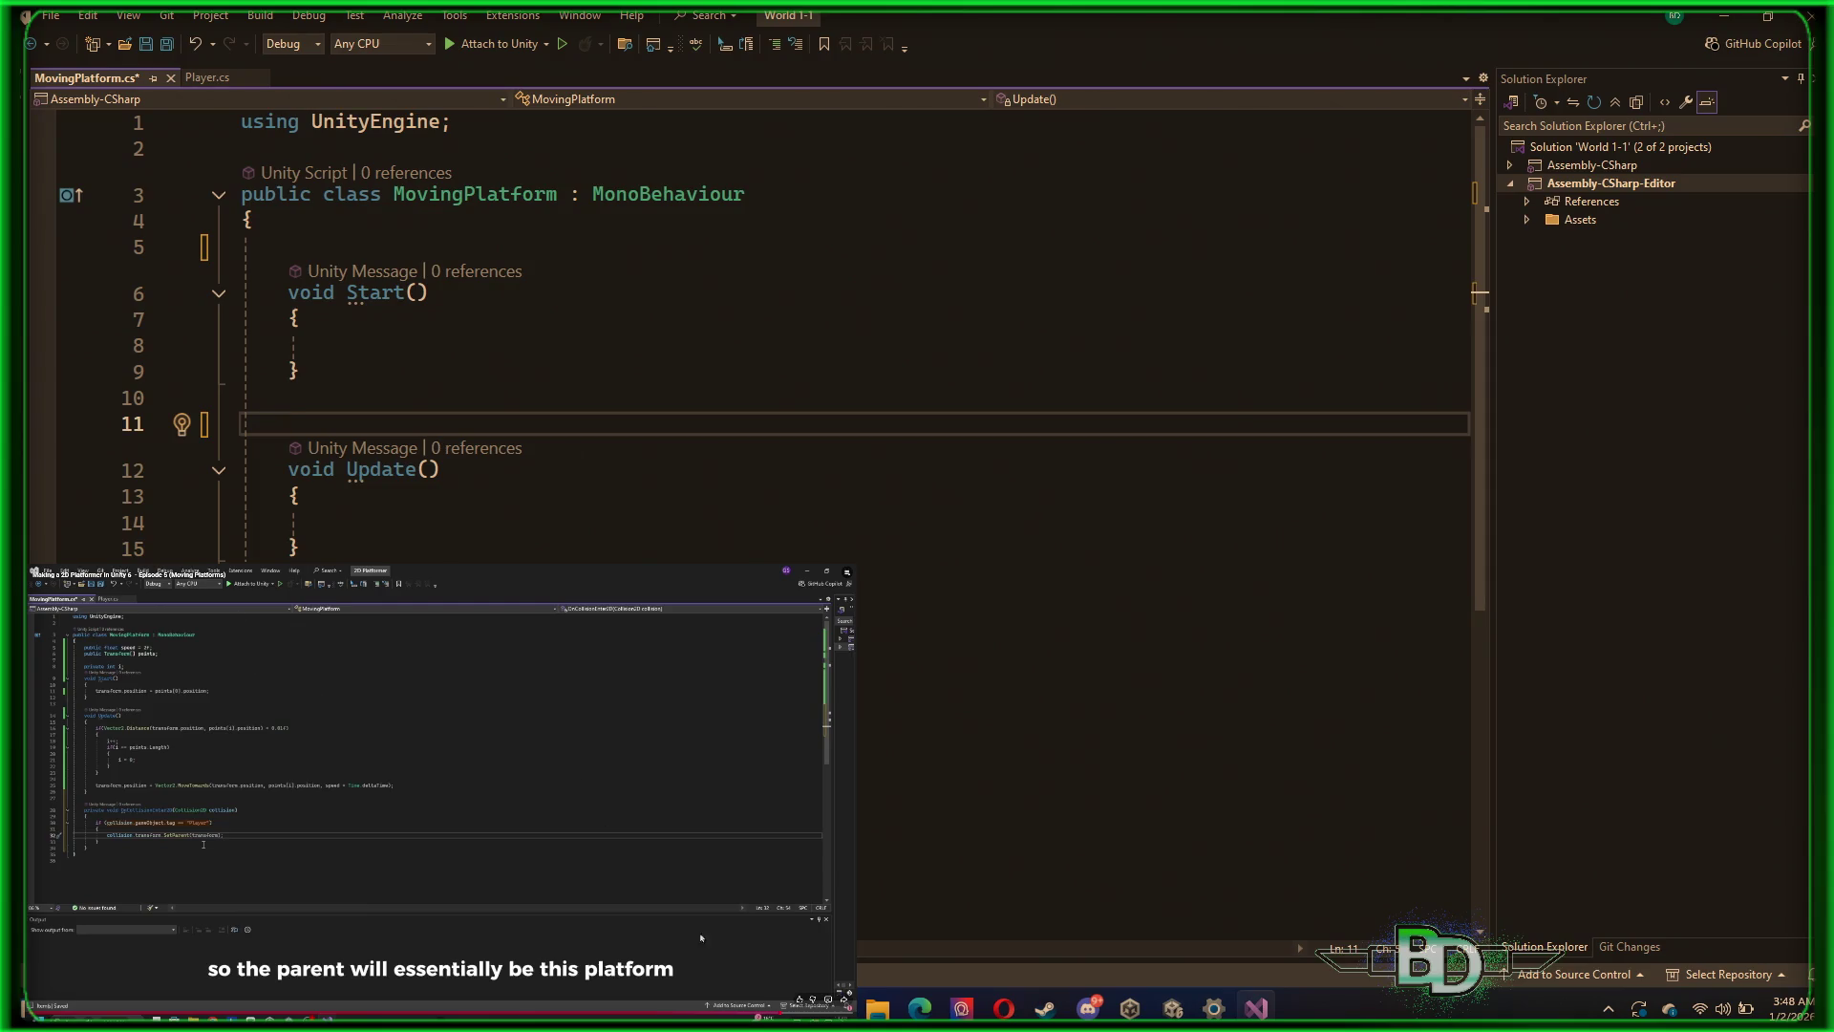
{"action": "left_click", "coordinate": [786, 1014]}
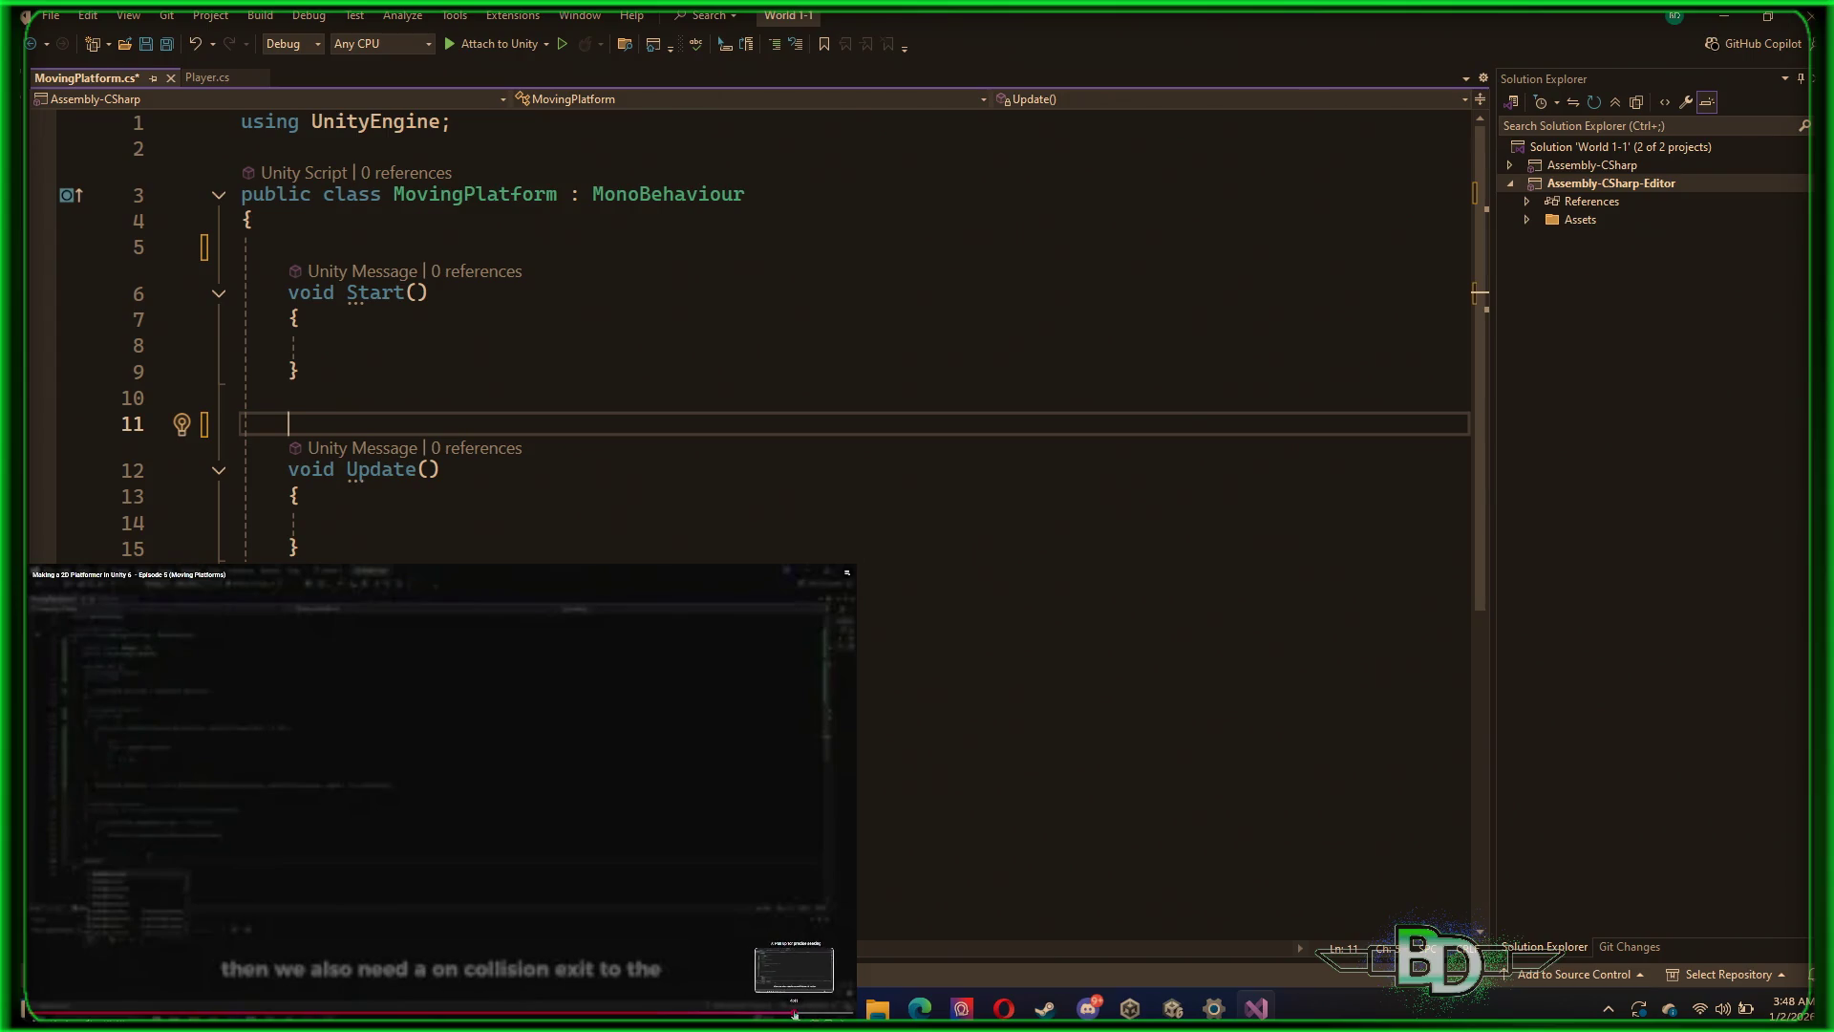
{"action": "left_click", "coordinate": [798, 1014]}
{"action": "left_click", "coordinate": [626, 815]}
{"action": "left_click", "coordinate": [625, 815]}
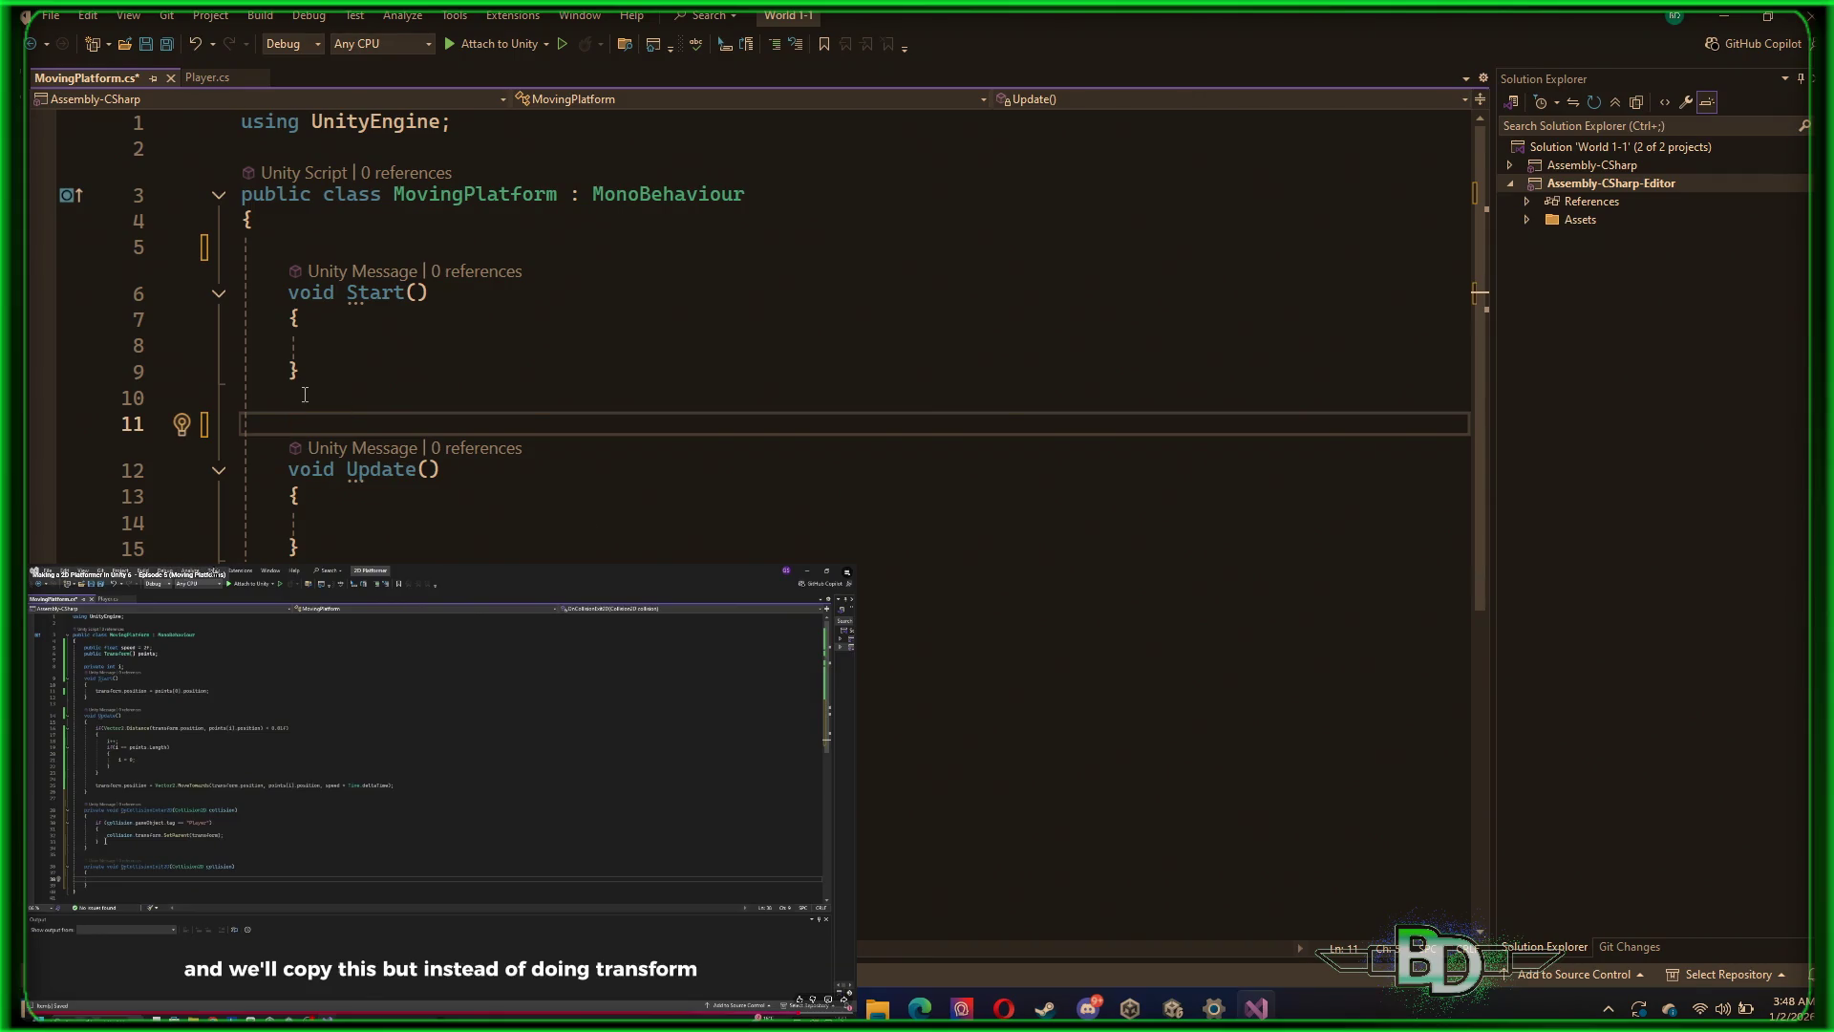
Insert a blank line at the top of the class body, above Start
{"action": "left_click", "coordinate": [339, 320]}
{"action": "left_click", "coordinate": [339, 346]}
{"action": "left_click", "coordinate": [503, 217]}
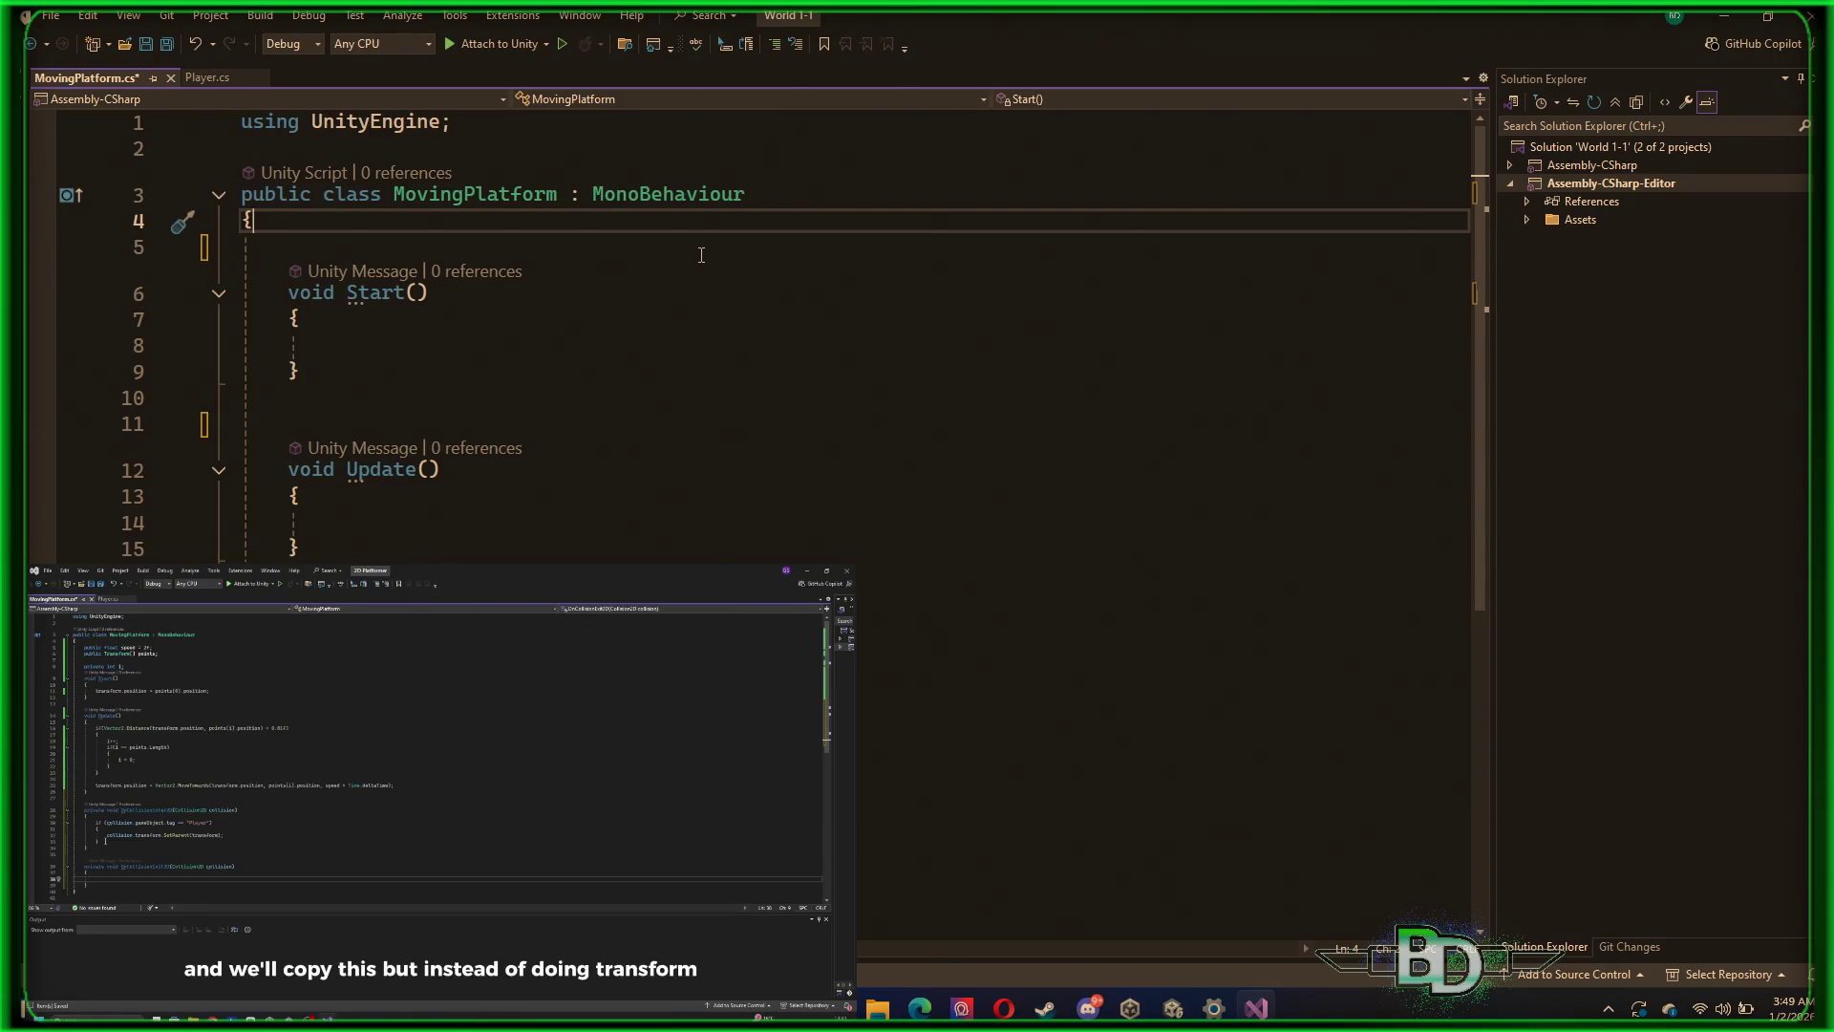
{"action": "left_click", "coordinate": [905, 239]}
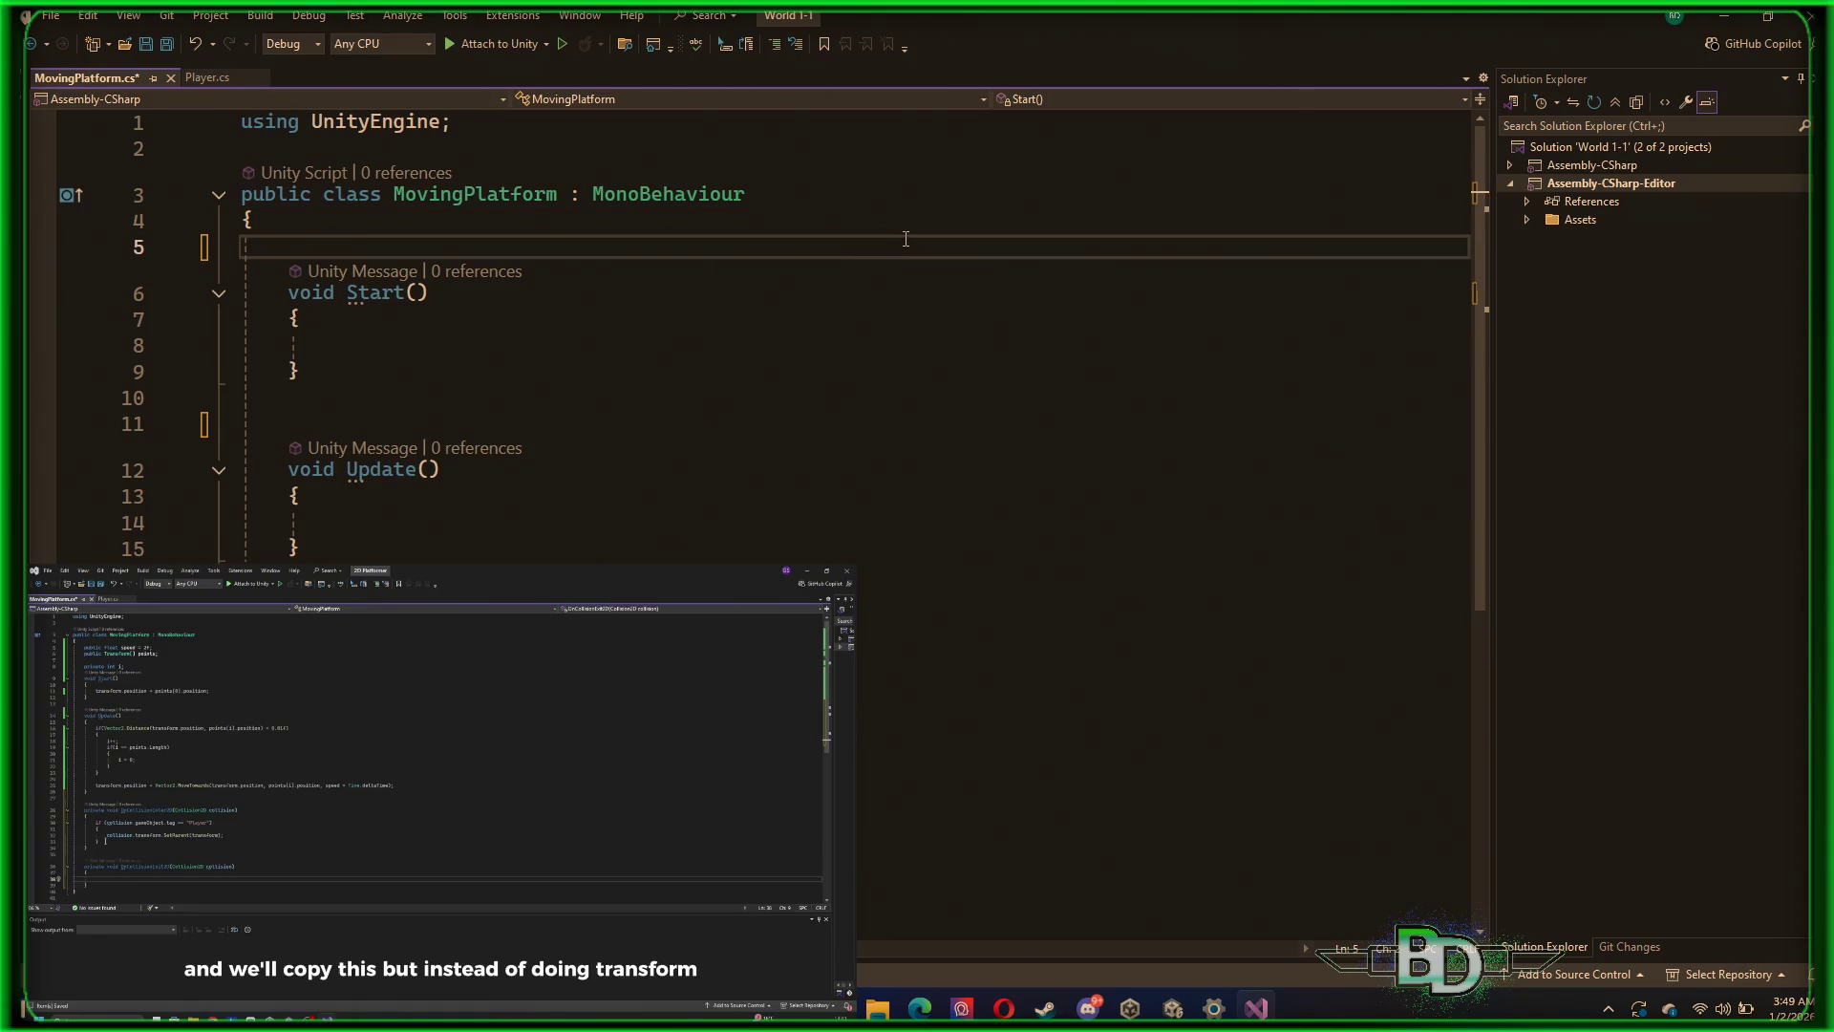
{"action": "key", "text": "Return"}
{"action": "key", "text": "Up"}
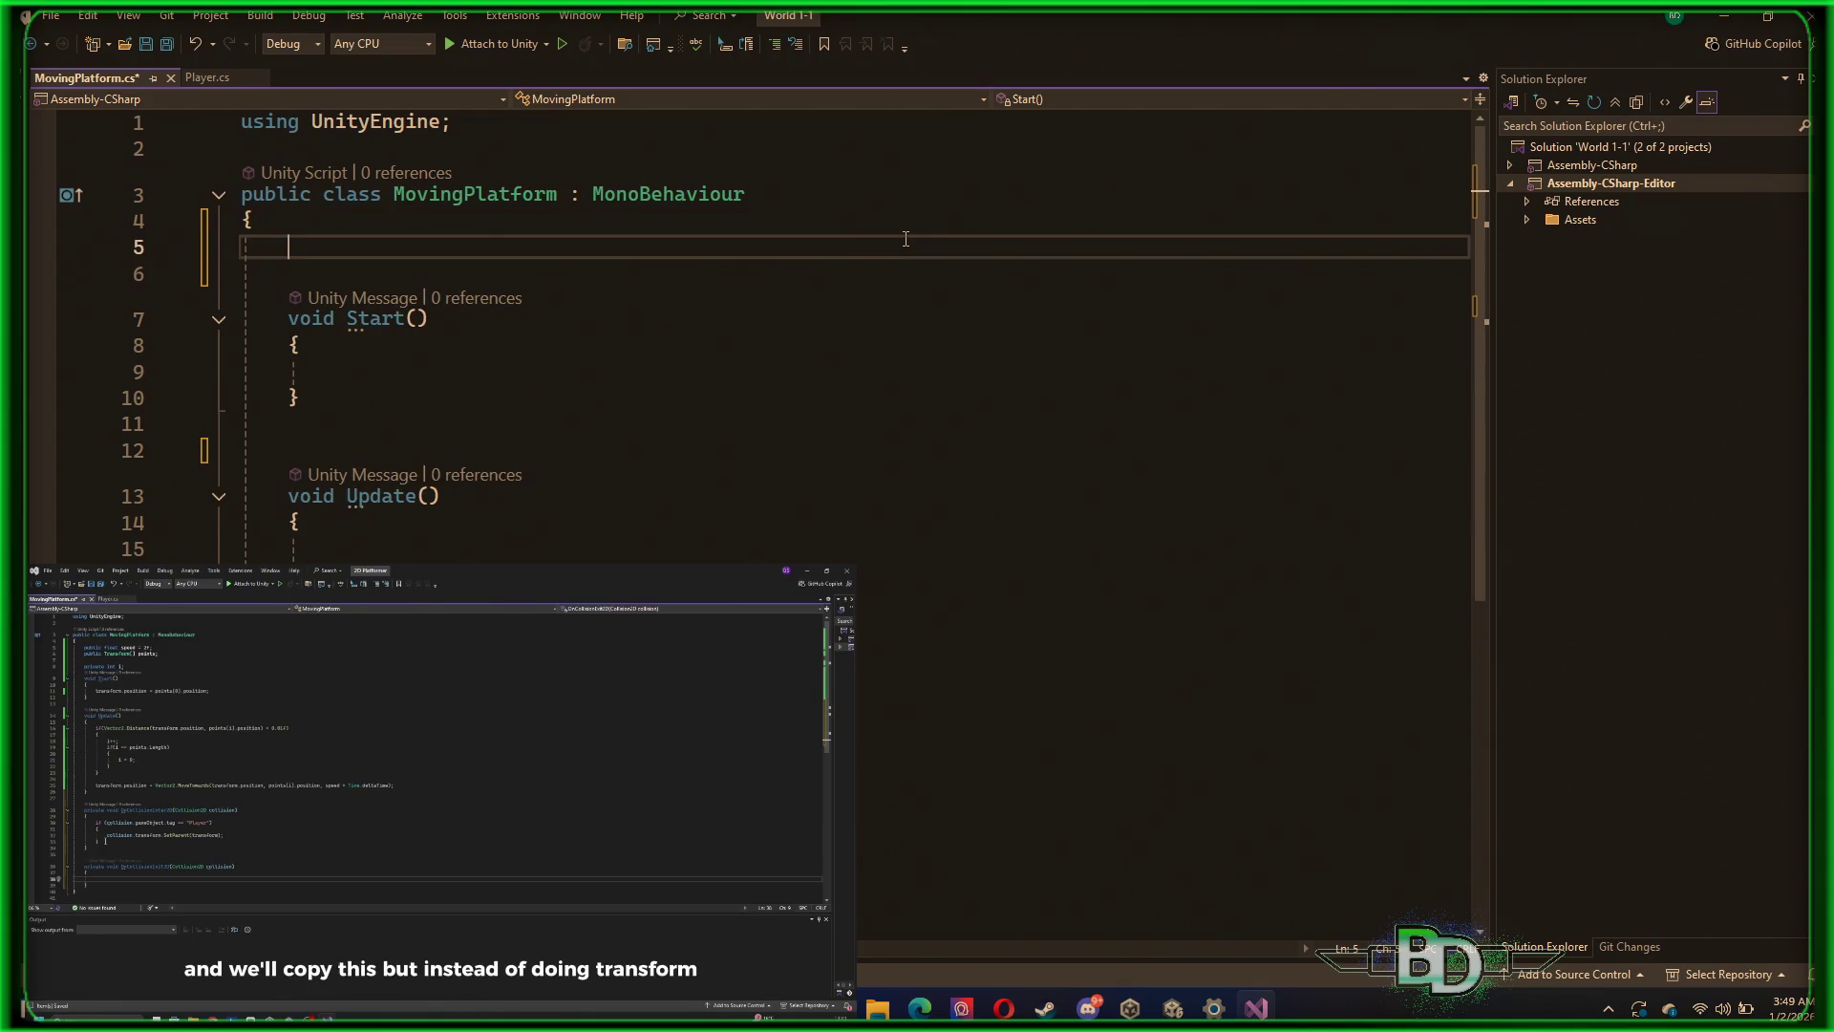
Add the field 'public float speed = 2f;' to MovingPlatform
{"action": "type", "text": "public fla"}
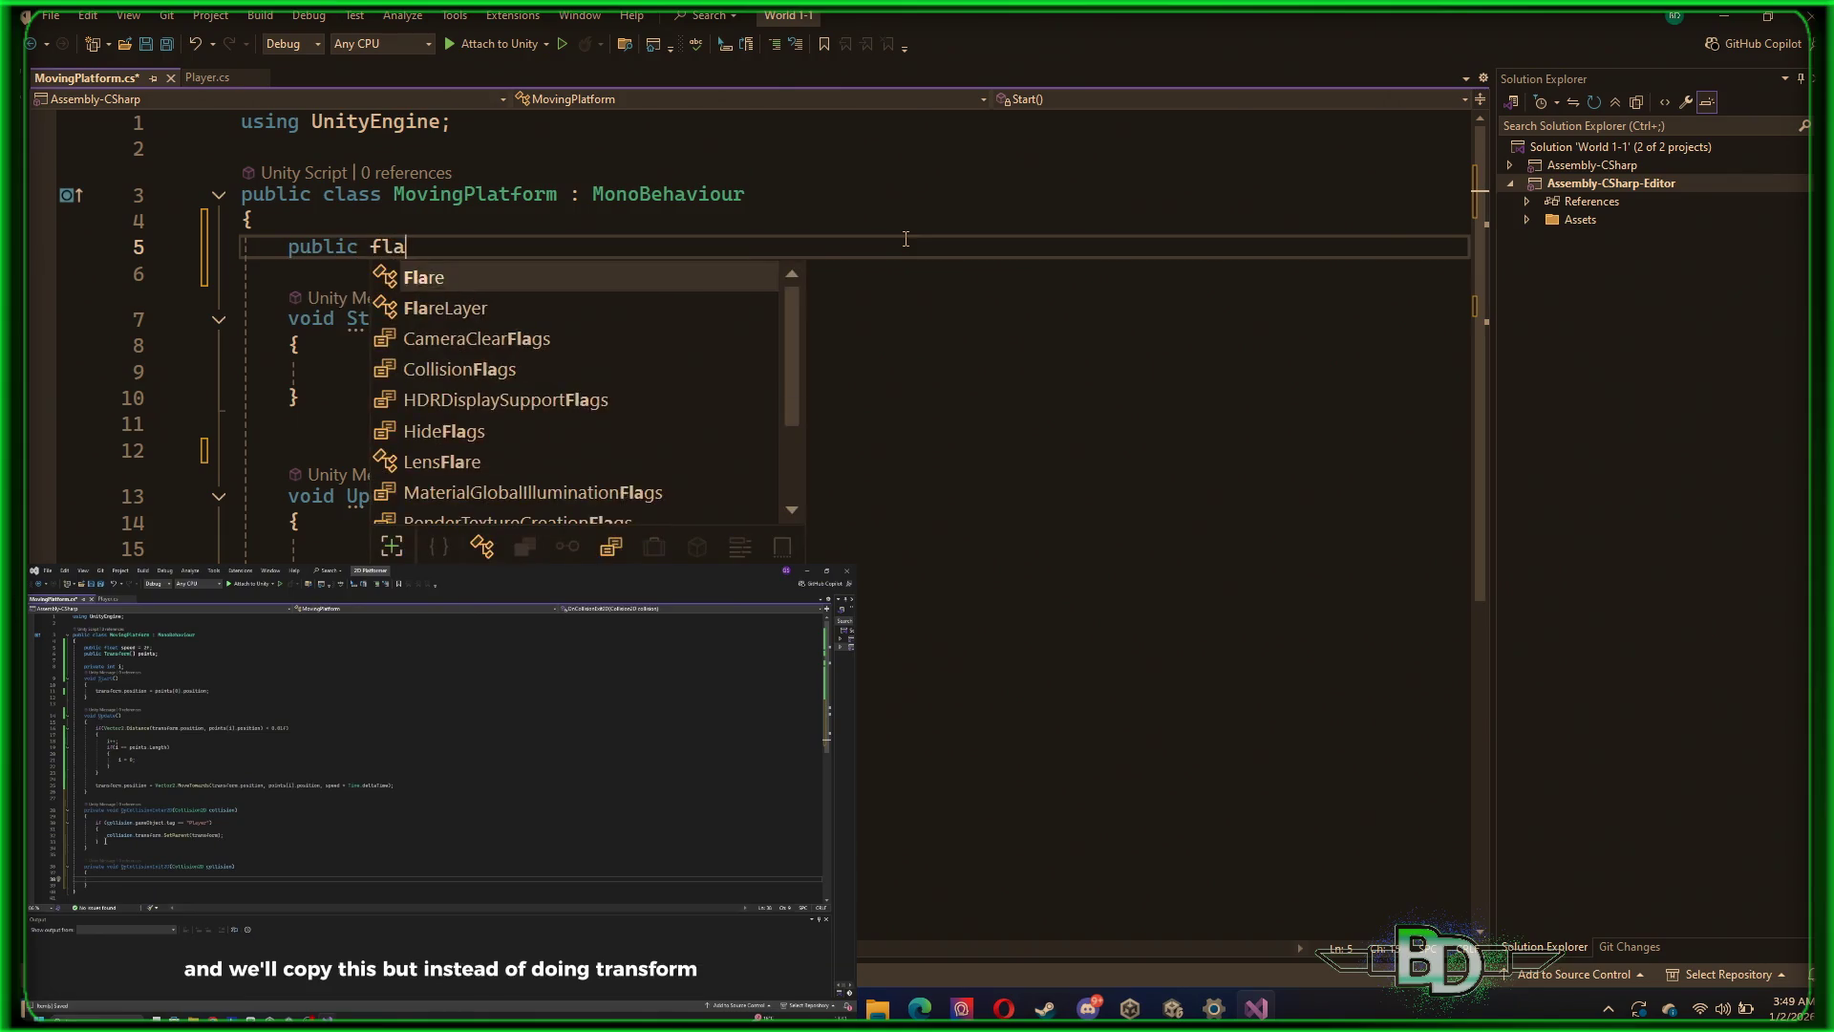
{"action": "key", "text": "BackSpace"}
{"action": "type", "text": "oat "}
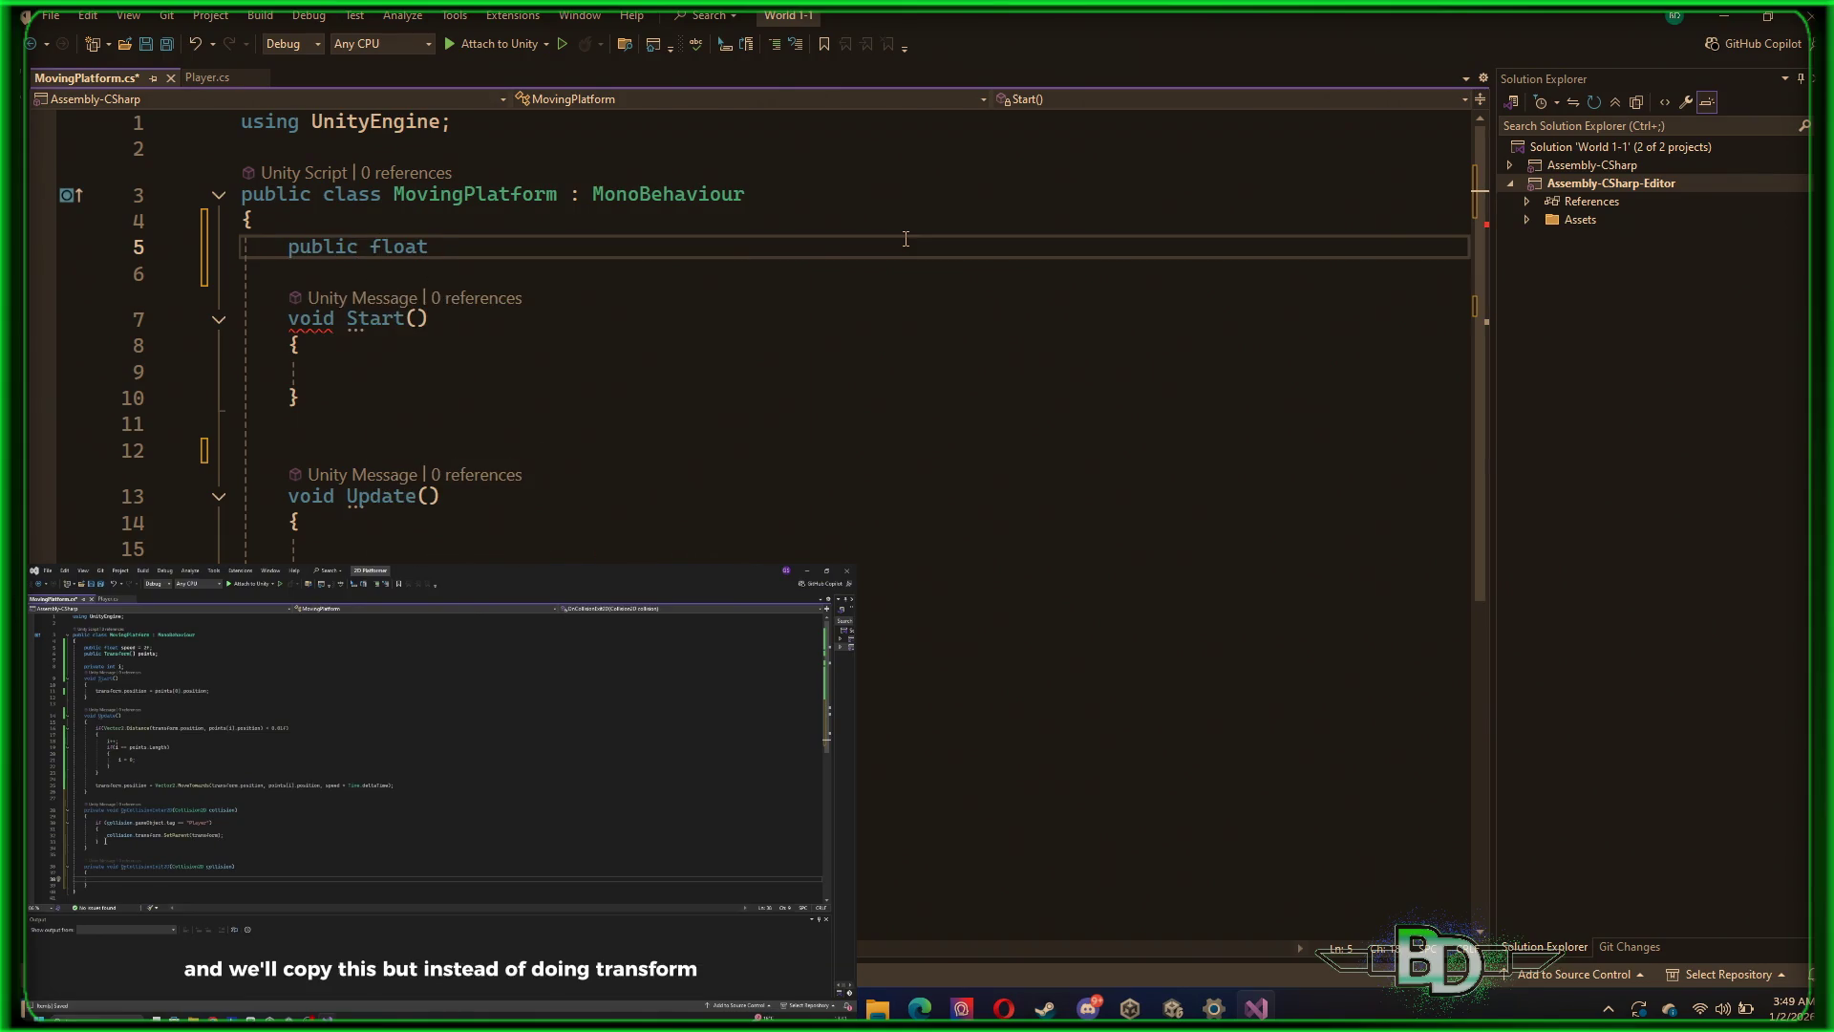
{"action": "type", "text": "speed"}
{"action": "key", "text": "Tab"}
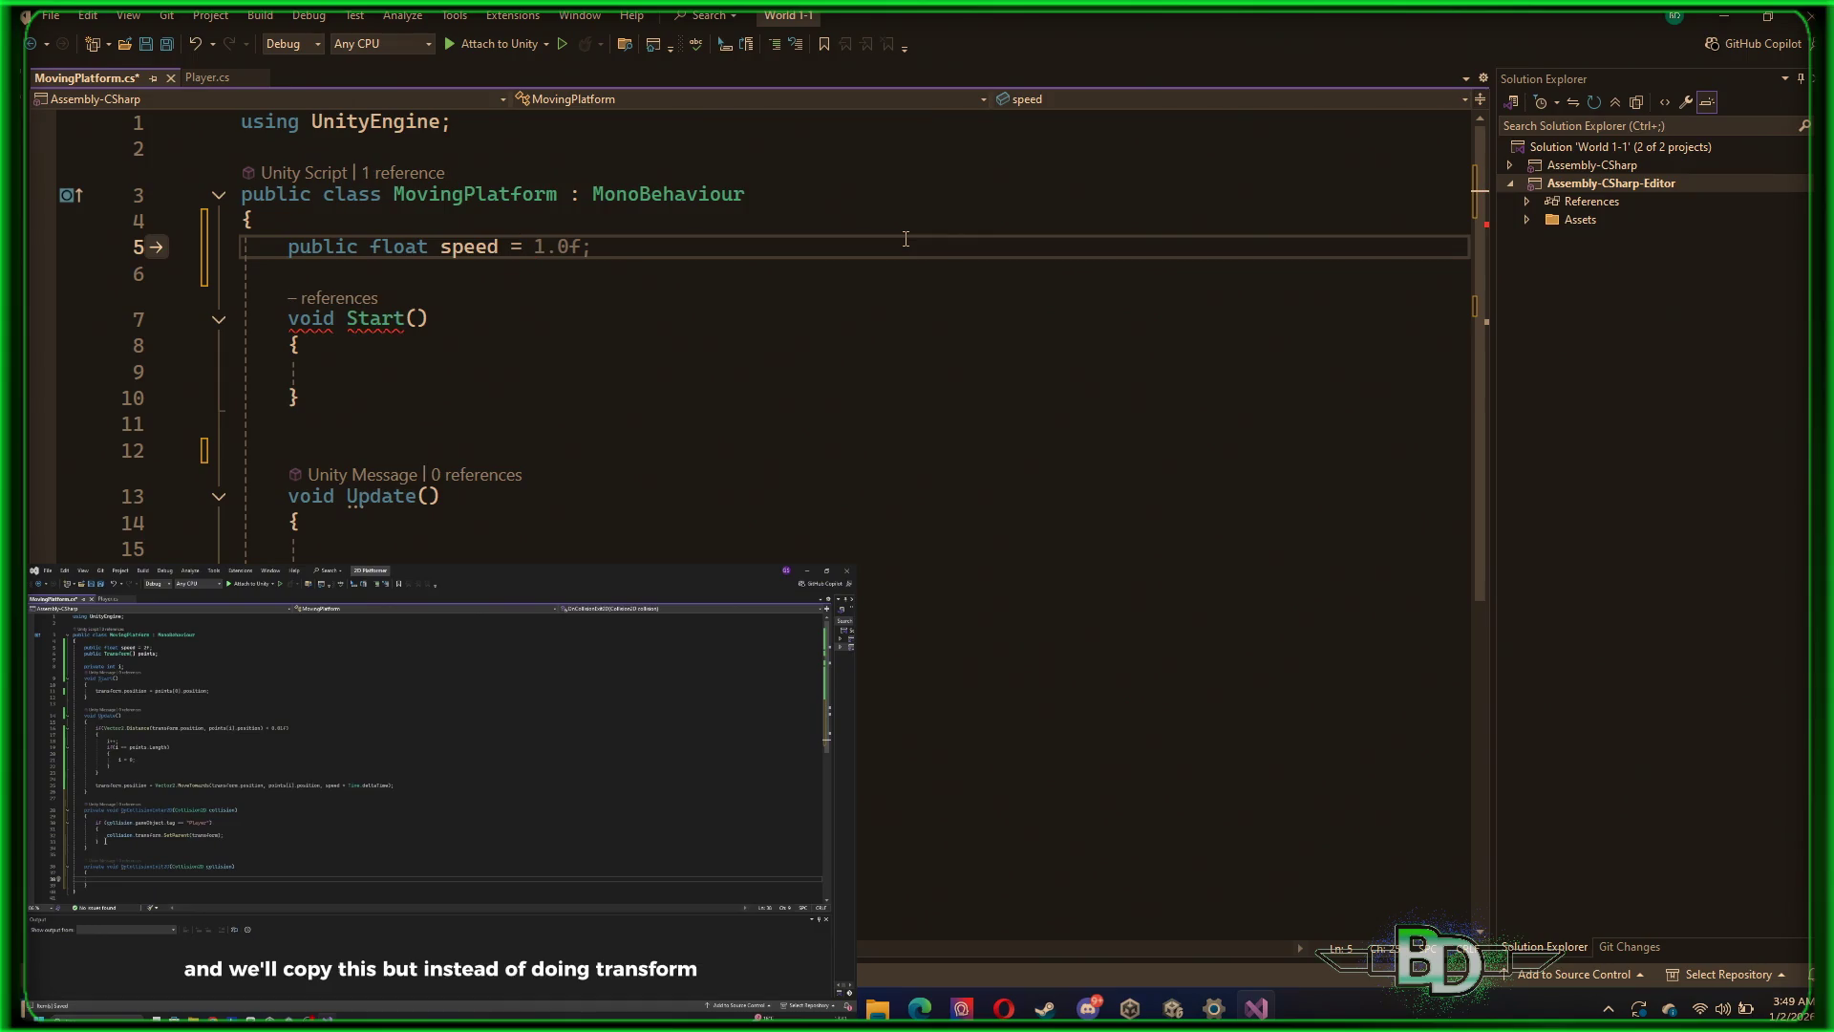
{"action": "key", "text": "Down"}
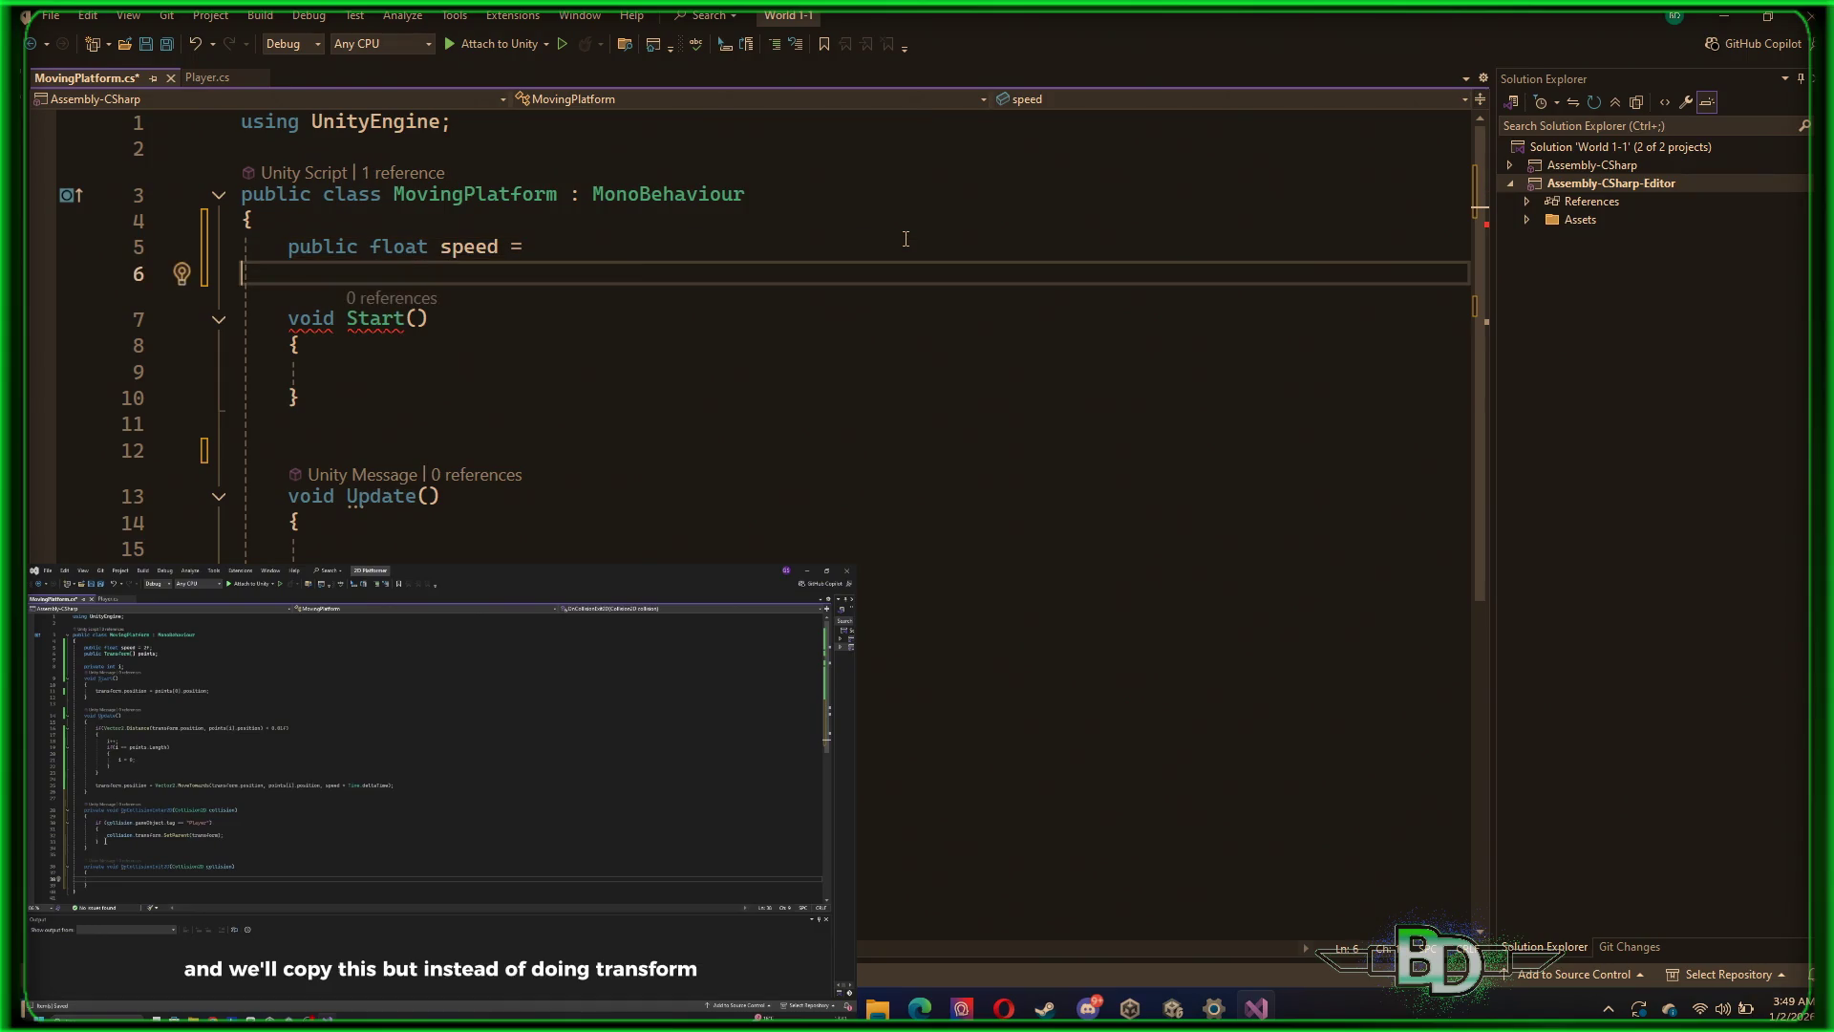
{"action": "key", "text": "Up"}
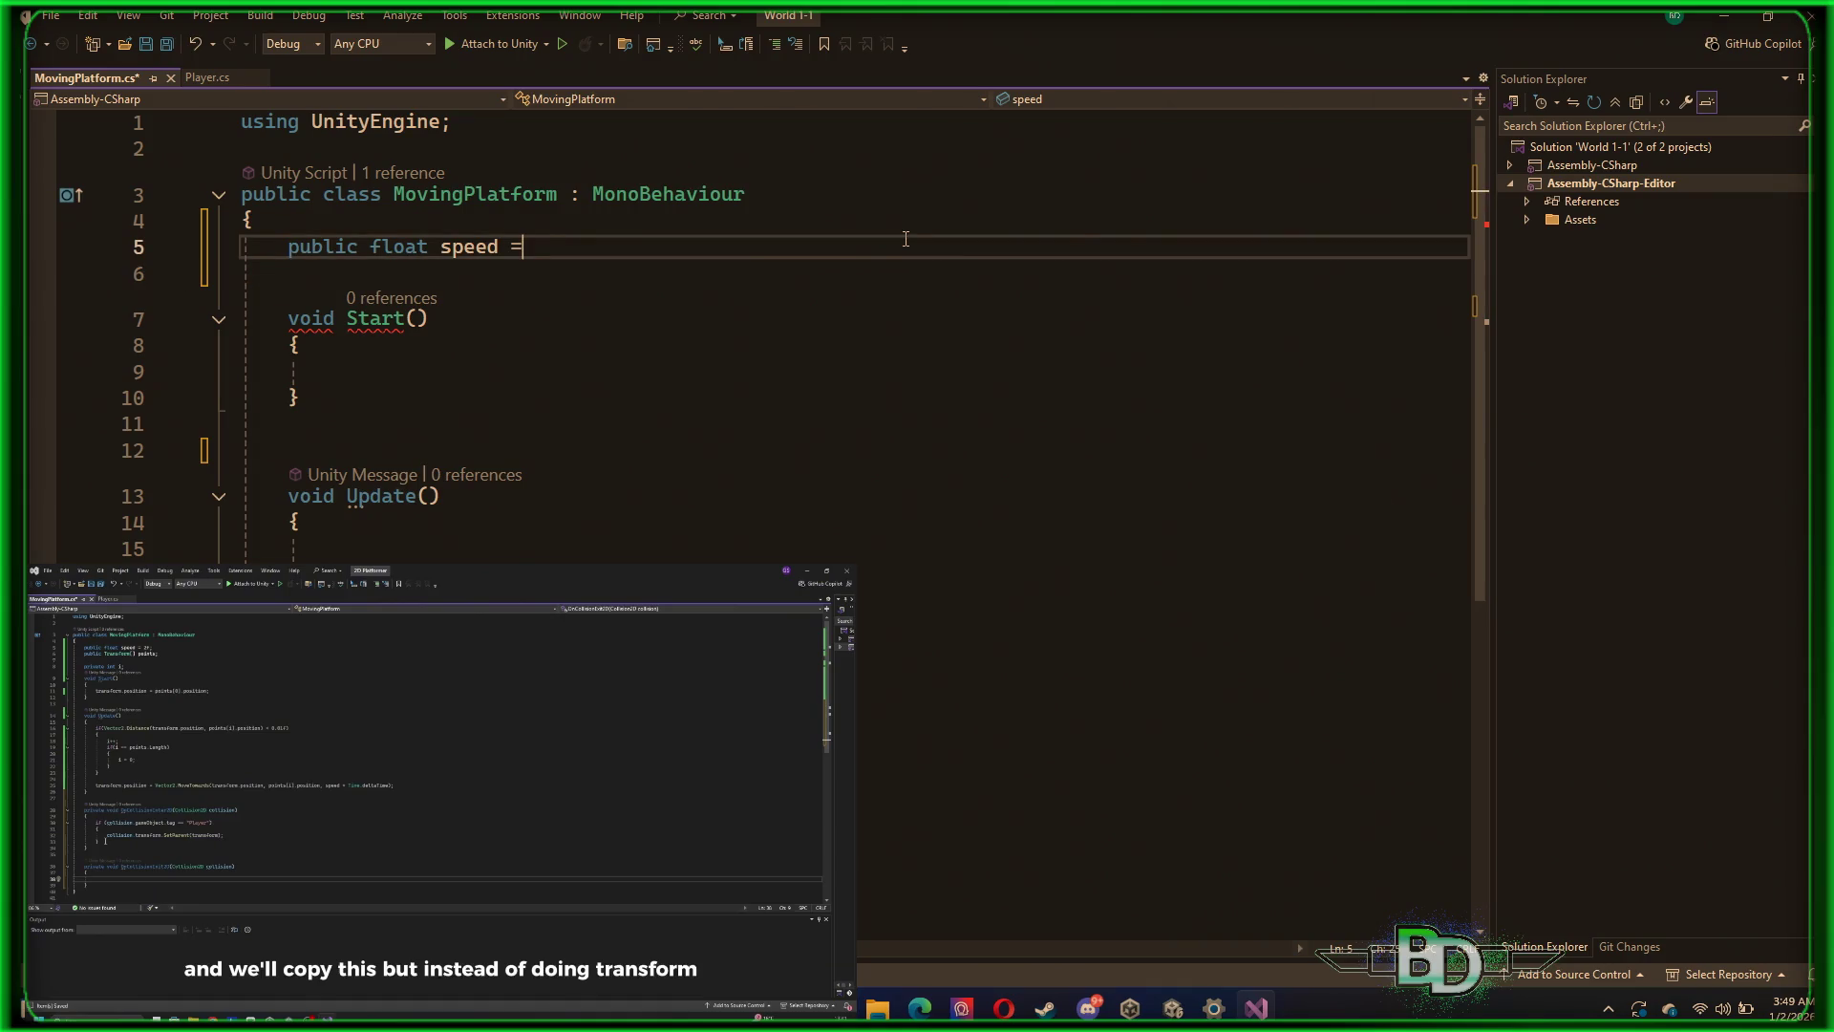
{"action": "type", "text": " 2f"}
{"action": "type", "text": ";"}
{"action": "key", "text": "Return"}
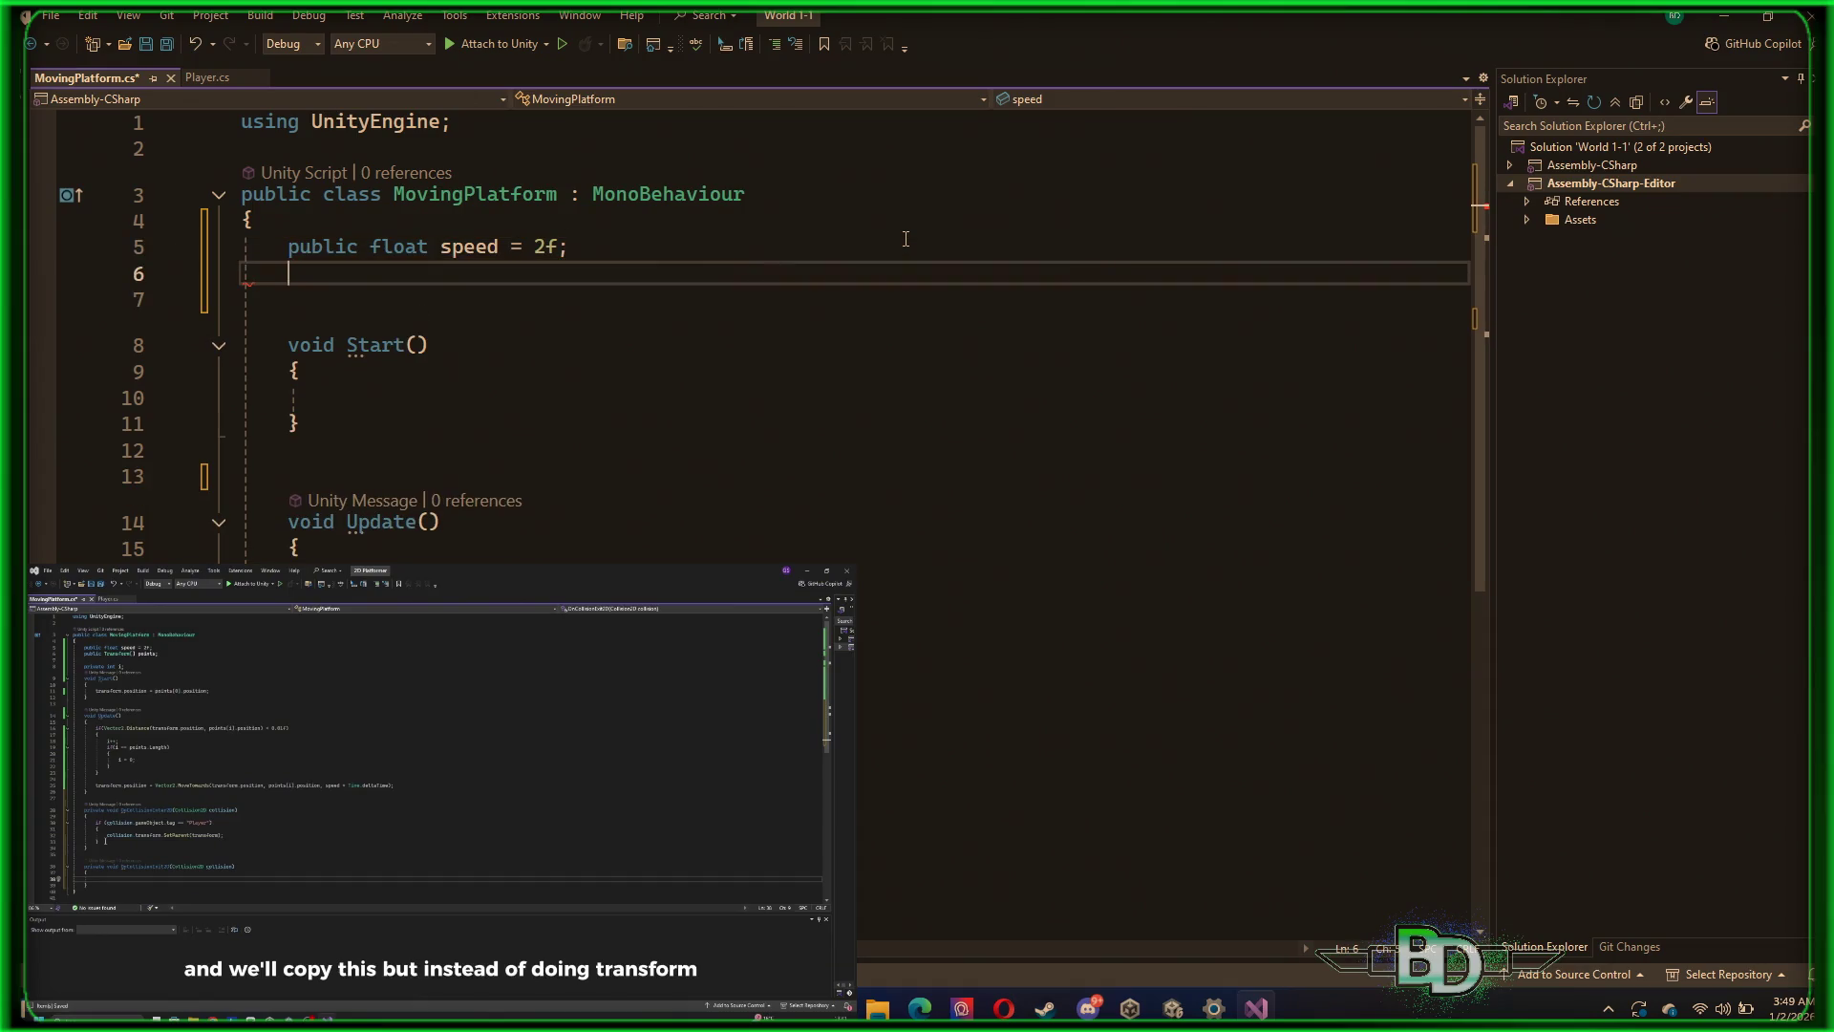
Add the fields 'public Transform[] points;' and 'private int i;' below speed
{"action": "type", "text": "pub"}
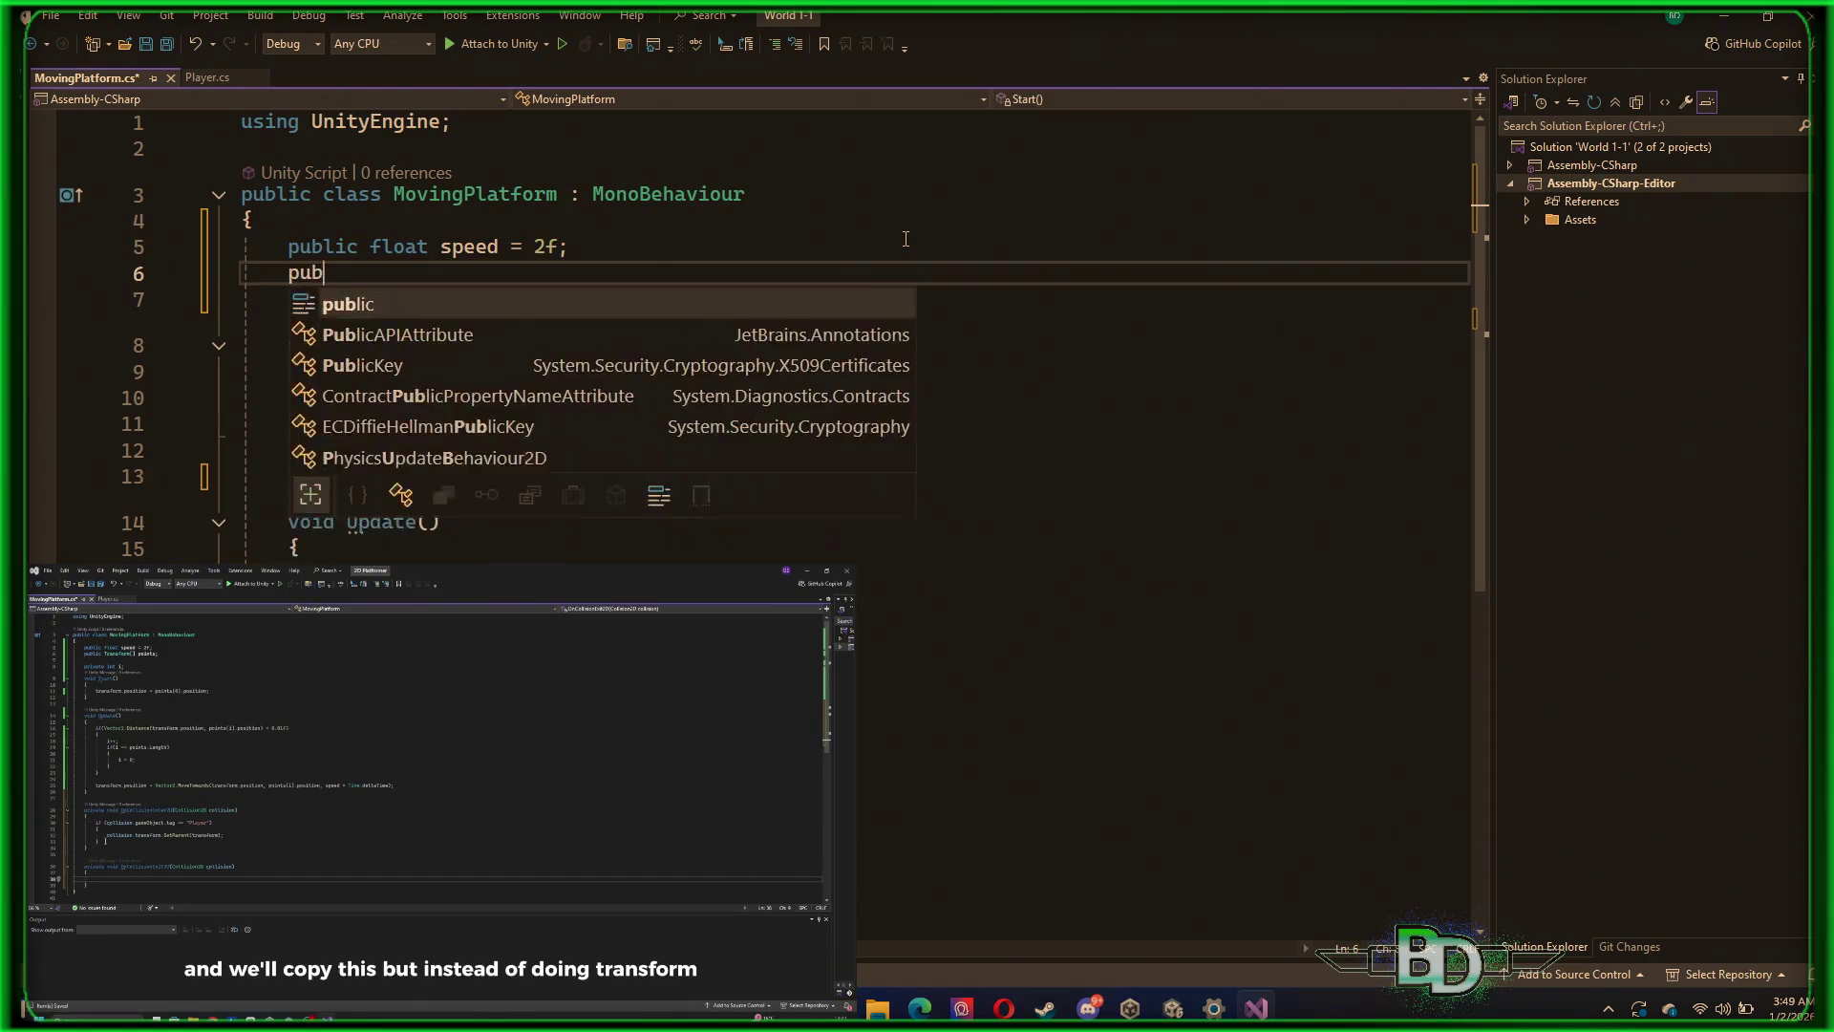
{"action": "type", "text": "lic Transform"}
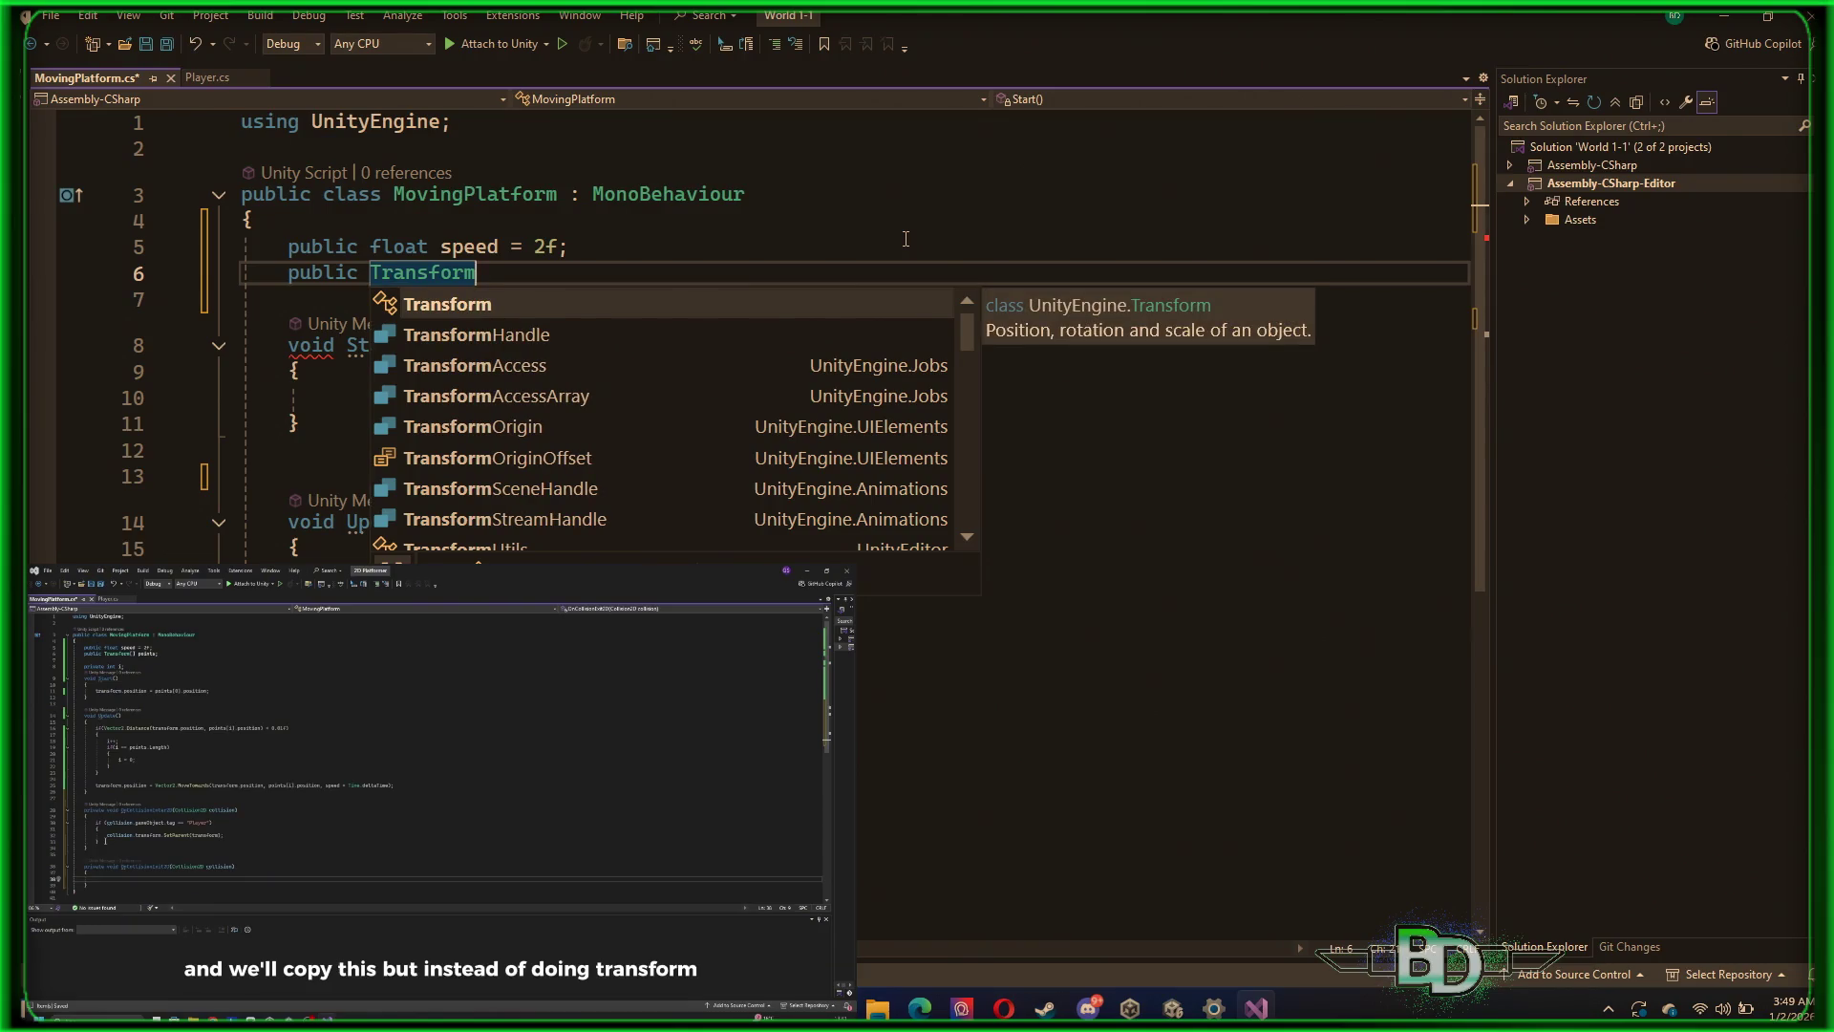
{"action": "type", "text": "["}
{"action": "key", "text": "BackSpace"}
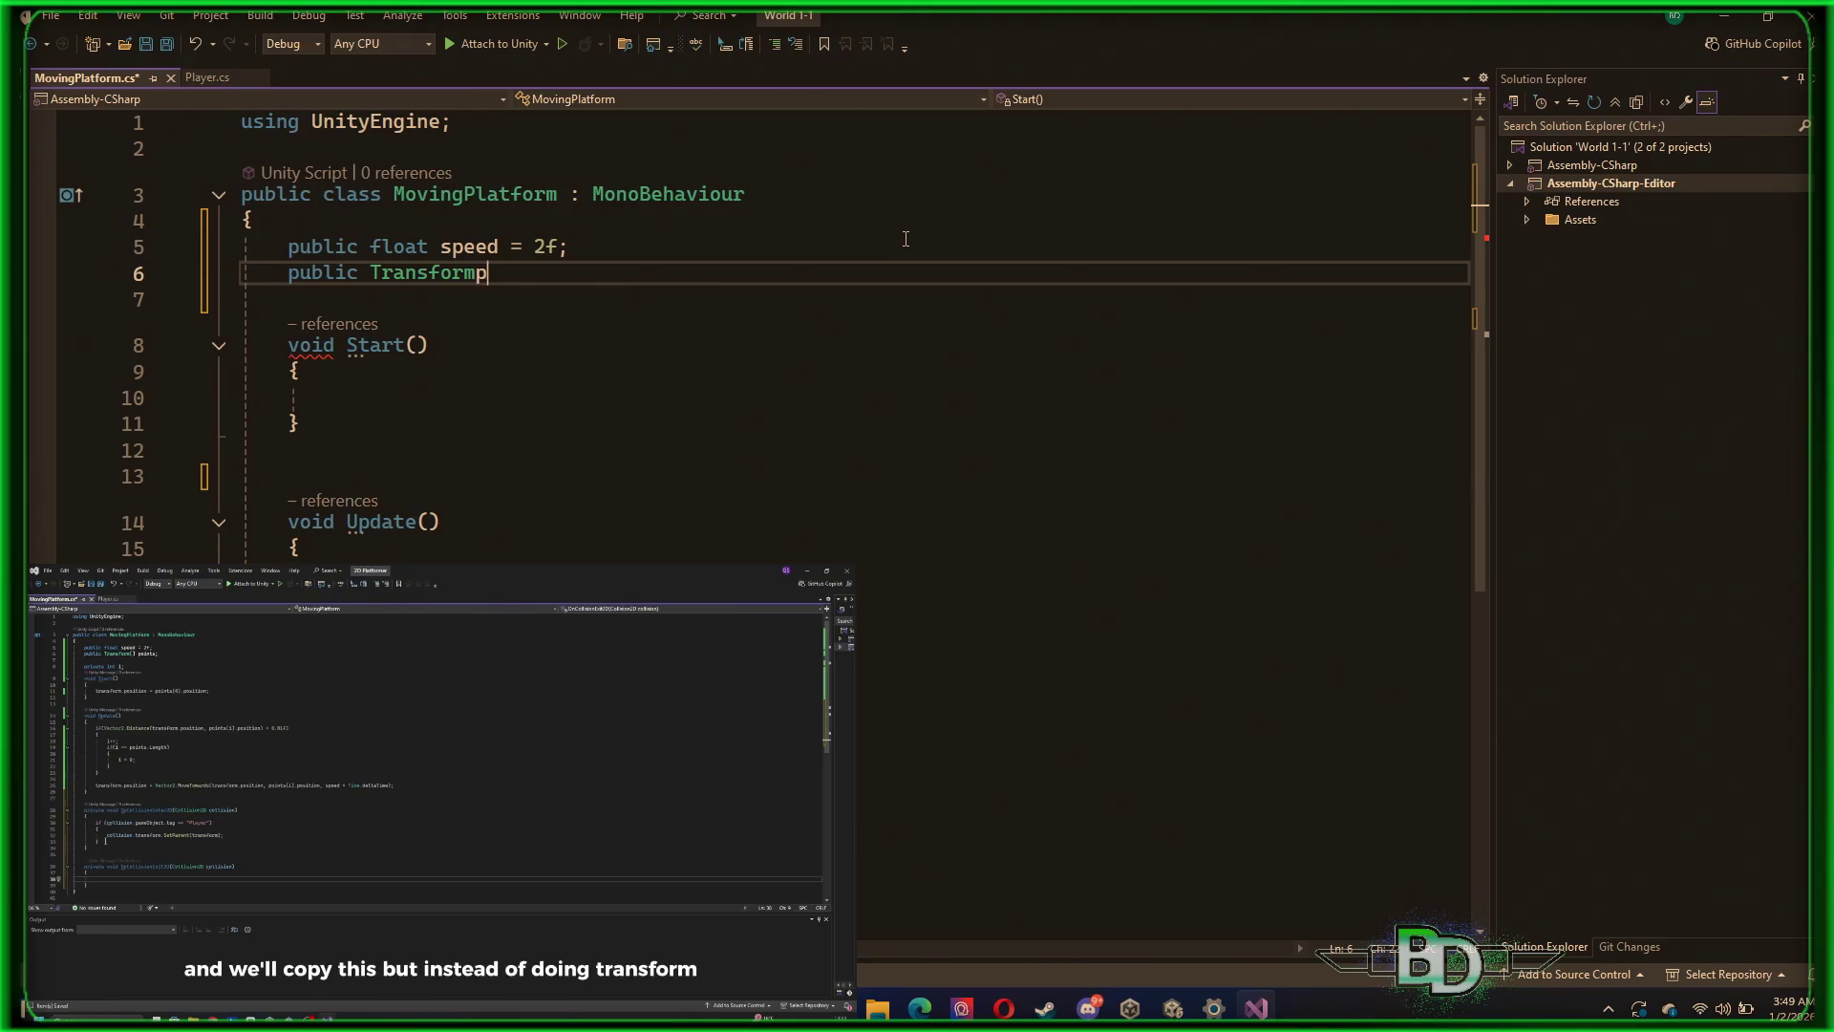
{"action": "type", "text": "[] "}
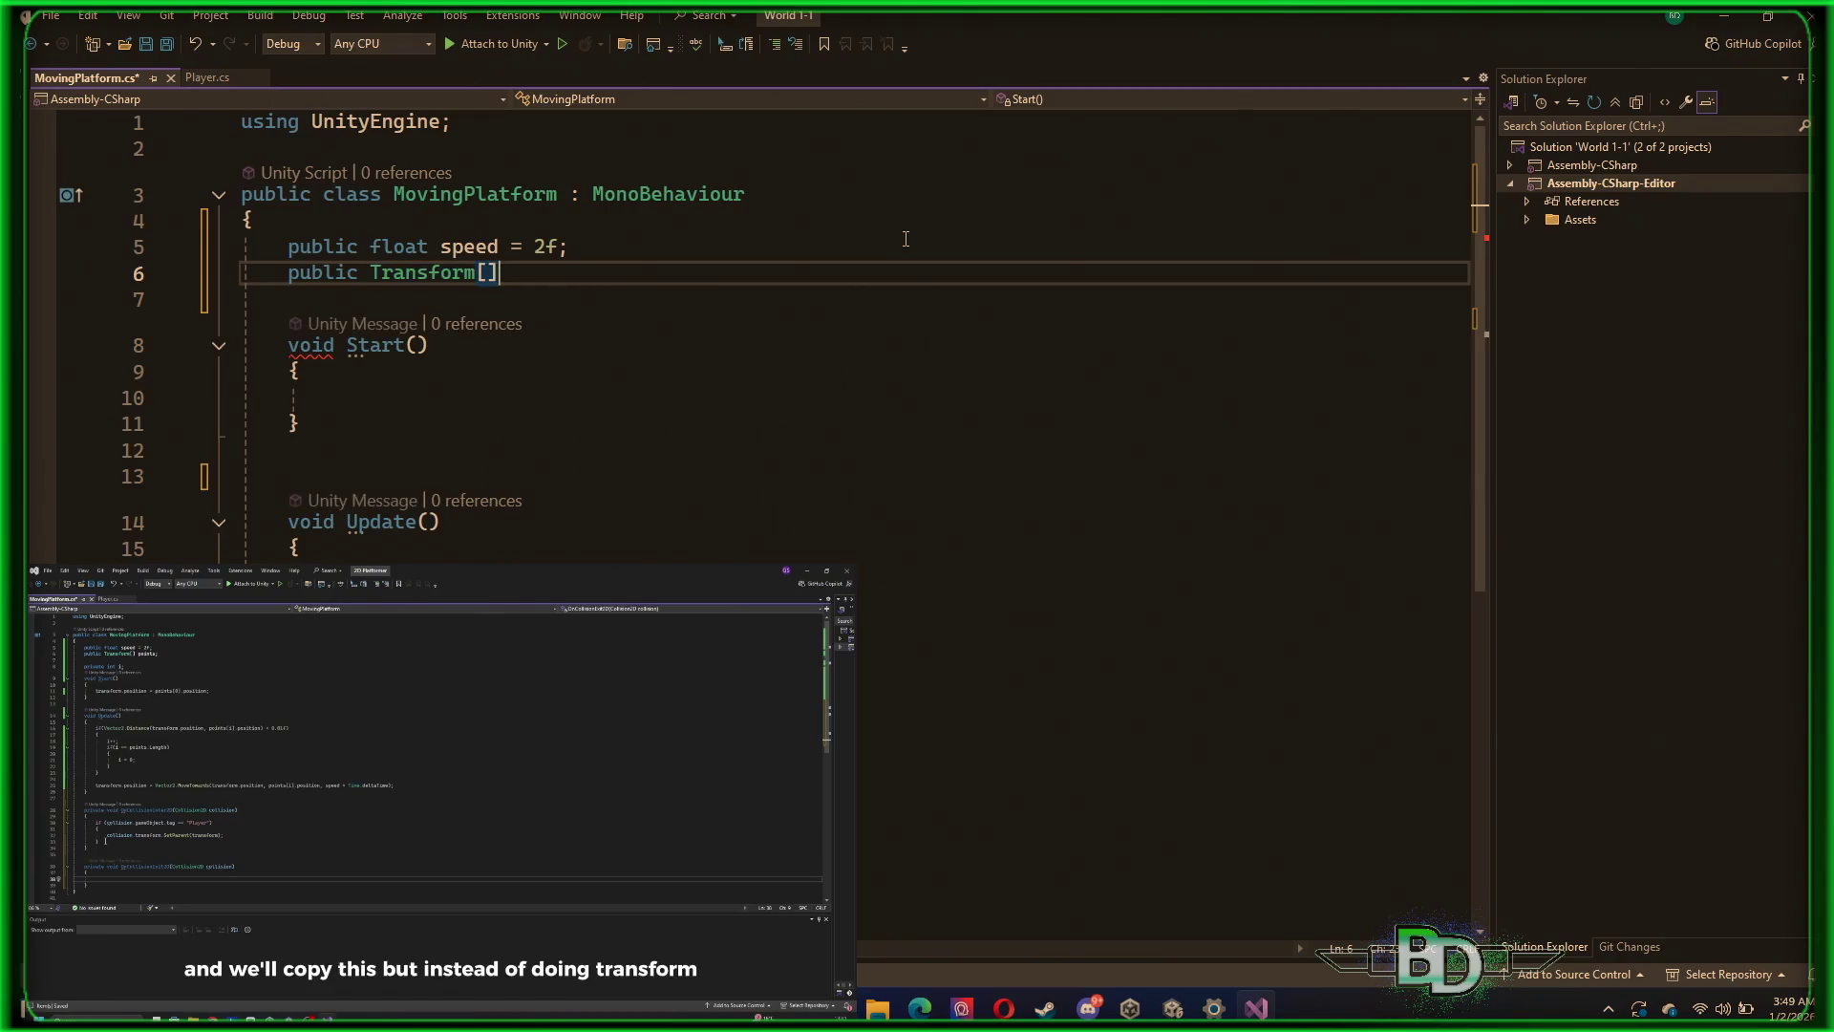
{"action": "type", "text": "points"}
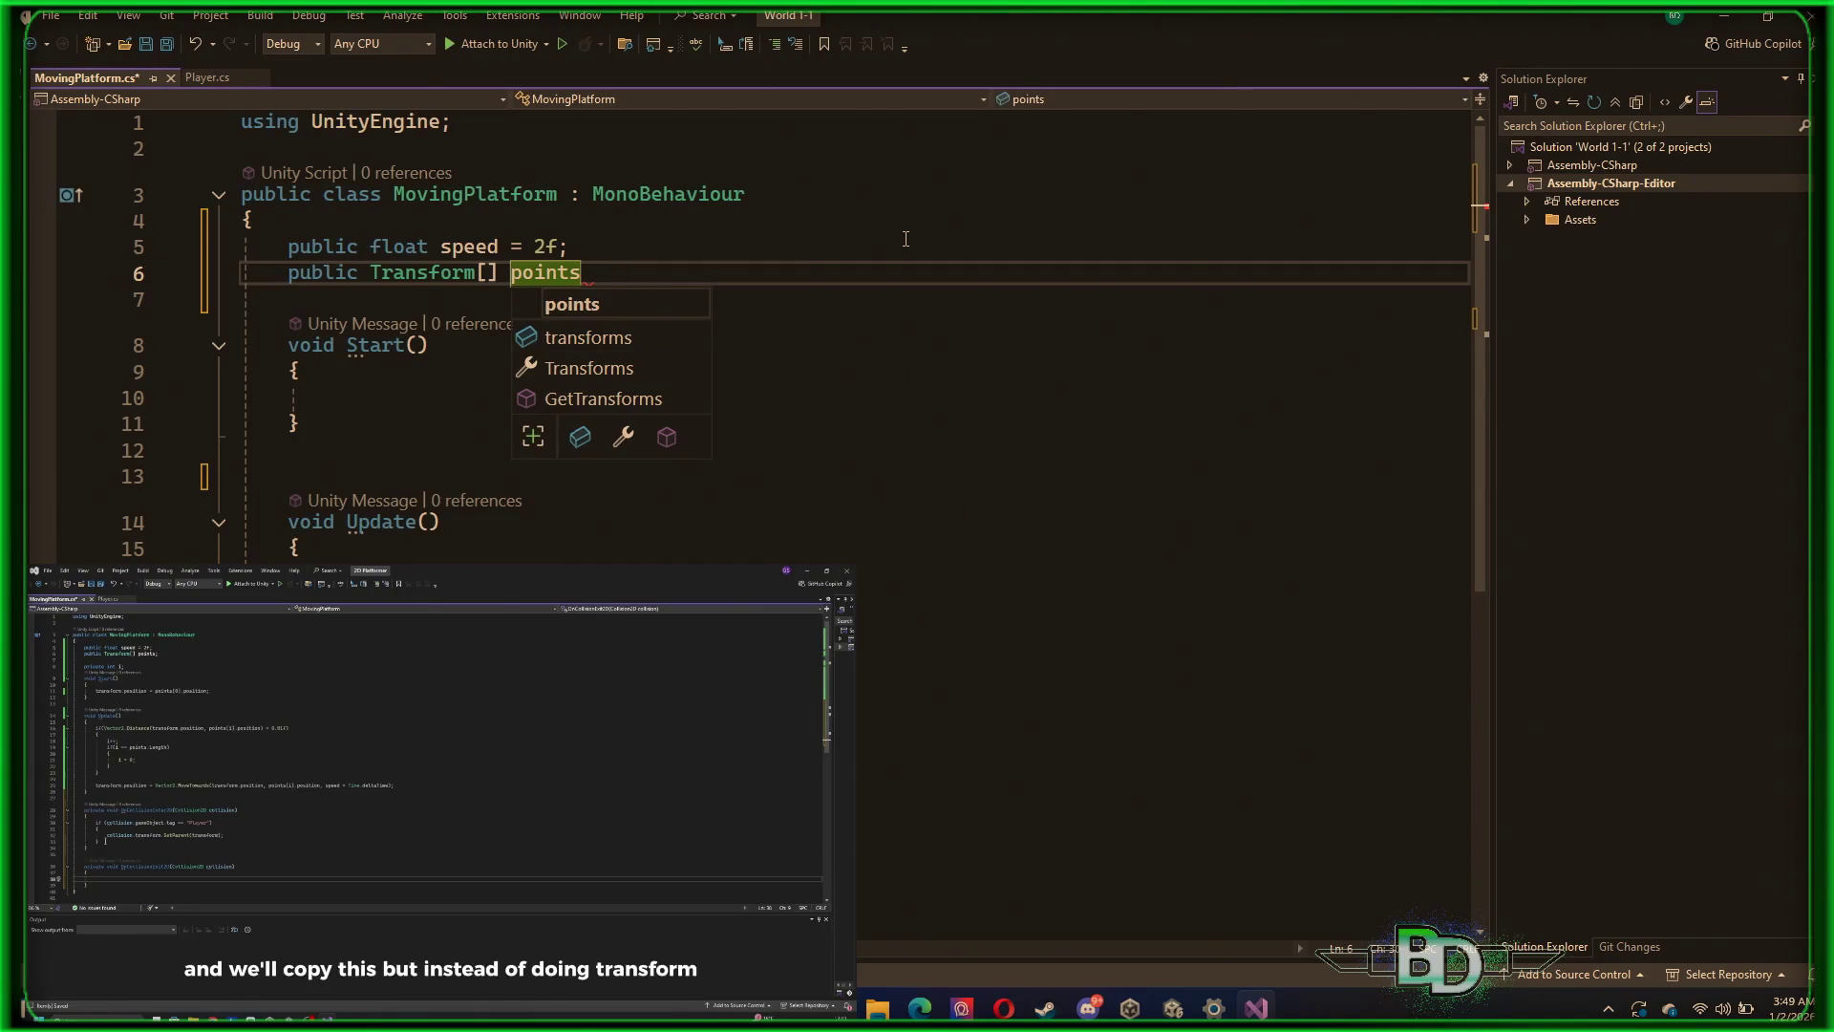
{"action": "type", "text": ";"}
{"action": "key", "text": "Return"}
{"action": "key", "text": "Return"}
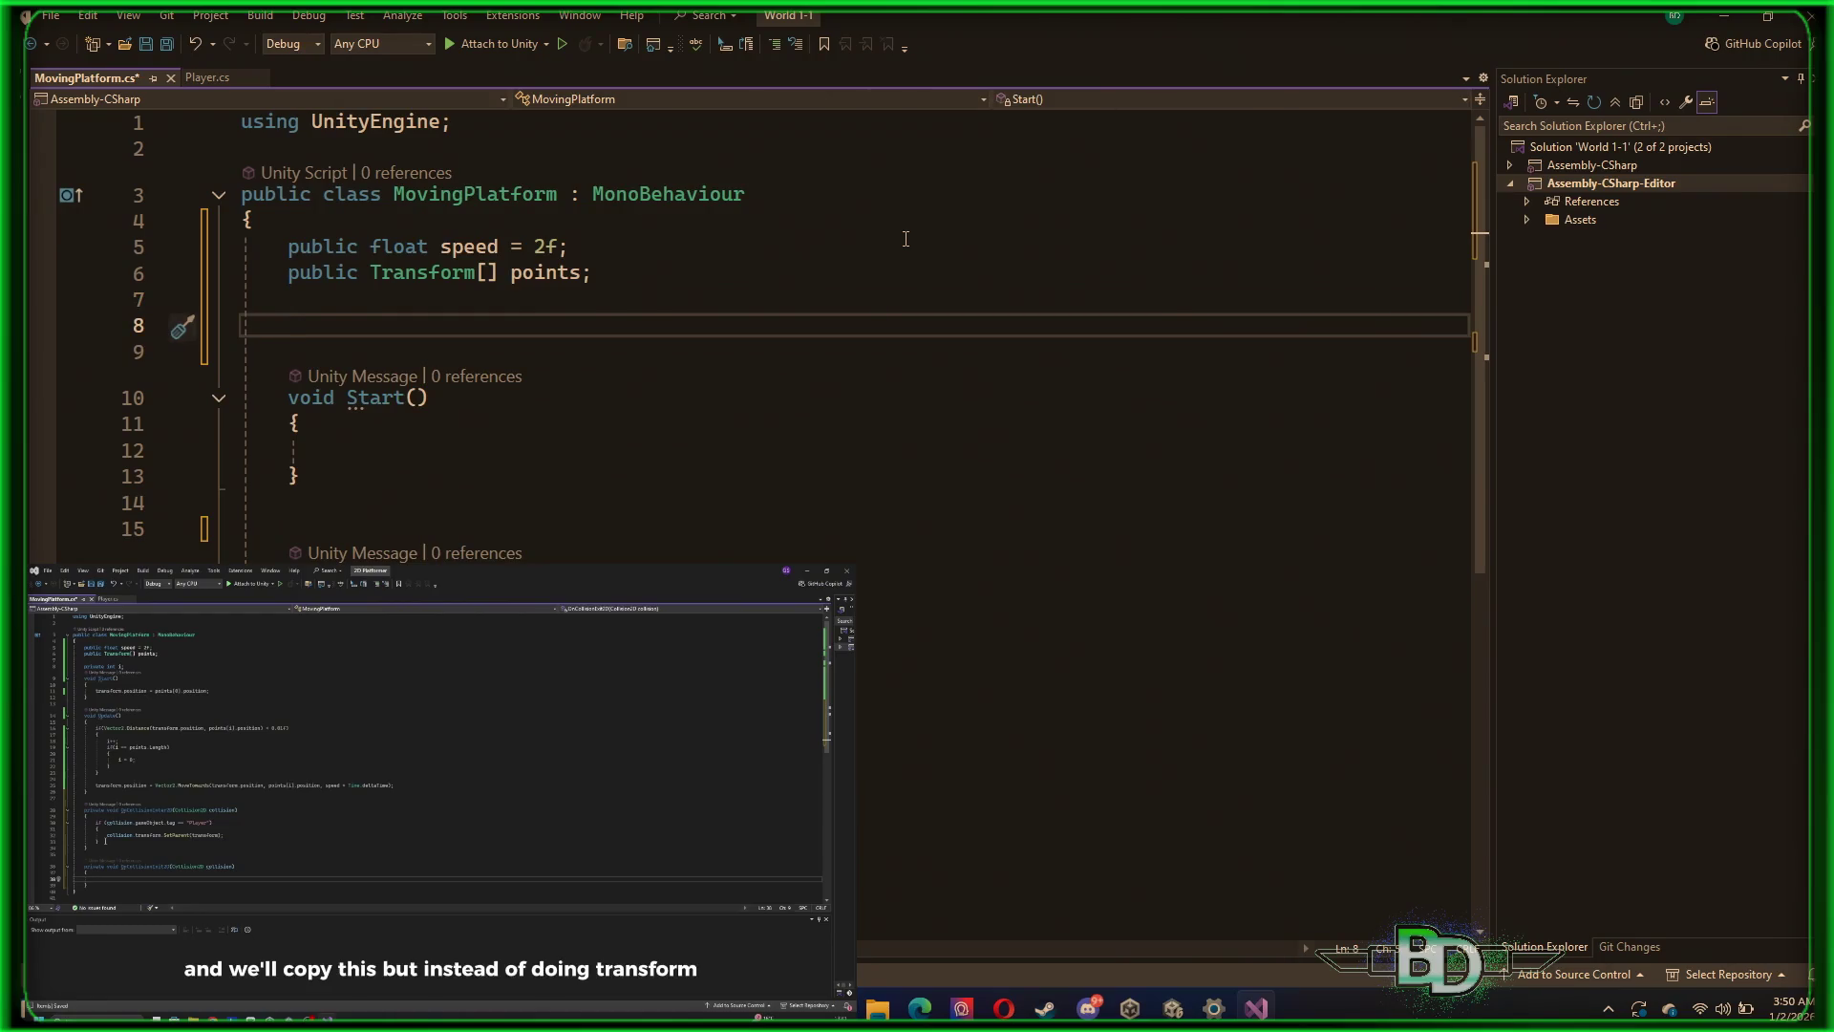
{"action": "type", "text": "pr"}
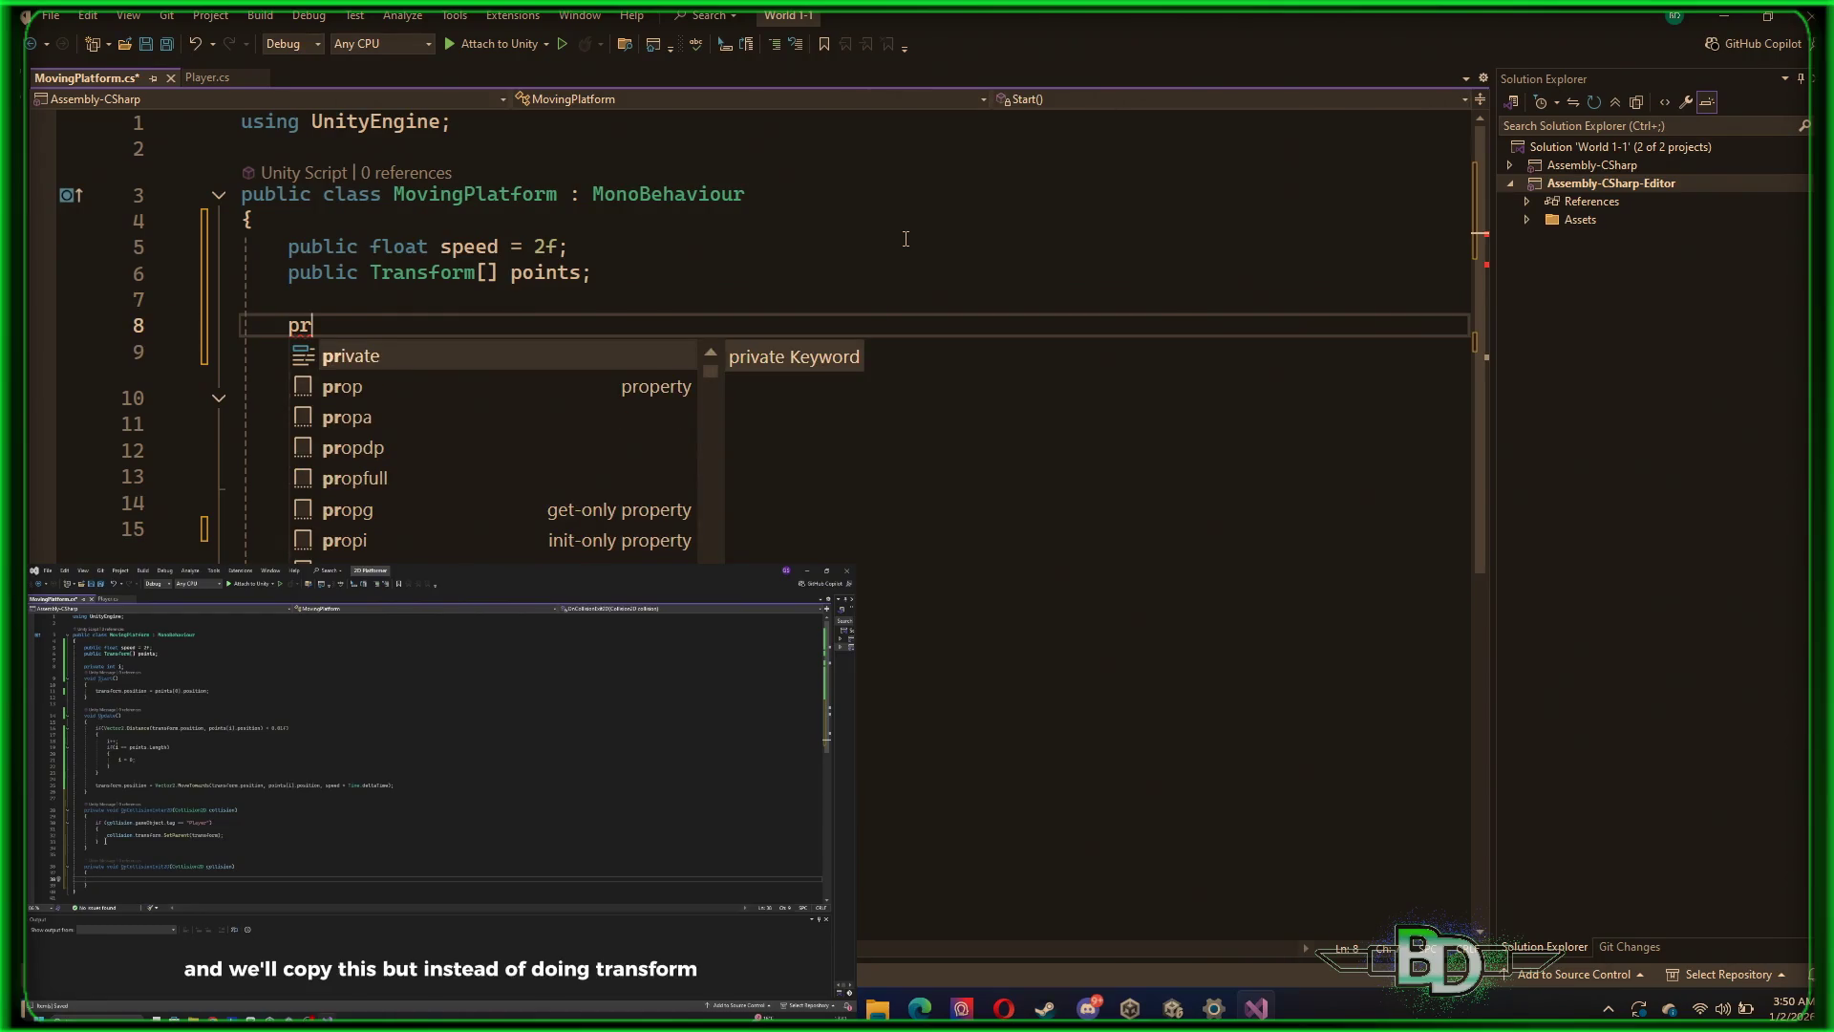
{"action": "type", "text": "ivate int i;"}
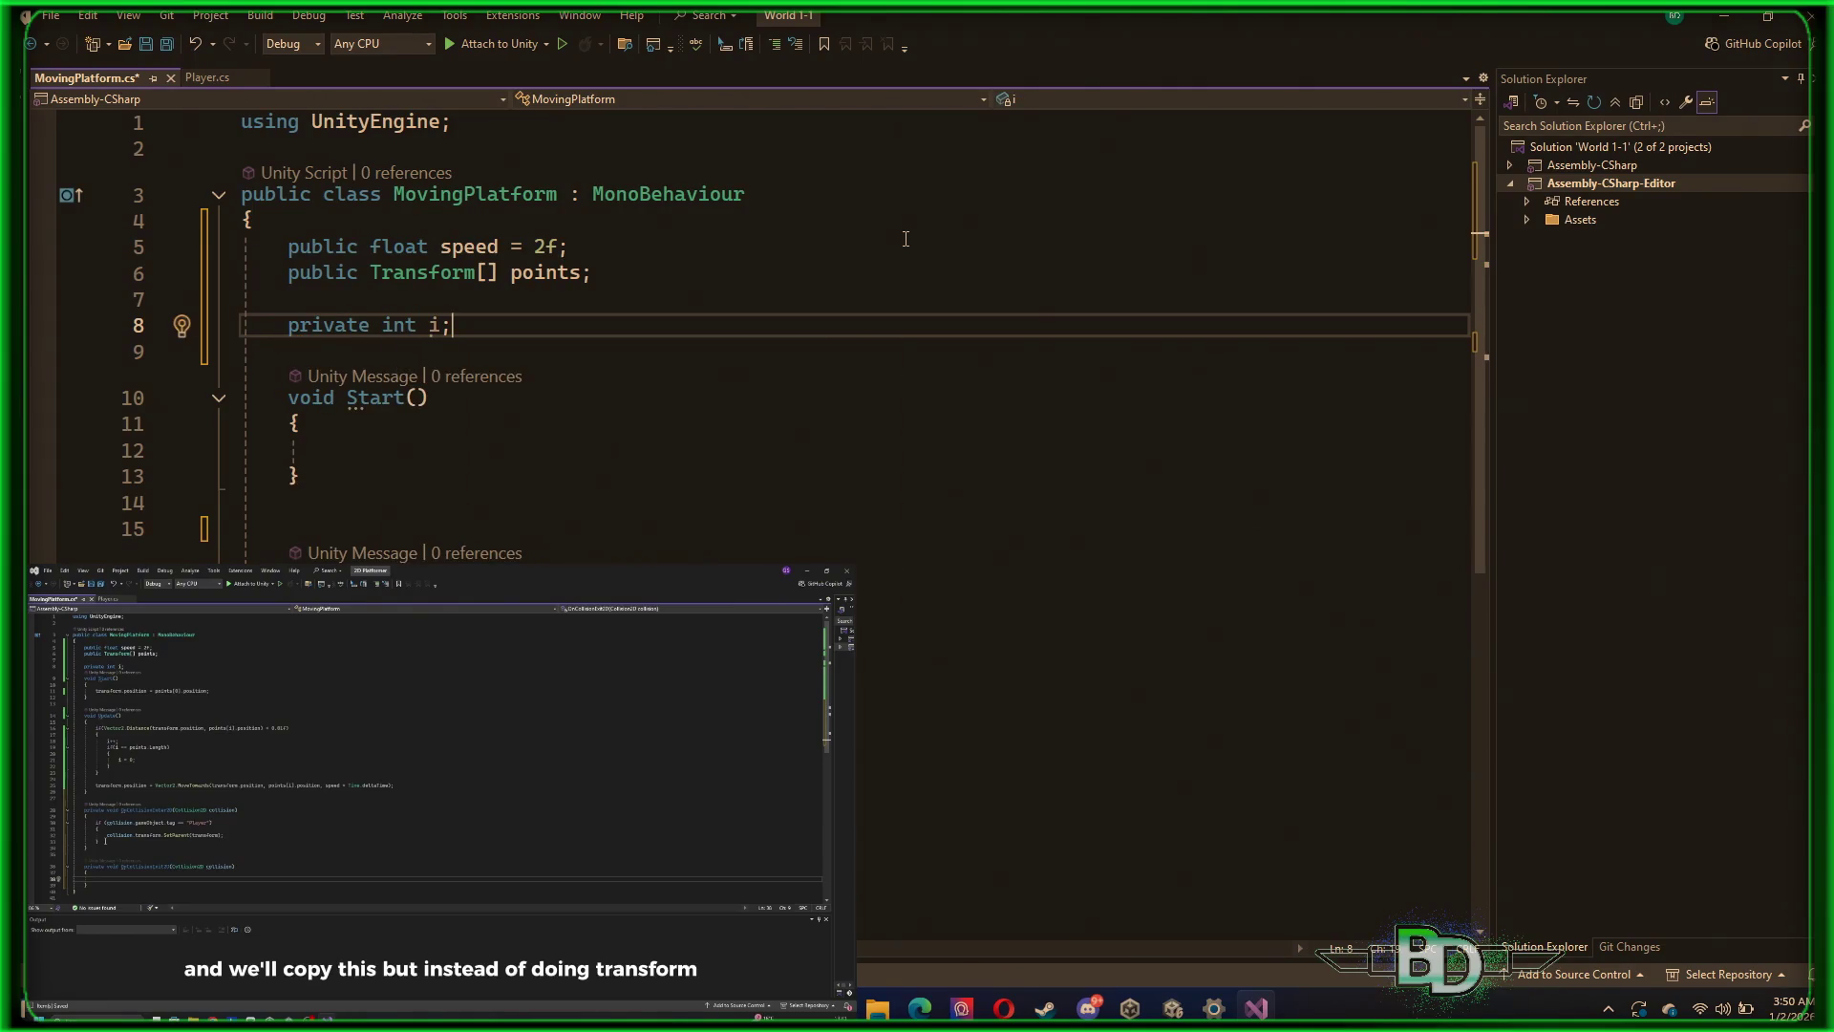
{"action": "key", "text": "Down"}
{"action": "key", "text": "Down"}
{"action": "key", "text": "Down"}
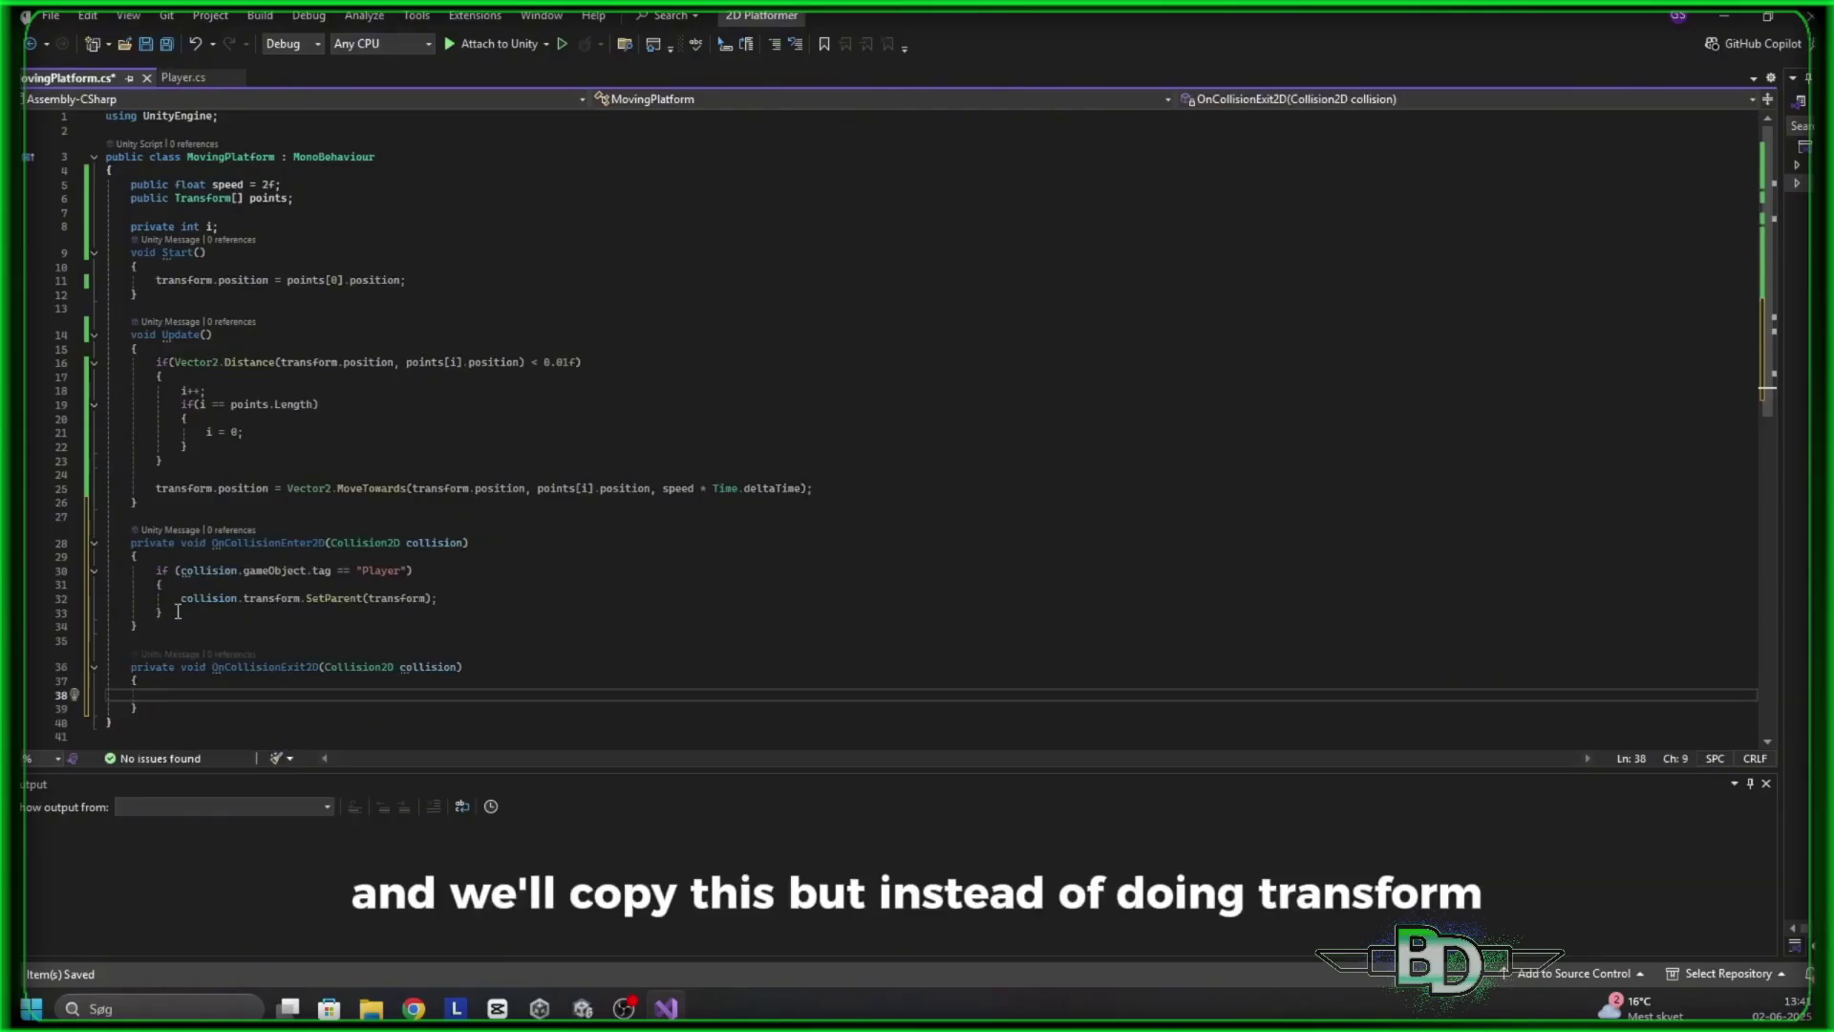
Stop the voice tool listening and seek the tutorial to 4:43 on the Player-tag check
{"action": "mouse_move", "coordinate": [657, 403]}
{"action": "left_click", "coordinate": [612, 604]}
{"action": "left_click", "coordinate": [1194, 556]}
{"action": "left_click", "coordinate": [1197, 558]}
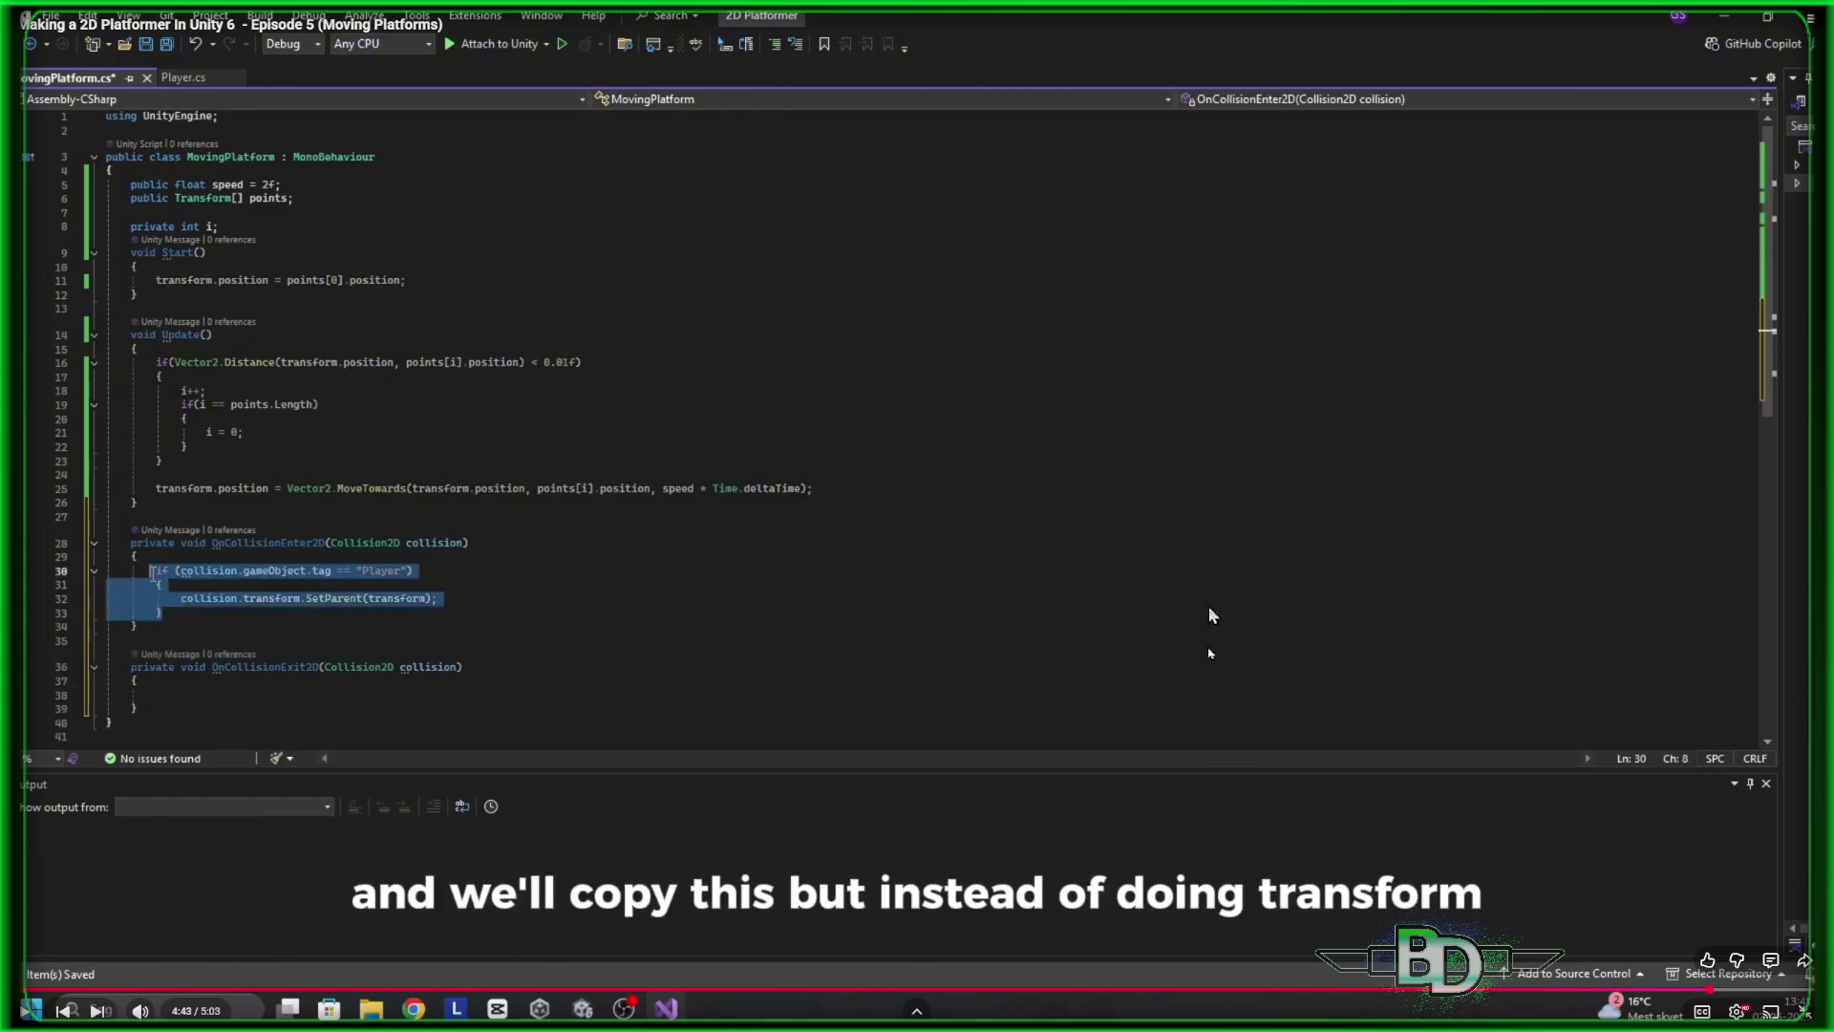
{"action": "left_click_drag", "start_coordinate": [1710, 991], "coordinate": [1702, 999]}
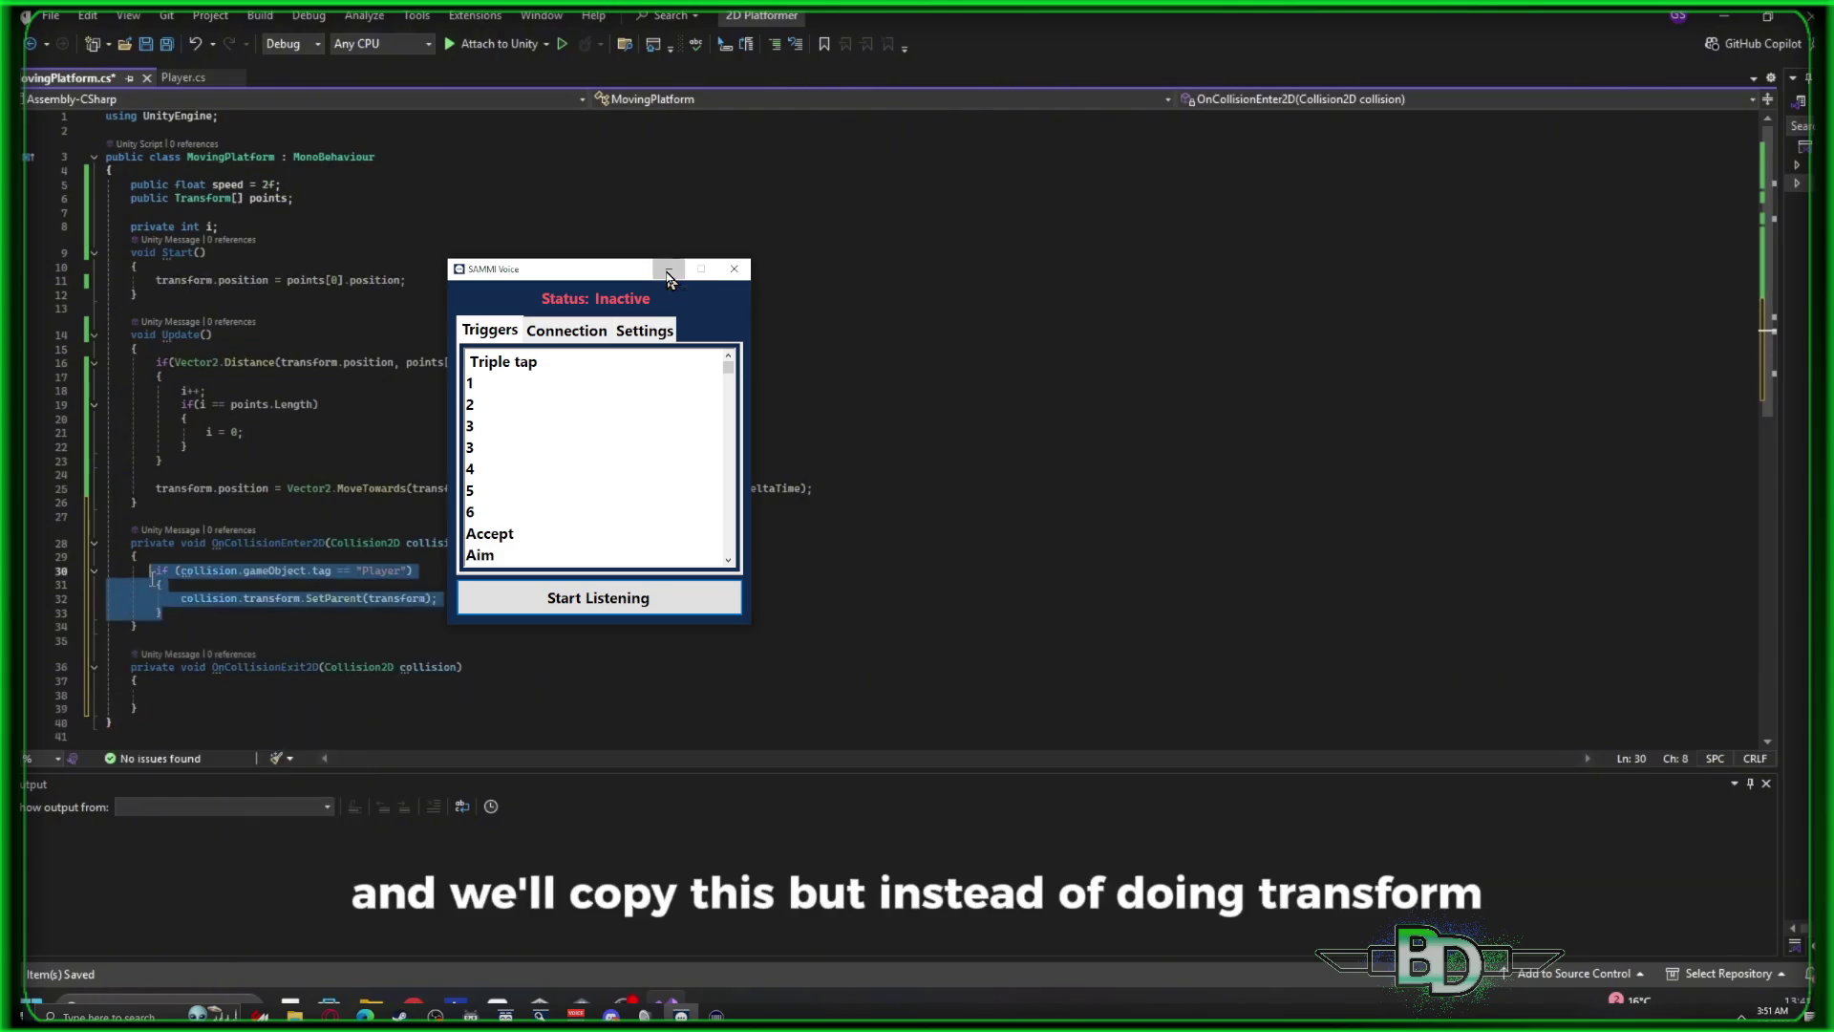
Dismiss the SAMMI Voice window and pause the tutorial at 4:44 on the copied exit handler
{"action": "left_click", "coordinate": [669, 272]}
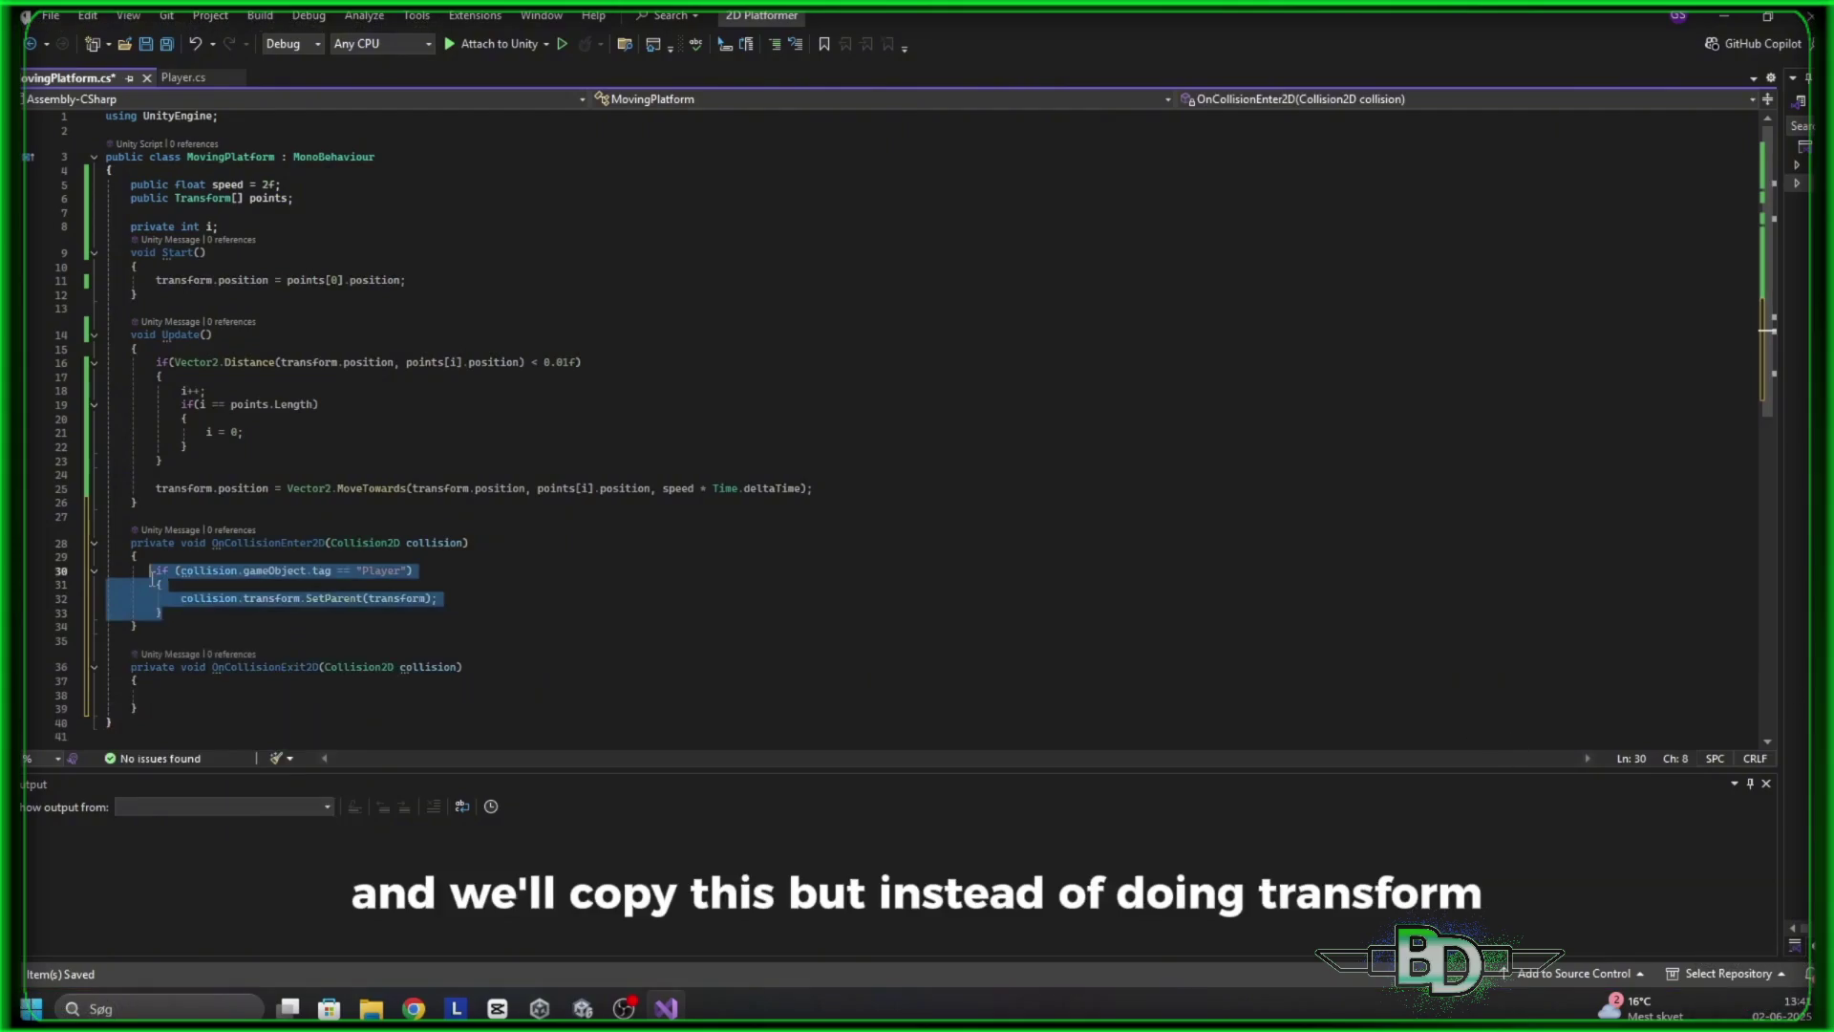
{"action": "left_click", "coordinate": [593, 598]}
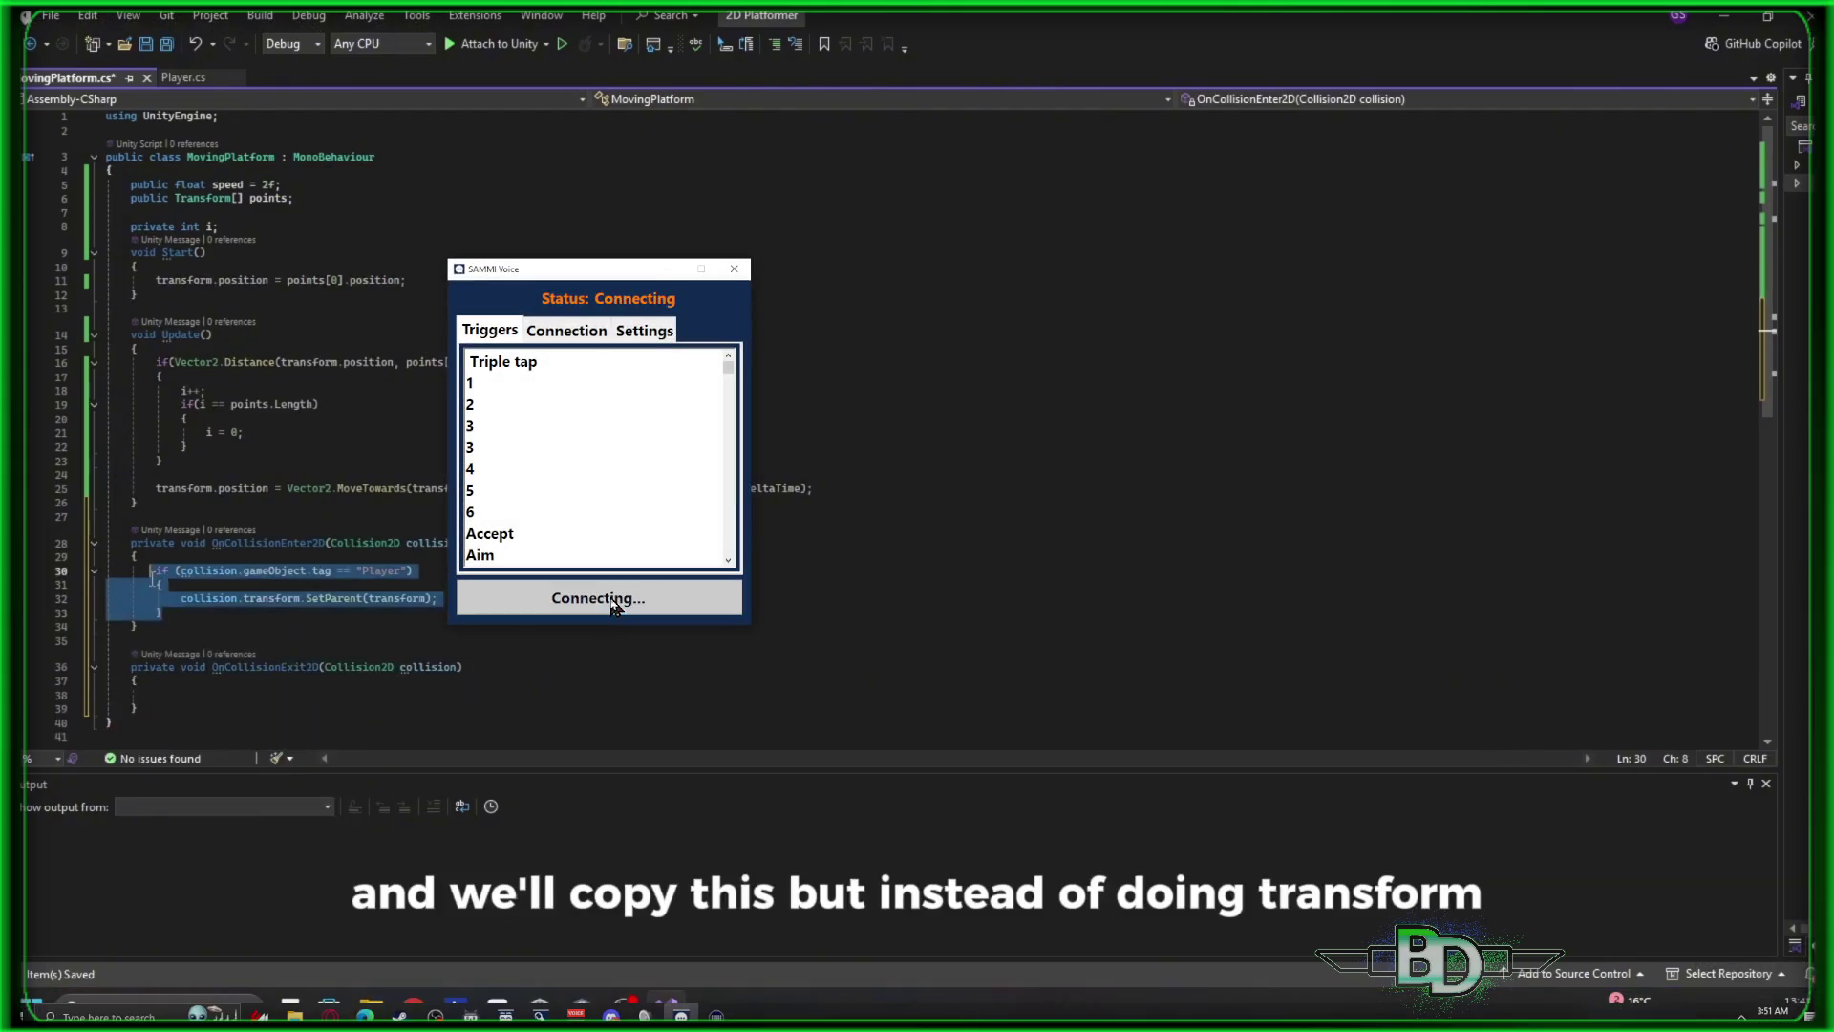
{"action": "left_click", "coordinate": [1187, 241]}
{"action": "left_click", "coordinate": [1315, 196]}
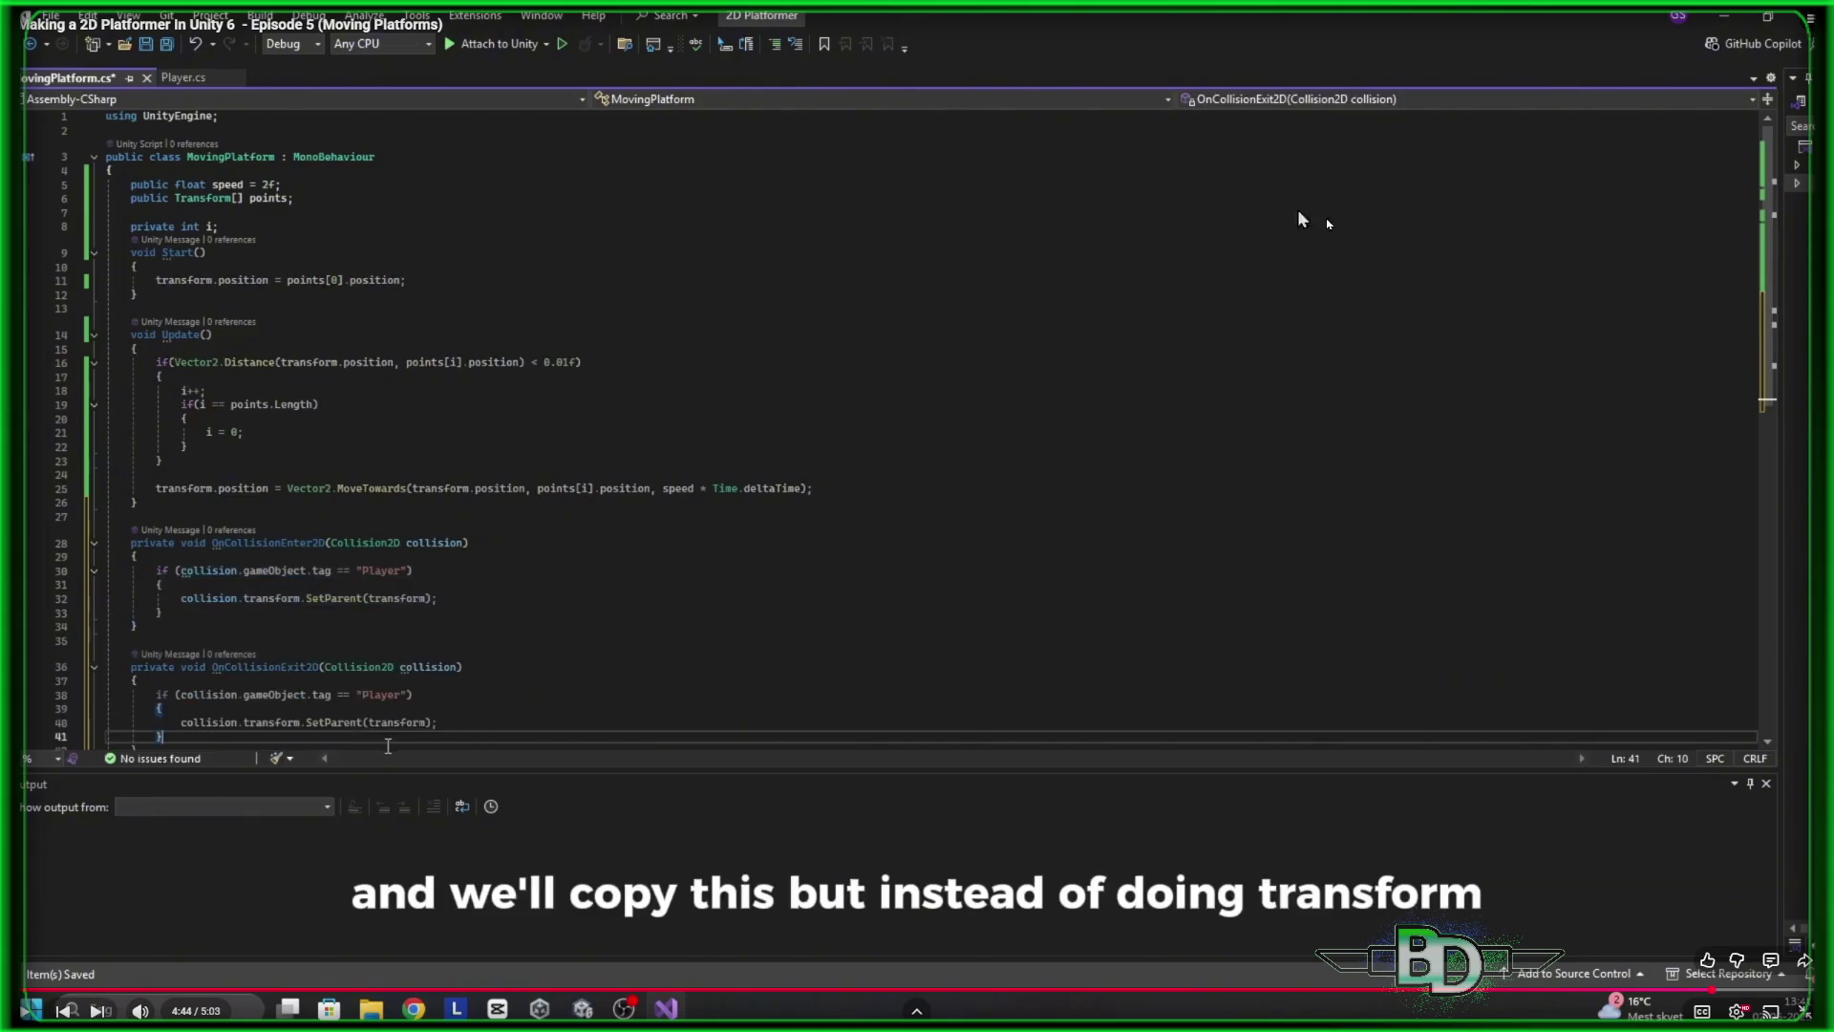
{"action": "left_click", "coordinate": [542, 379]}
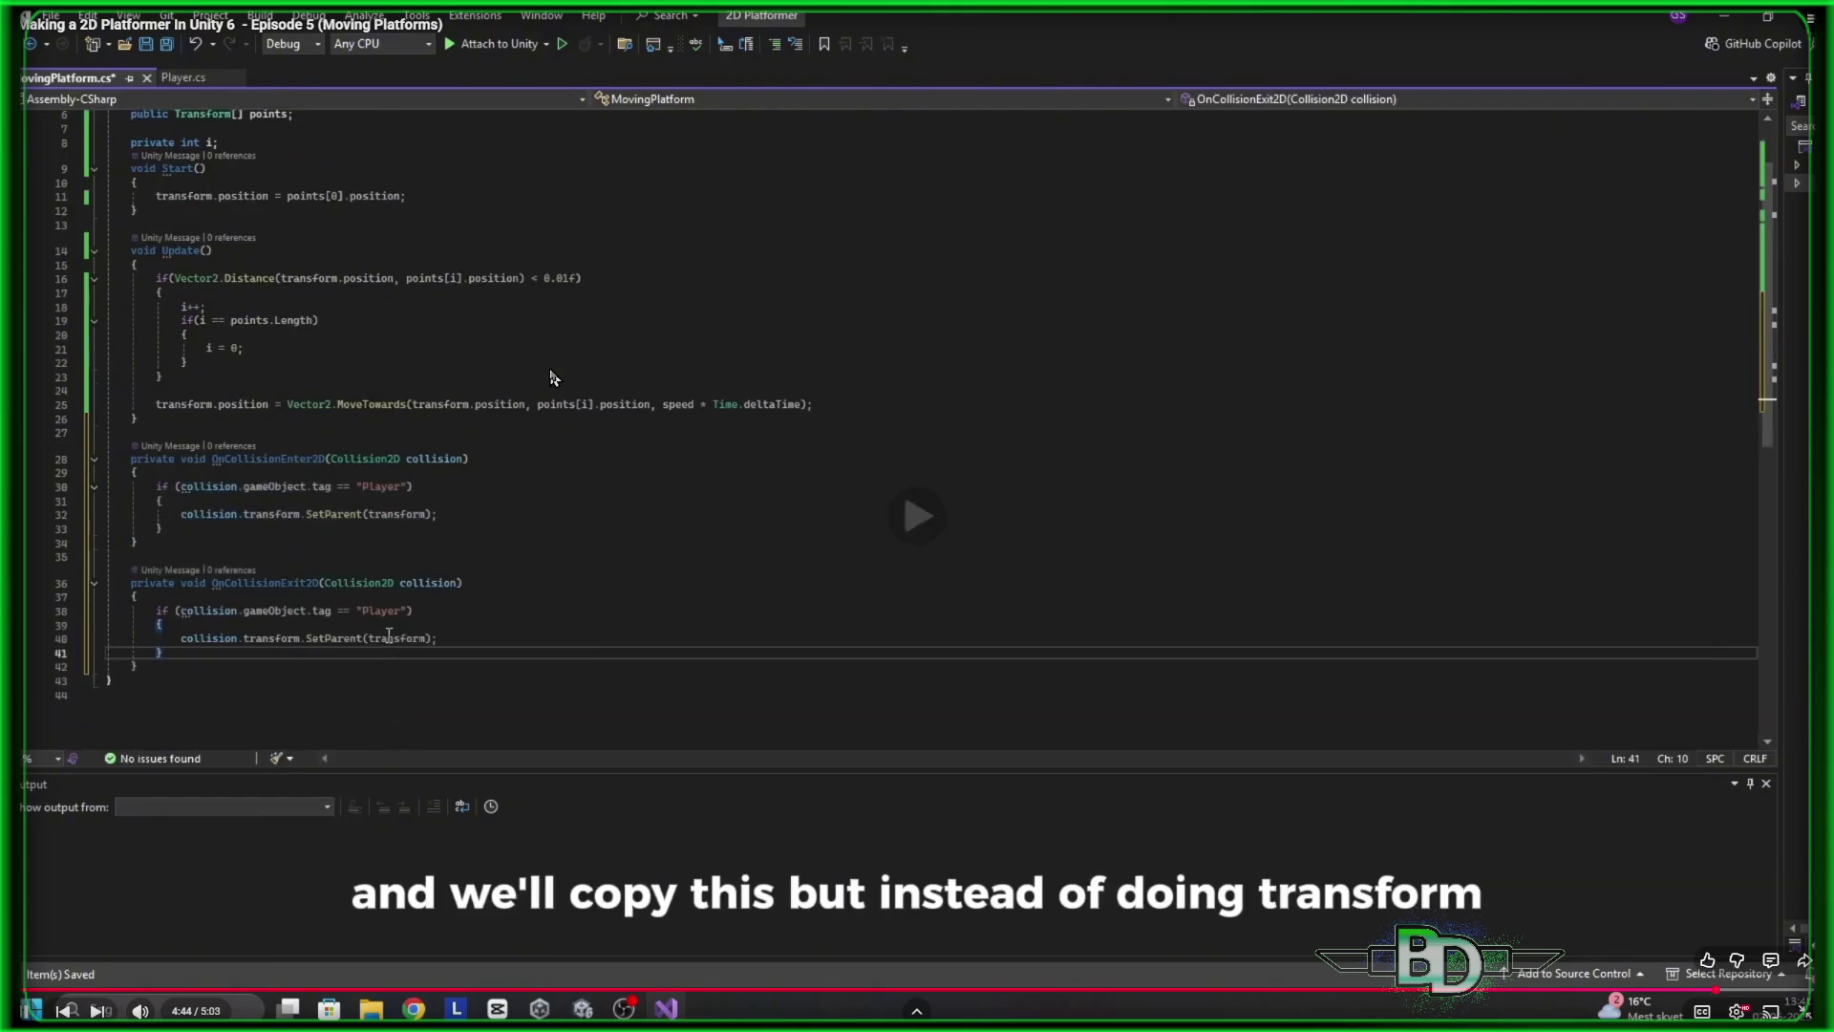
{"action": "left_click", "coordinate": [551, 377]}
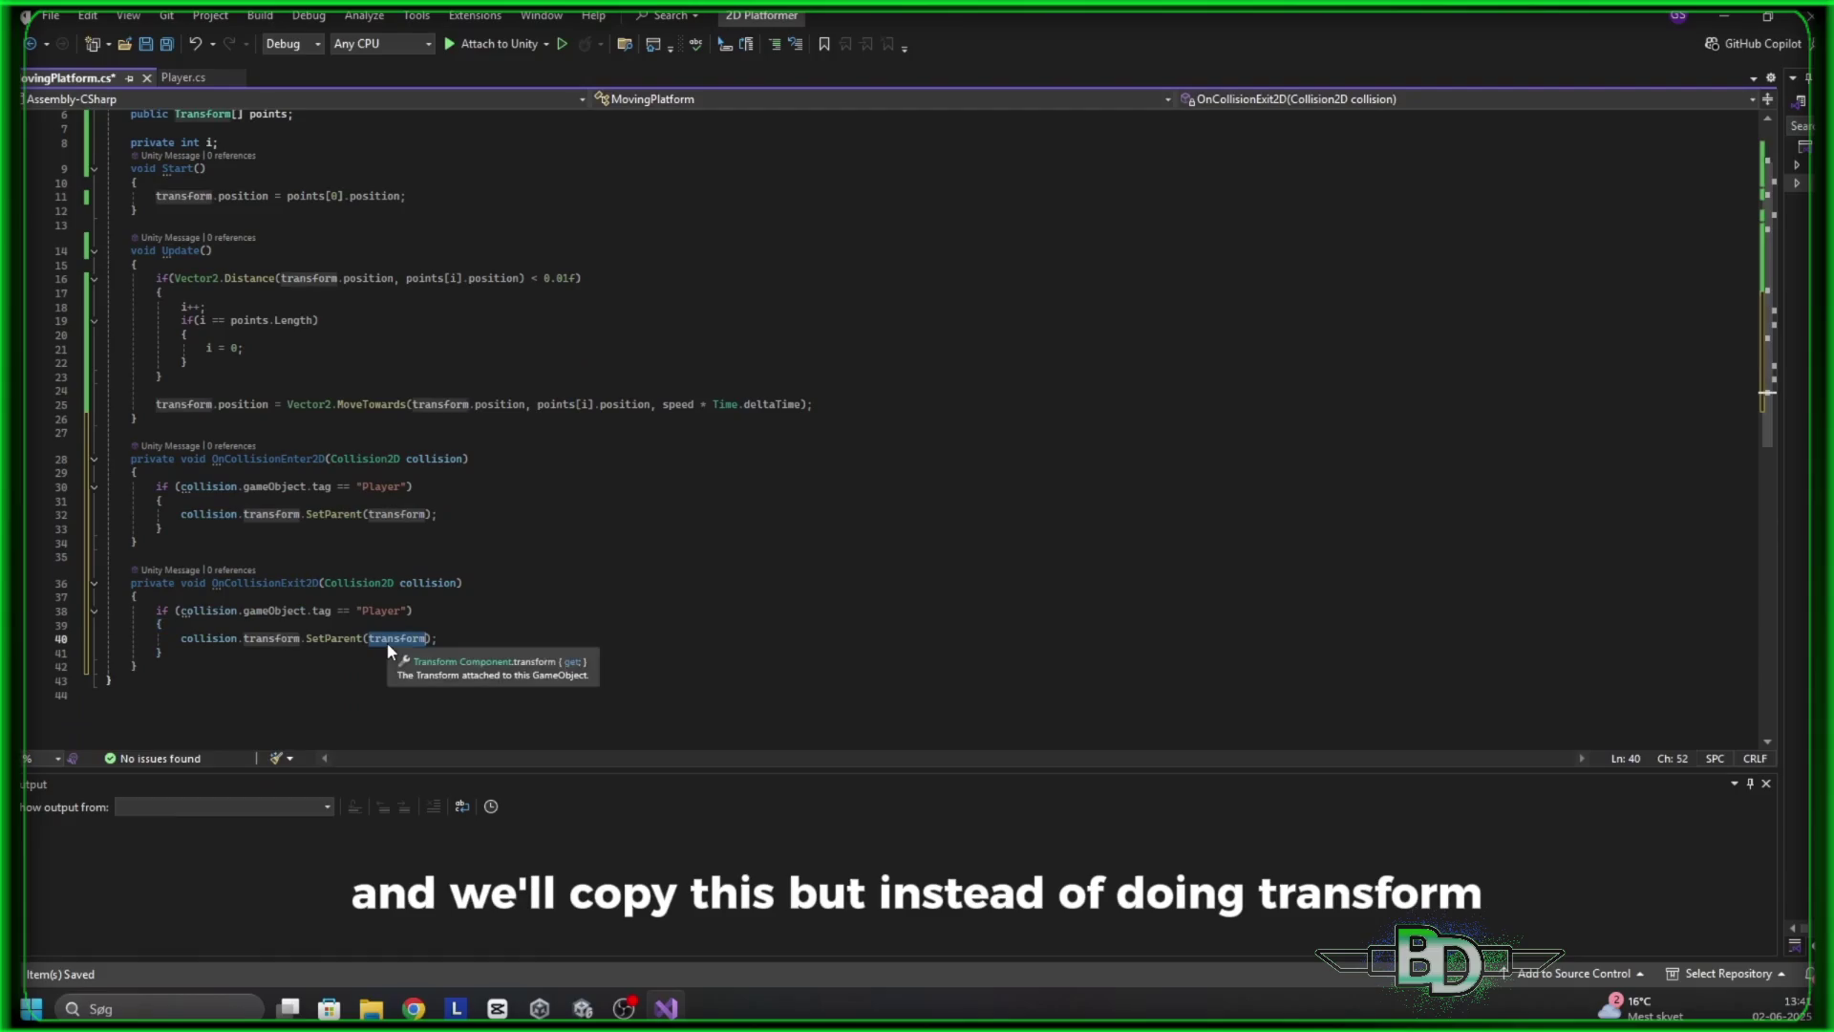
{"action": "mouse_move", "coordinate": [1276, 50]}
{"action": "mouse_move", "coordinate": [976, 439]}
{"action": "mouse_move", "coordinate": [361, 237]}
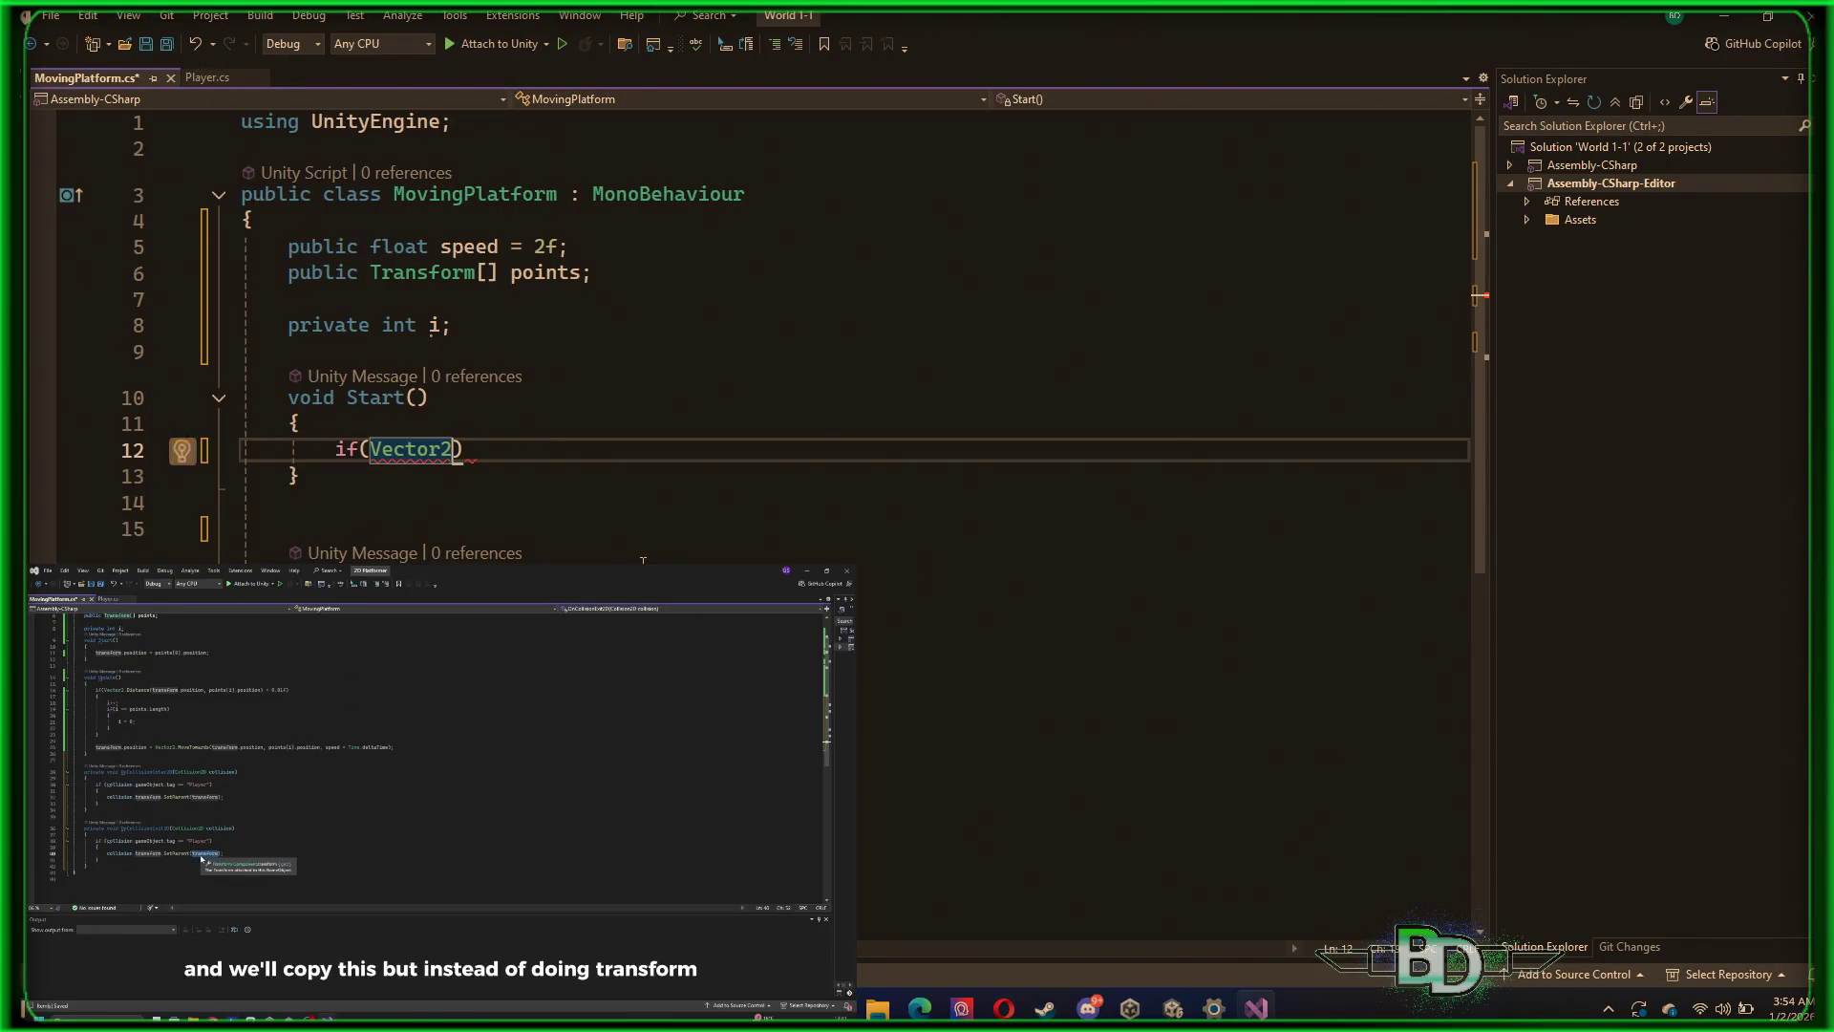
Start the condition with Vector2.Distance(transform.position in Start
{"action": "type", "text": ".Distance"}
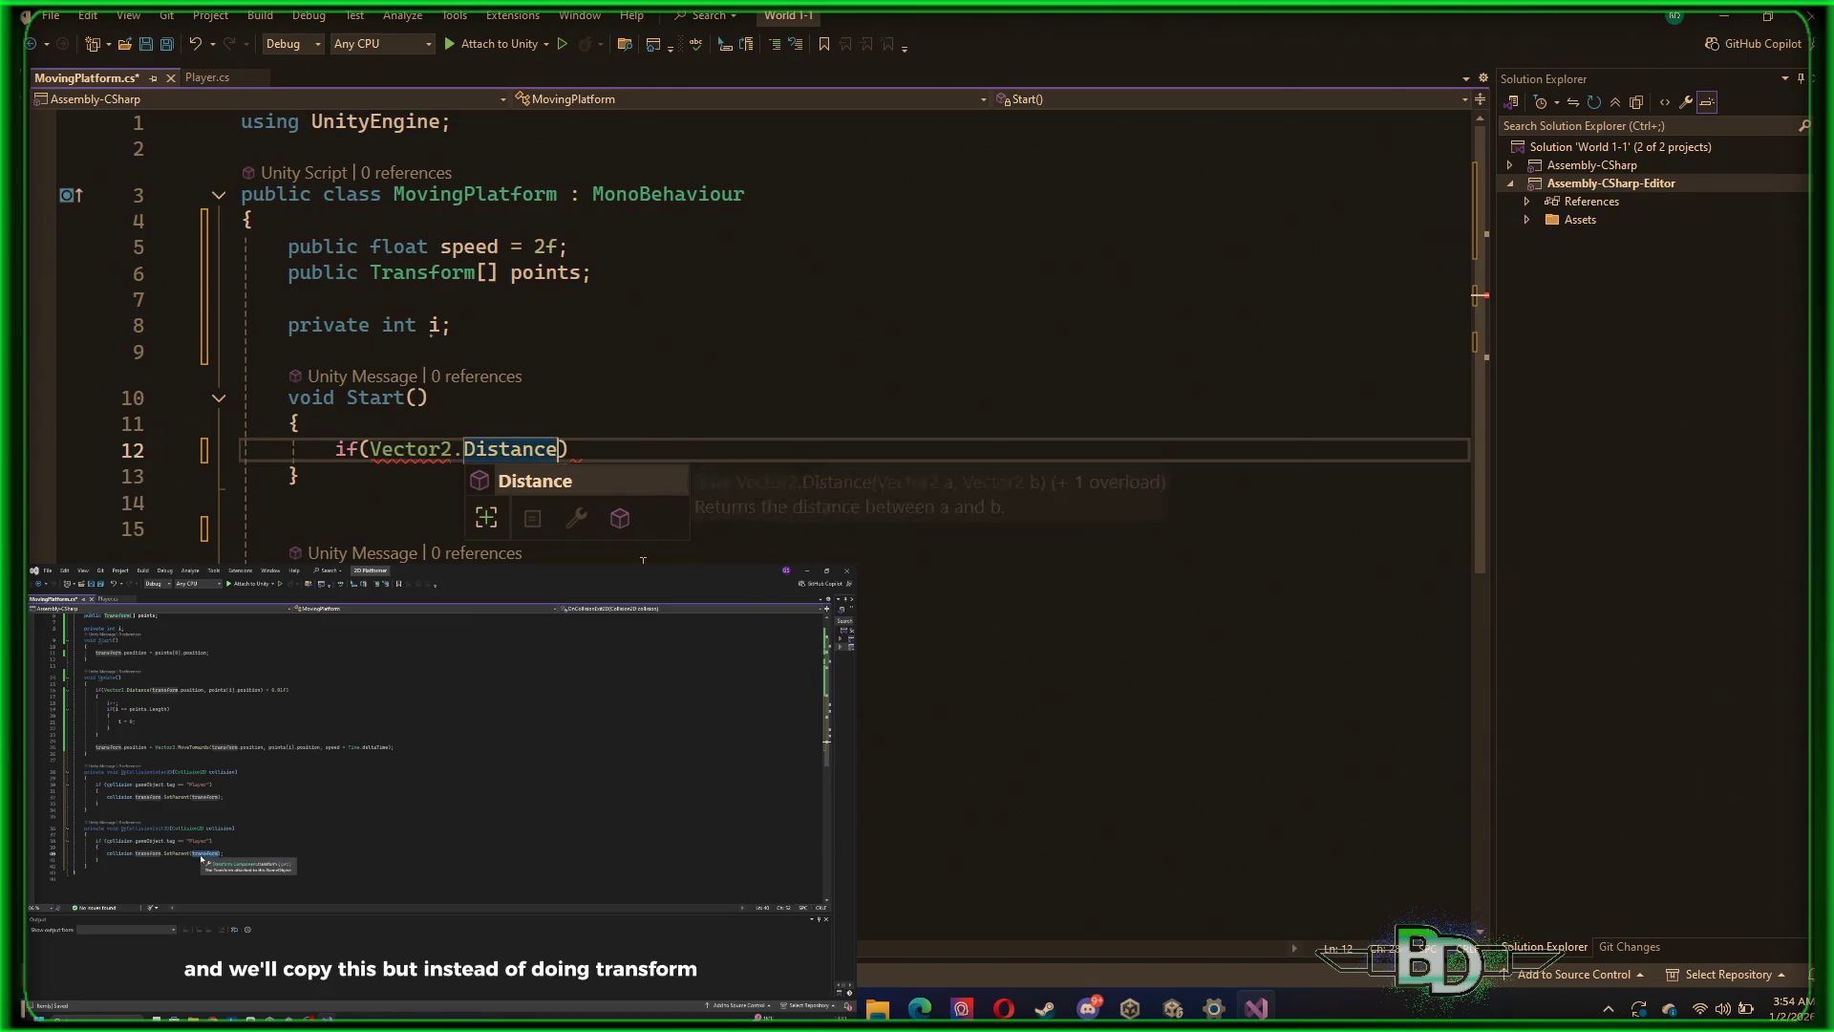
{"action": "key", "text": "Escape"}
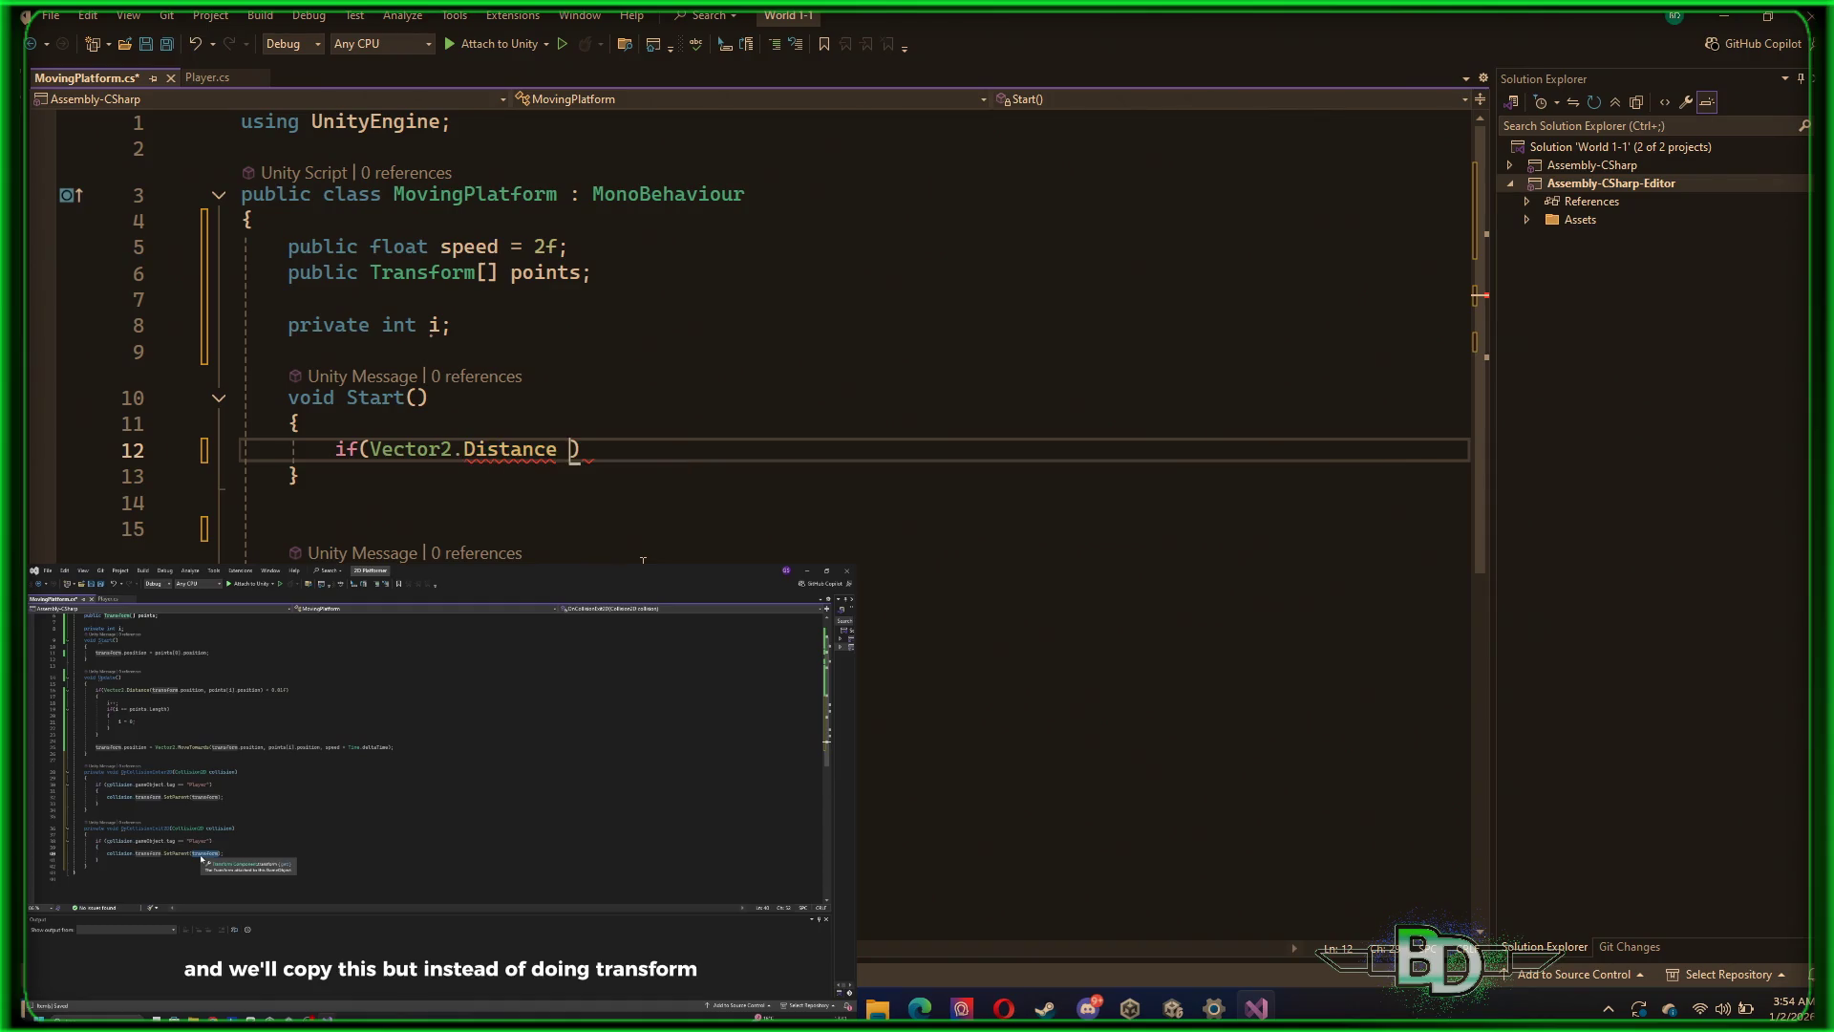
{"action": "type", "text": "("}
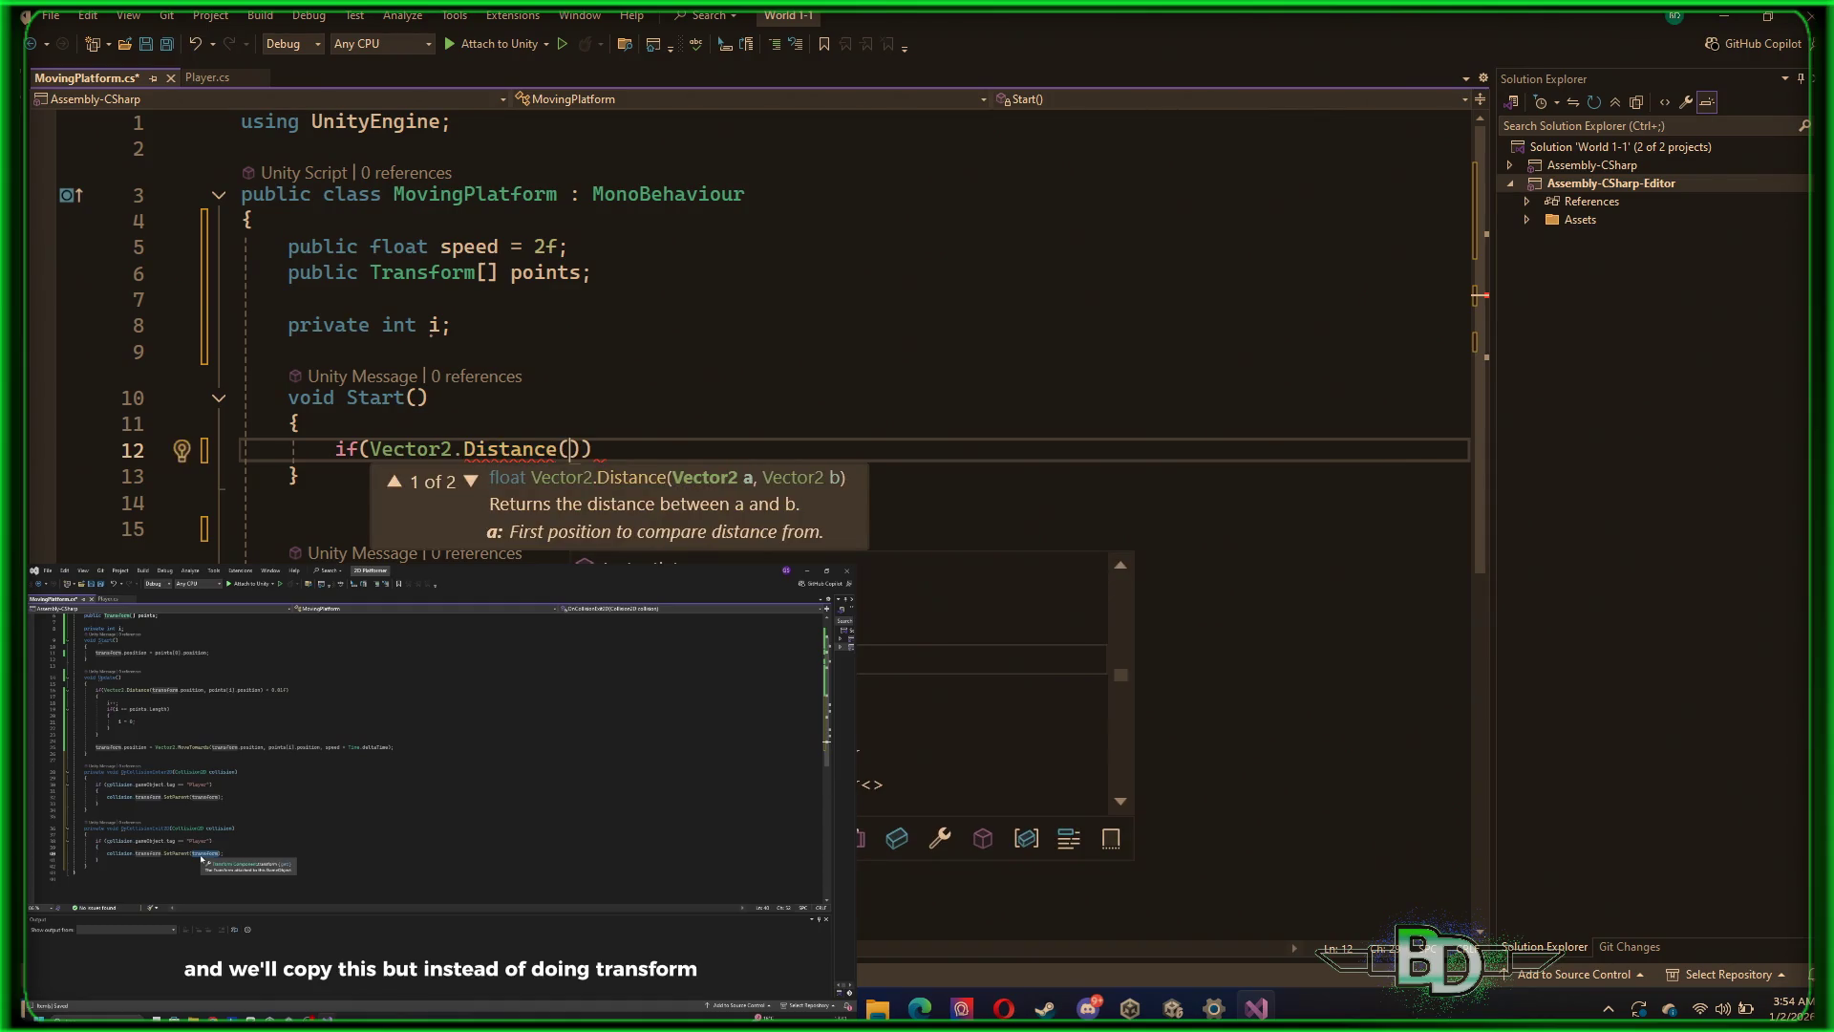
{"action": "type", "text": "tran"}
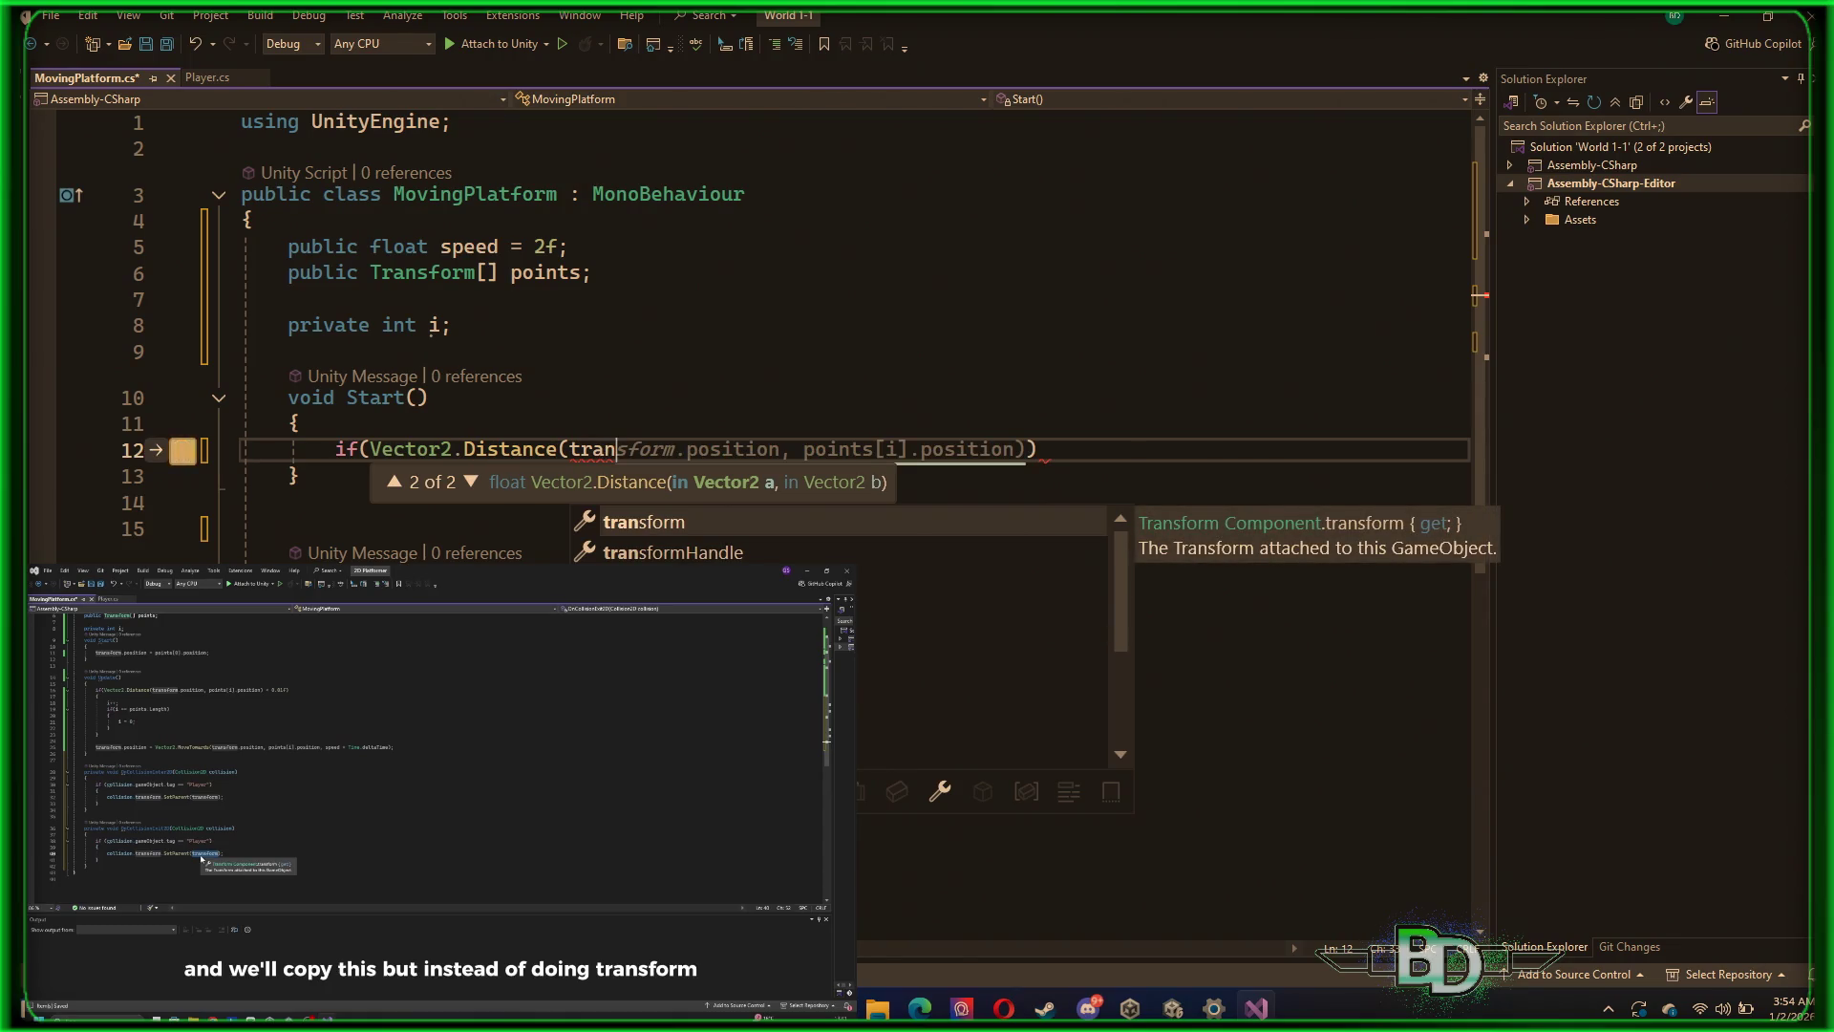
{"action": "key", "text": "Tab"}
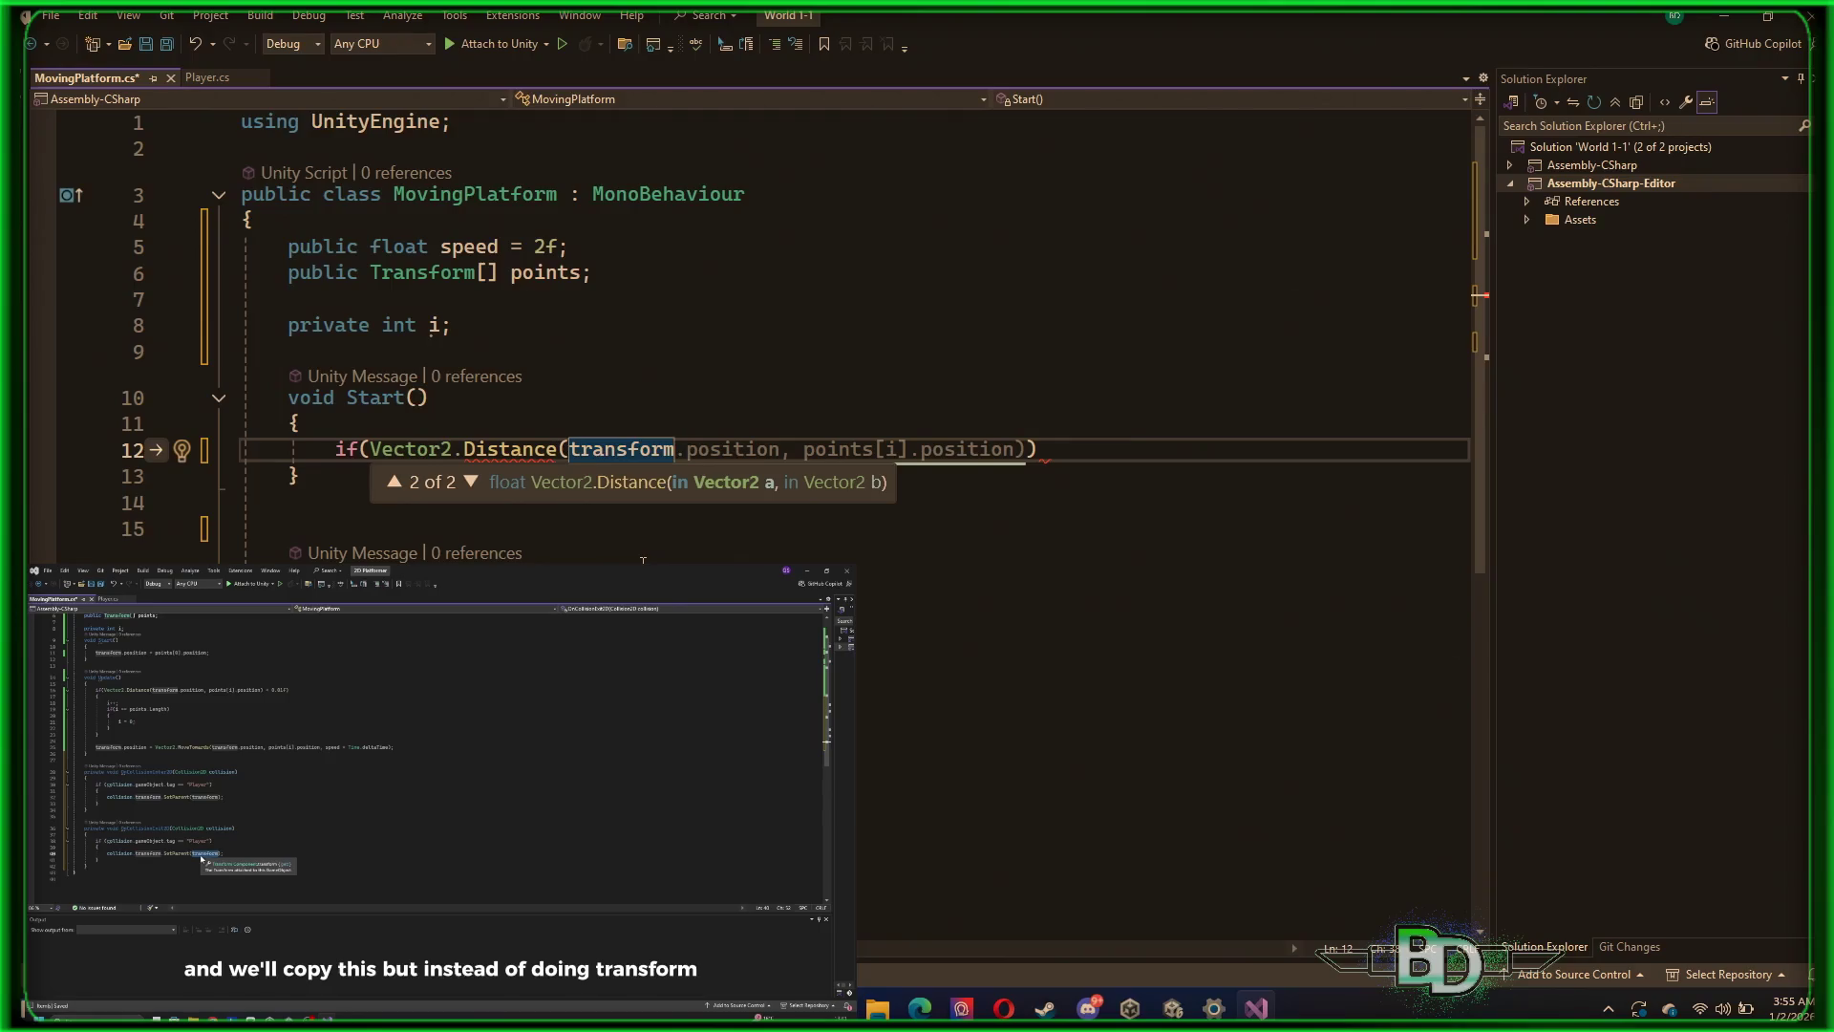
{"action": "type", "text": ".posi"}
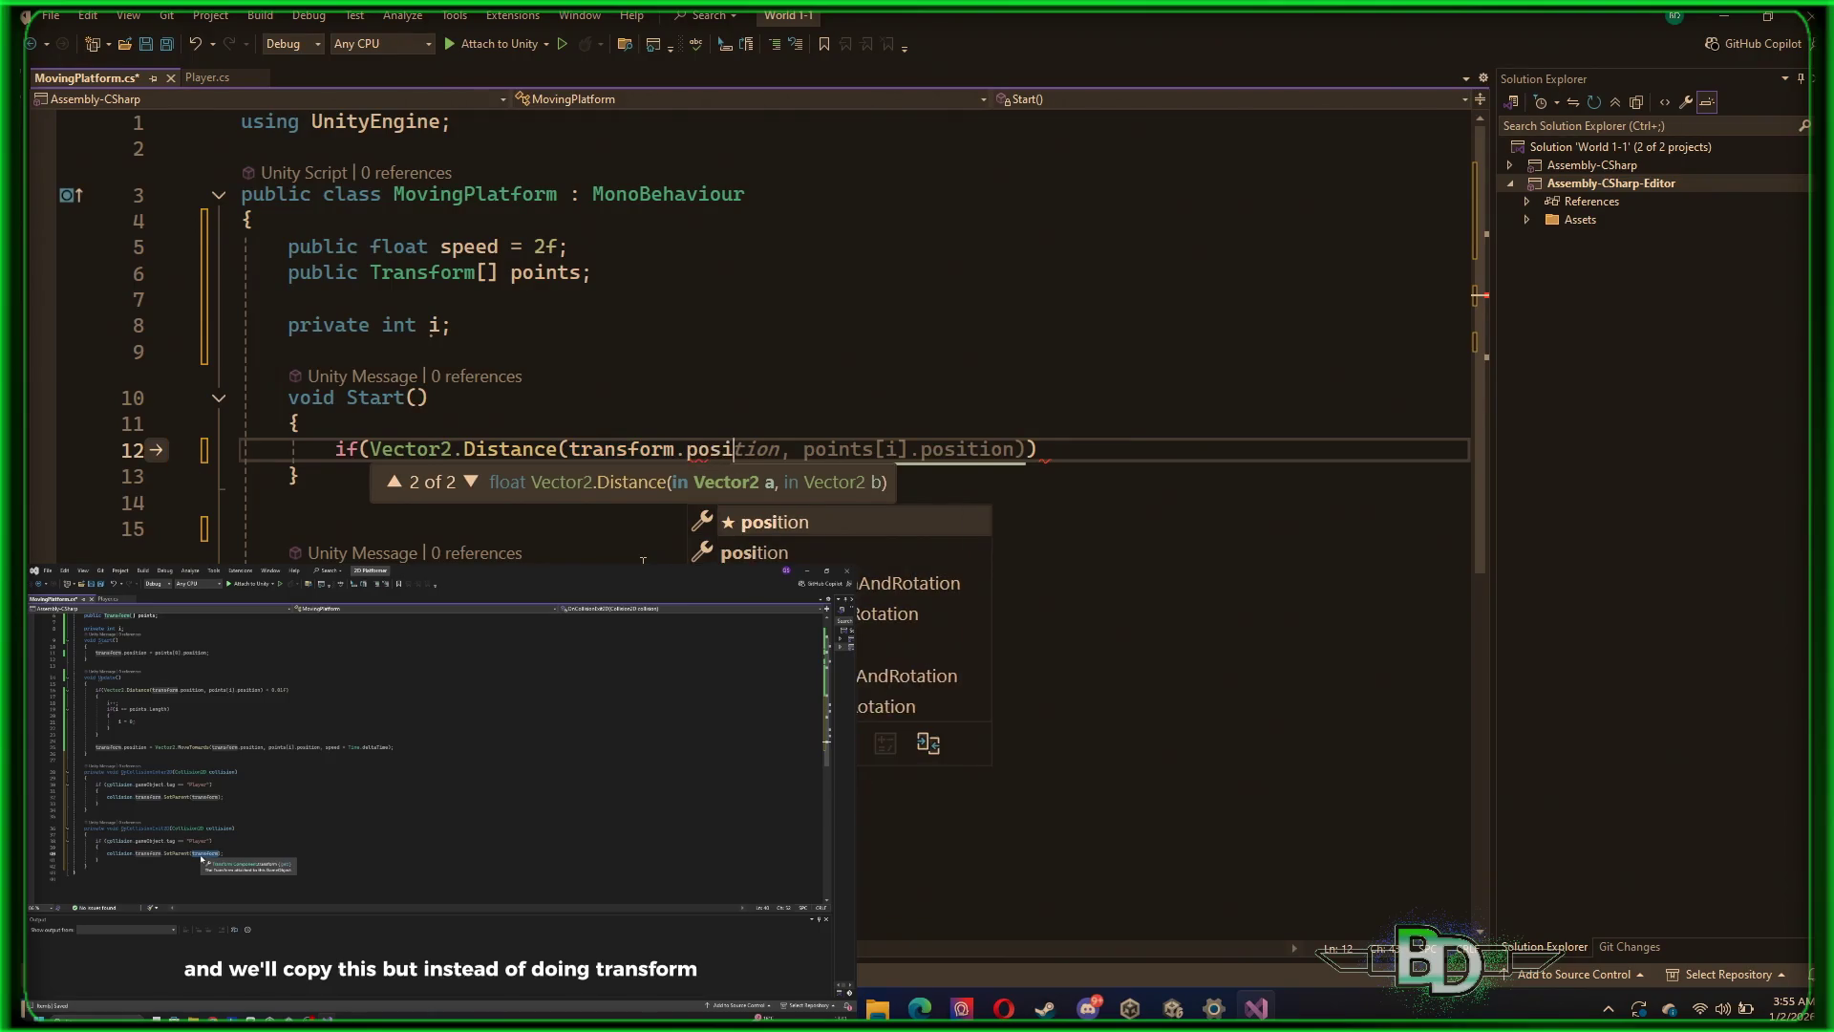
{"action": "key", "text": "Tab"}
Complete it with points[i].position) < 0.01f
{"action": "type", "text": ", points"}
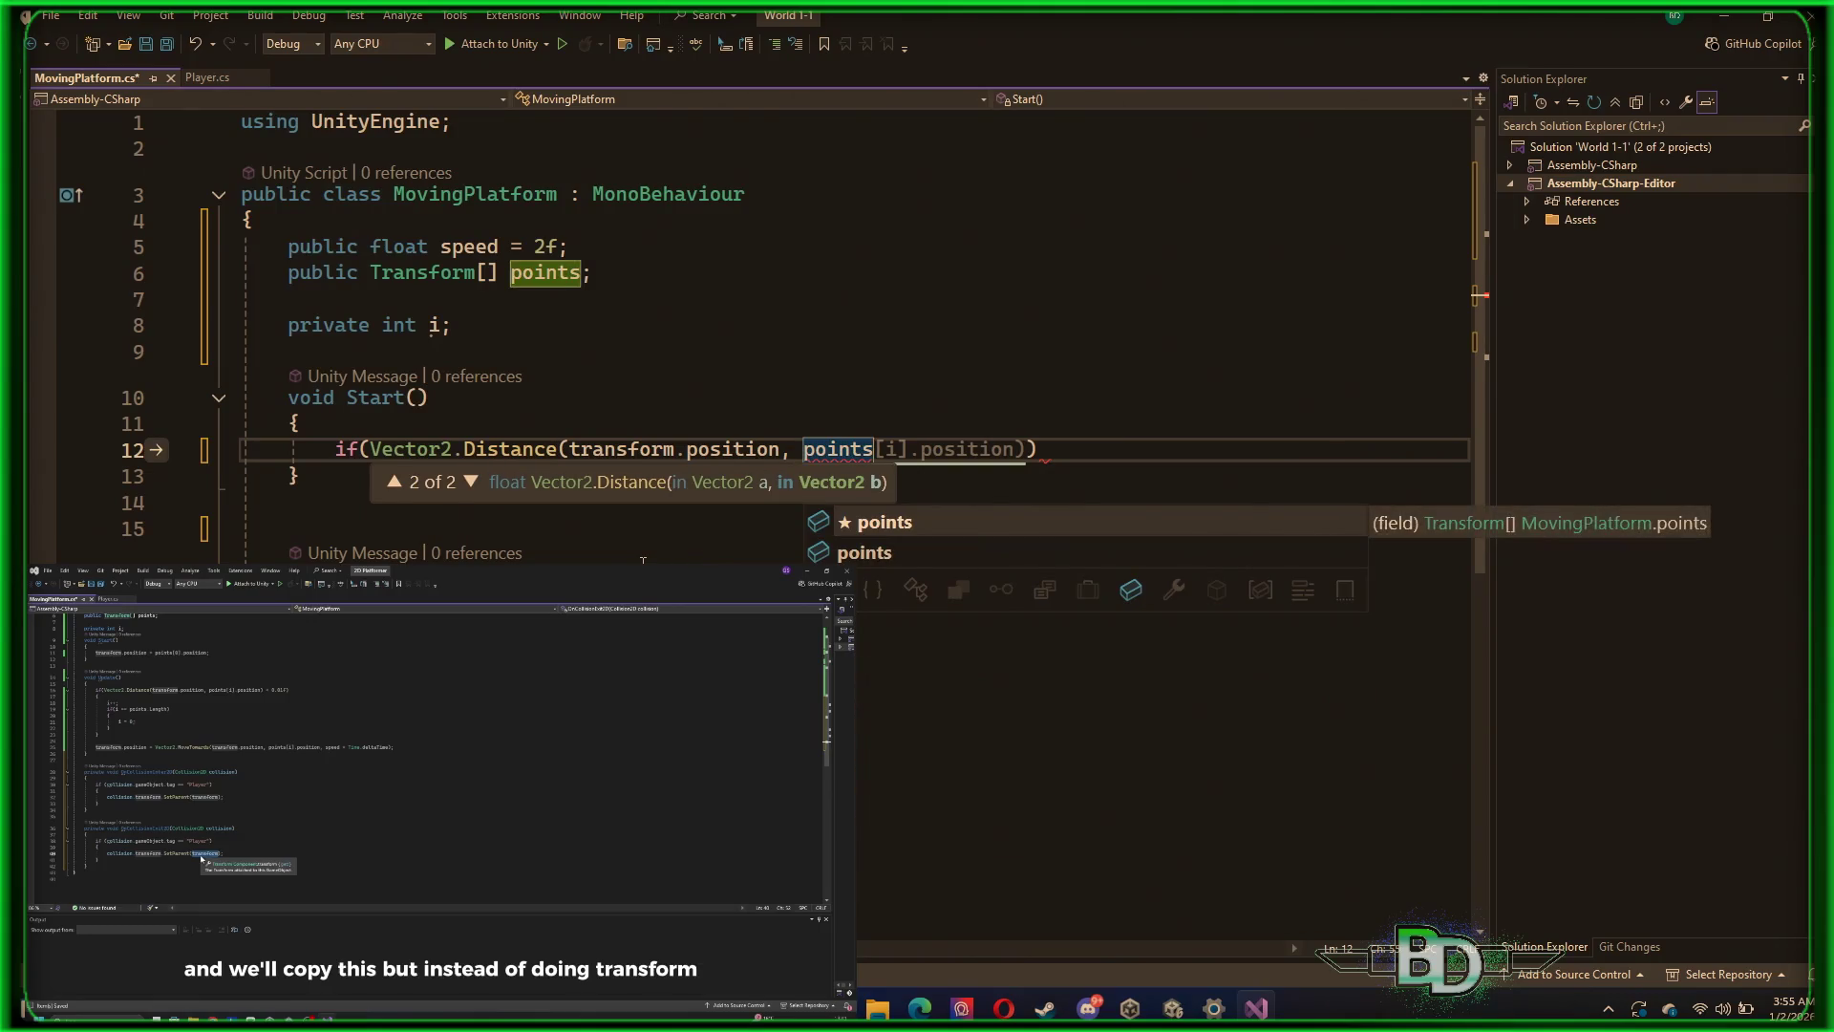
{"action": "type", "text": "[]+"}
{"action": "key", "text": "BackSpace"}
{"action": "key", "text": "Left"}
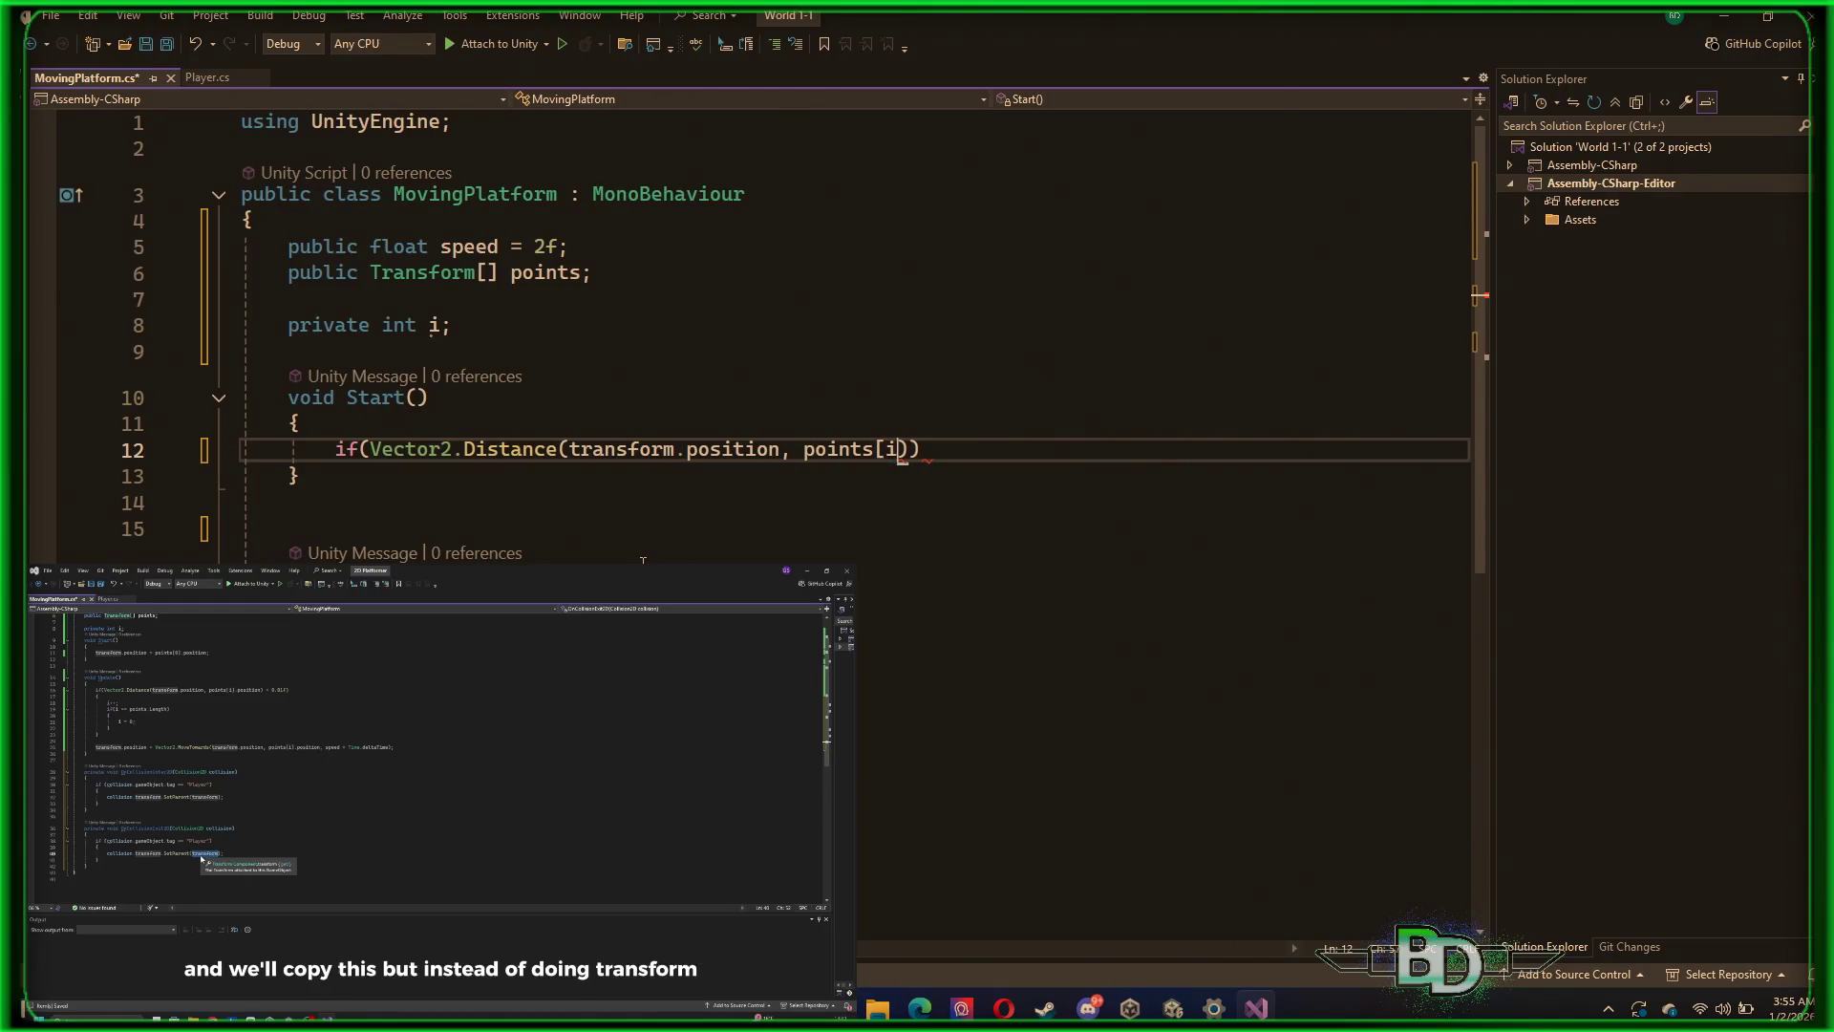
{"action": "type", "text": "i"}
{"action": "key", "text": "Right"}
{"action": "type", "text": ".pos"}
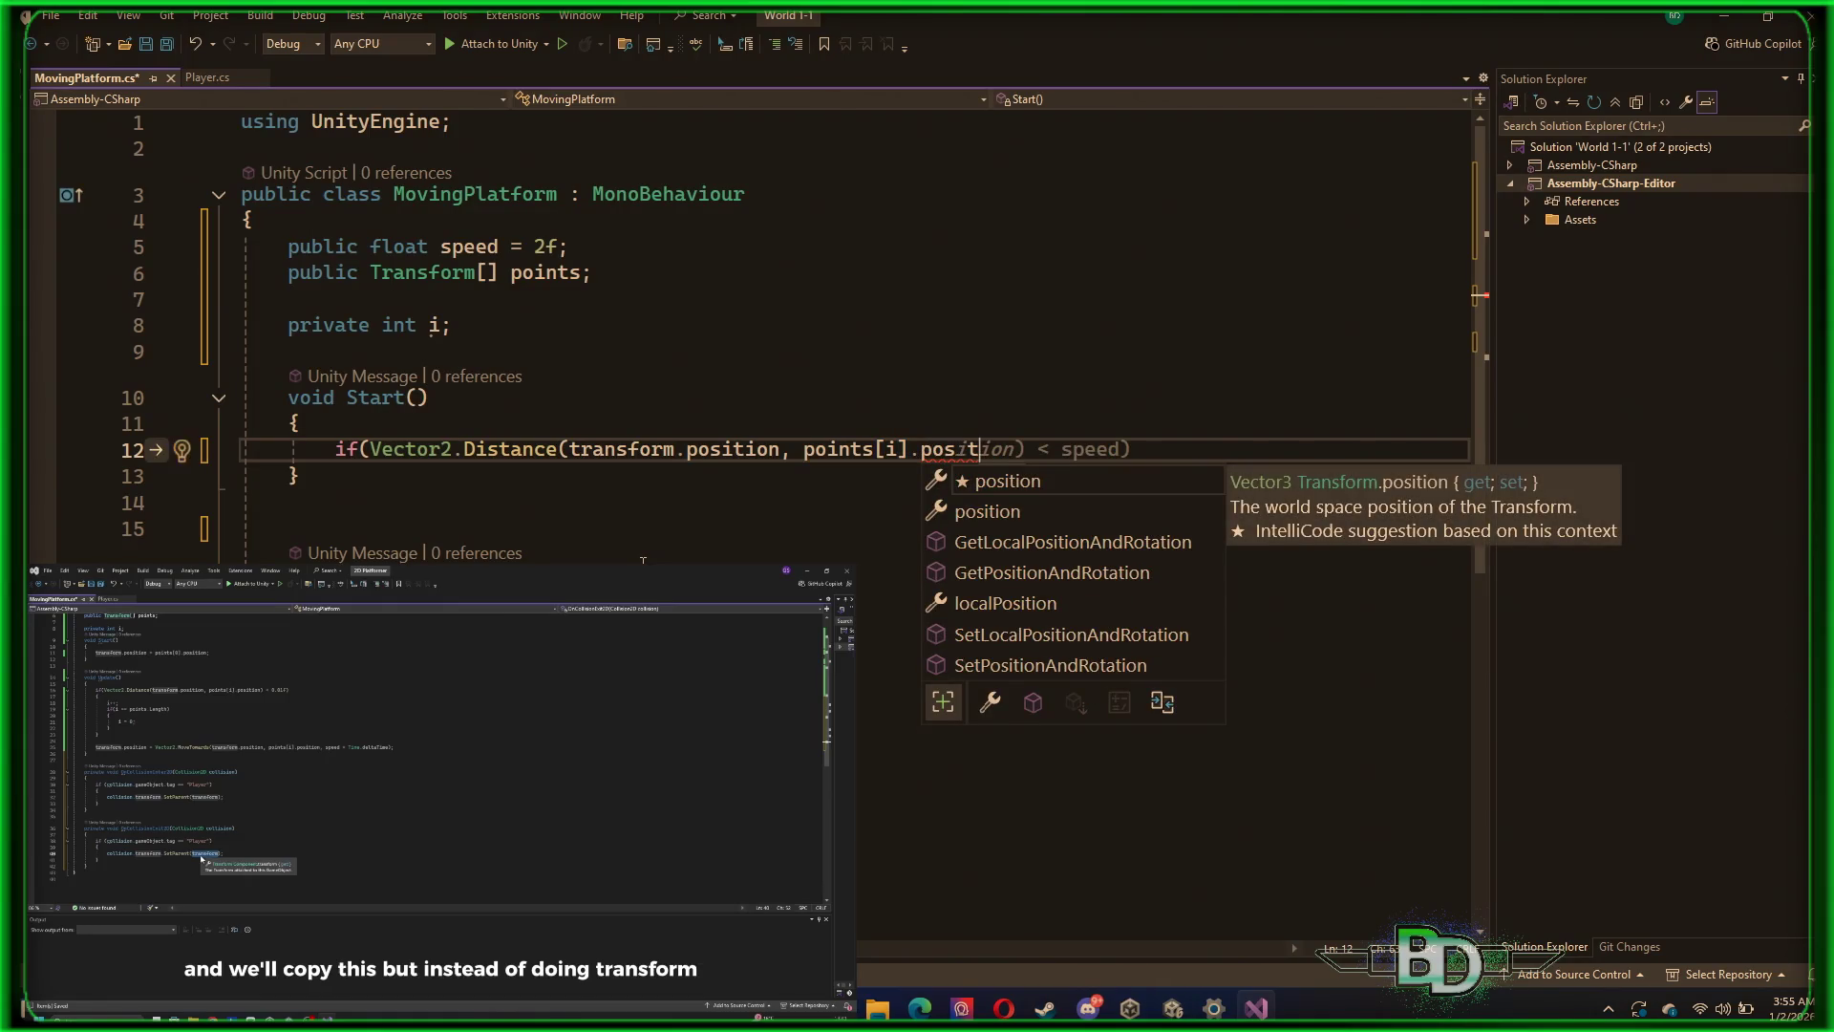
{"action": "key", "text": "BackSpace"}
{"action": "type", "text": "sition"}
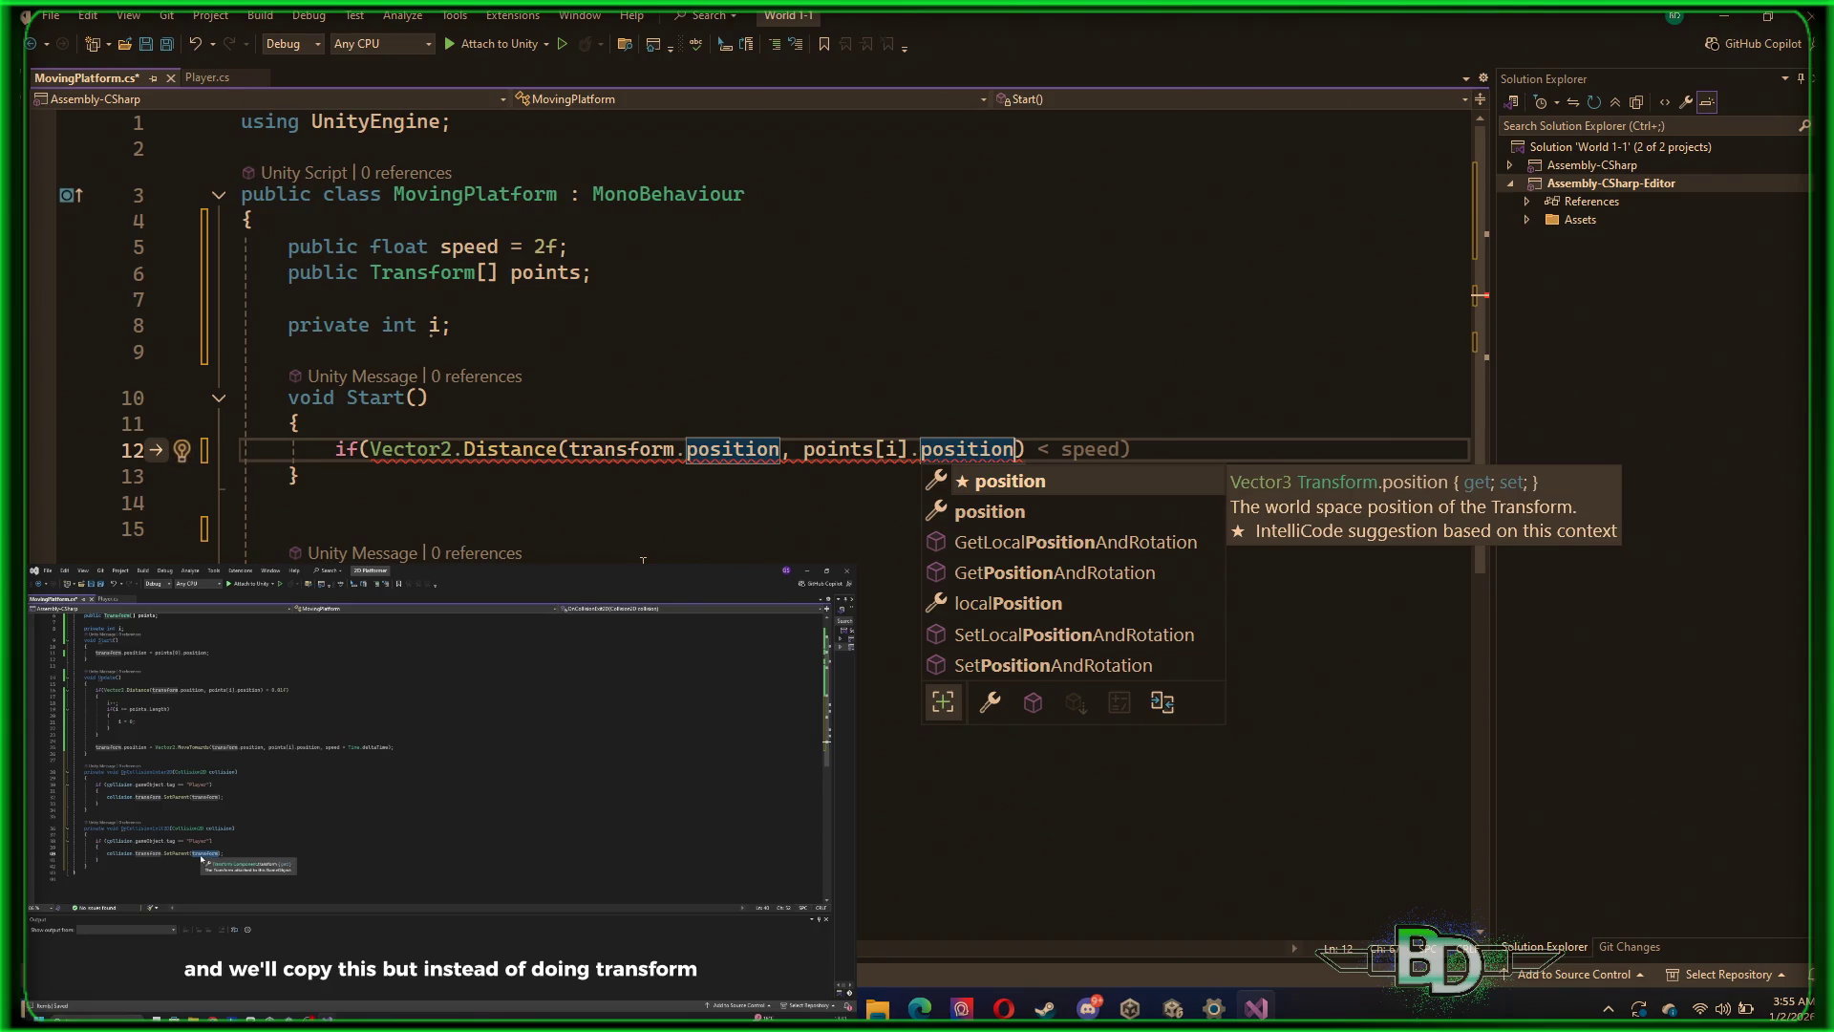
{"action": "type", "text": ")"}
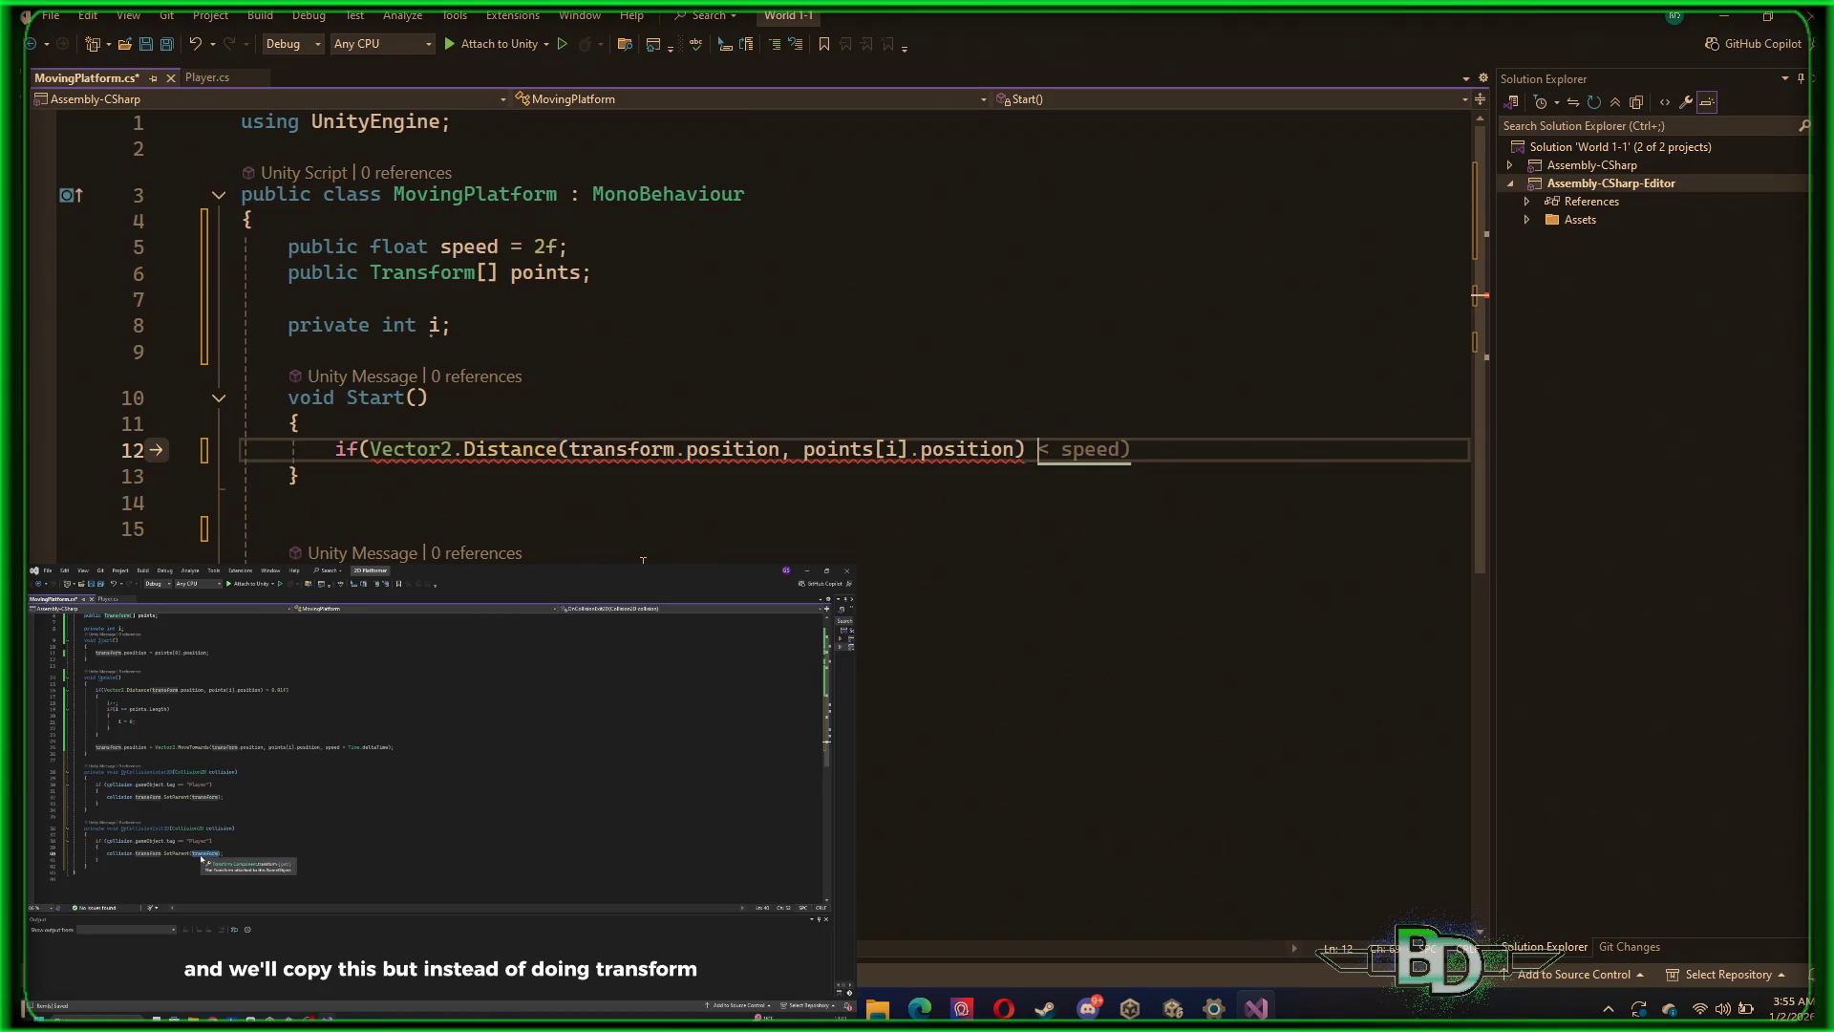
{"action": "type", "text": " < "}
{"action": "type", "text": "0.01"}
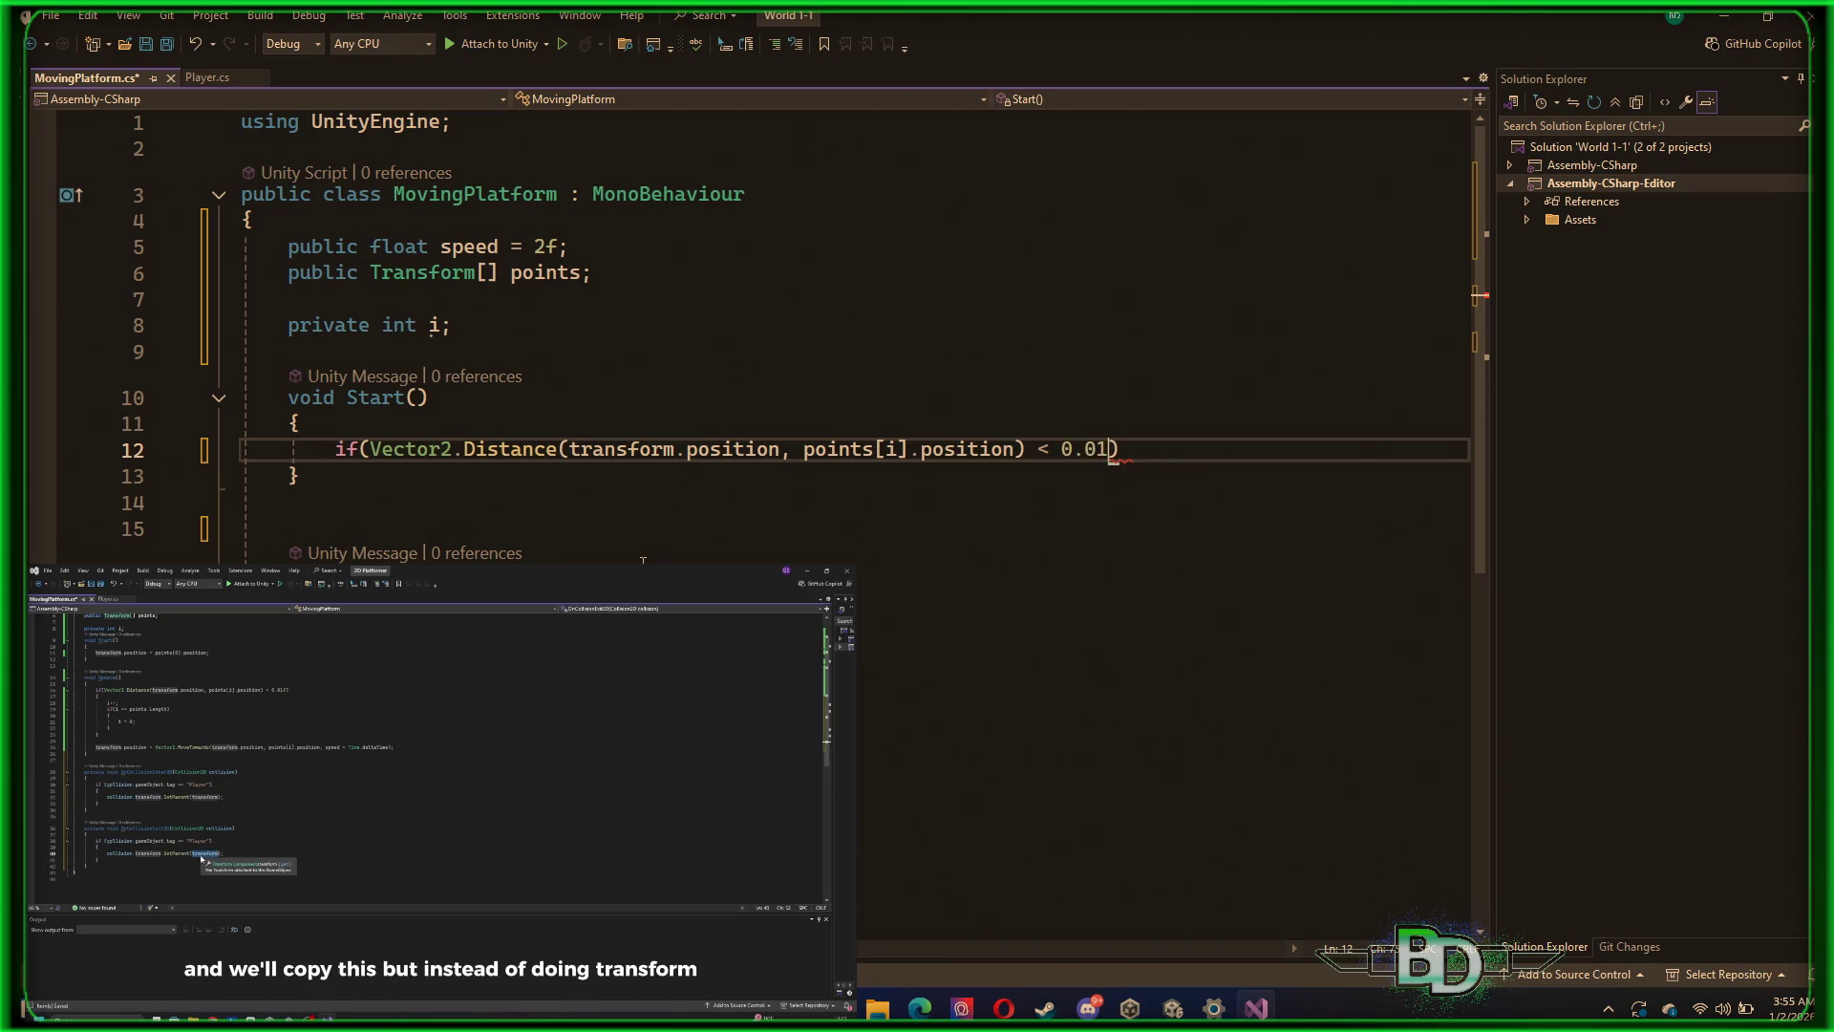
{"action": "type", "text": "f) "}
{"action": "type", "text": ";"}
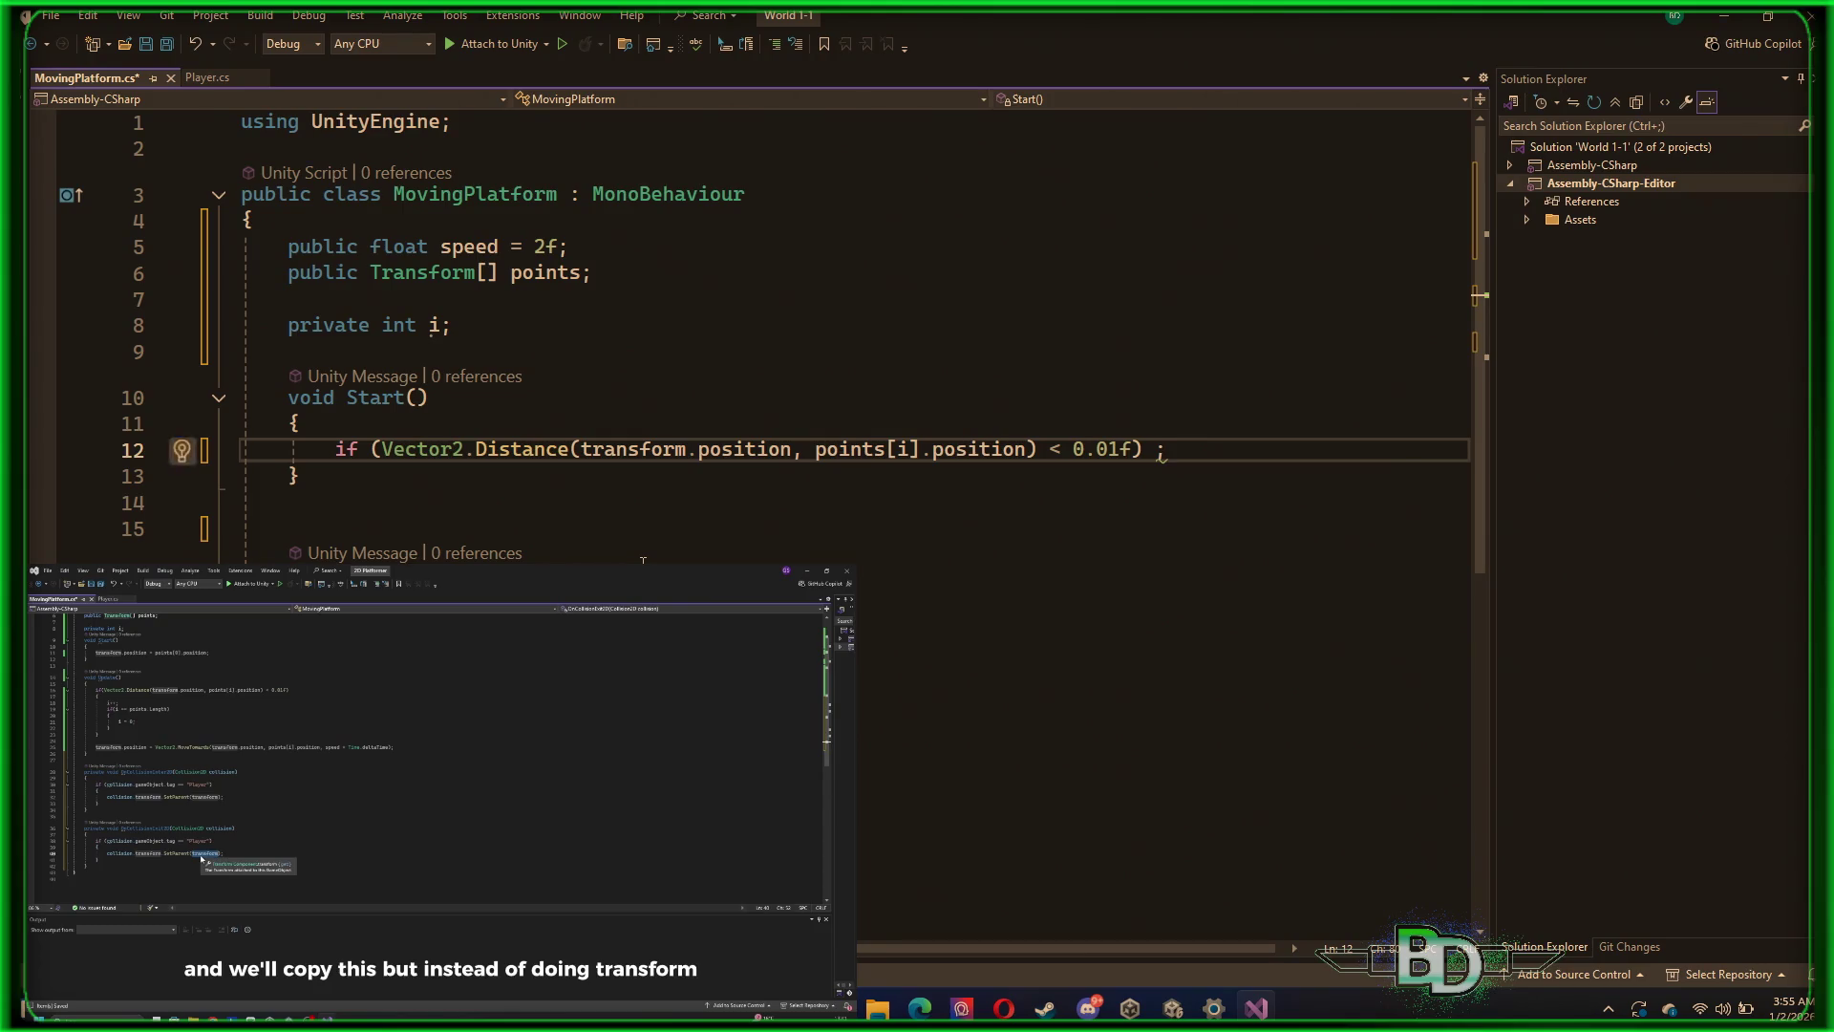
Remove the stray semicolon after the line 12 condition and open an empty brace block beneath it
{"action": "key", "text": "BackSpace"}
{"action": "key", "text": "Return"}
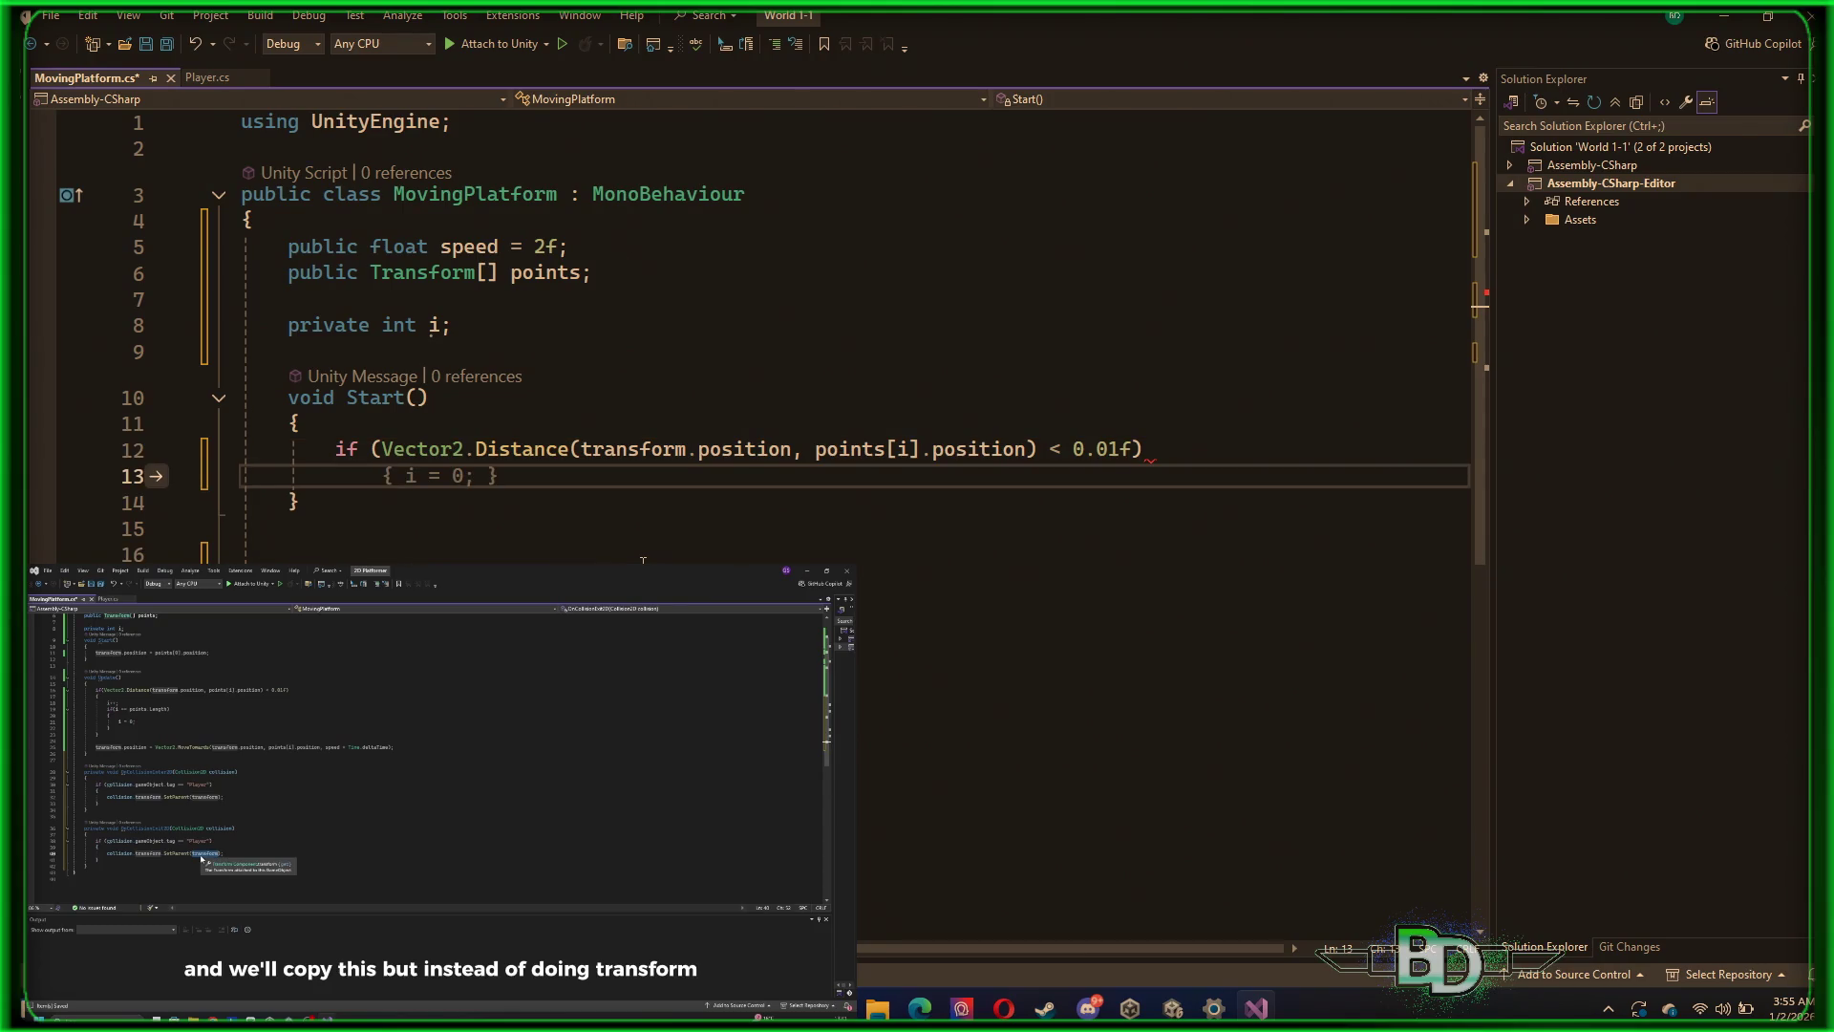
{"action": "key", "text": "BackSpace"}
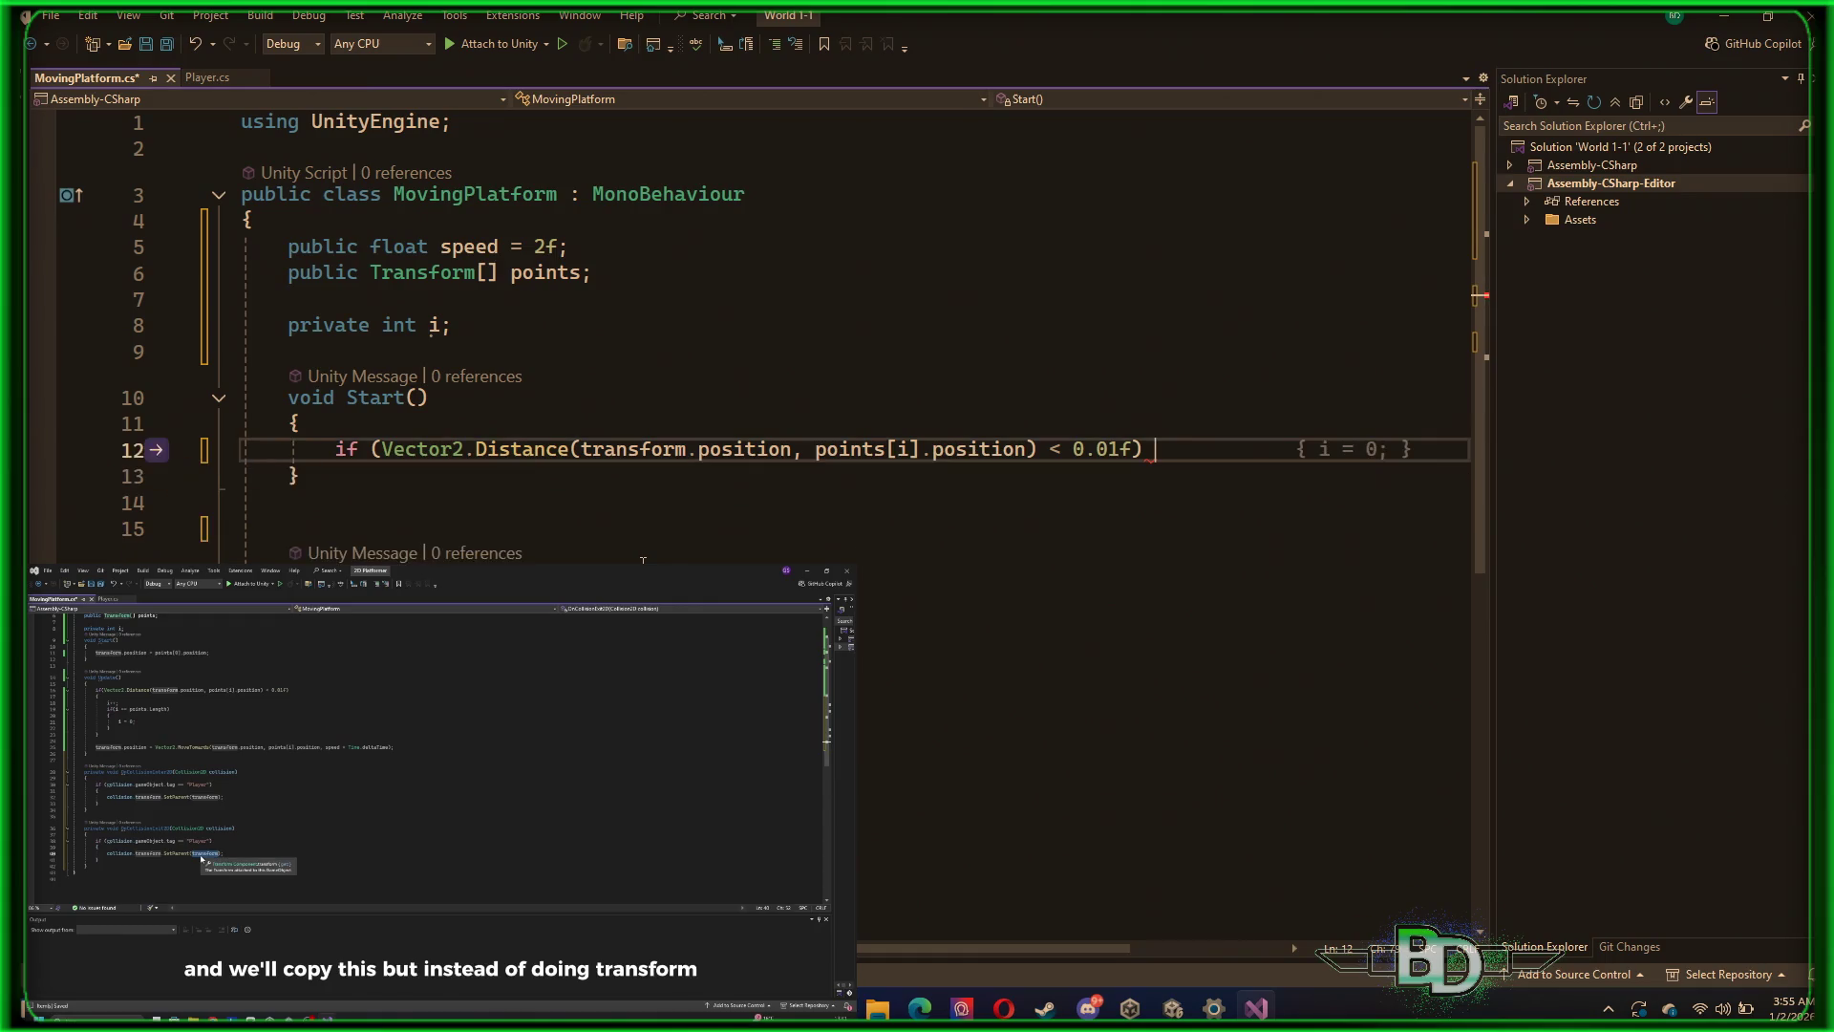
{"action": "type", "text": "{"}
{"action": "key", "text": "Return"}
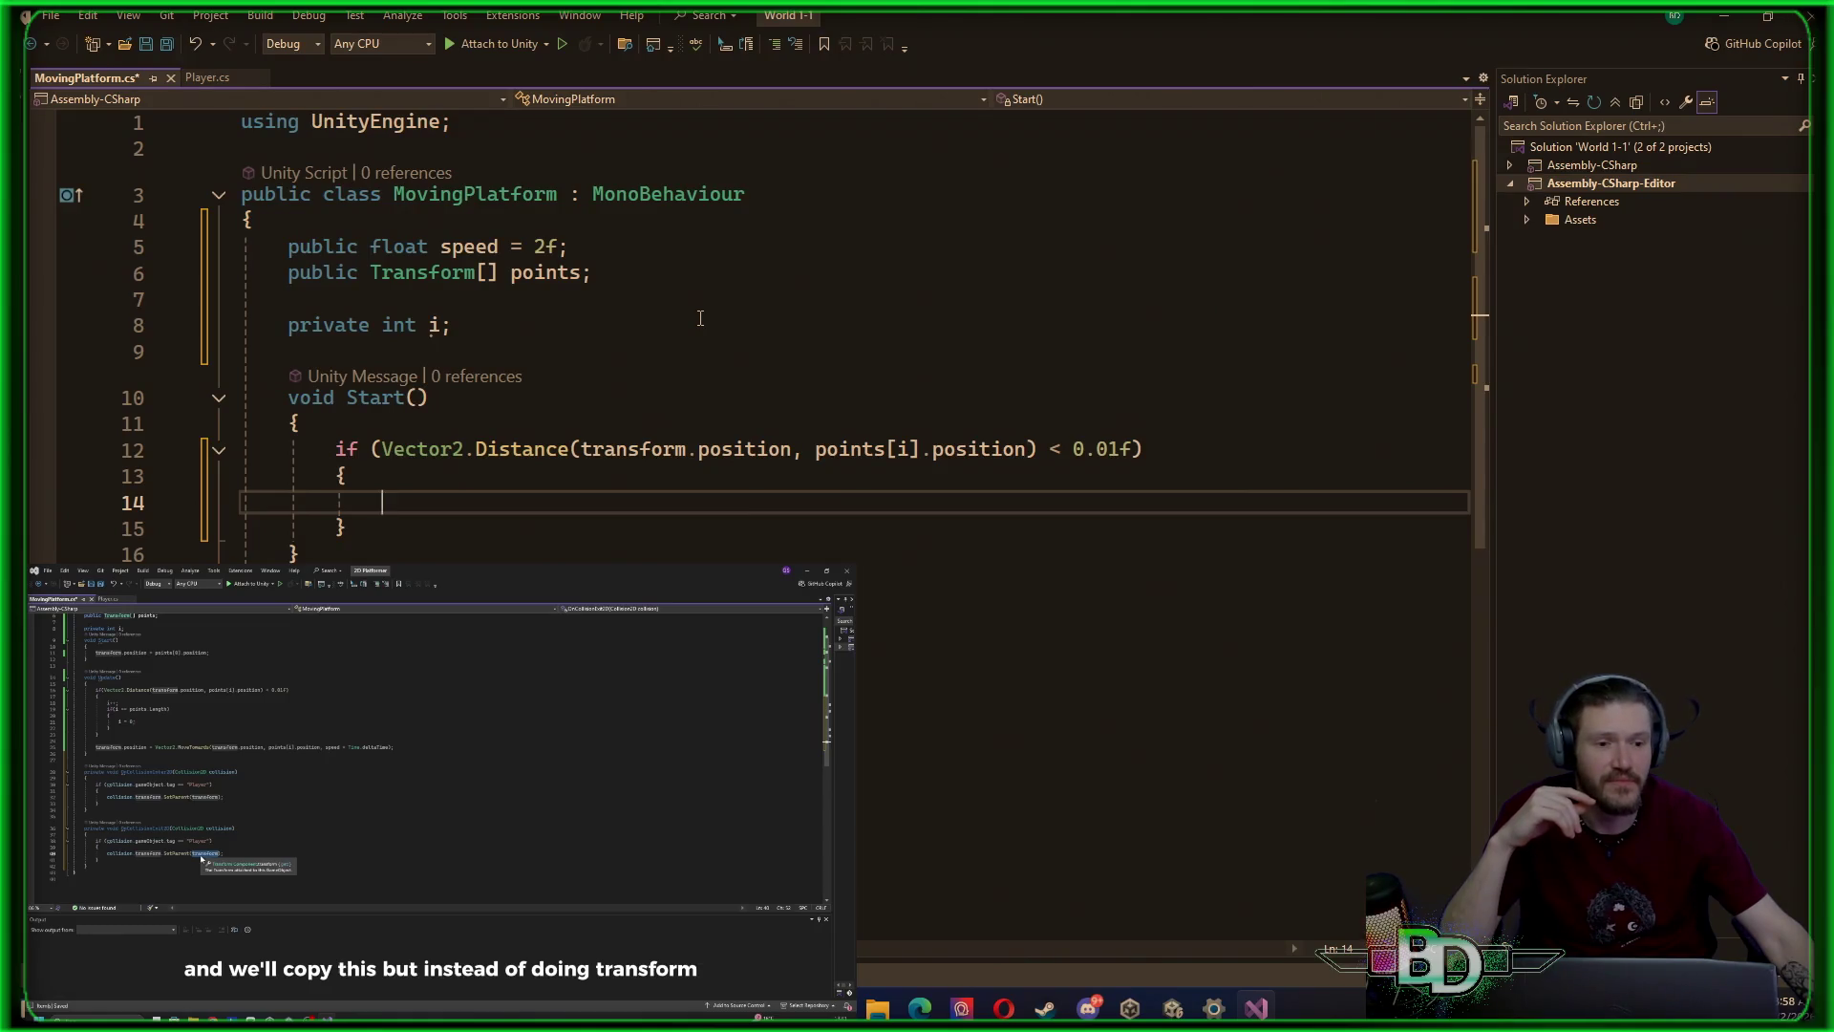
{"action": "left_click", "coordinate": [602, 429]}
{"action": "double_click", "coordinate": [598, 446]}
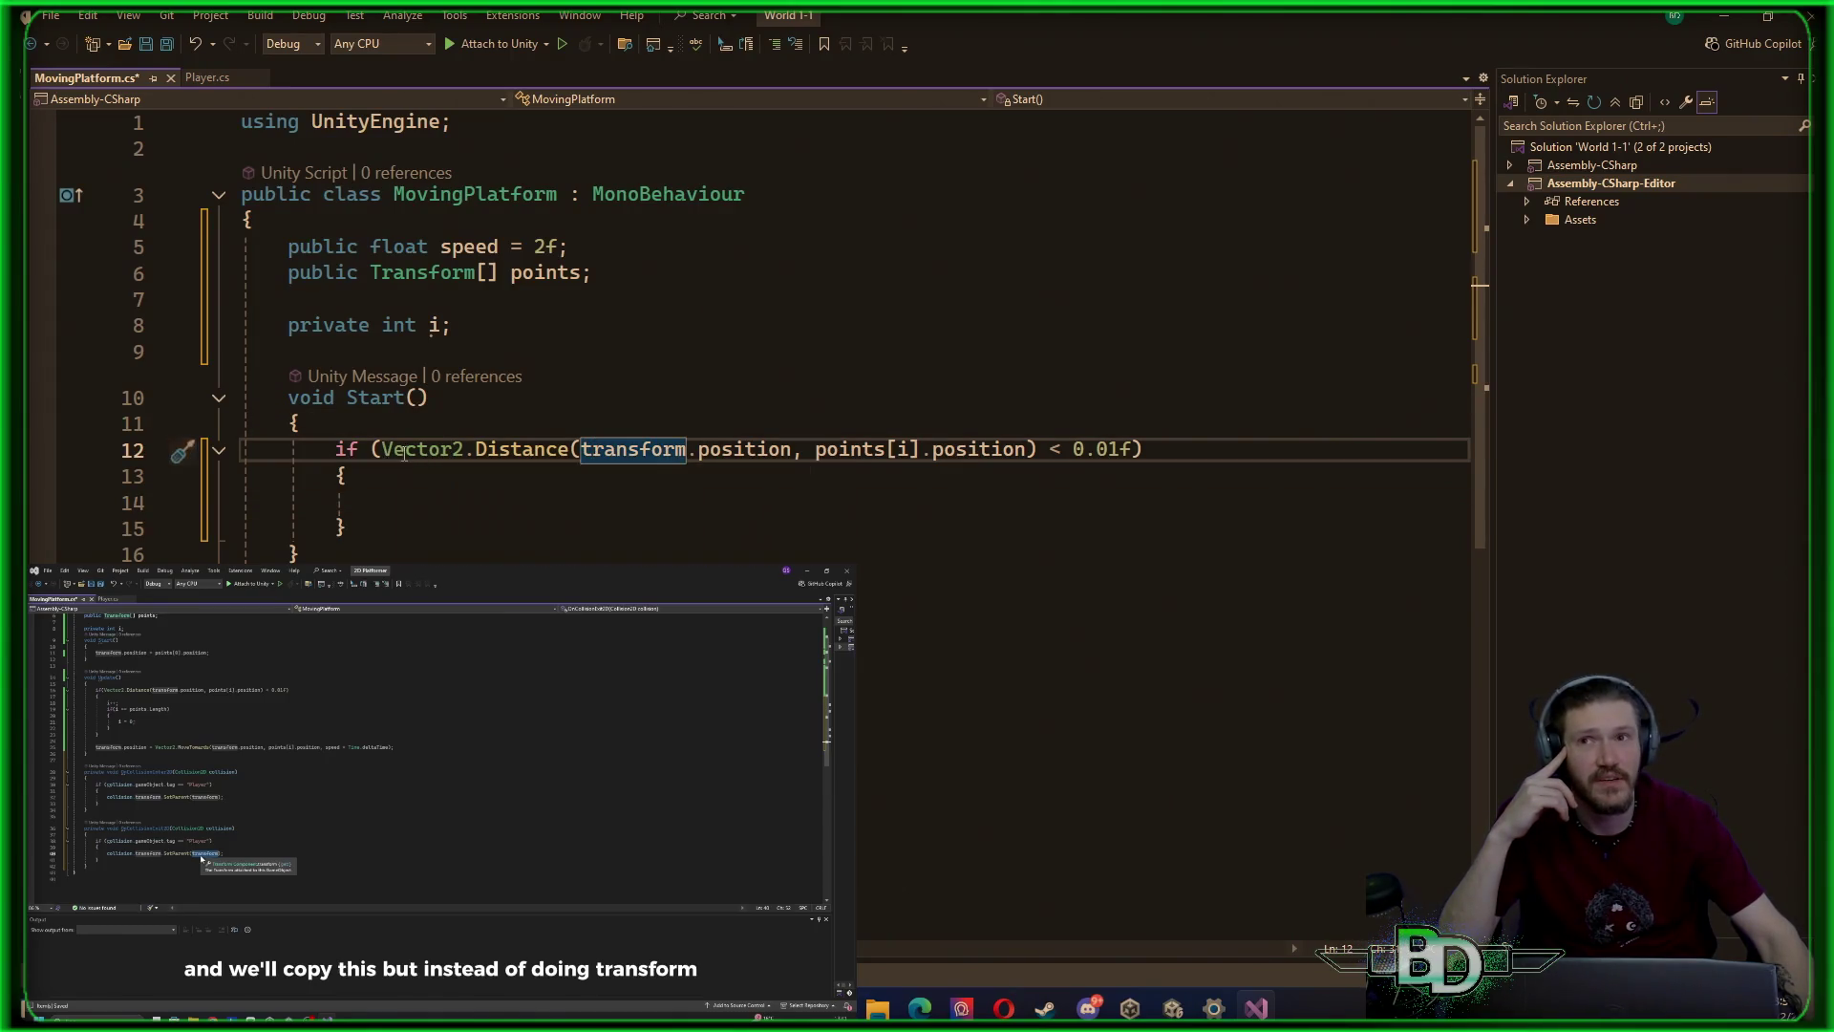
{"action": "double_click", "coordinate": [439, 449]}
{"action": "mouse_move", "coordinate": [382, 449]}
{"action": "left_mouse_down"}
{"action": "mouse_move", "coordinate": [1144, 449]}
{"action": "mouse_move", "coordinate": [1049, 449]}
{"action": "left_mouse_up"}
{"action": "left_click", "coordinate": [1143, 449]}
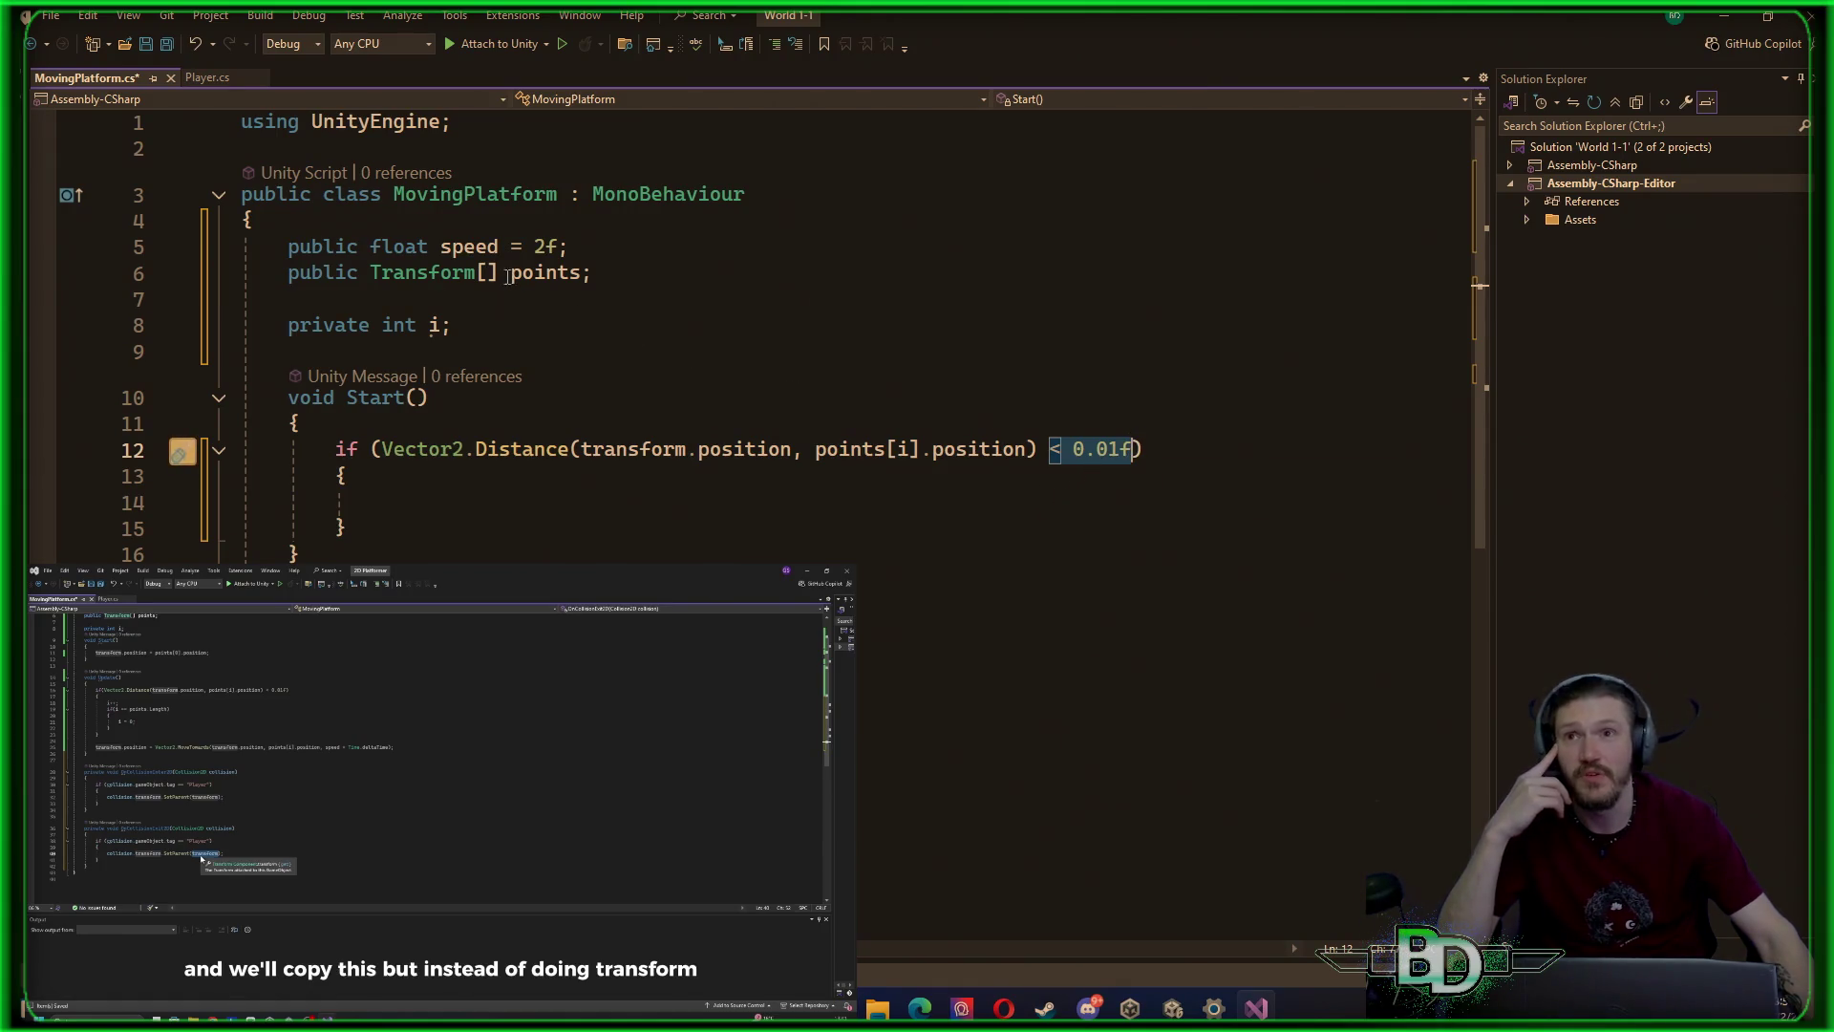
{"action": "left_click_drag", "start_coordinate": [367, 272], "coordinate": [594, 272]}
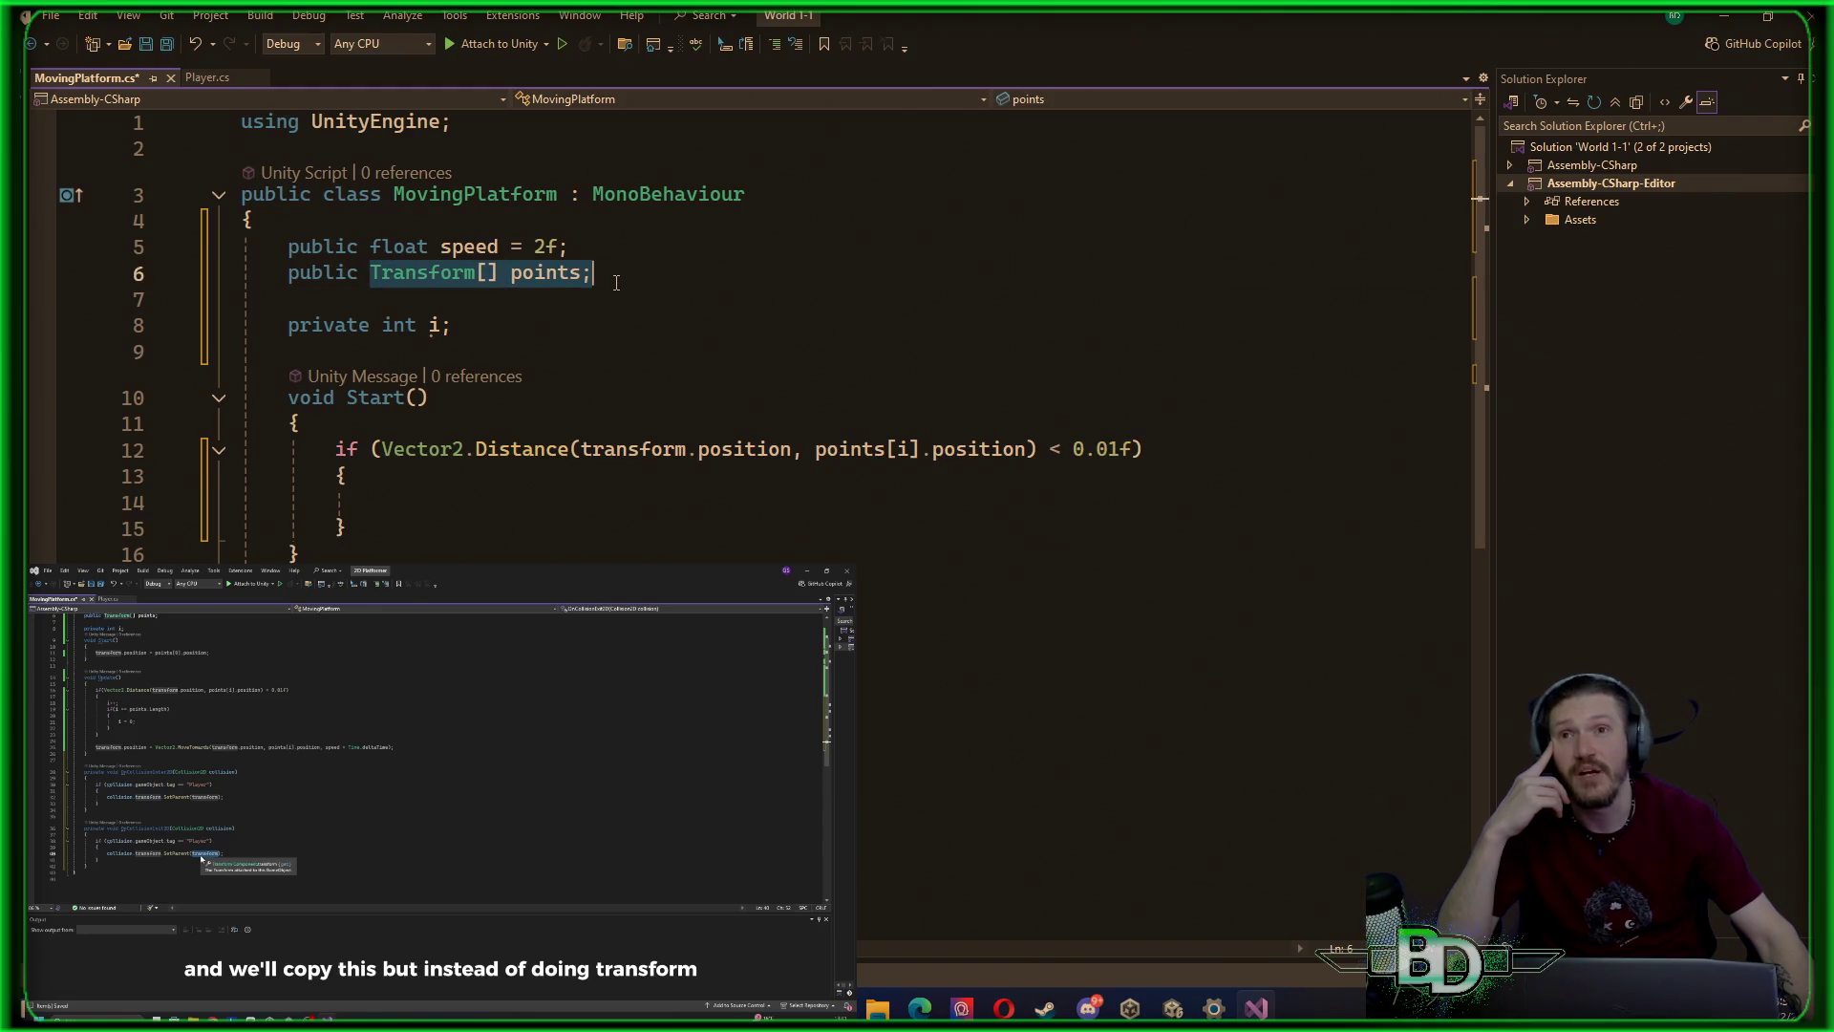
{"action": "left_click_drag", "start_coordinate": [1072, 449], "coordinate": [1135, 447]}
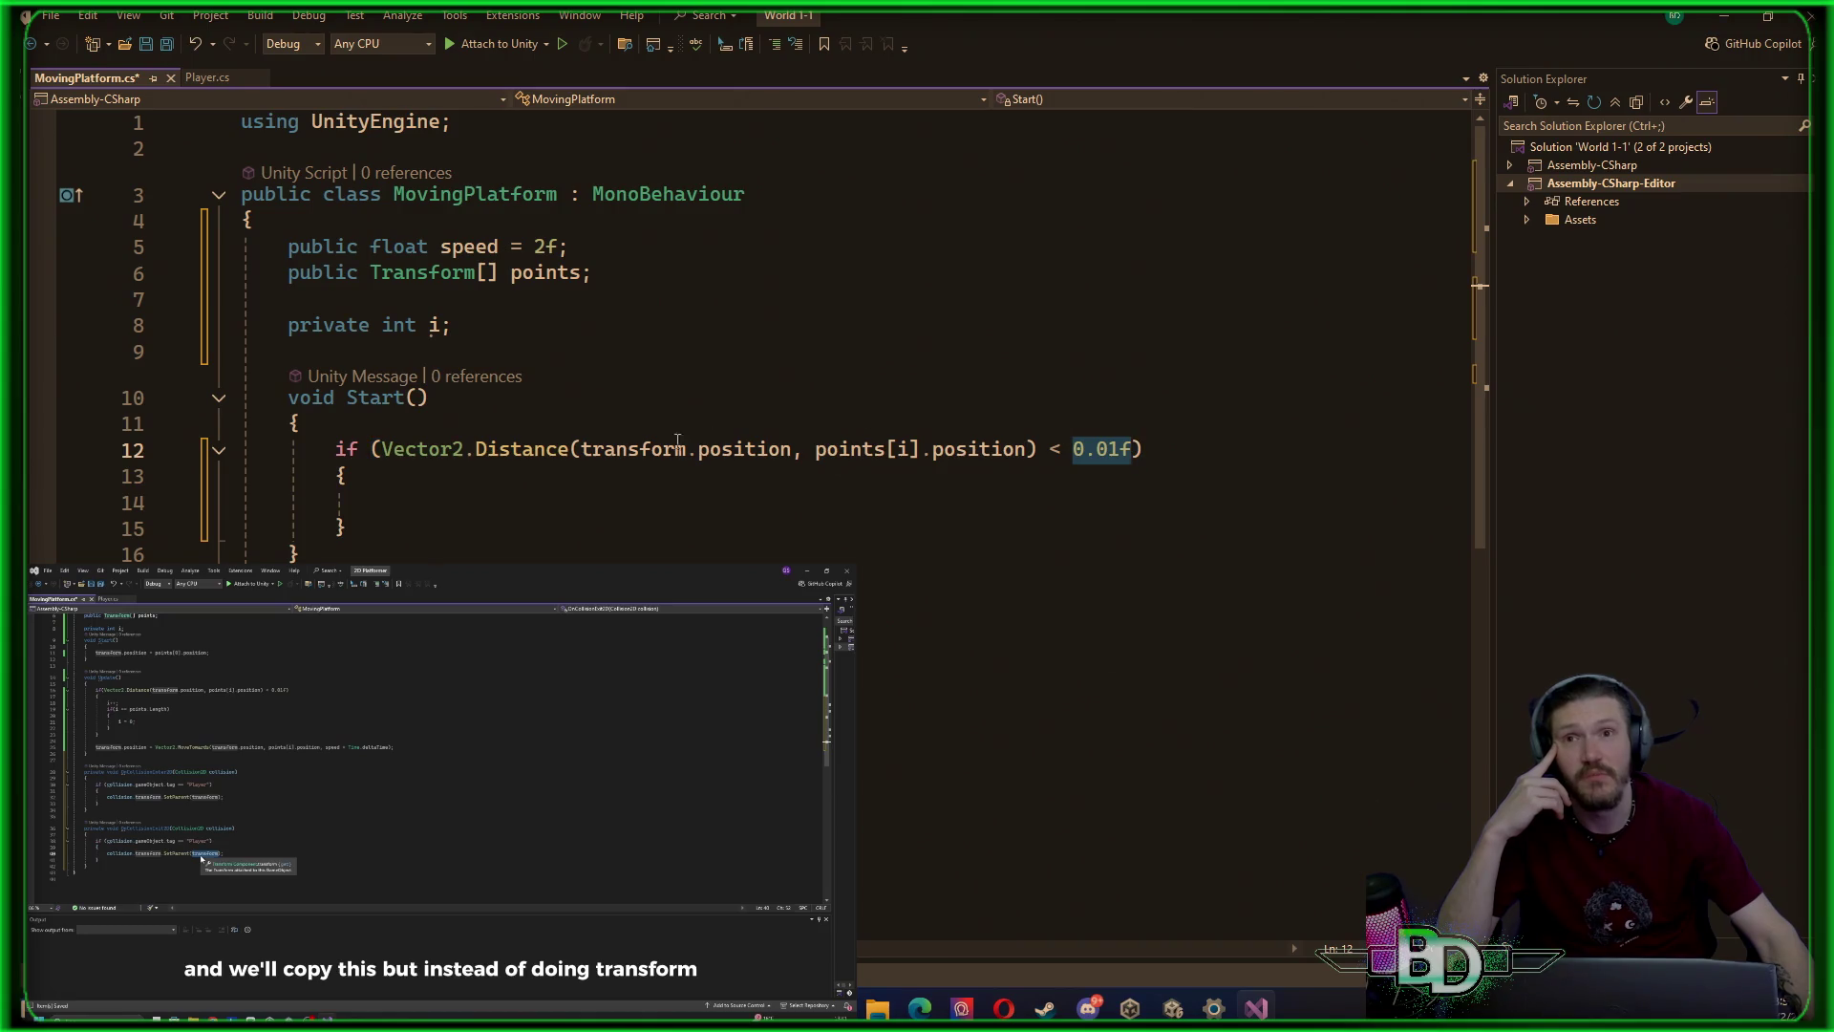
{"action": "left_click_drag", "start_coordinate": [476, 449], "coordinate": [1031, 449]}
{"action": "left_click", "coordinate": [815, 449]}
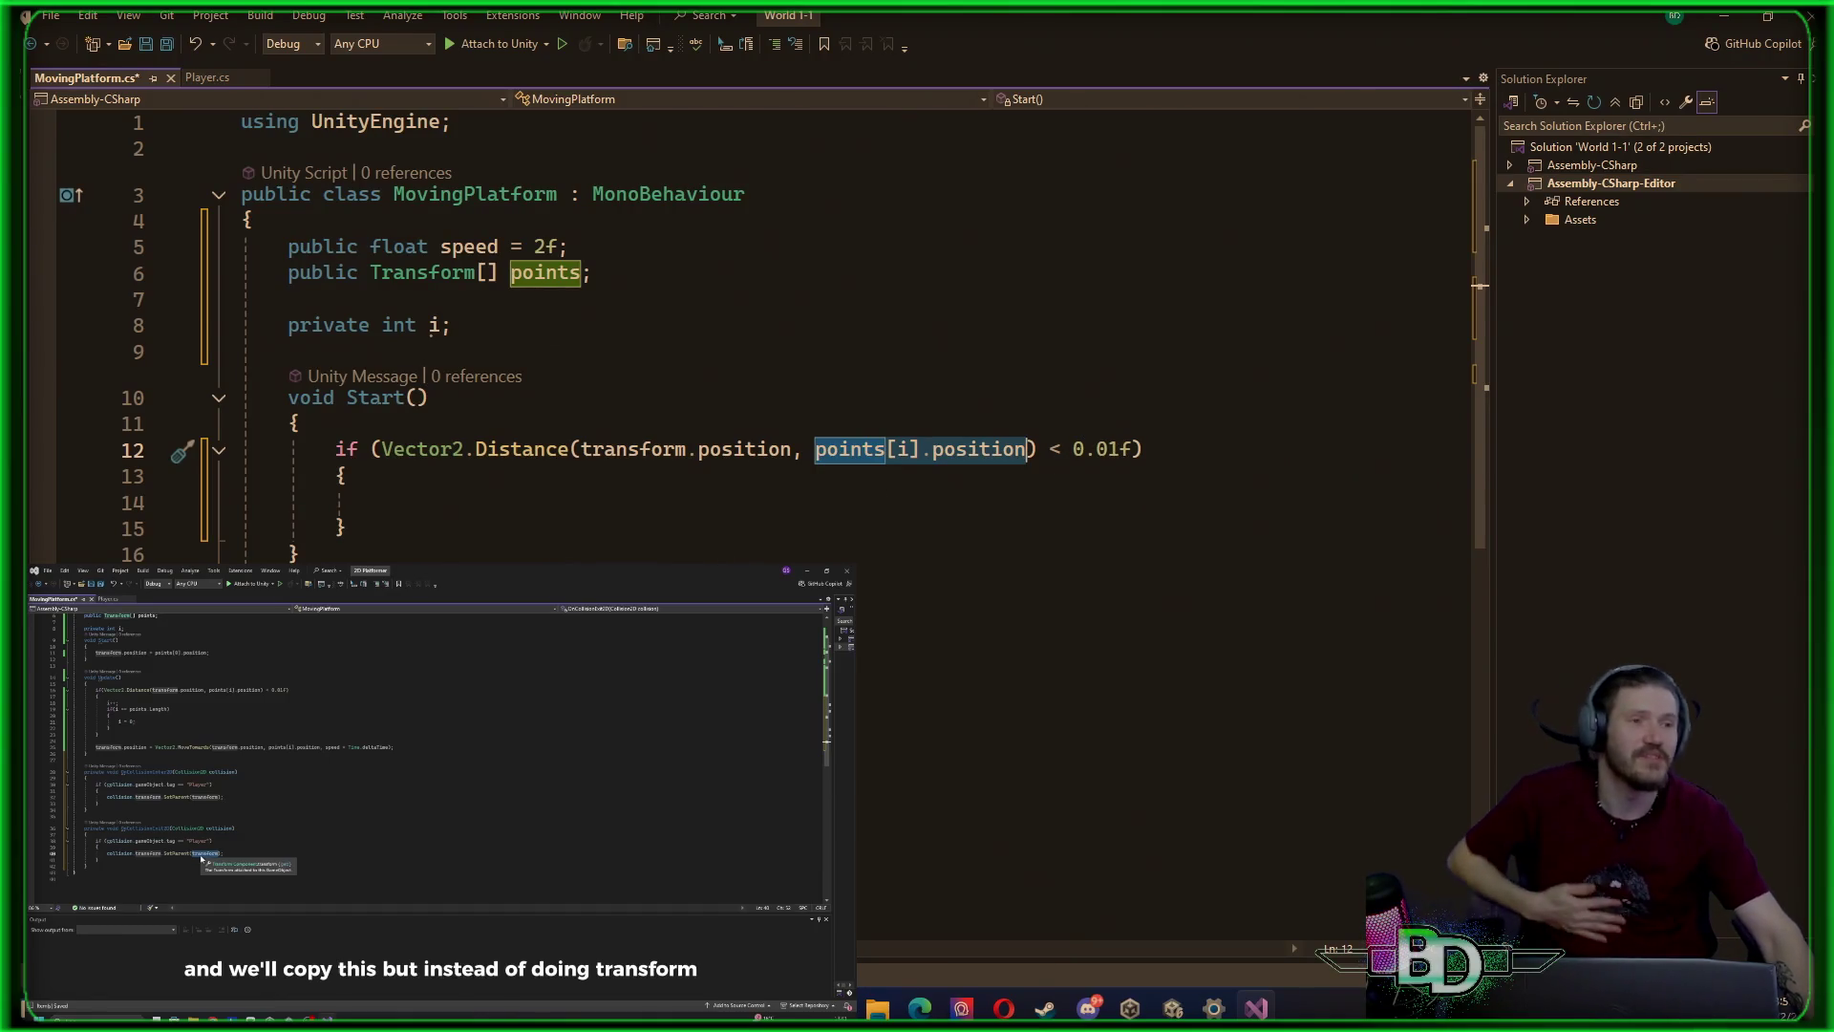
{"action": "left_click", "coordinate": [500, 521]}
Add i++; inside the distance check and begin a nested if(points.Length condition below it
{"action": "left_click", "coordinate": [500, 504]}
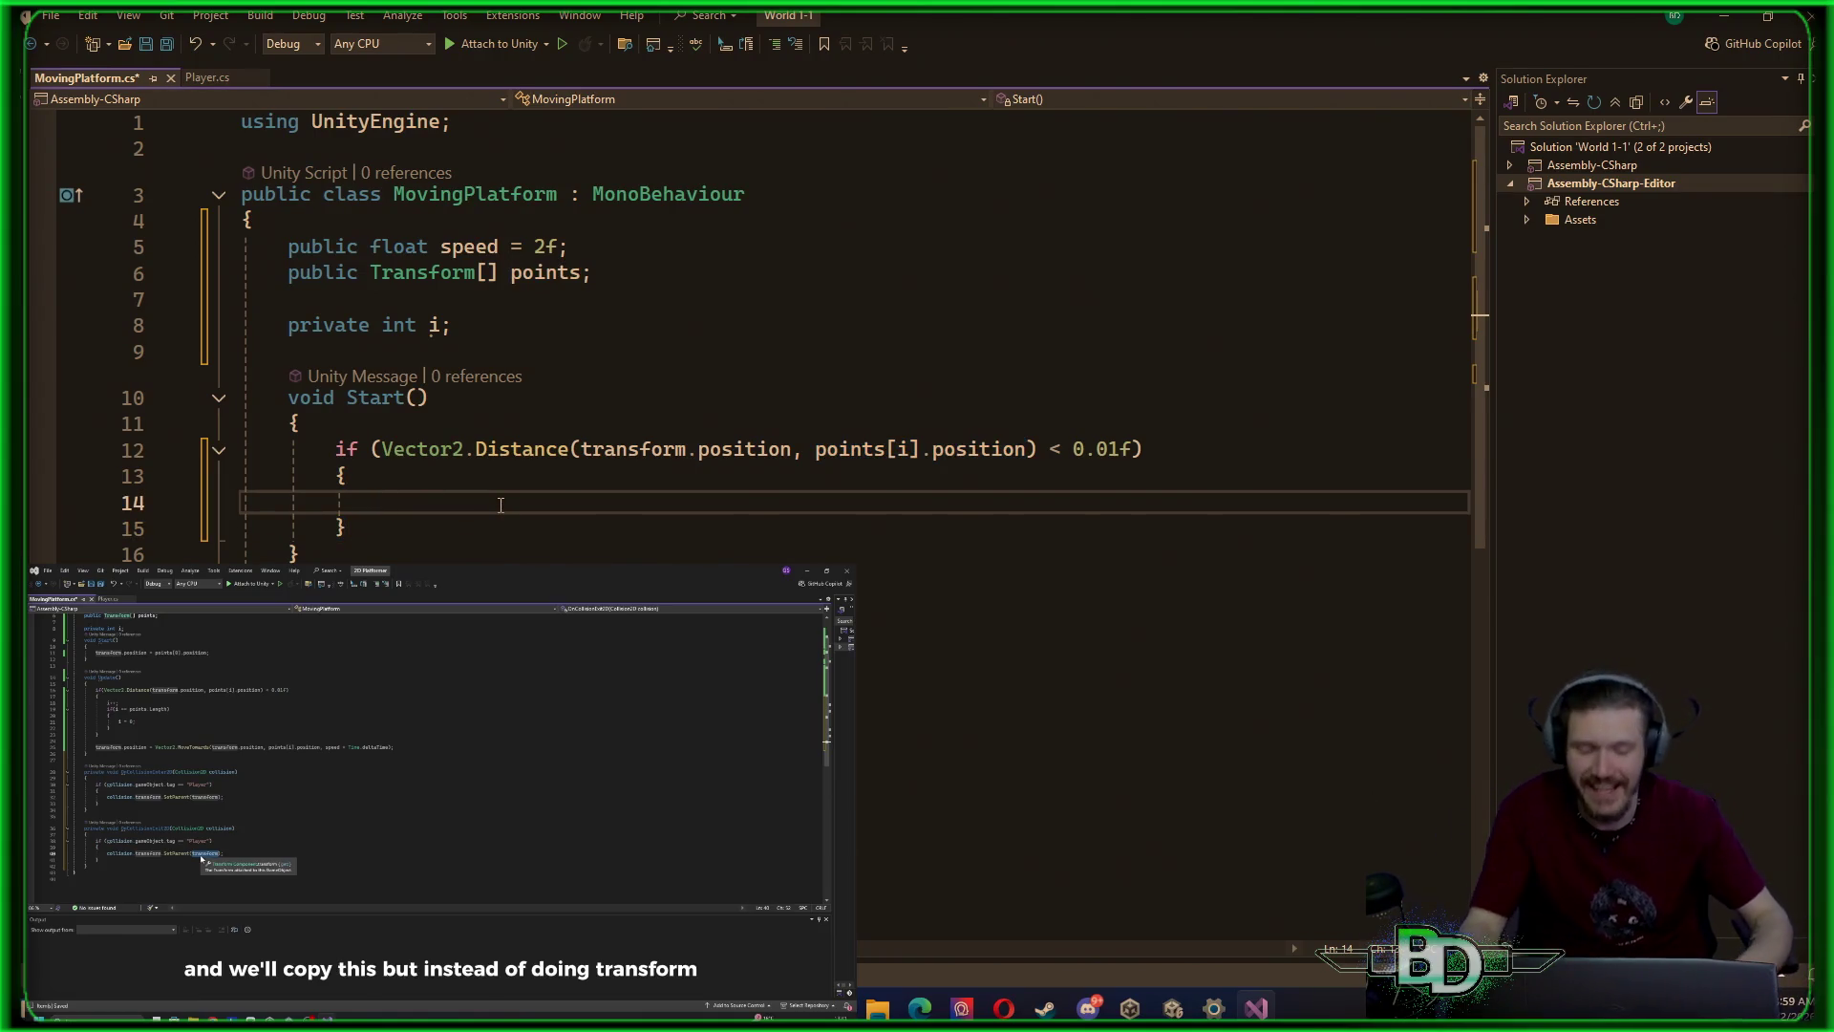
{"action": "type", "text": "i++"}
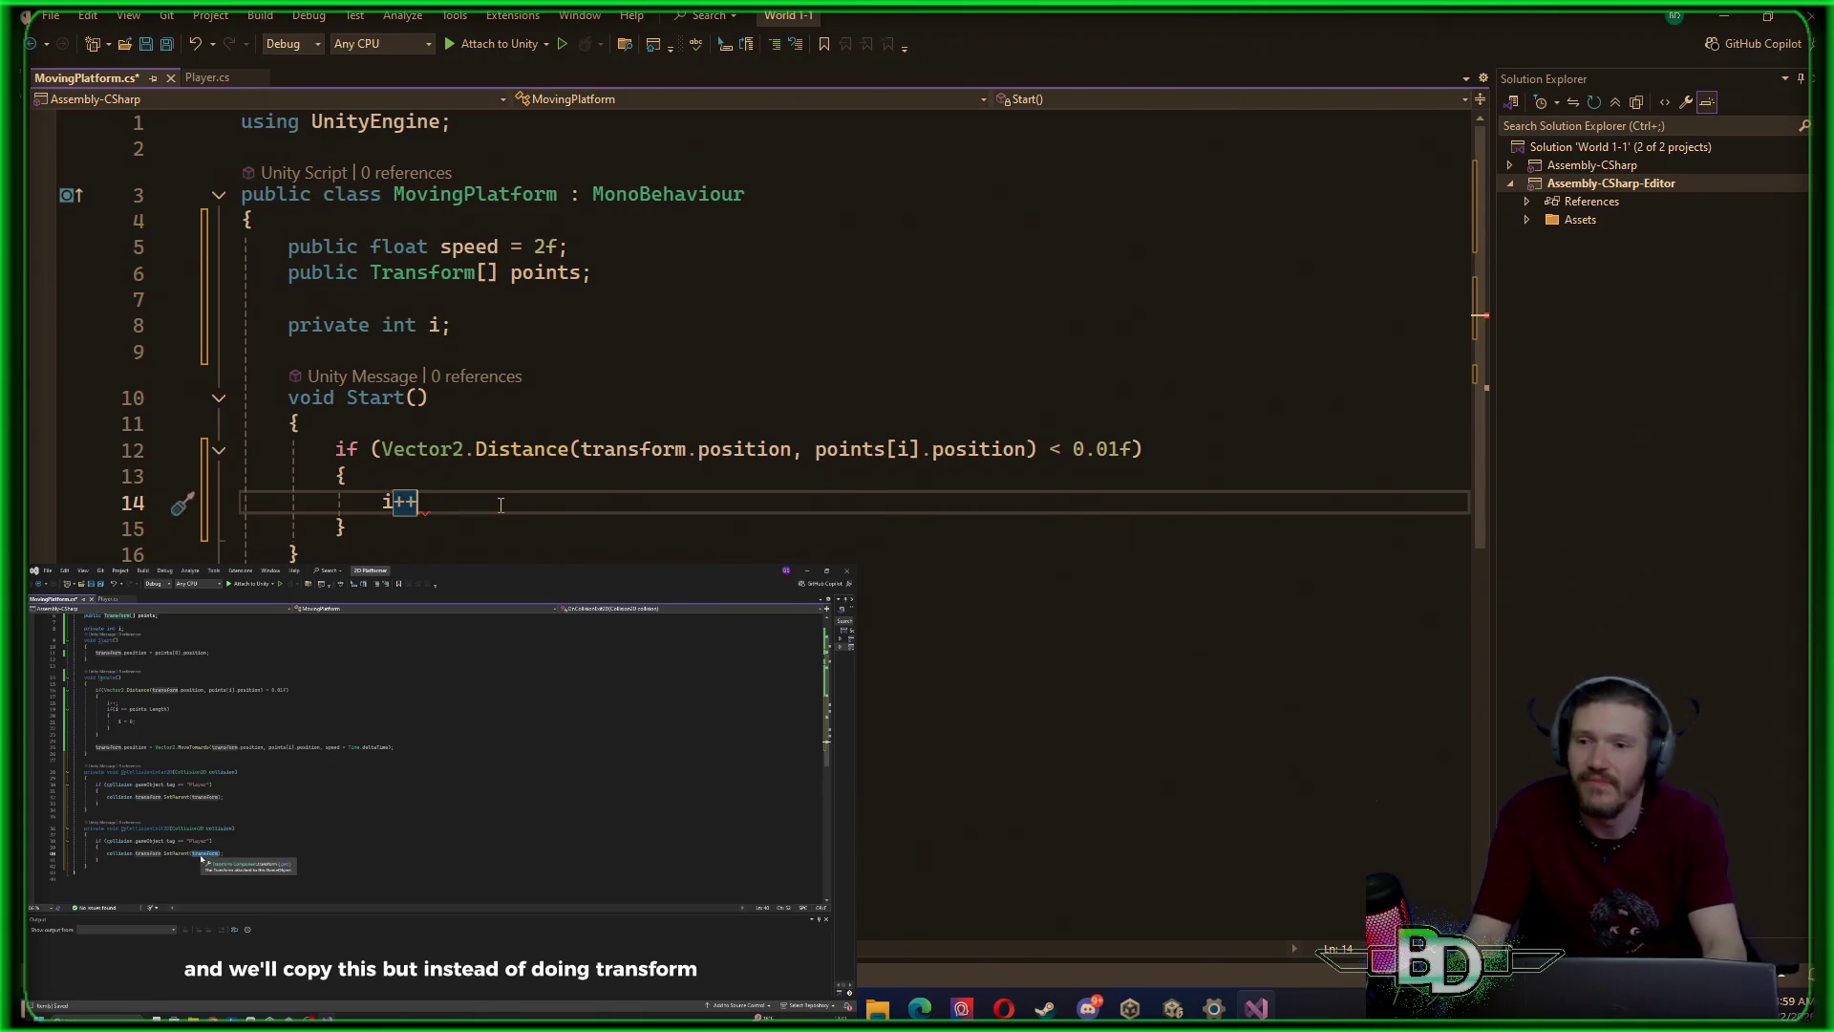
{"action": "type", "text": ";"}
{"action": "key", "text": "Return"}
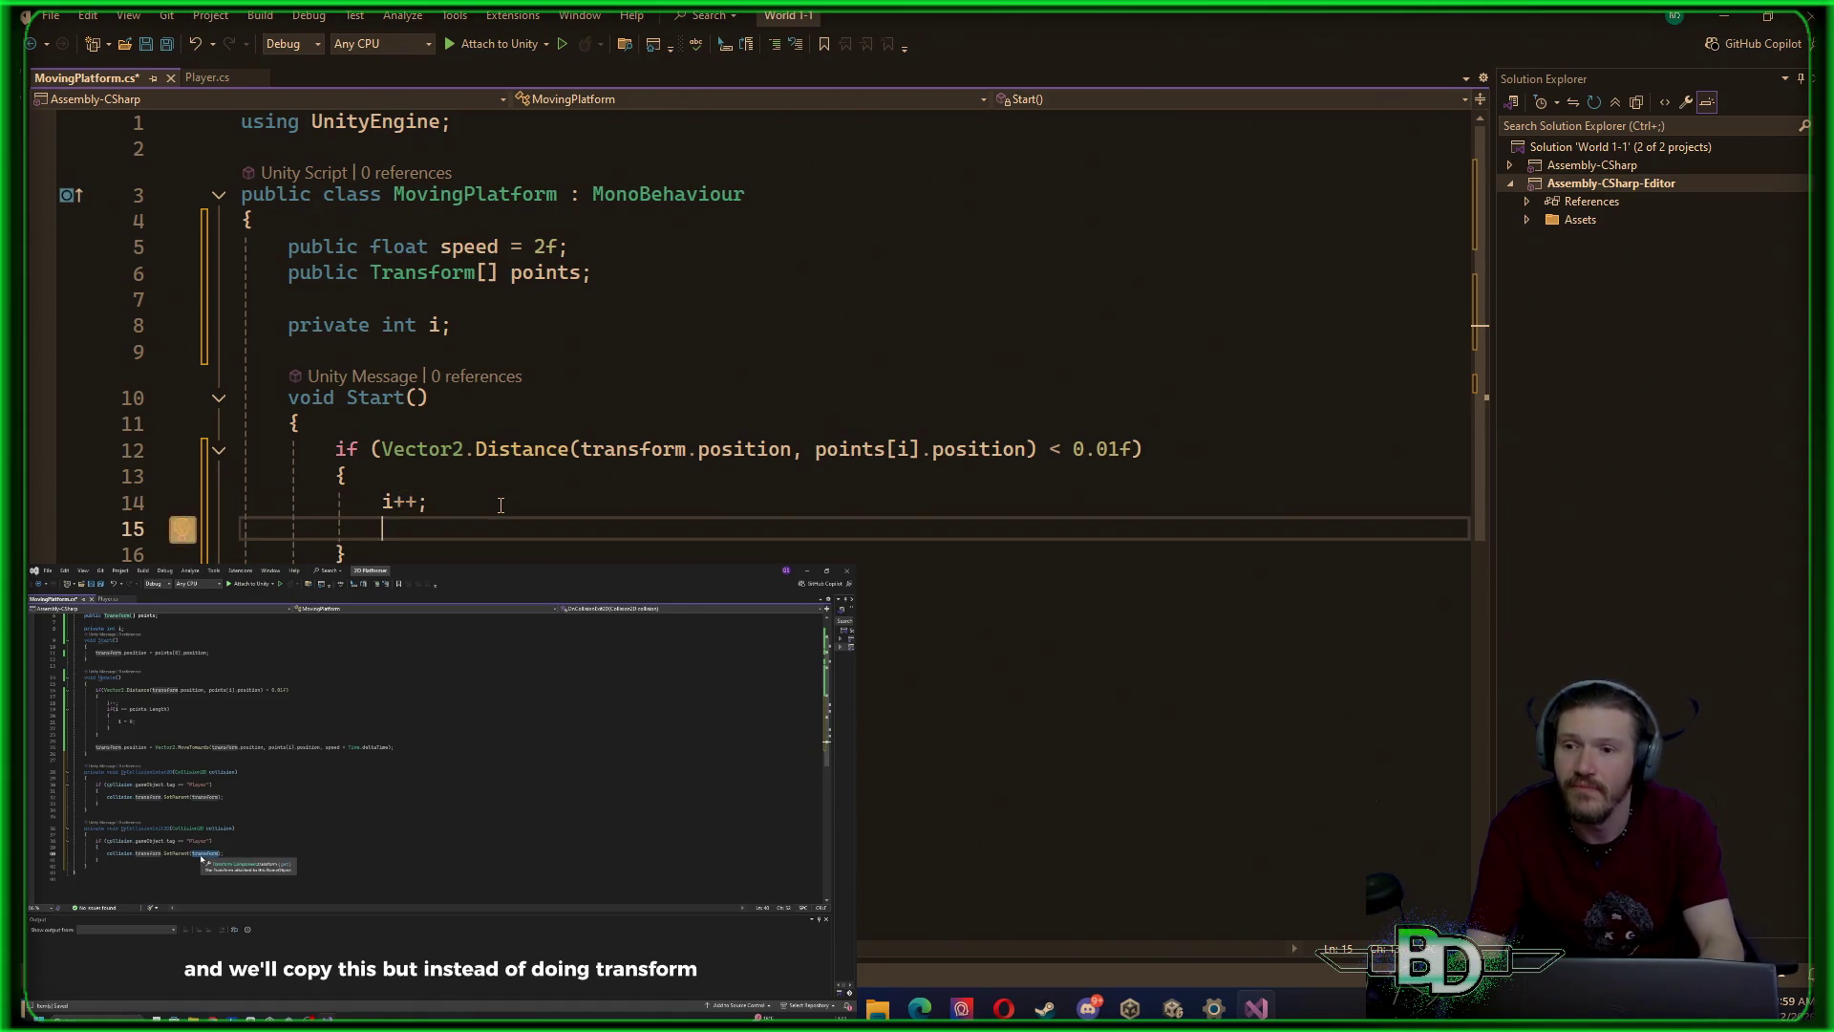
{"action": "type", "text": "if("}
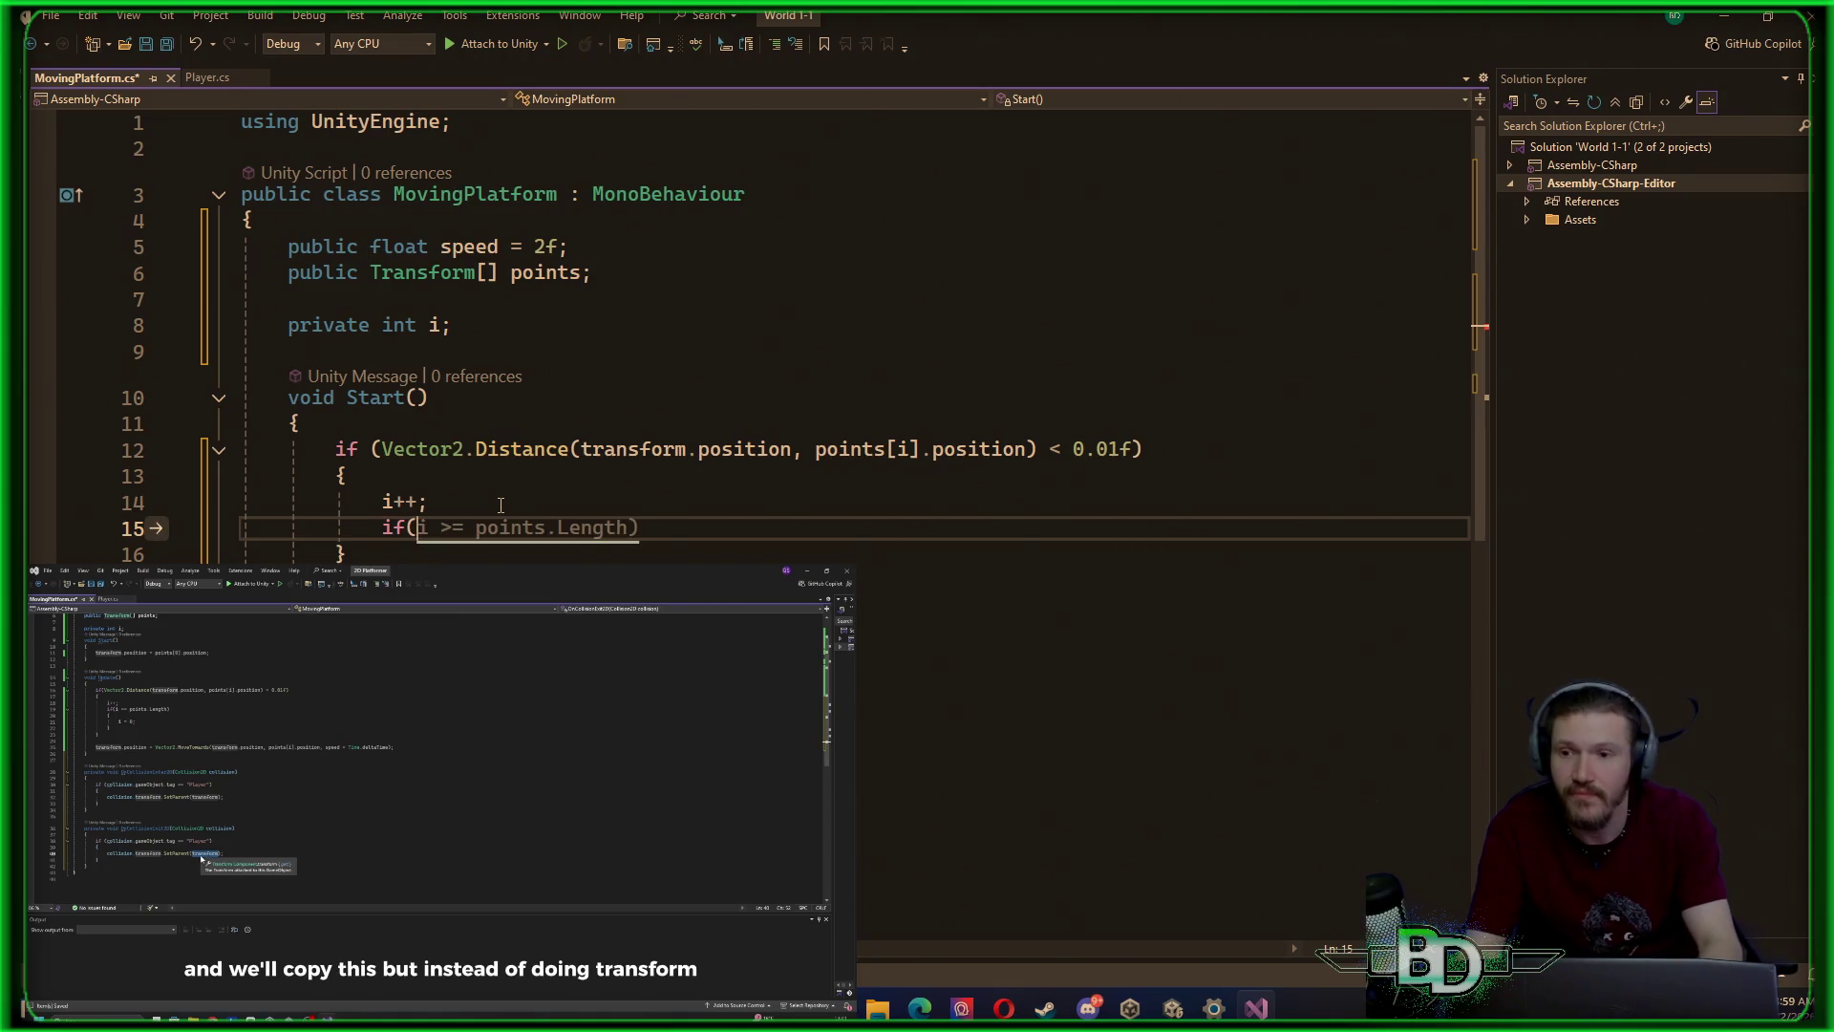
{"action": "type", "text": "point"}
{"action": "type", "text": "s.Leng"}
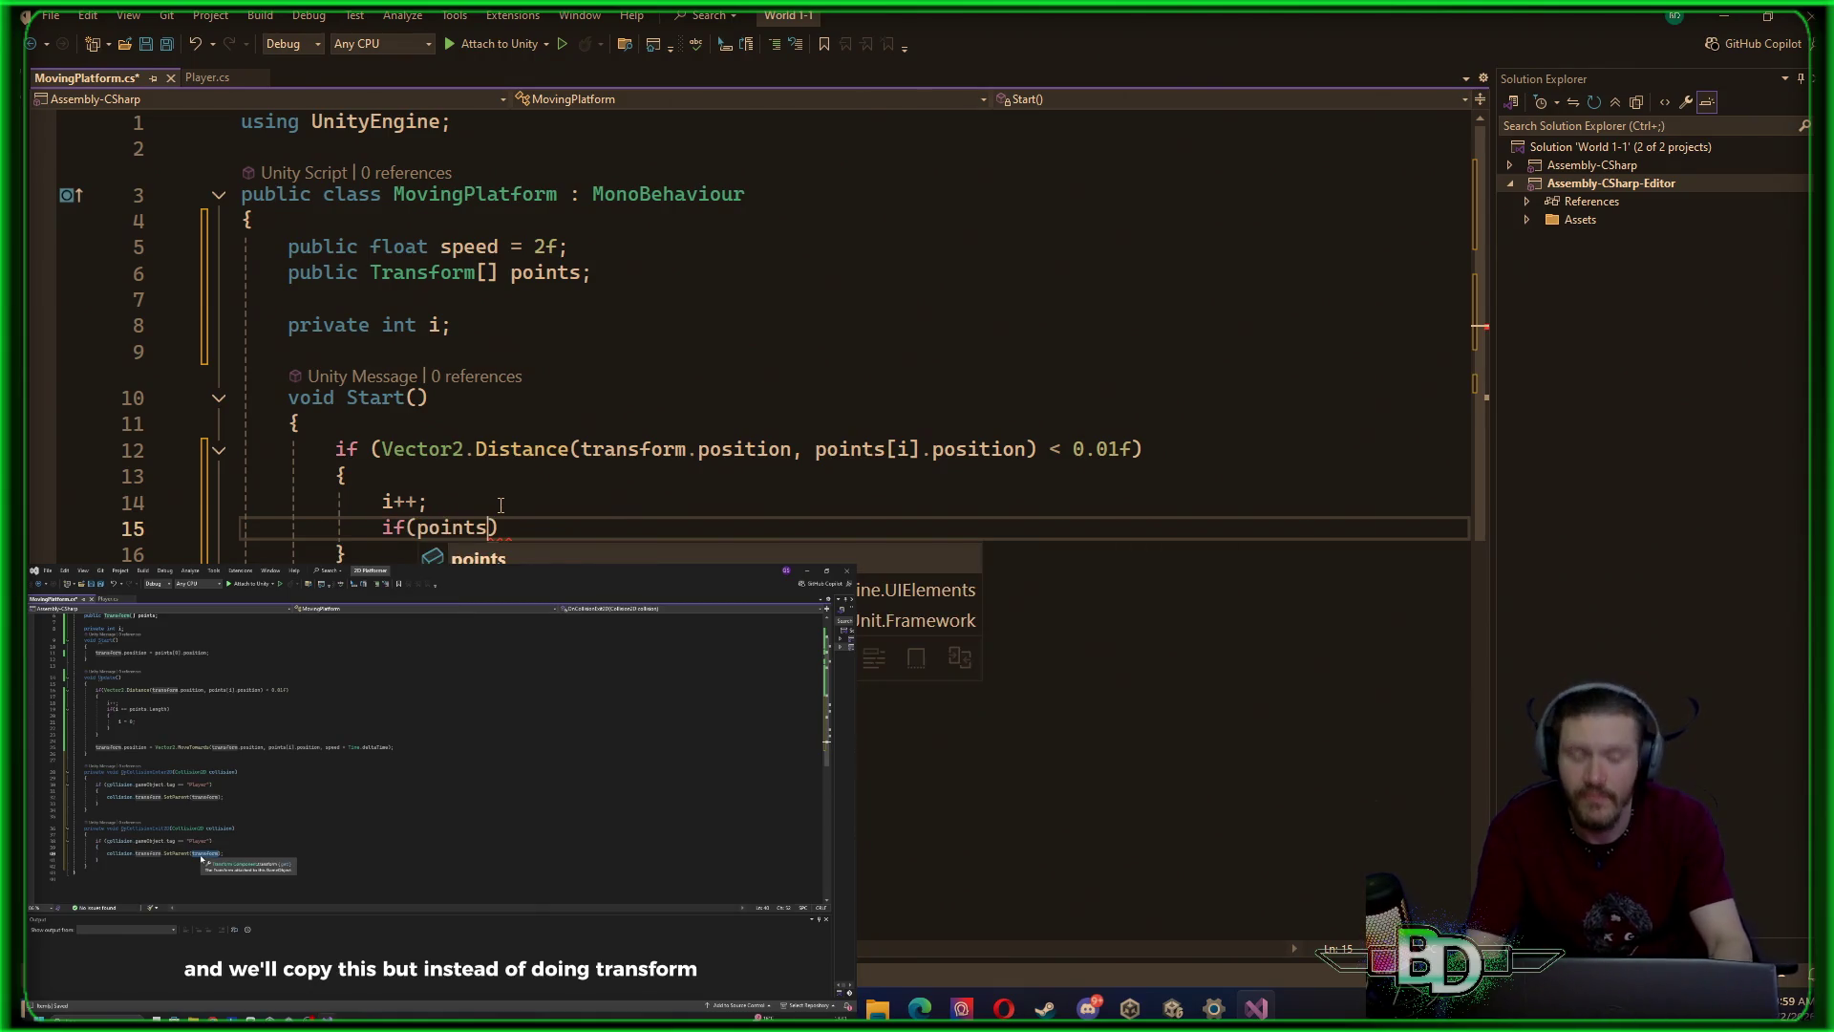
{"action": "type", "text": "th"}
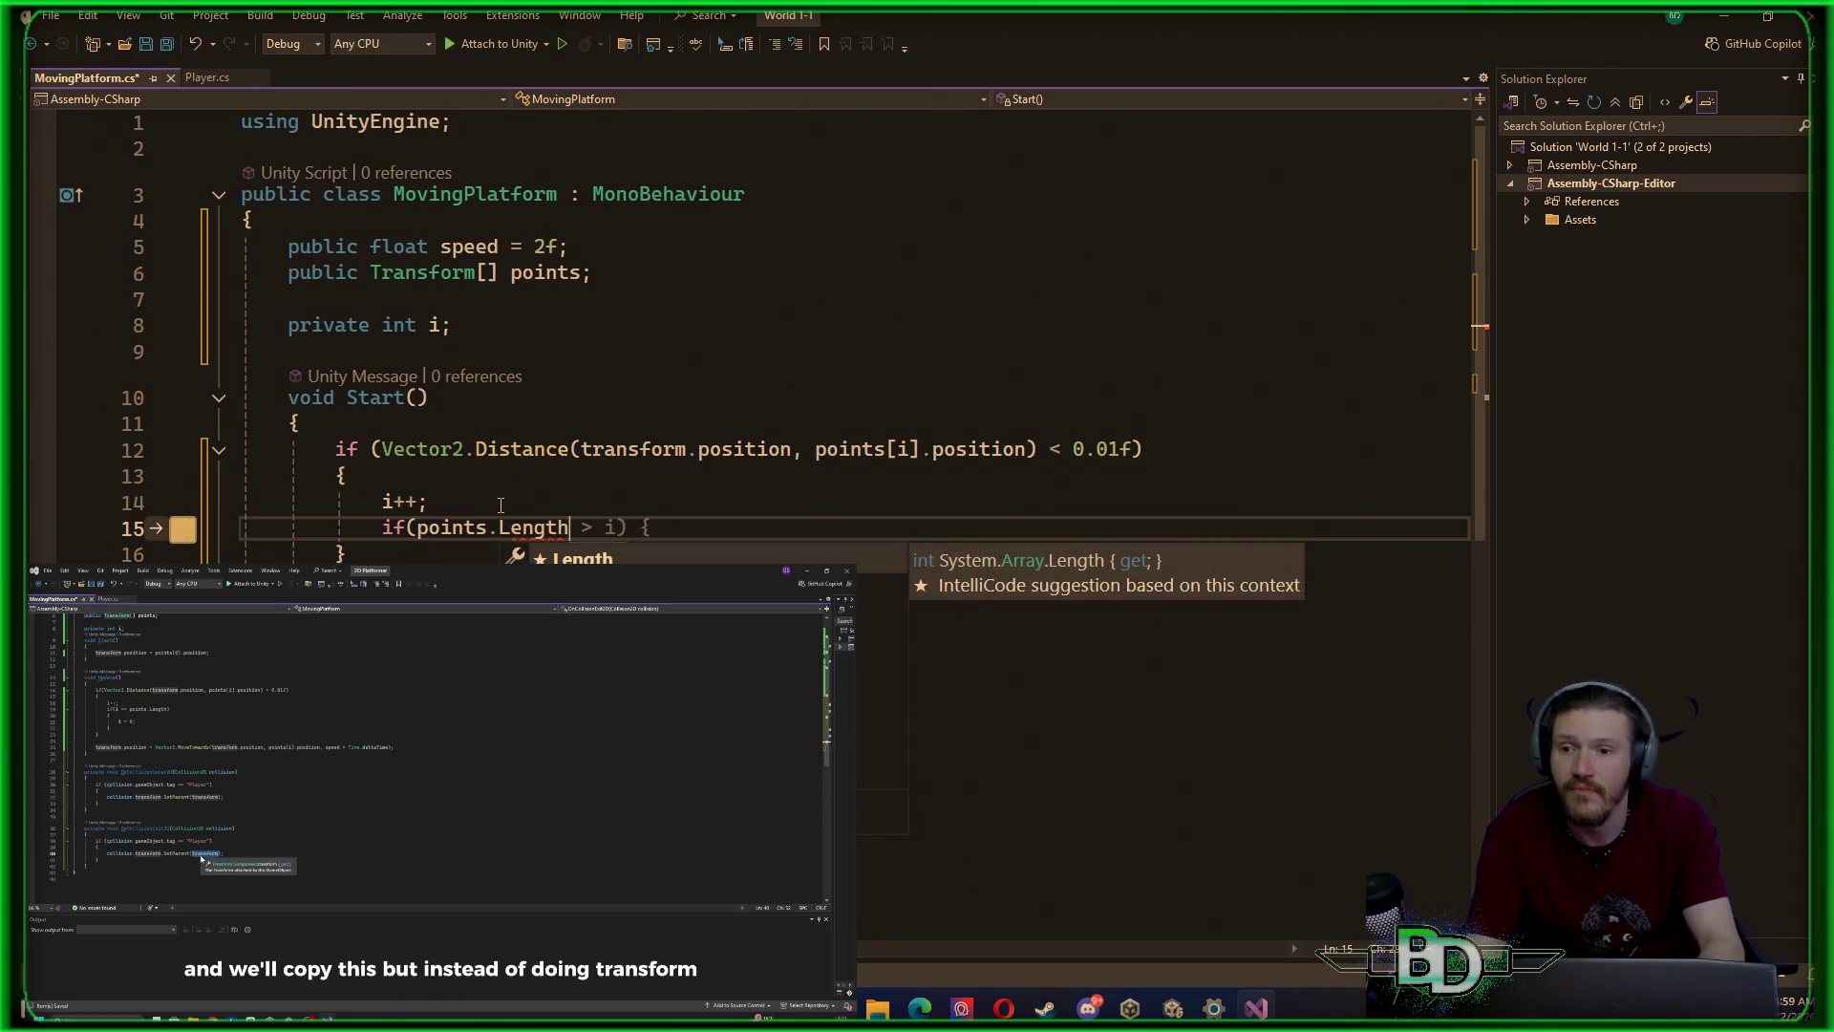
Complete the nested condition as if (i == points.Length) and open its brace body
{"action": "key", "text": "BackSpace"}
{"action": "key", "text": "BackSpace"}
{"action": "key", "text": "BackSpace"}
{"action": "key", "text": "BackSpace"}
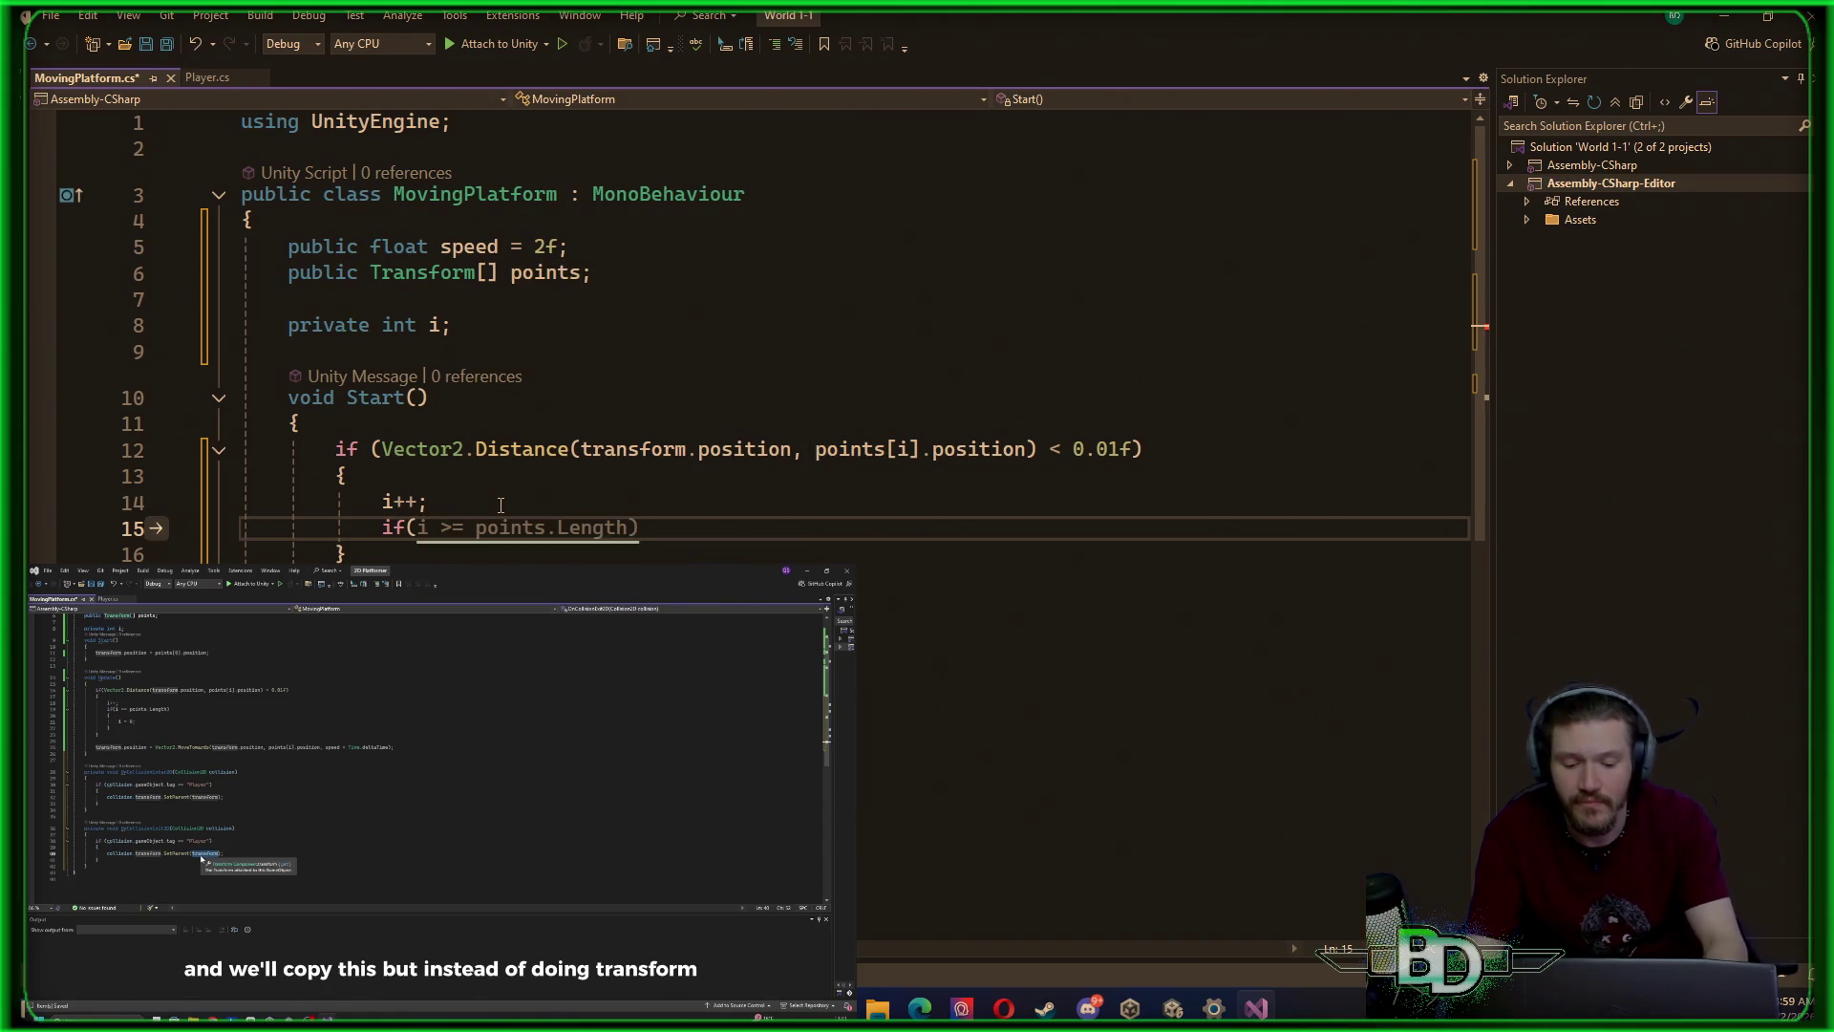
{"action": "key", "text": "Tab"}
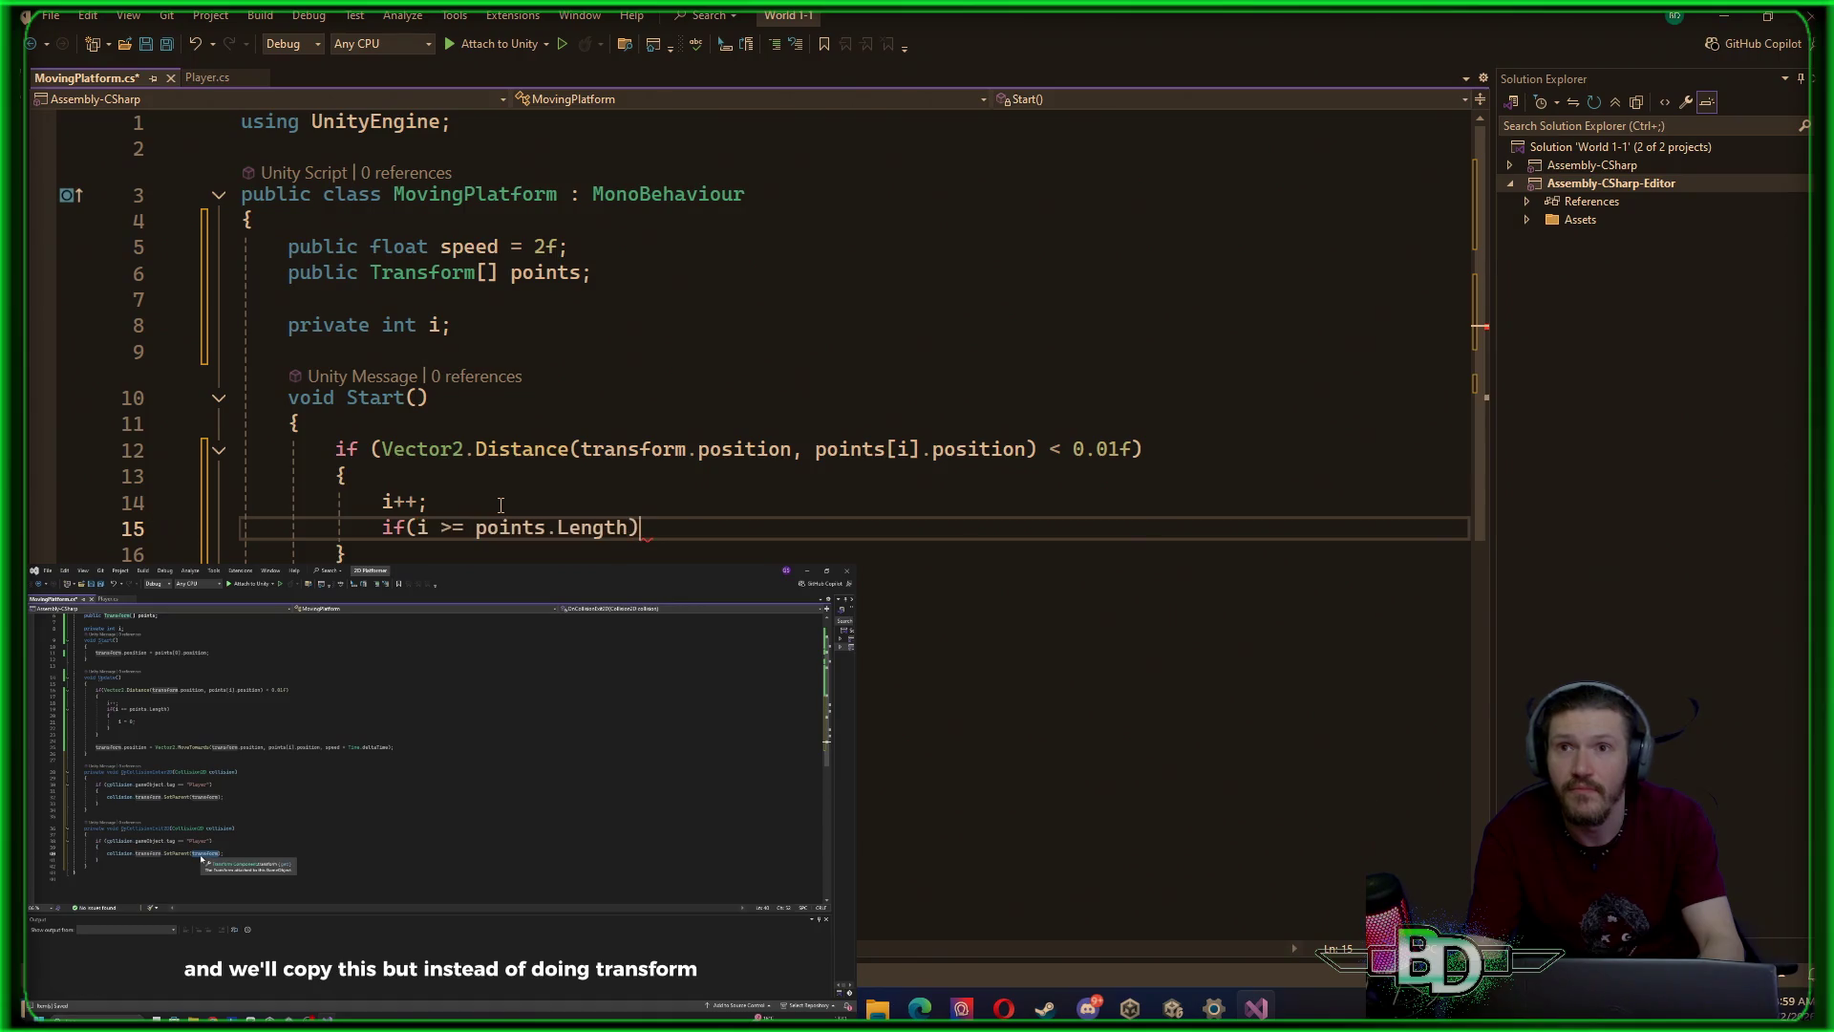
{"action": "key", "text": "Left"}
{"action": "key", "text": "Left"}
{"action": "key", "text": "Left"}
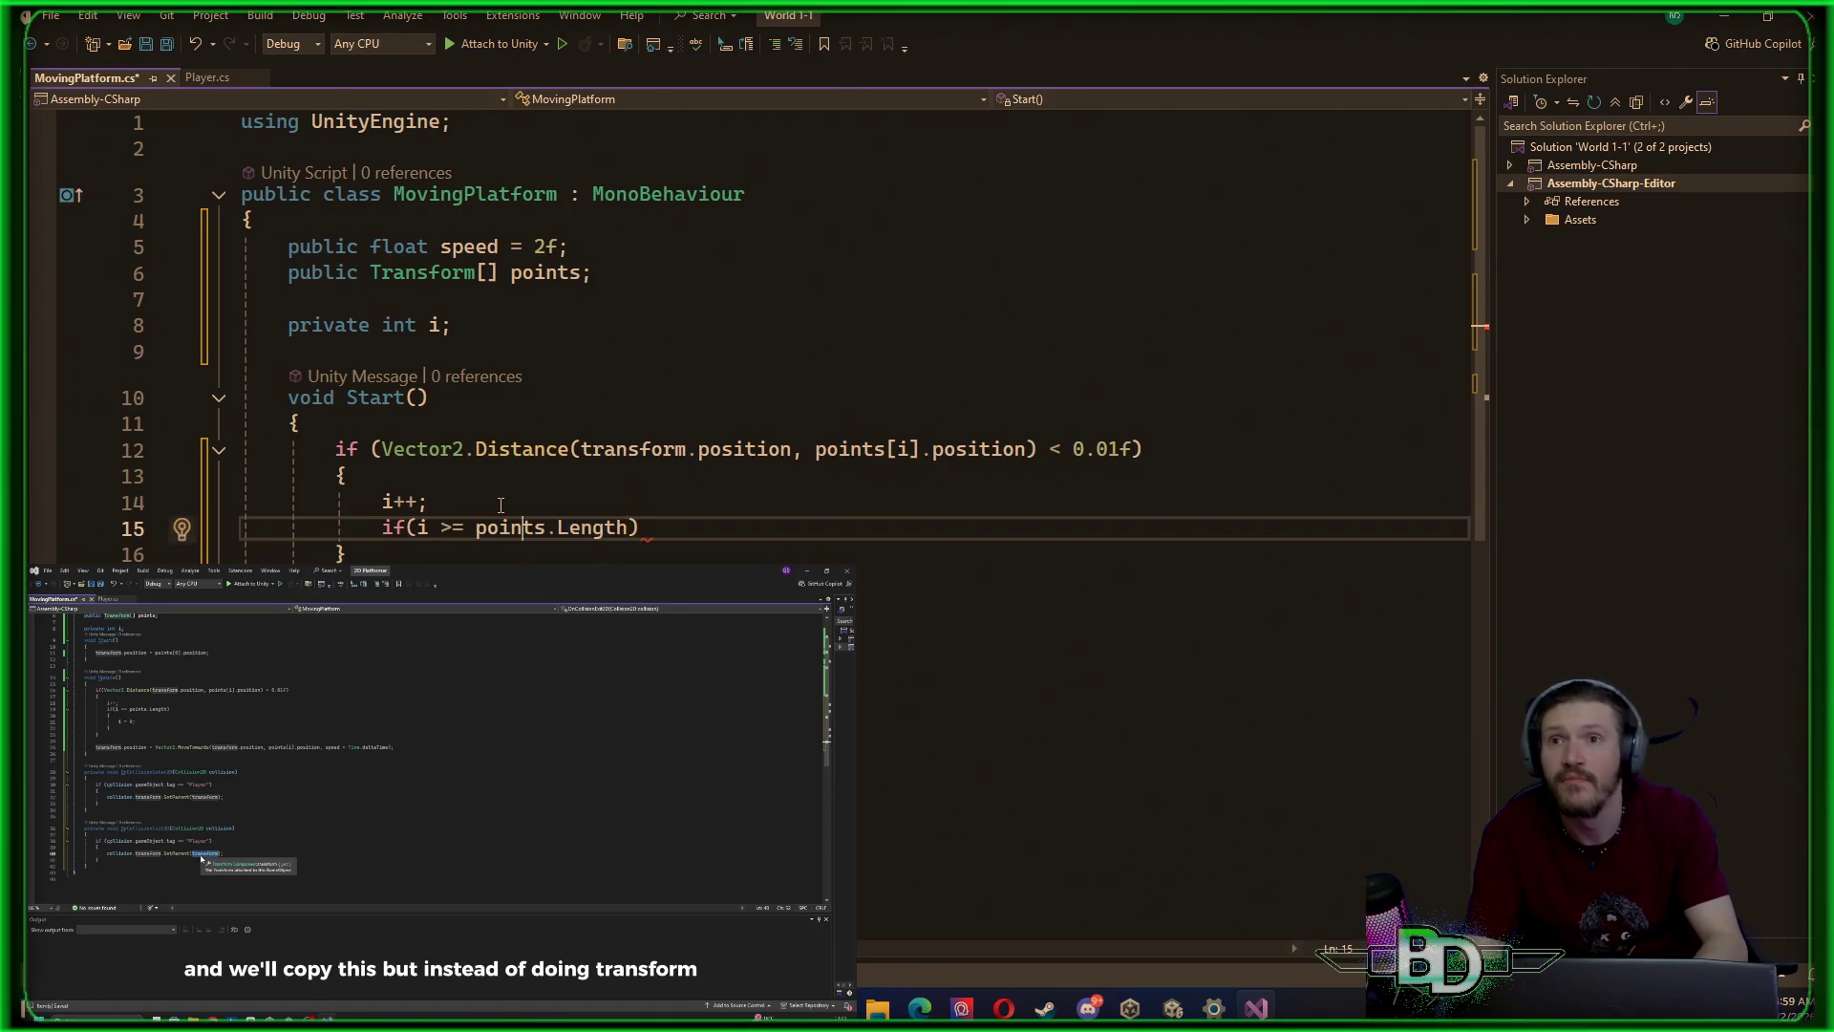
{"action": "key", "text": "BackSpace"}
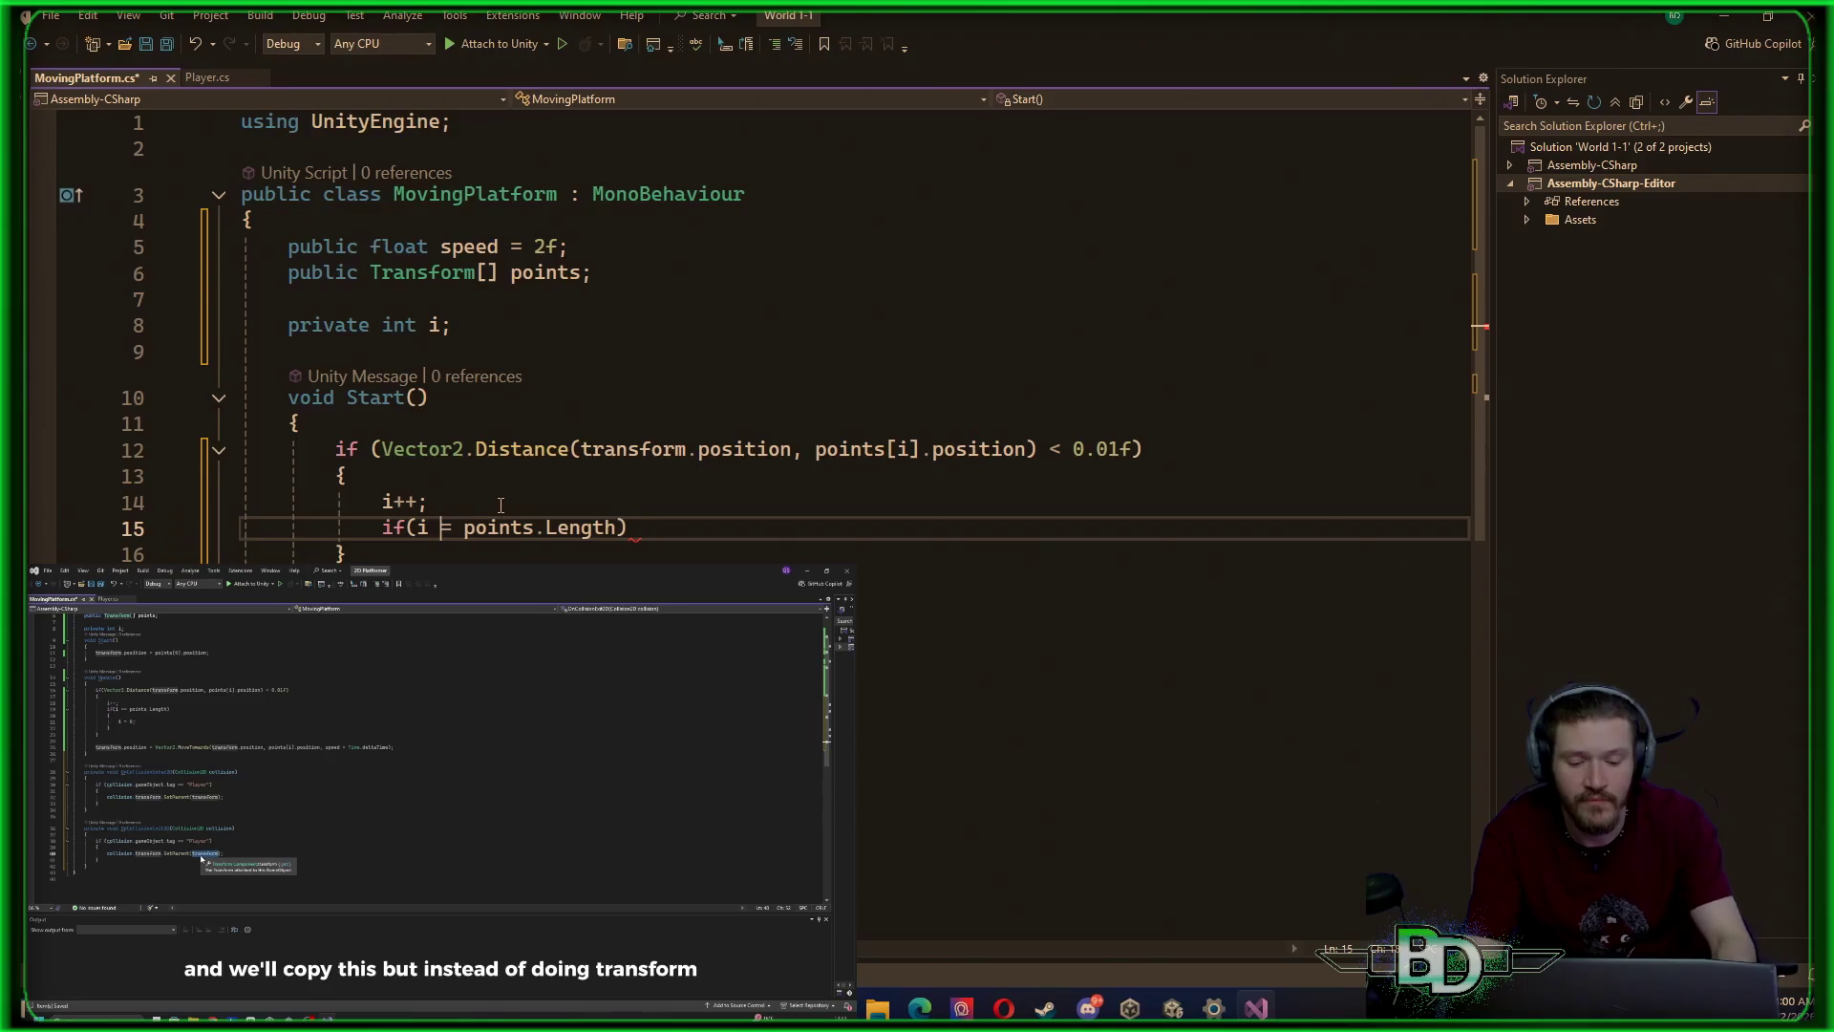
{"action": "type", "text": "="}
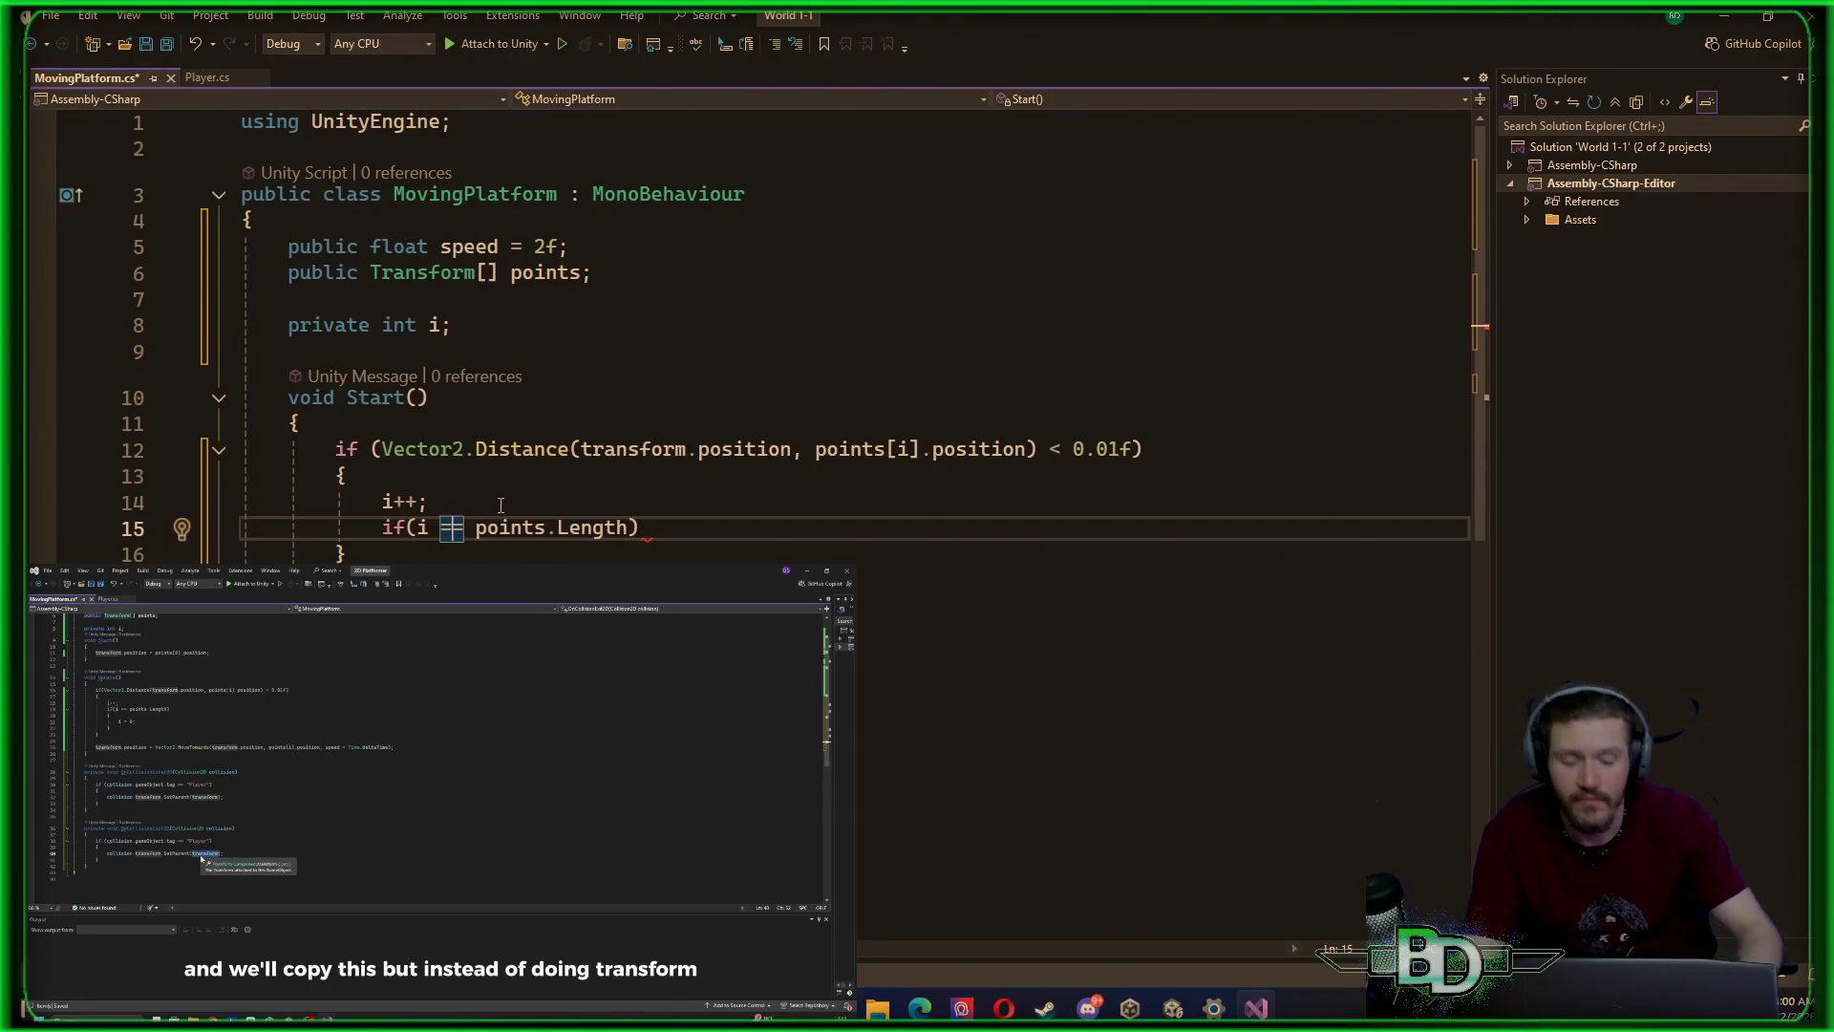
{"action": "key", "text": "Right"}
{"action": "key", "text": "Right"}
{"action": "key", "text": "Right"}
{"action": "key", "text": "Right"}
{"action": "key", "text": "Right"}
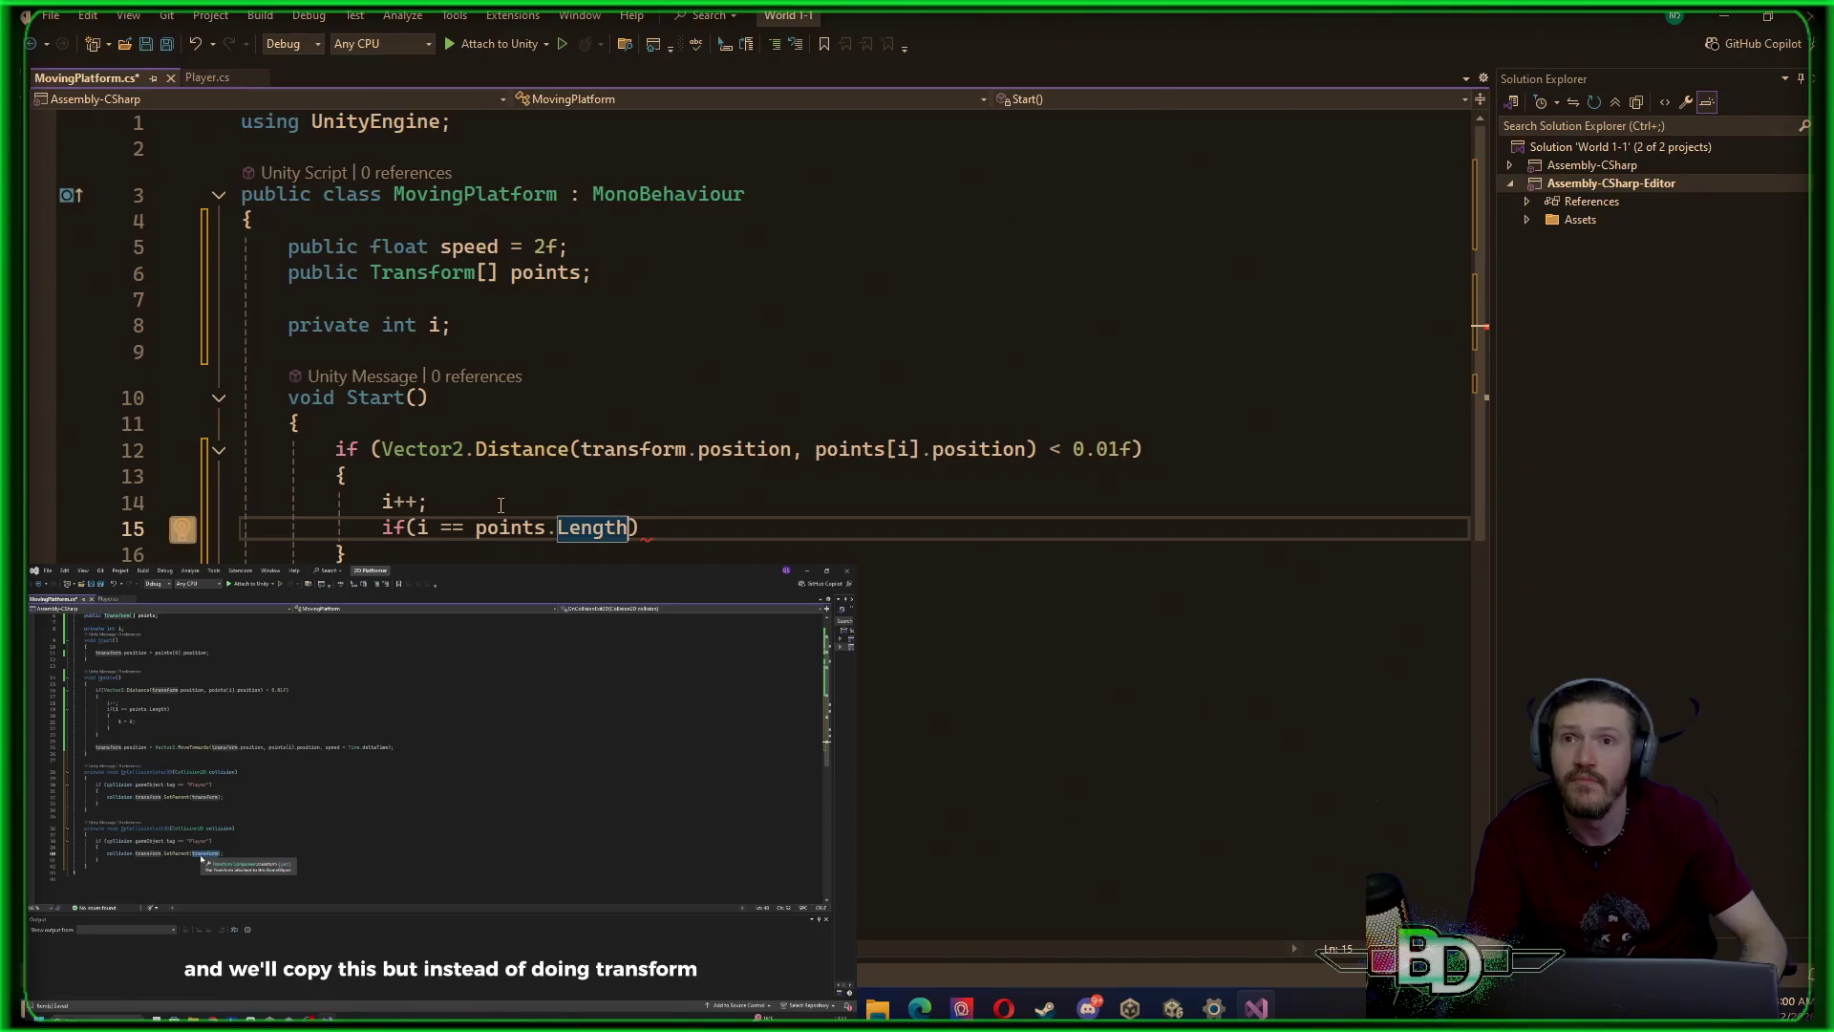
{"action": "key", "text": "Return"}
{"action": "type", "text": "{"}
{"action": "key", "text": "Return"}
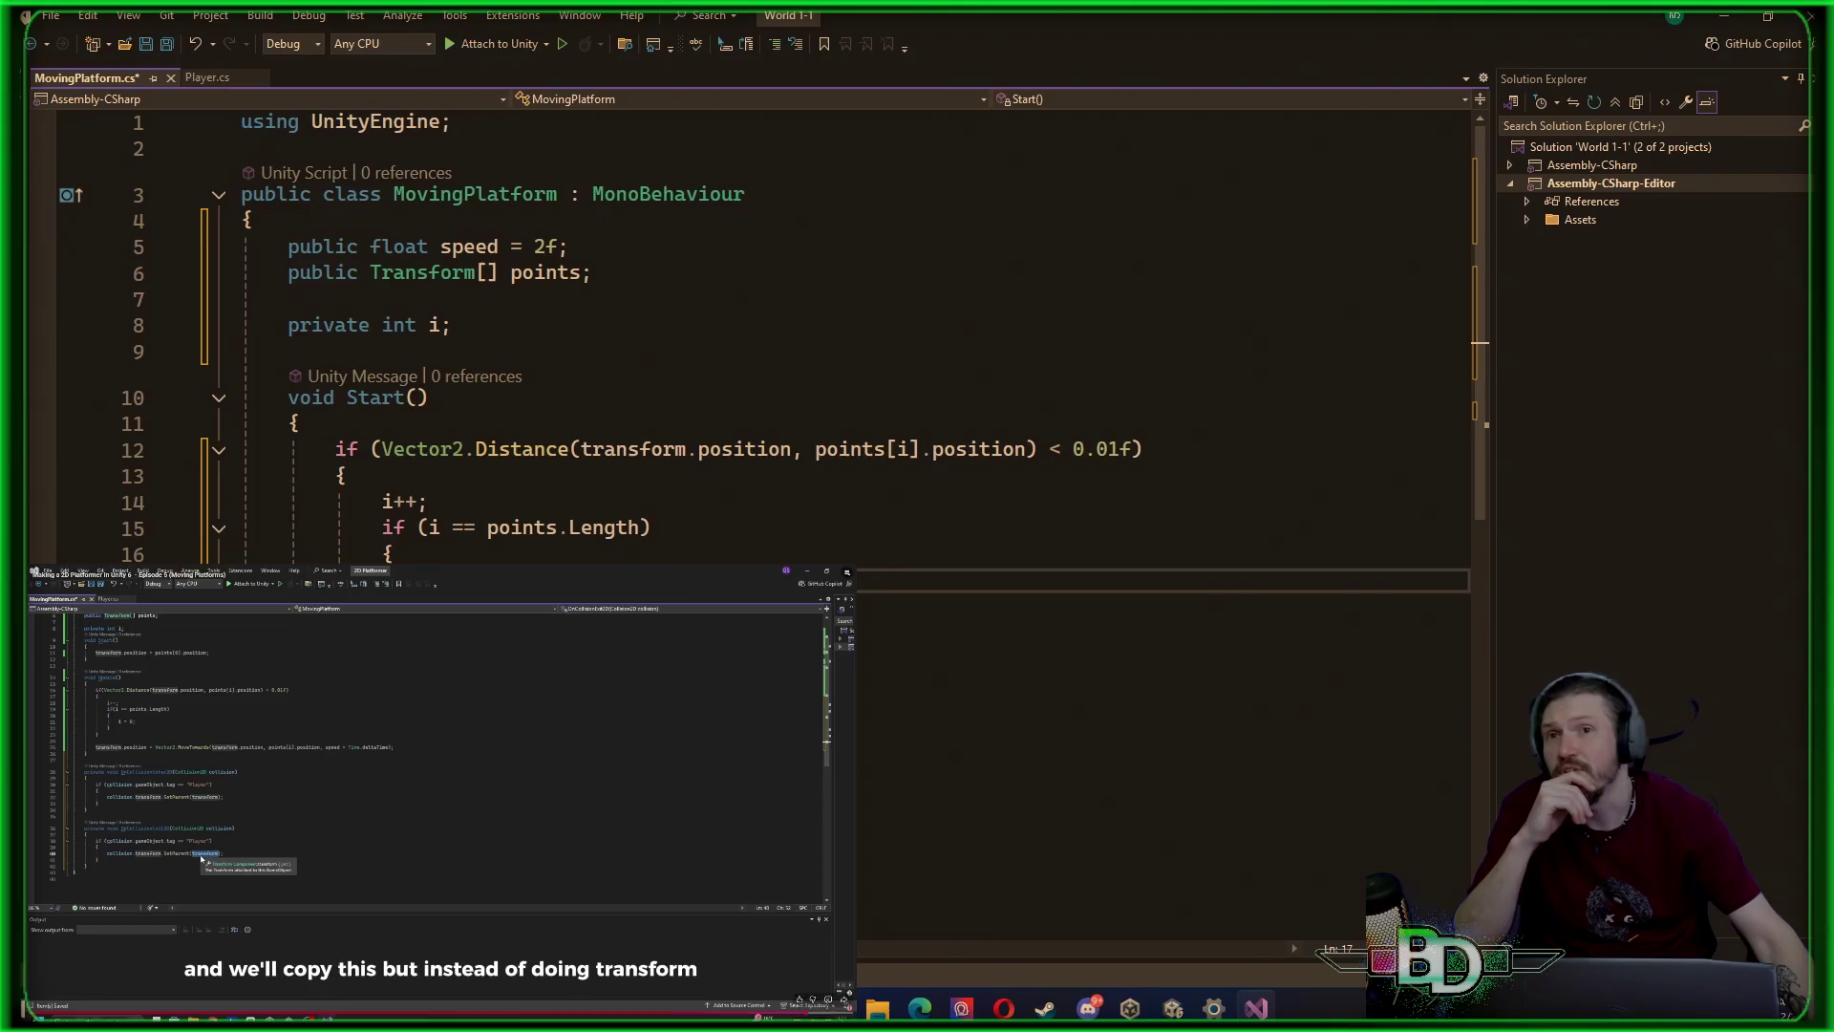
Cut the distance-check if-block out of Start(), leaving an indented blank line inside it
{"action": "mouse_move", "coordinate": [860, 632]}
{"action": "left_mouse_down"}
{"action": "mouse_move", "coordinate": [315, 425]}
{"action": "mouse_move", "coordinate": [333, 445]}
{"action": "mouse_move", "coordinate": [225, 462]}
{"action": "left_mouse_up"}
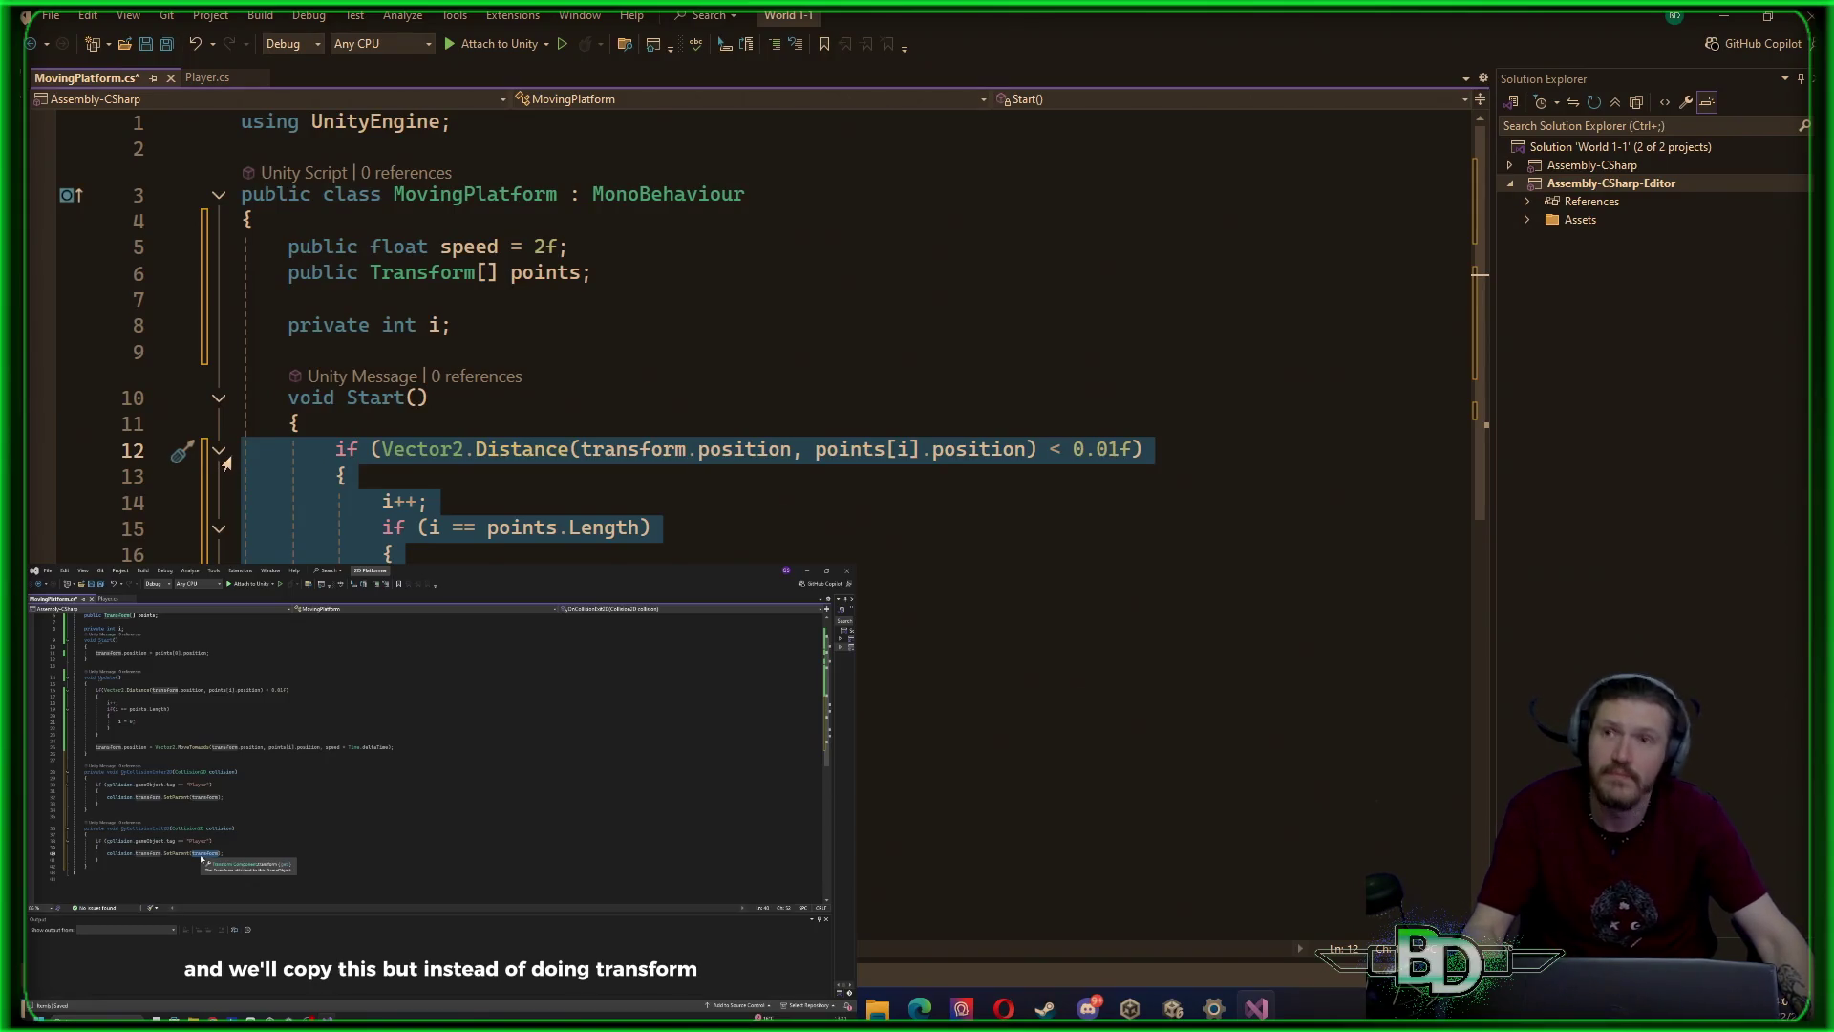
{"action": "left_click_drag", "start_coordinate": [88, 451], "coordinate": [87, 607]}
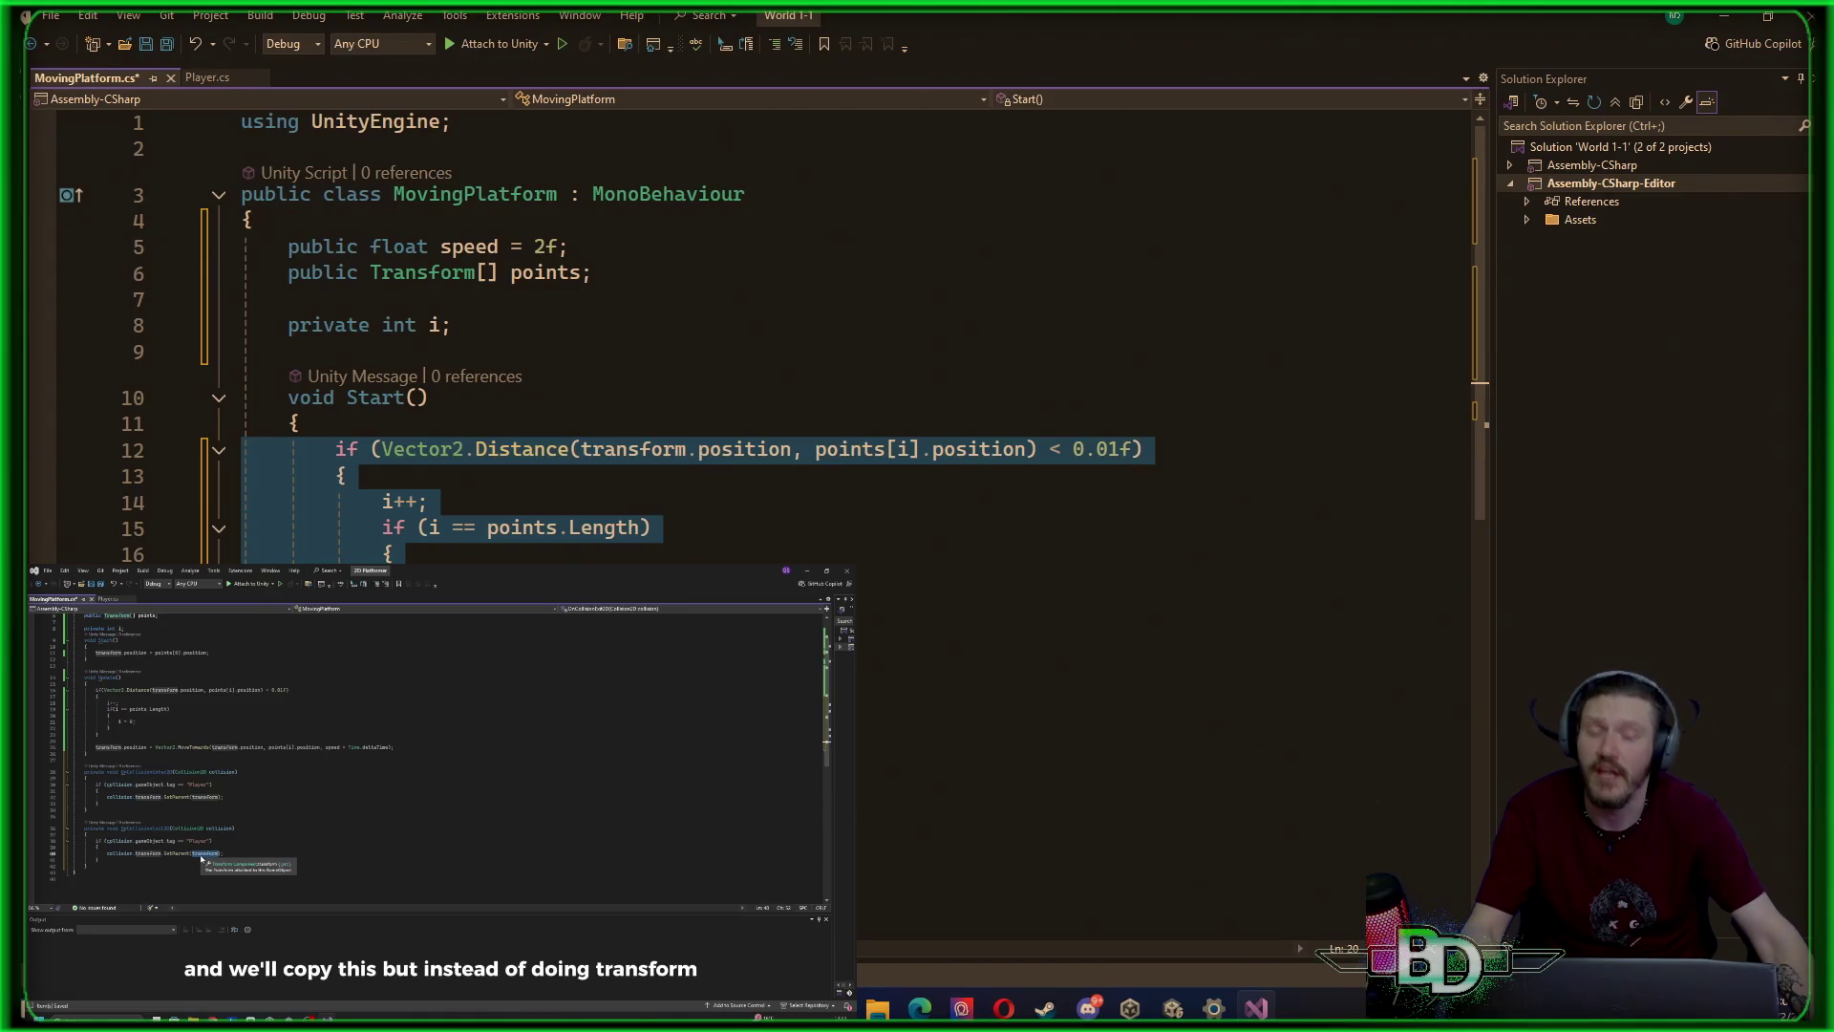
{"action": "key", "text": "ctrl+x"}
{"action": "left_click", "coordinate": [346, 427]}
{"action": "key", "text": "Return"}
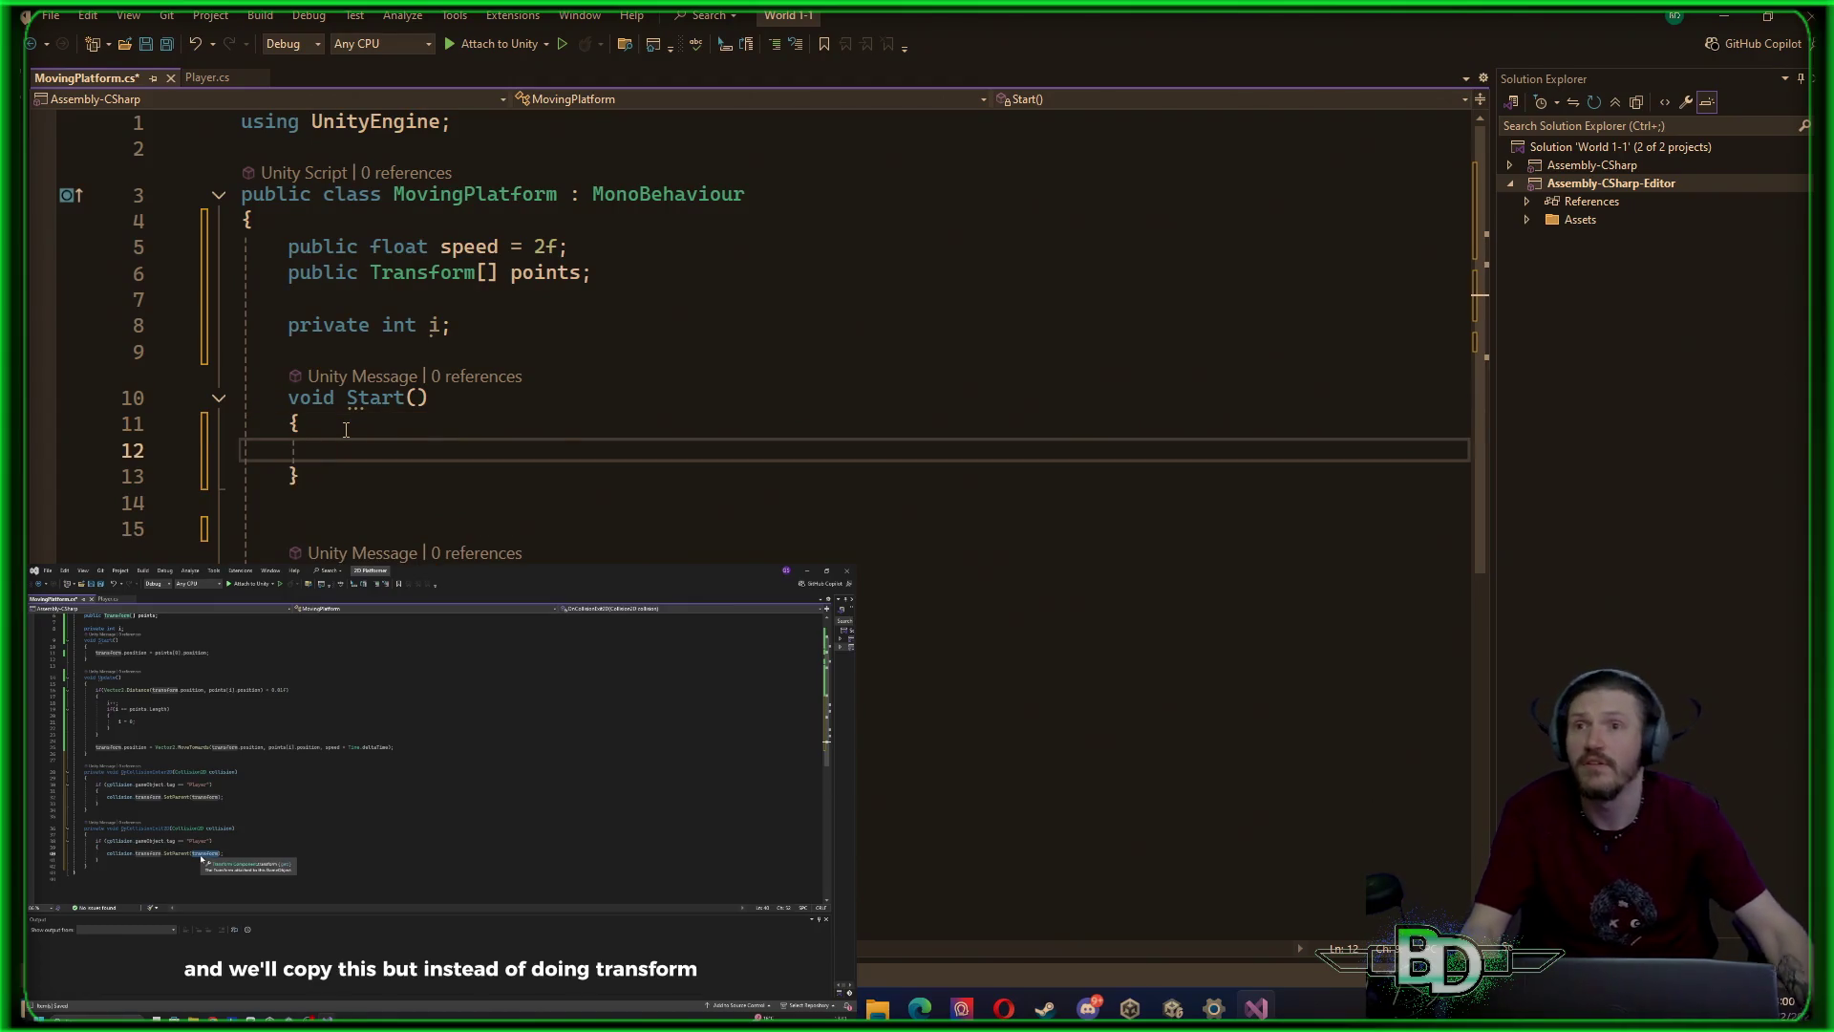
Delete the leftover blank line 15 above Update()
{"action": "left_click", "coordinate": [336, 626]}
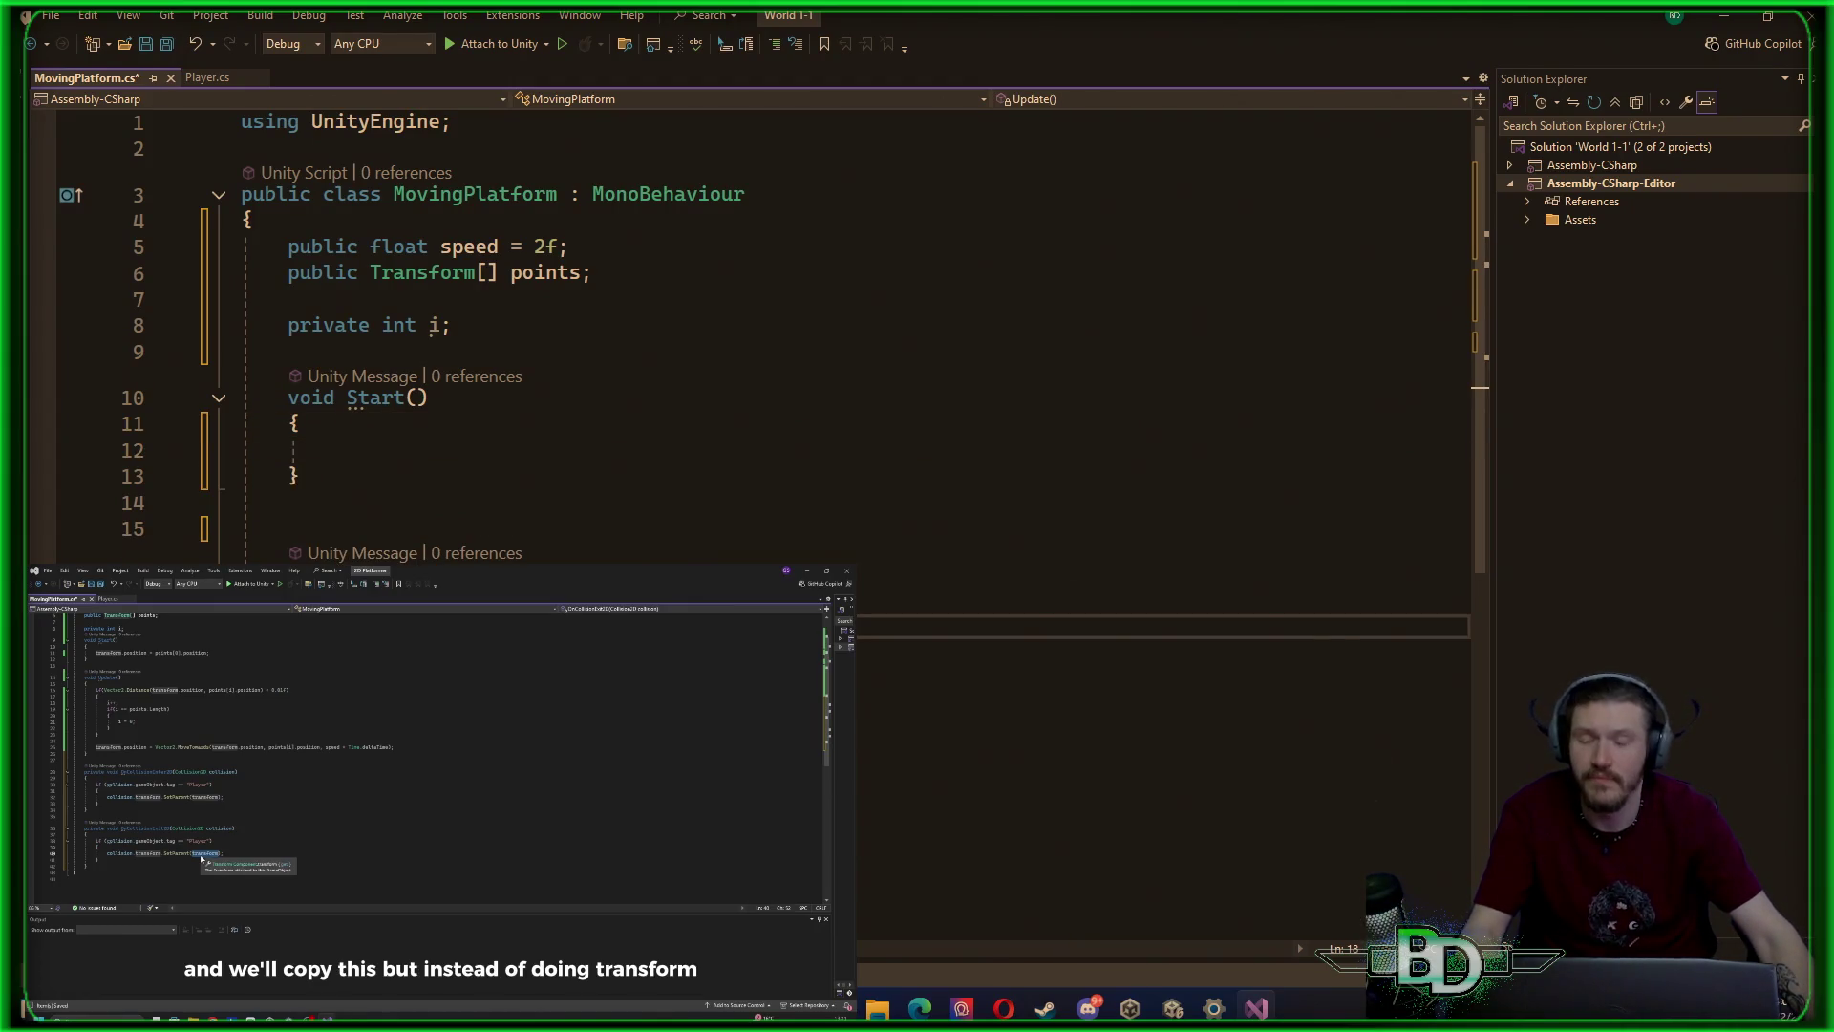
{"action": "left_click", "coordinate": [286, 835]}
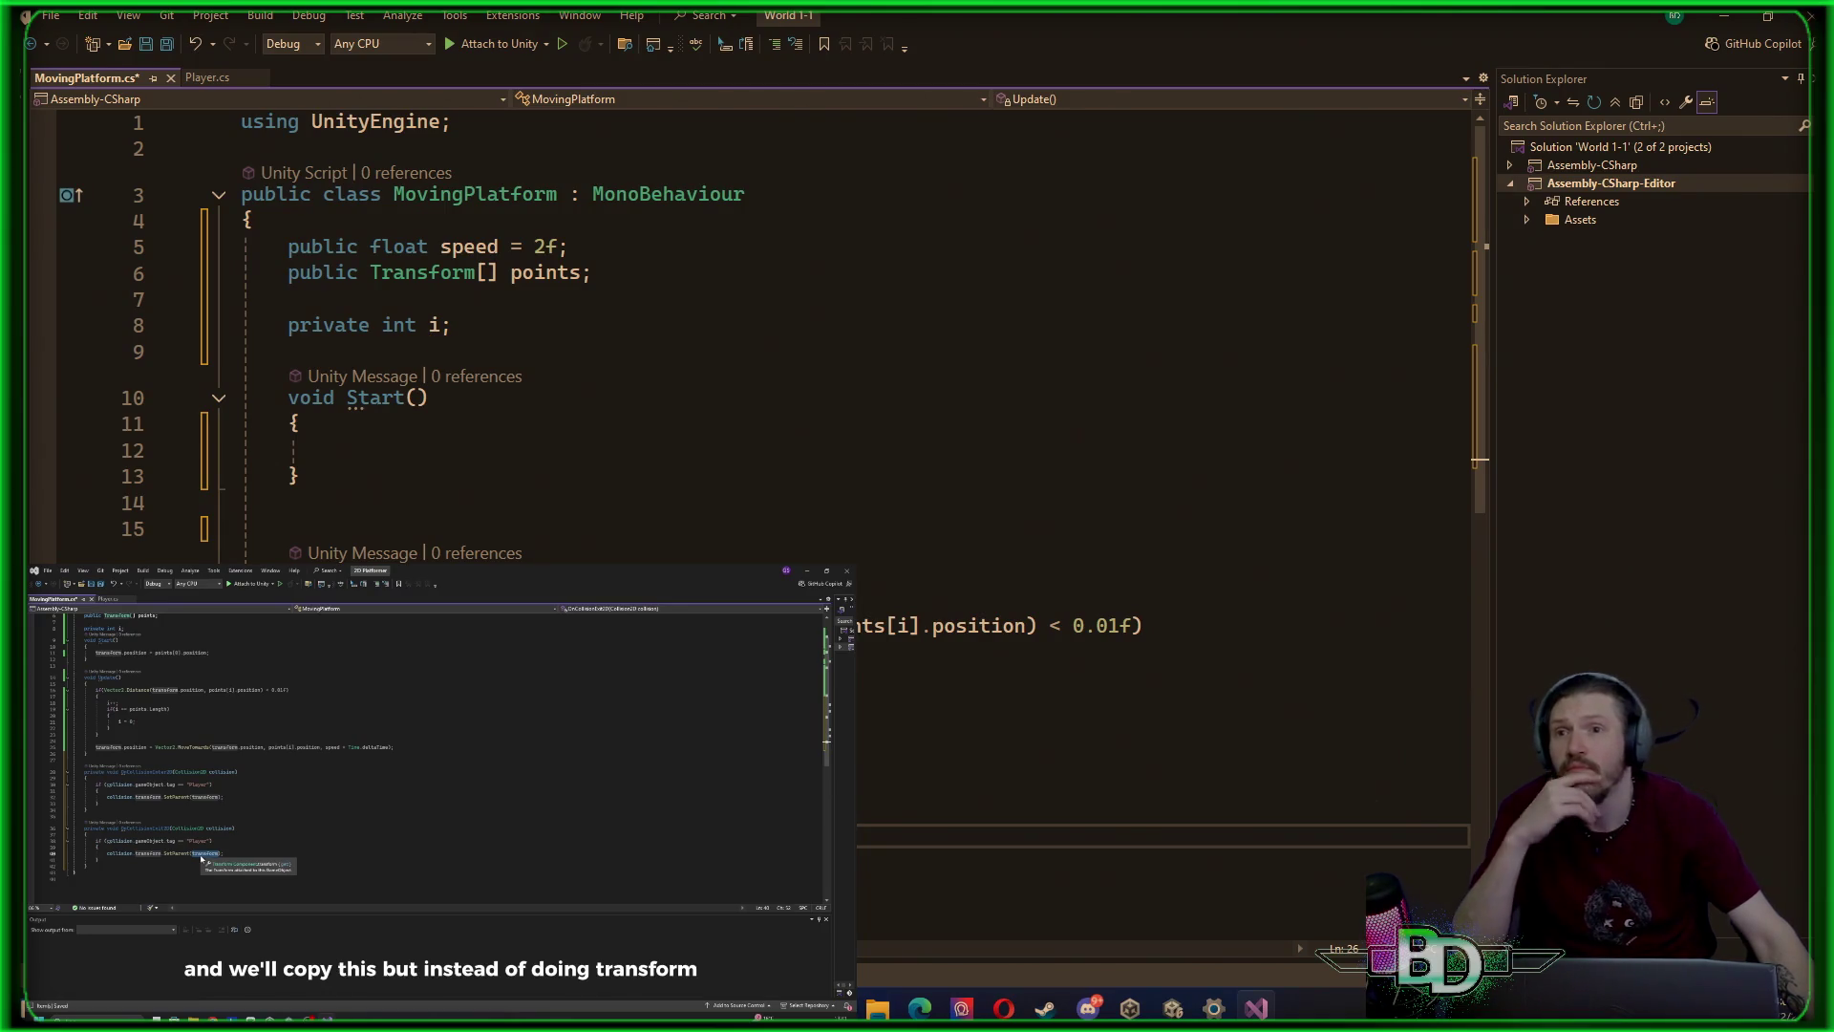
{"action": "left_click", "coordinate": [956, 809]}
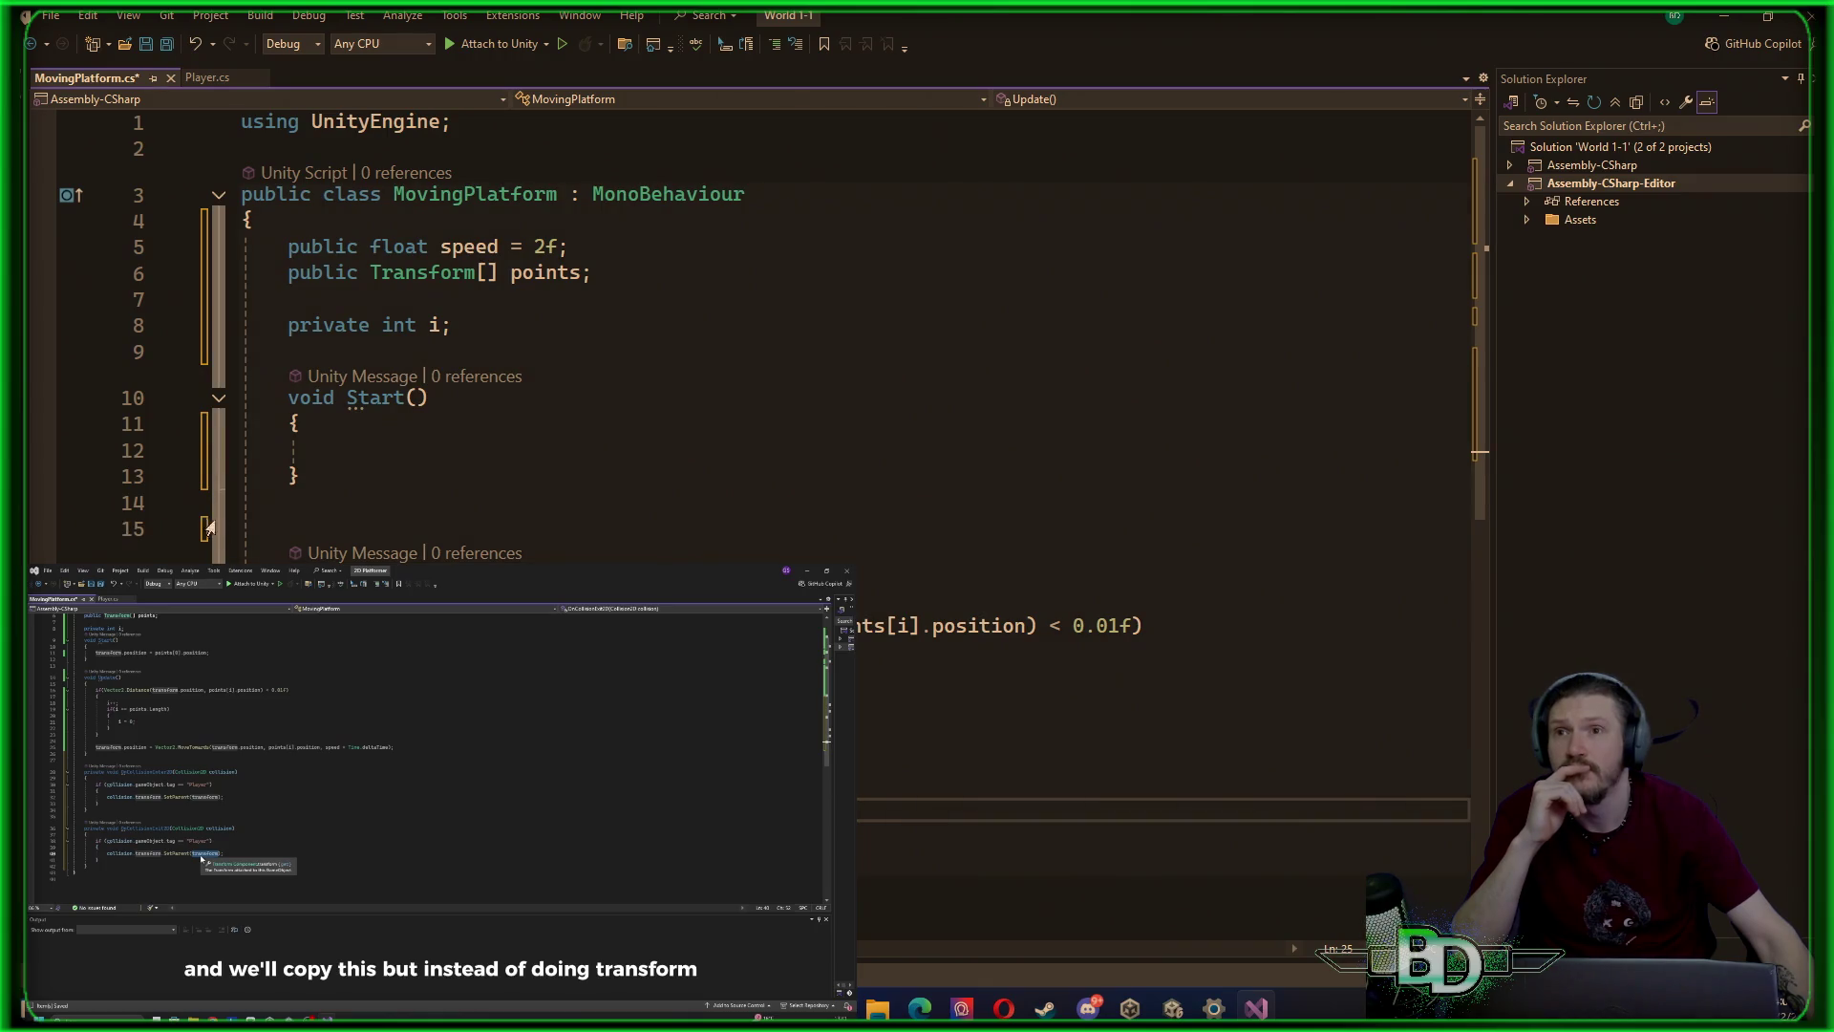
{"action": "left_click", "coordinate": [103, 537]}
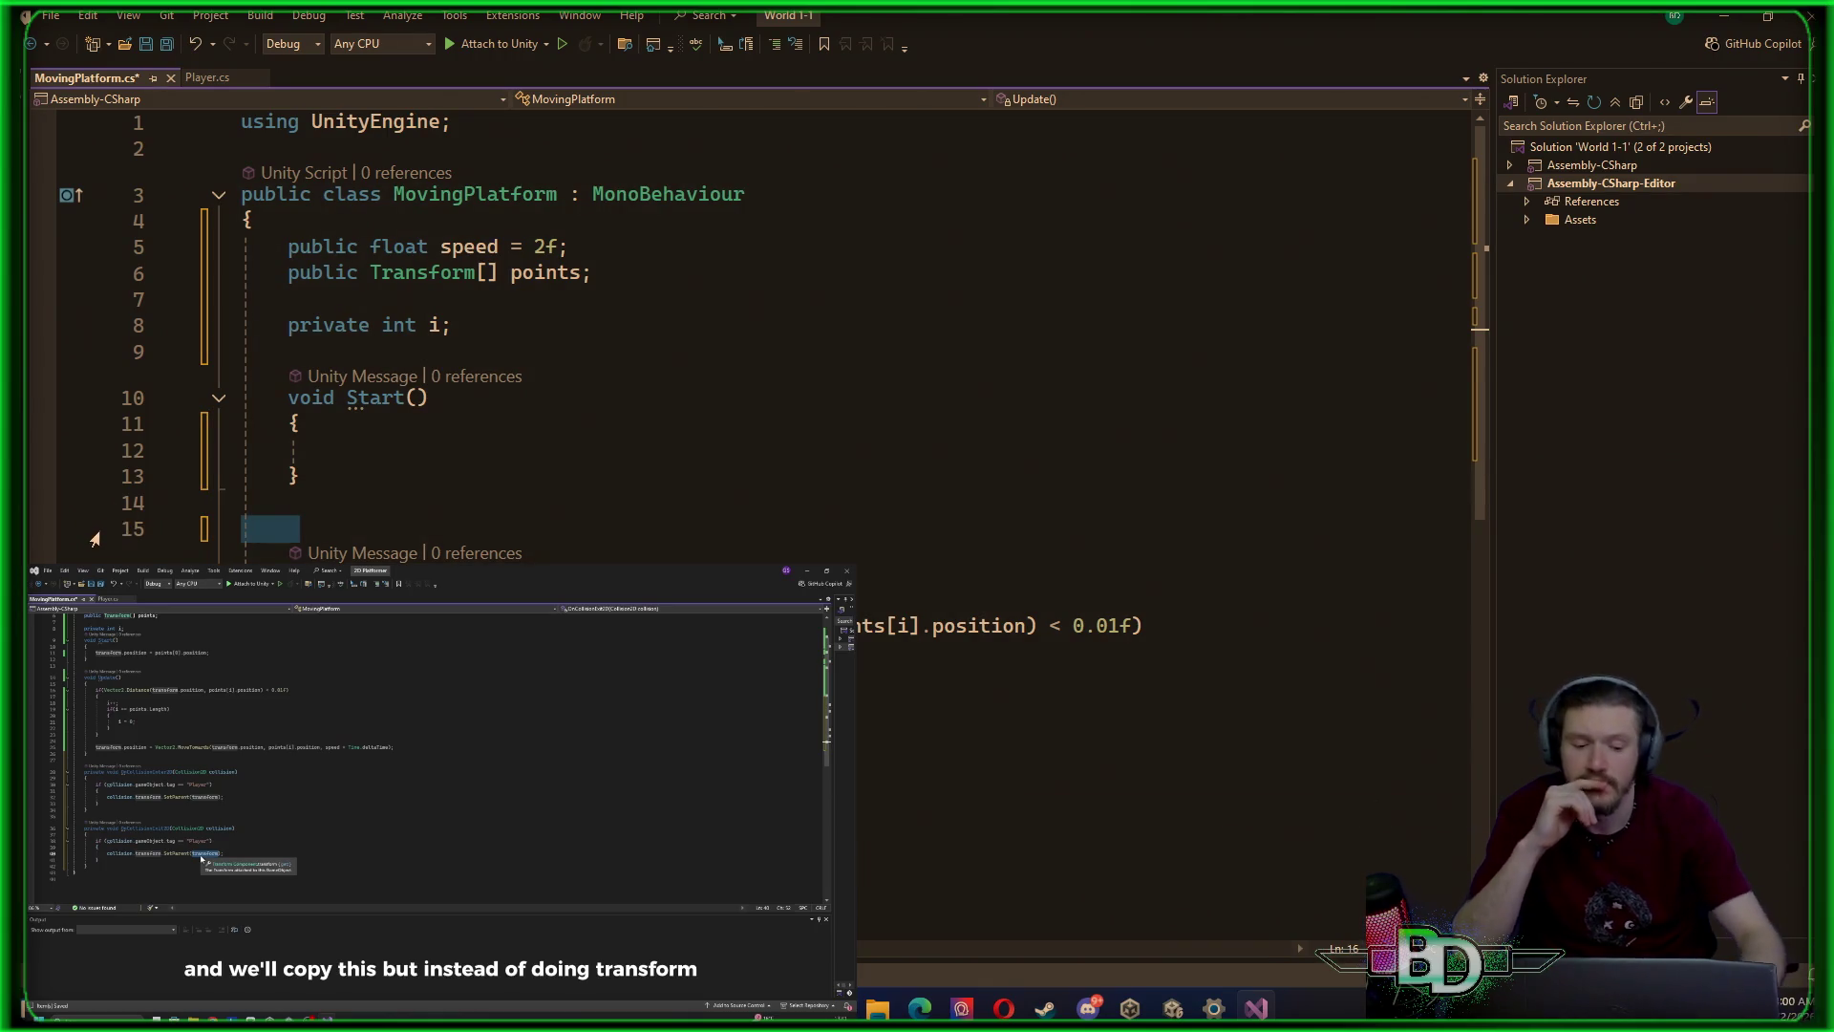
{"action": "key", "text": "Delete"}
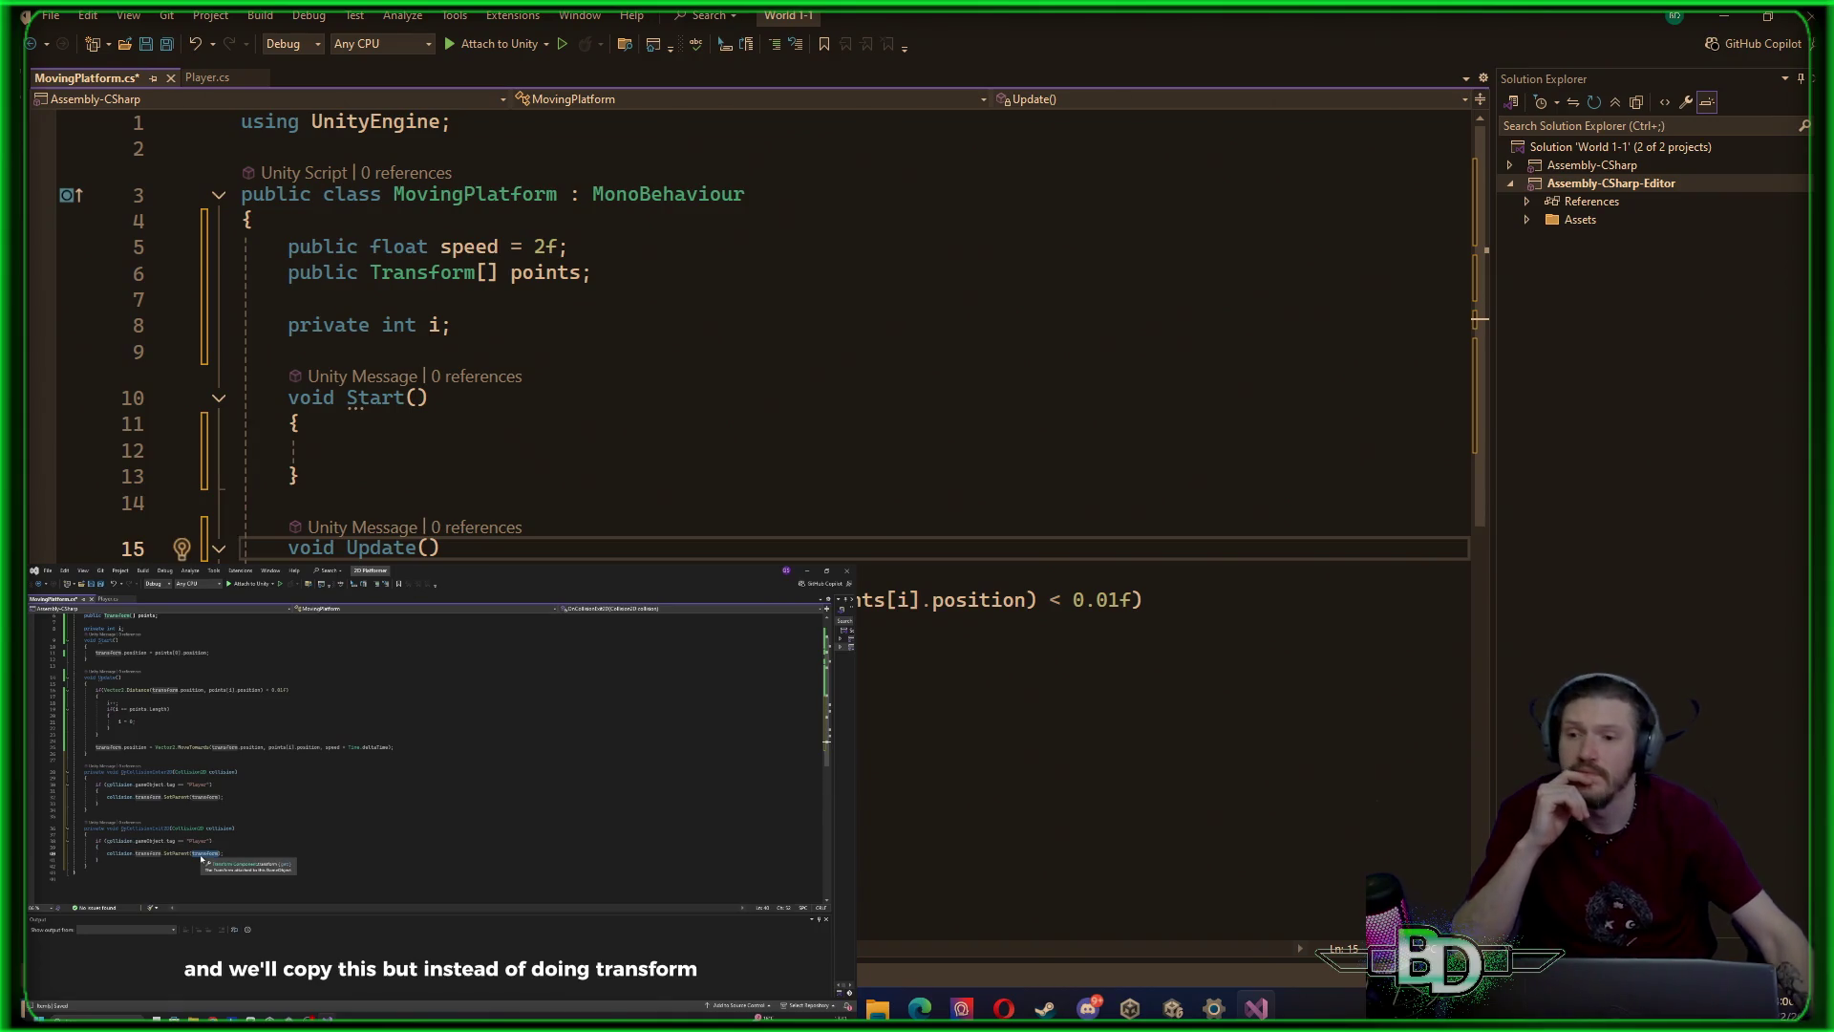
{"action": "left_click", "coordinate": [239, 730]}
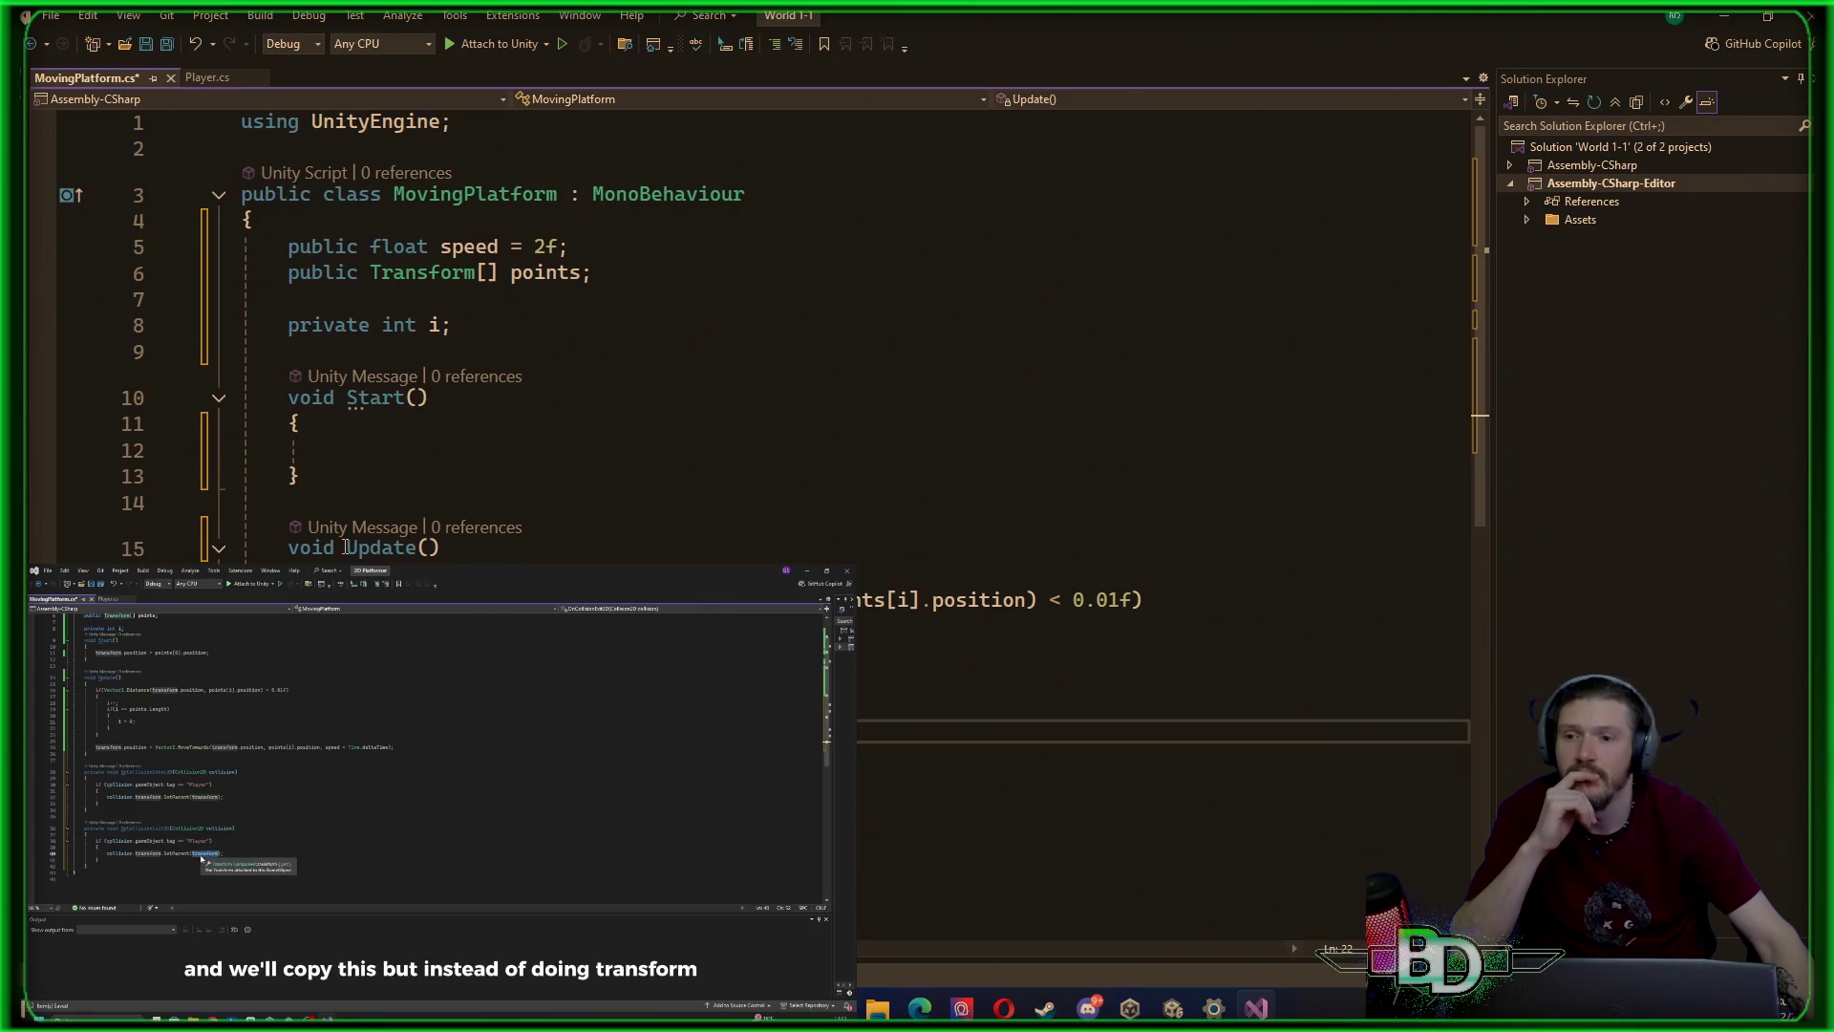
{"action": "left_click", "coordinate": [347, 448]}
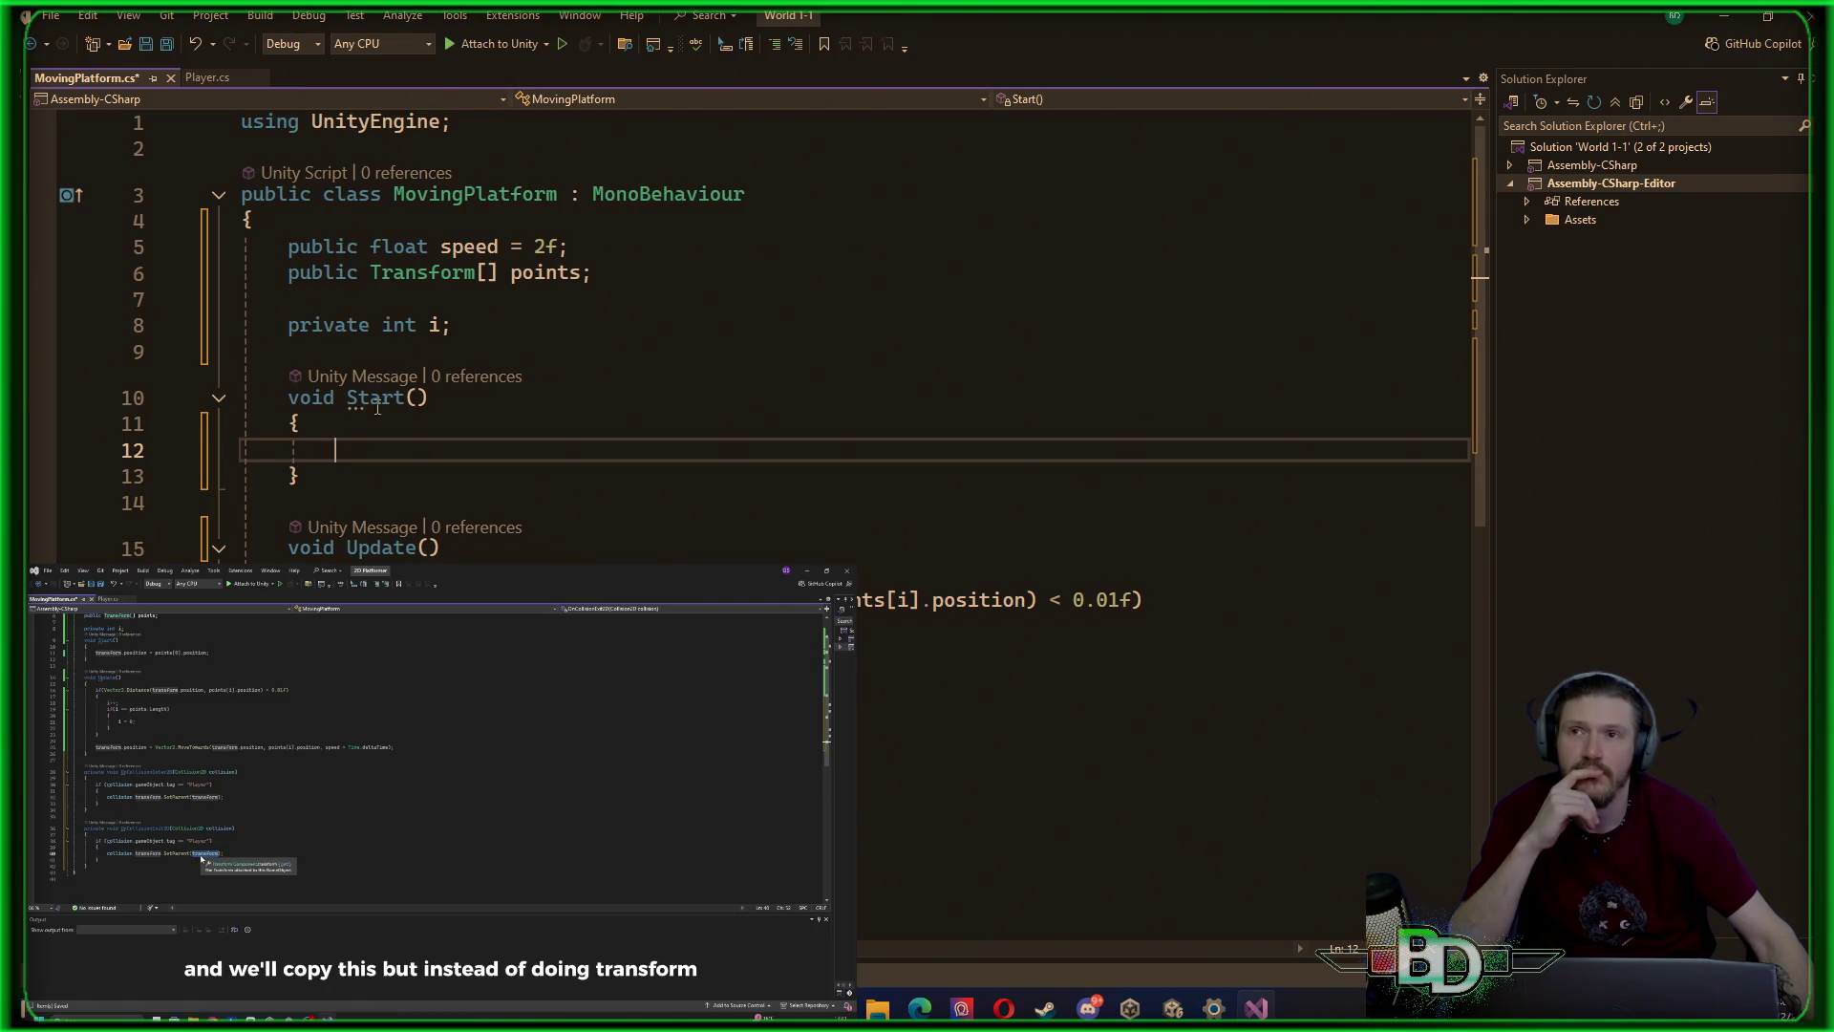
Write transform.position = points[1].position; in Start(), changing the index from 0 to 1
{"action": "type", "text": "tr"}
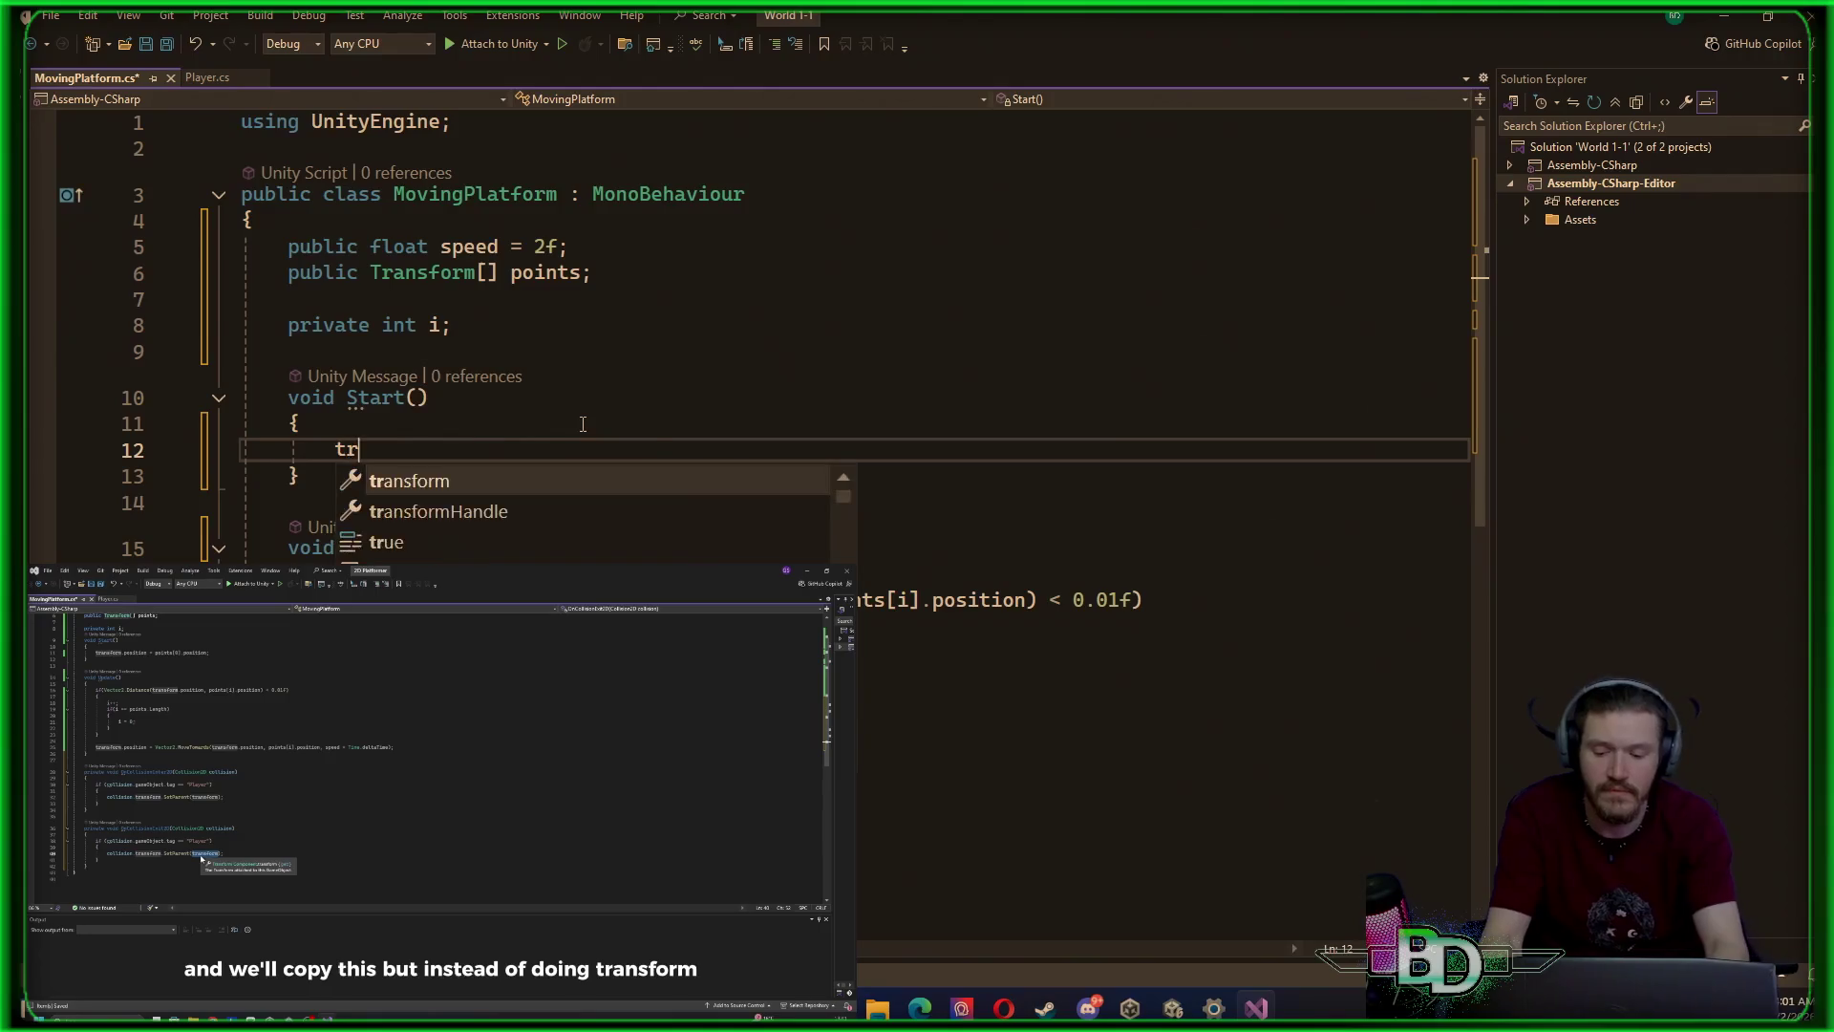
{"action": "type", "text": "ansform.posit"}
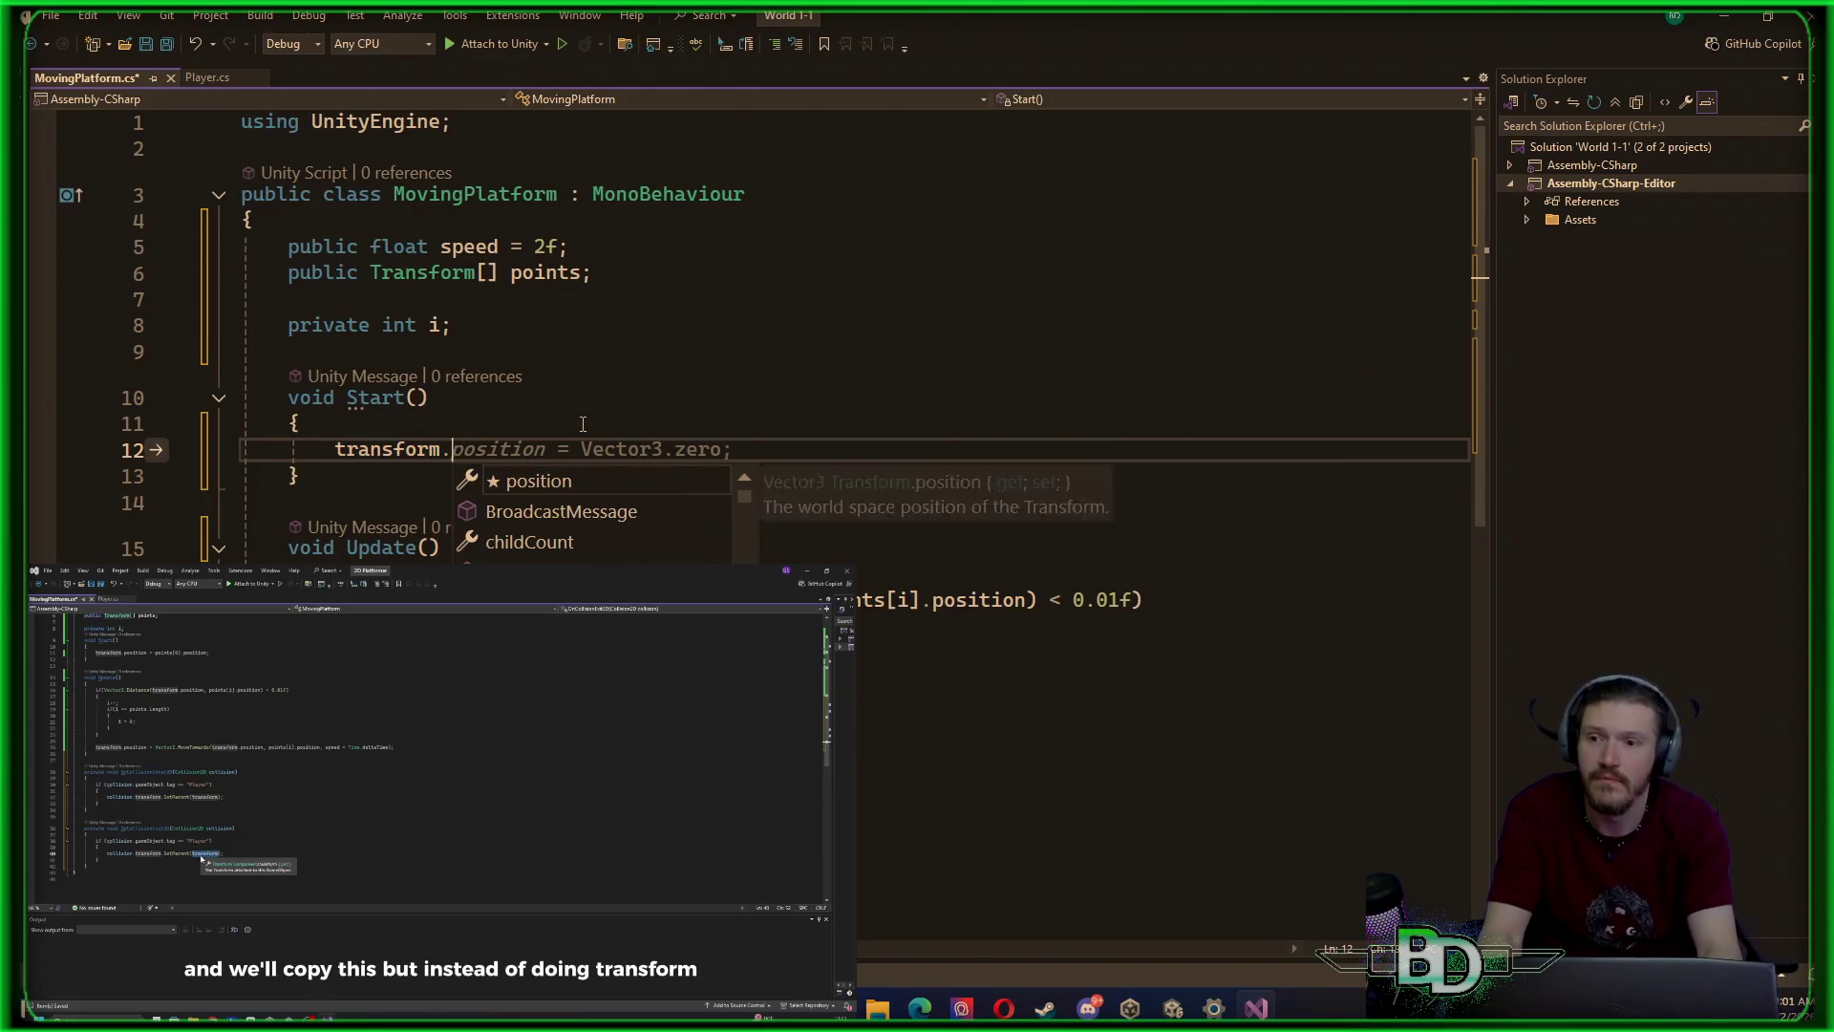
{"action": "key", "text": "Tab"}
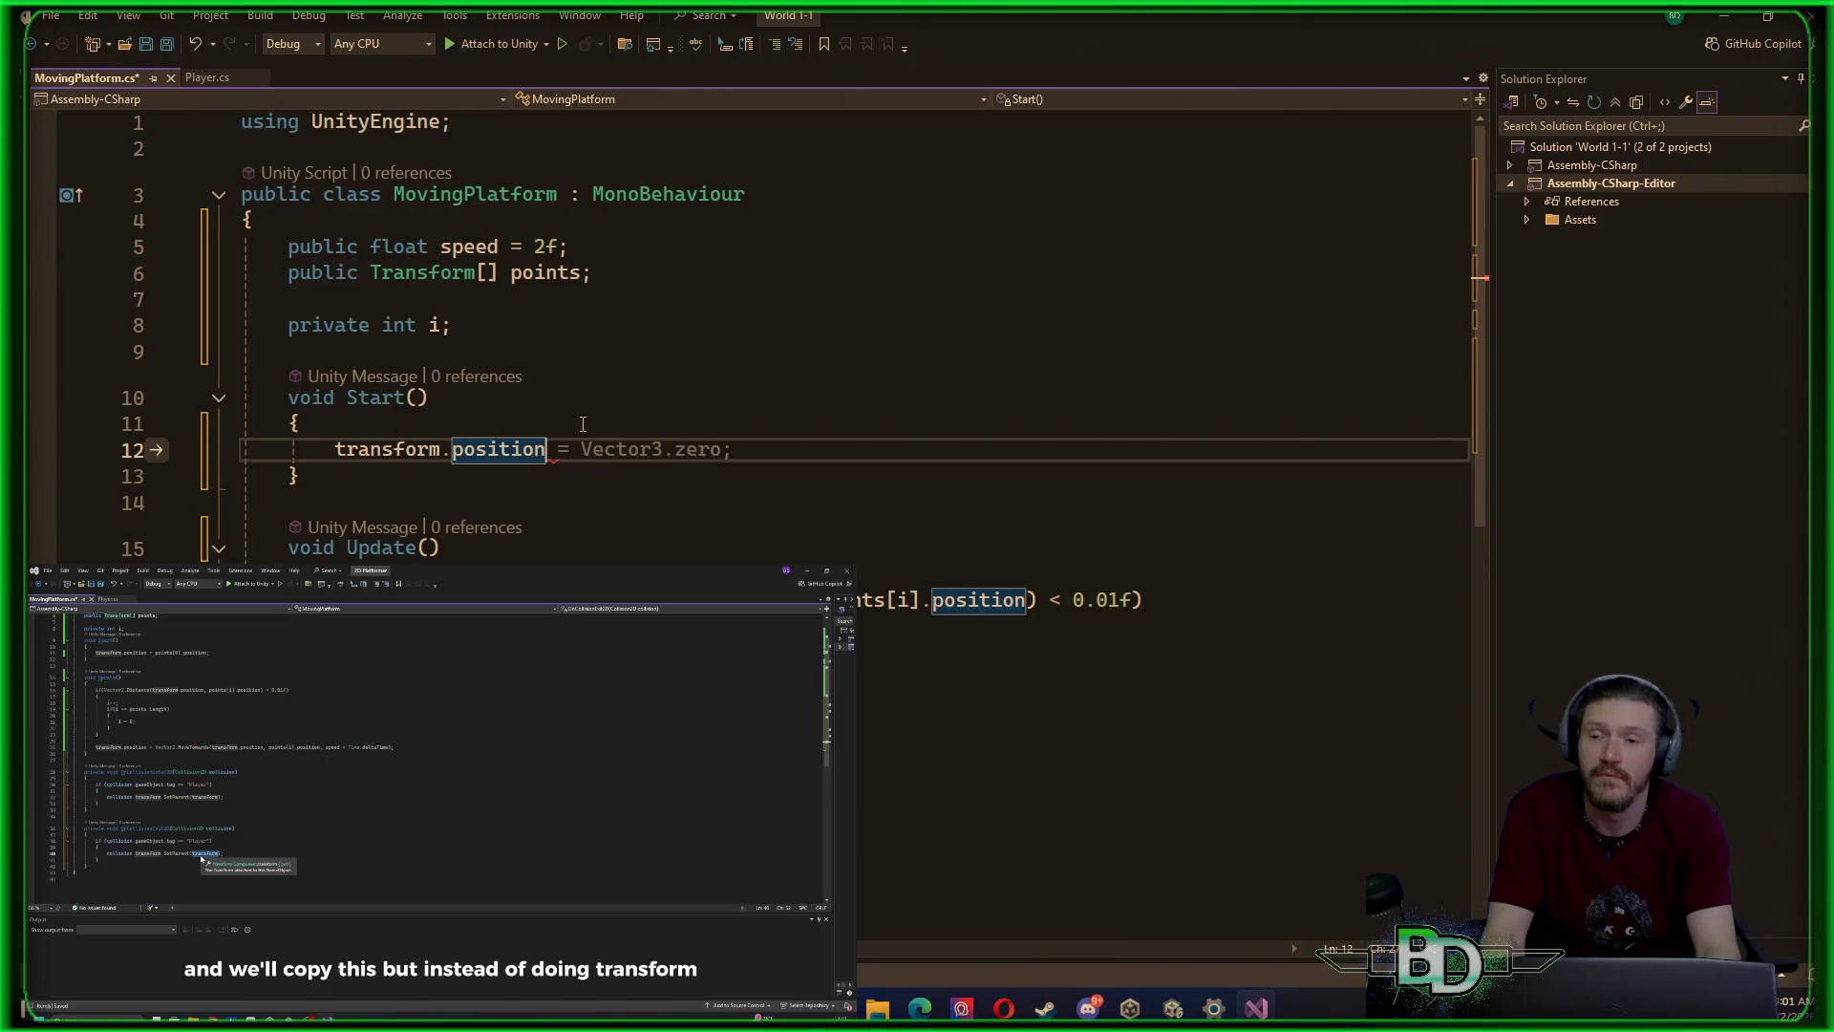
{"action": "type", "text": " = point"}
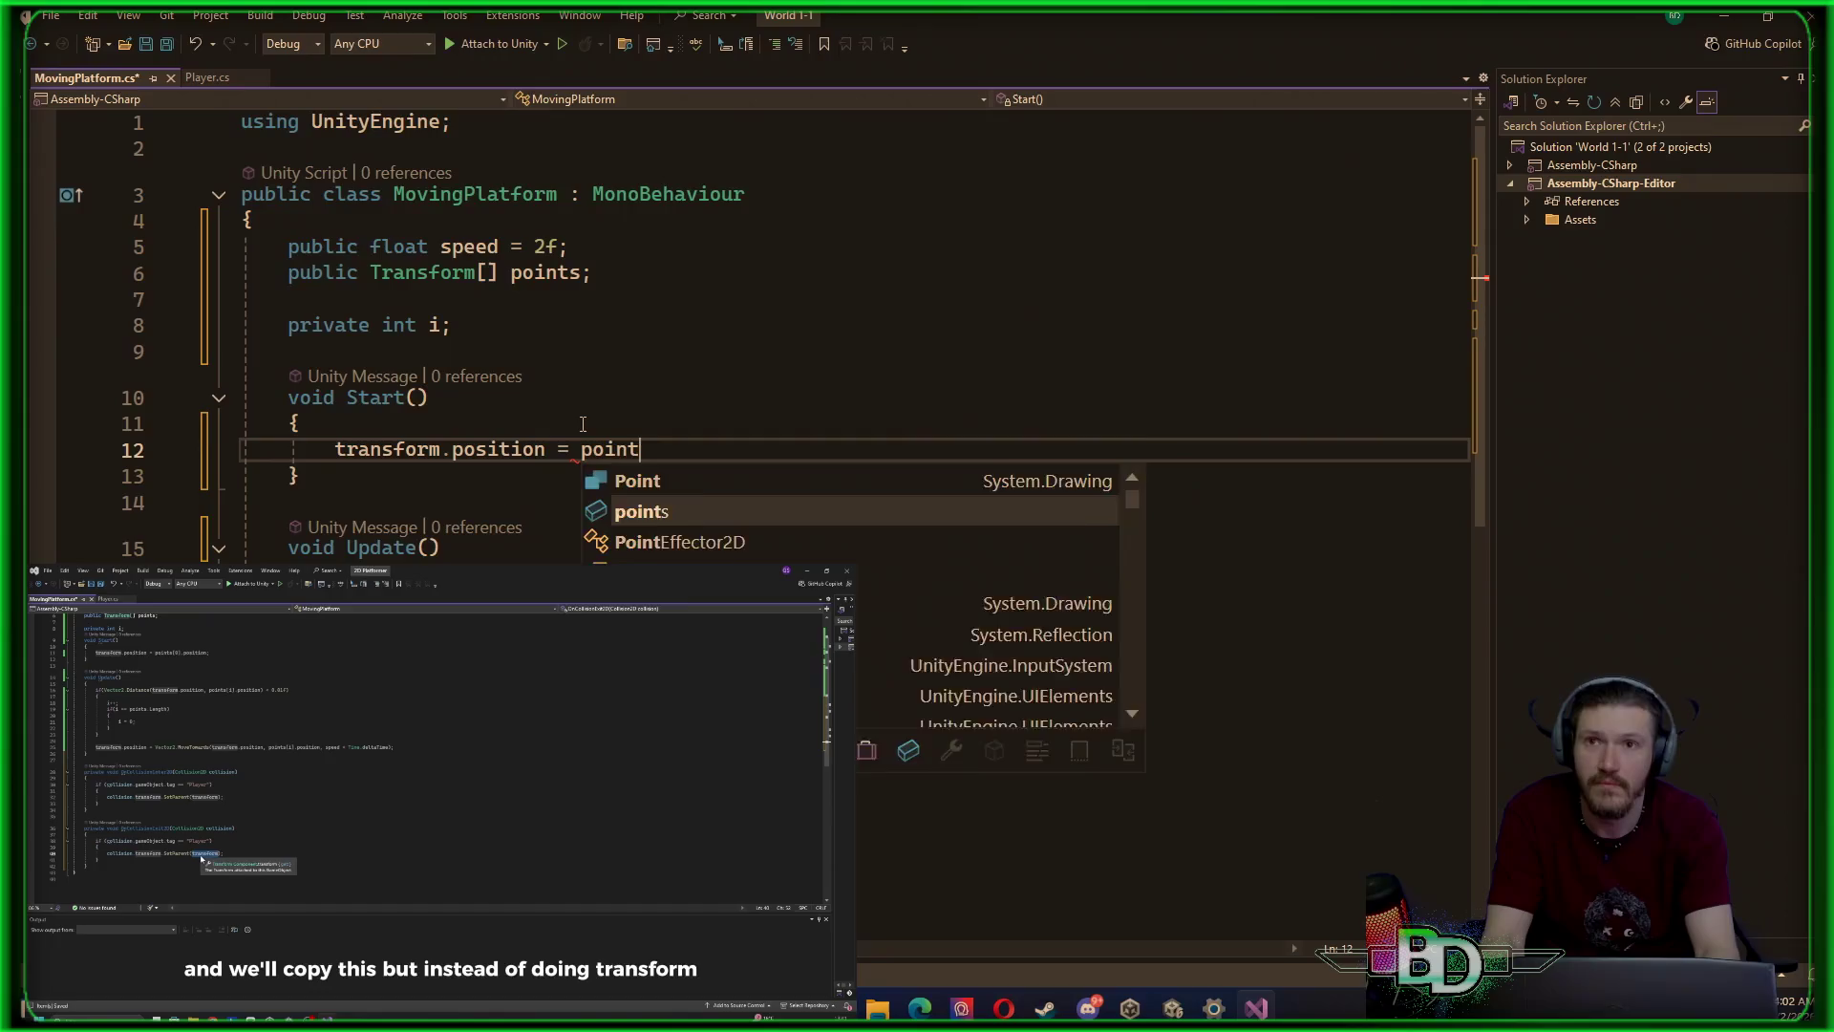
{"action": "type", "text": "s."}
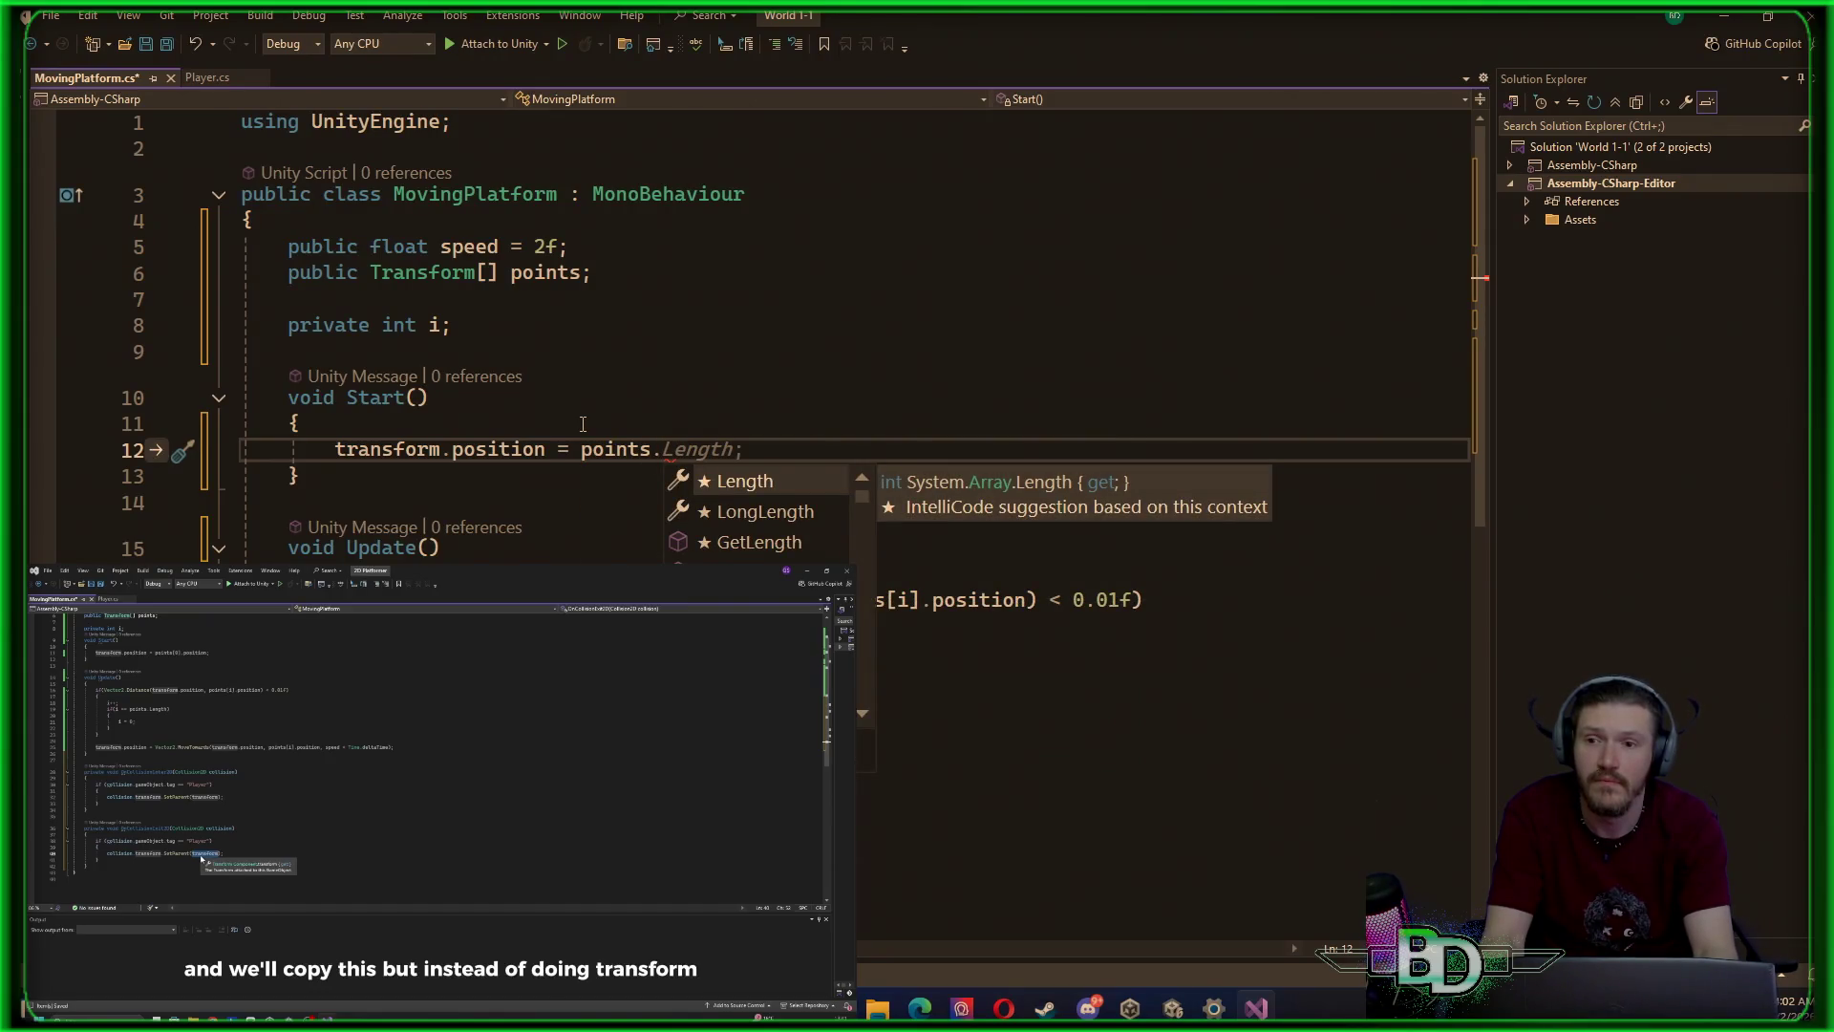
{"action": "key", "text": "BackSpace"}
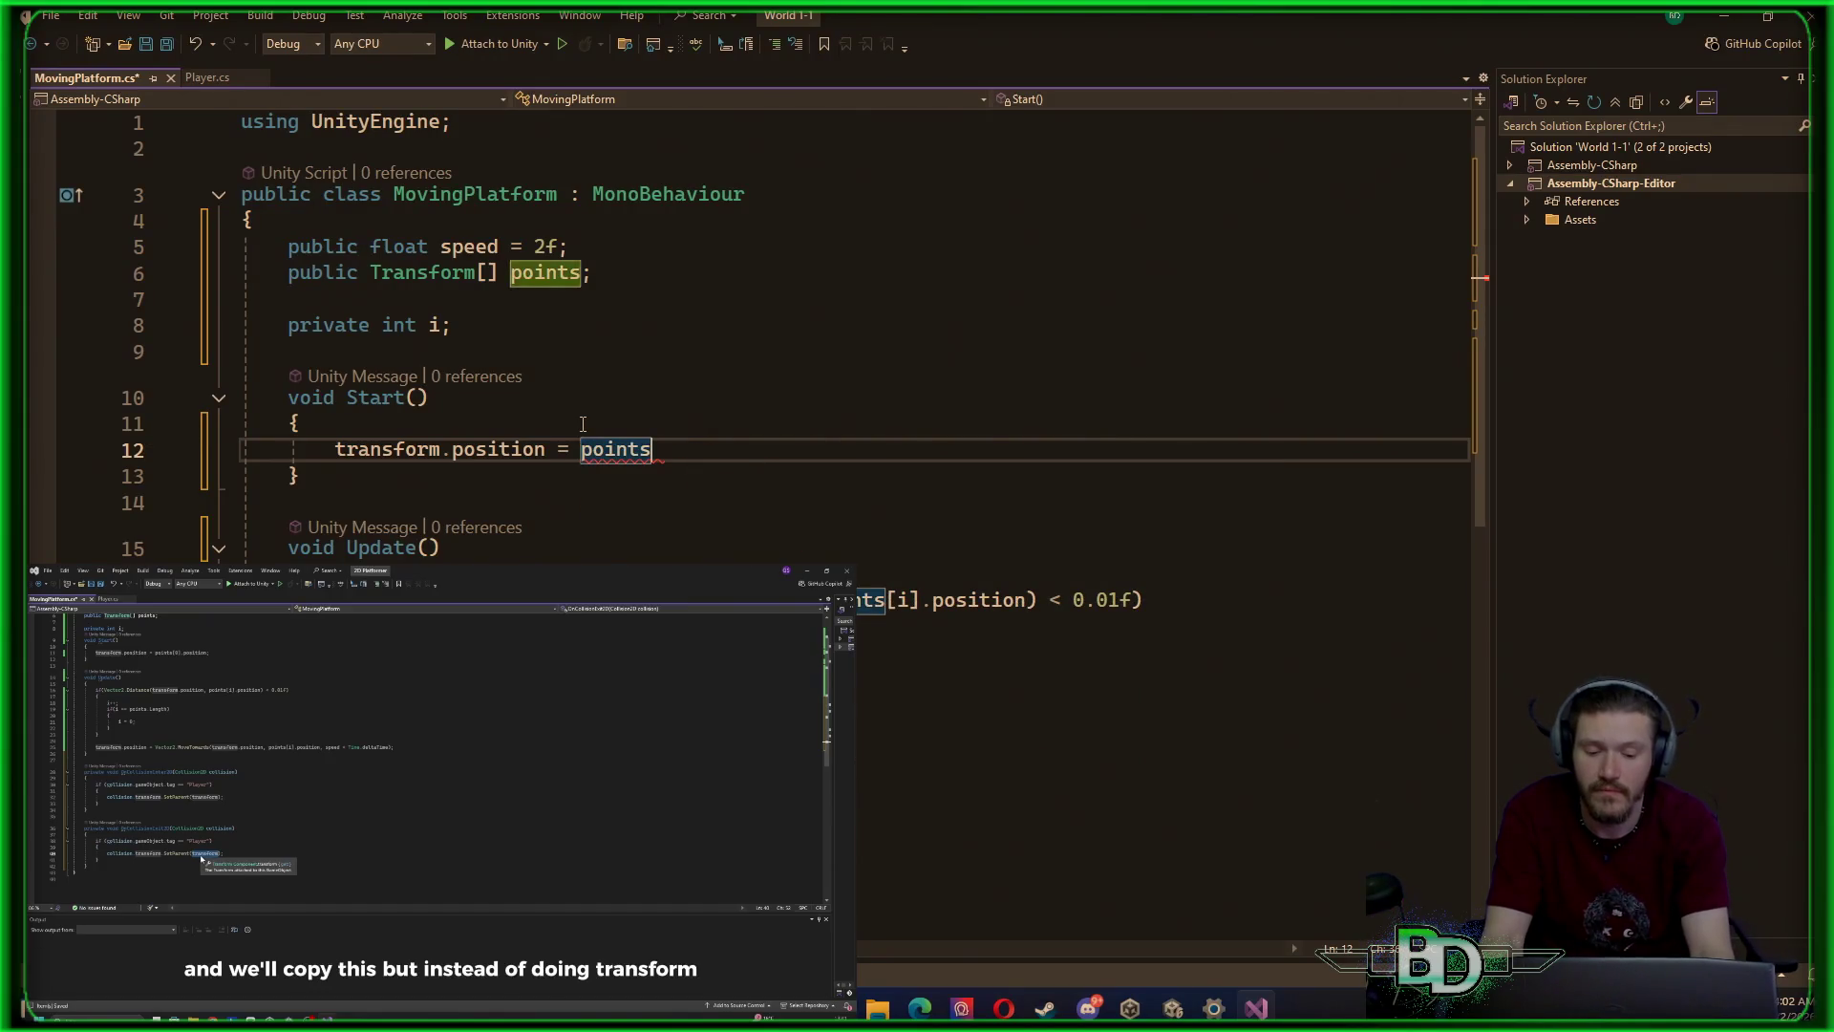
{"action": "type", "text": "[0"}
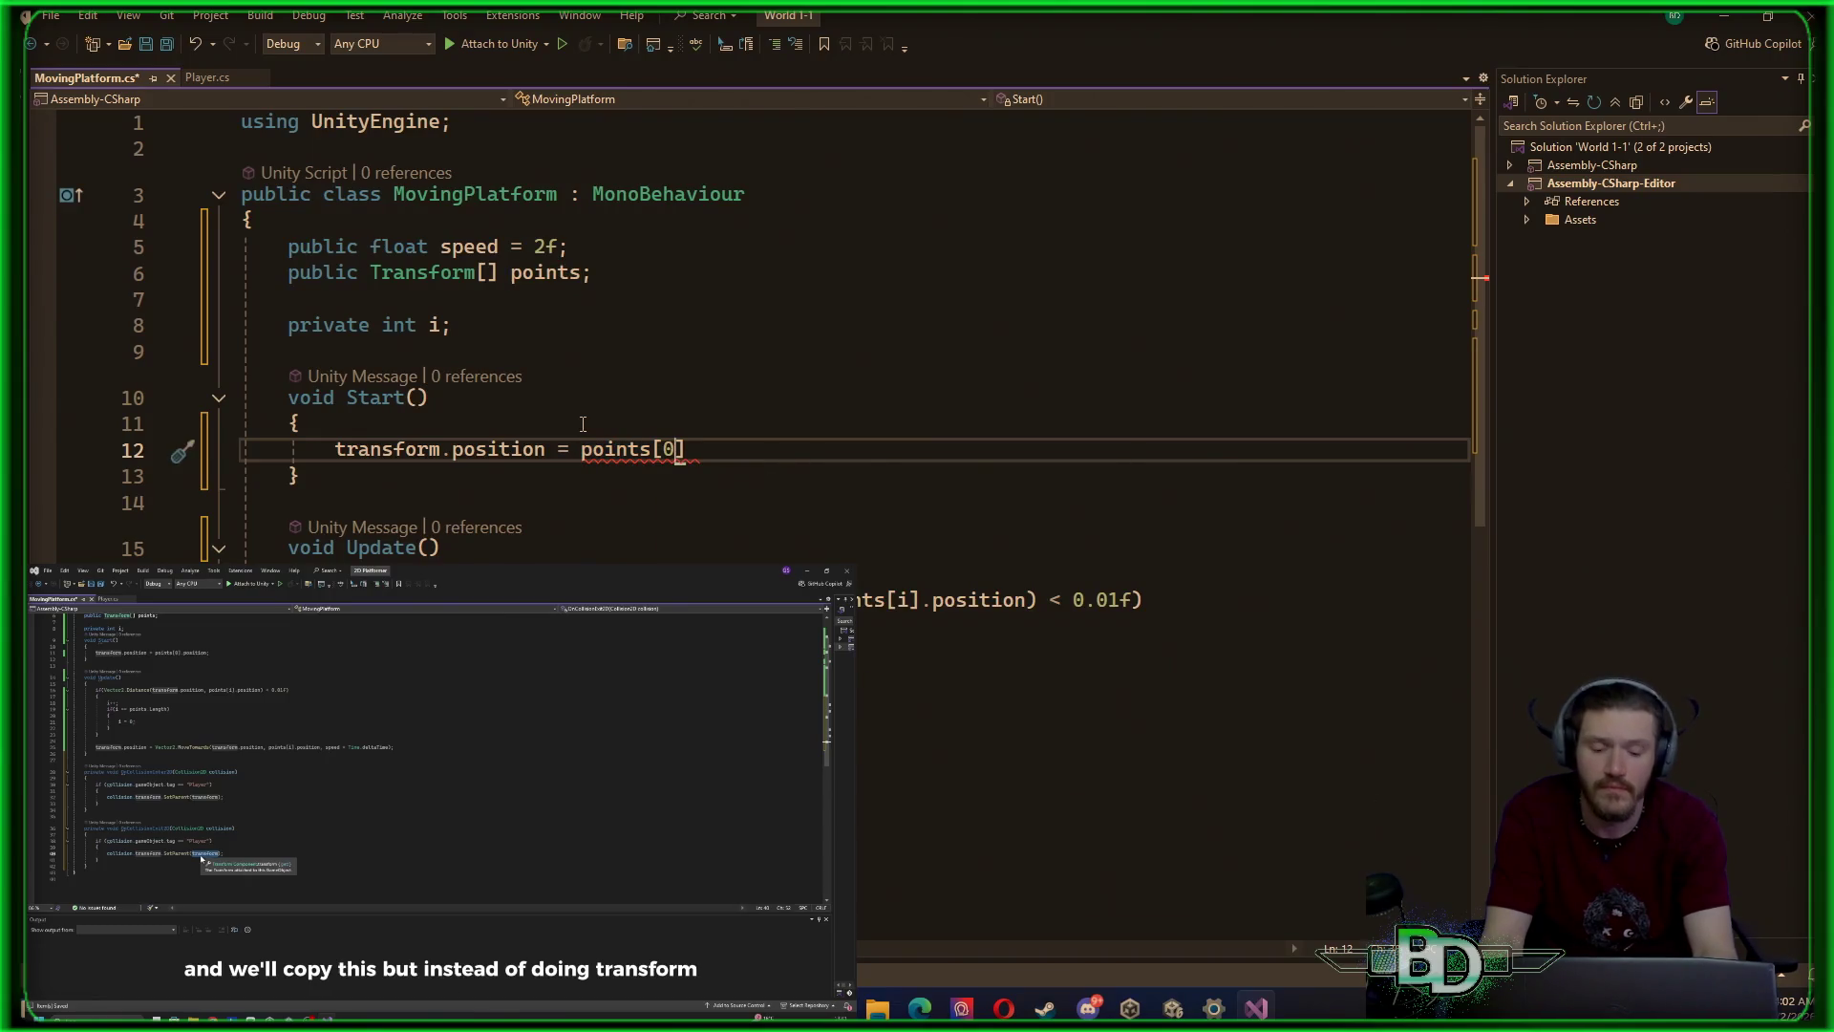
{"action": "type", "text": "]."}
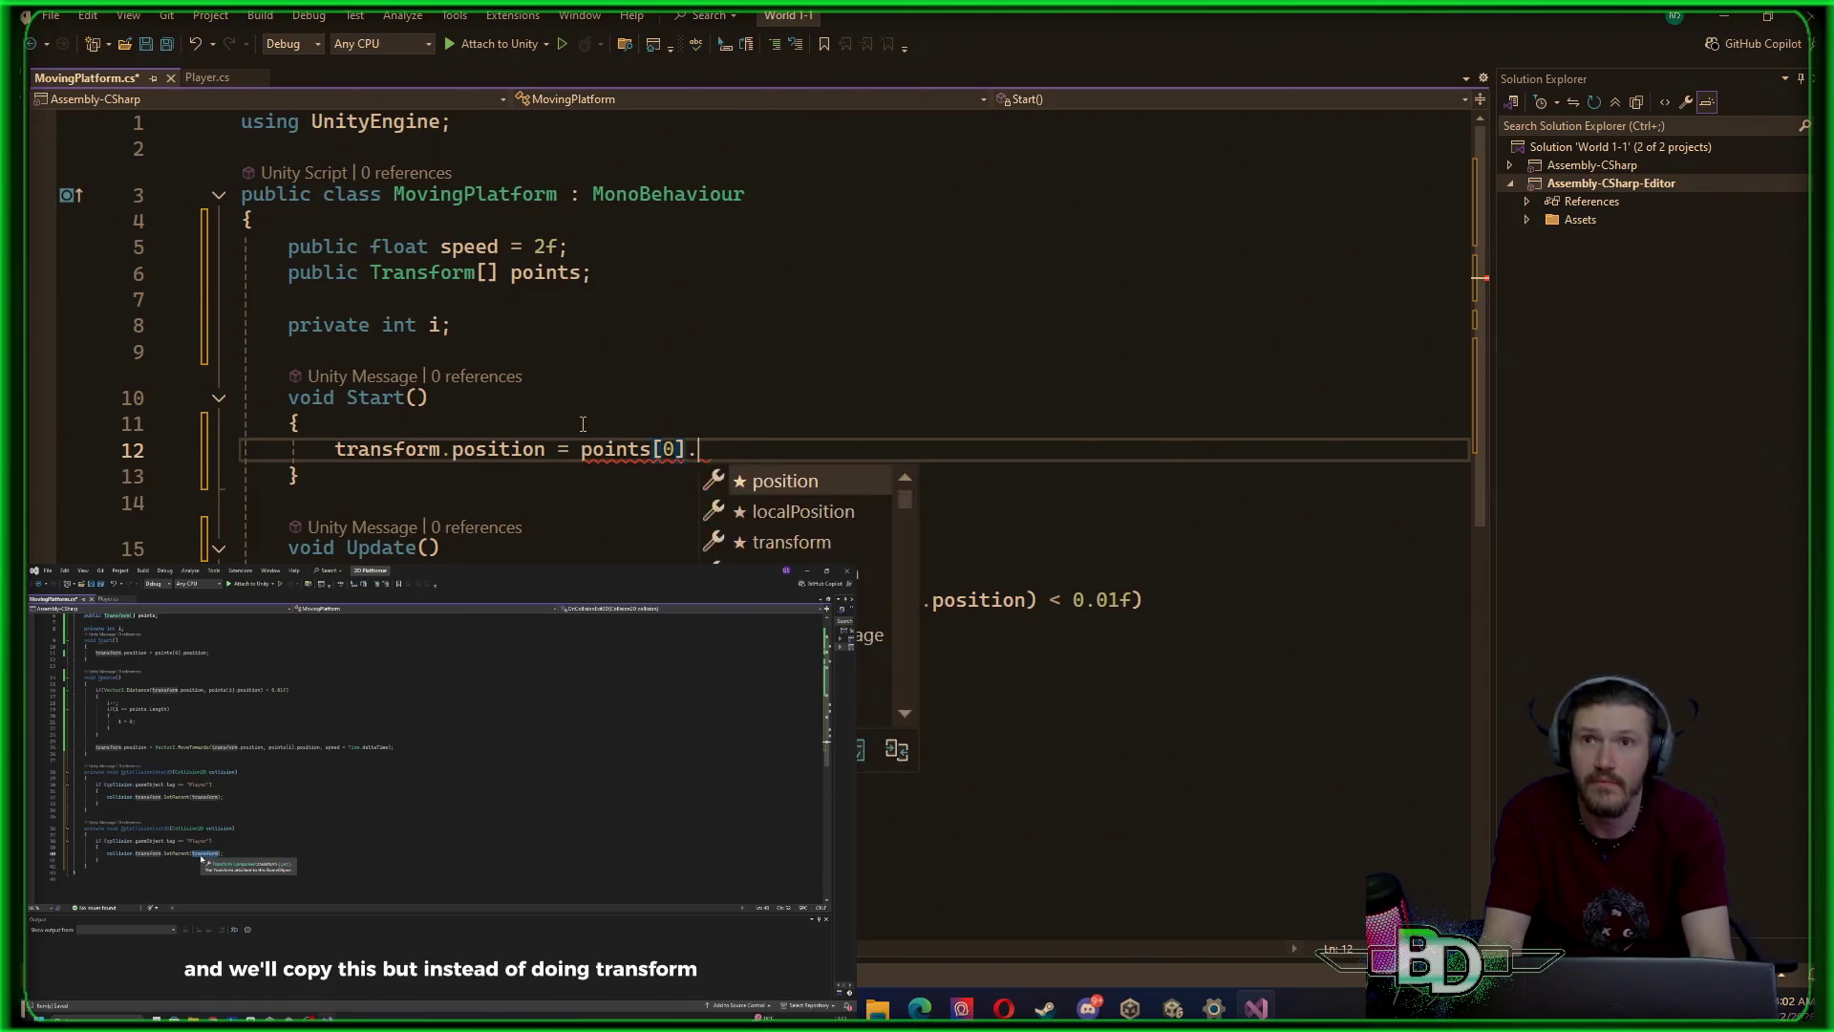
{"action": "type", "text": "po"}
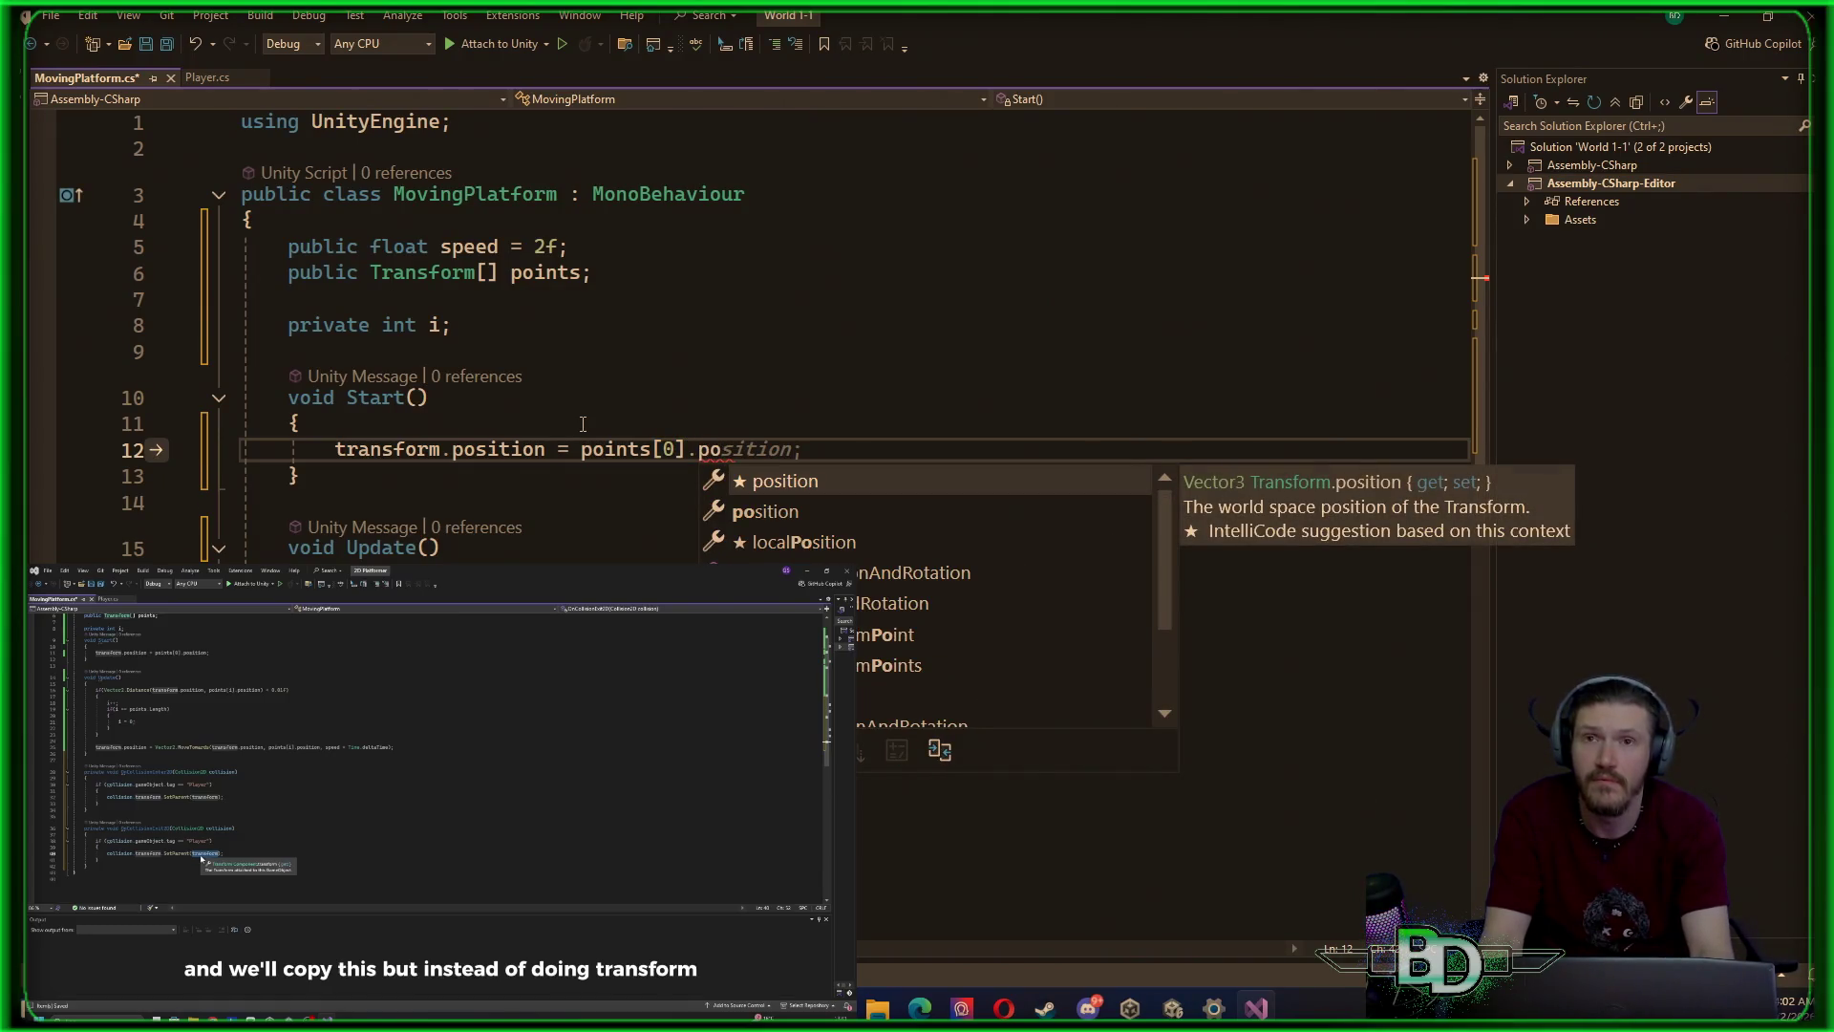
{"action": "key", "text": "Tab"}
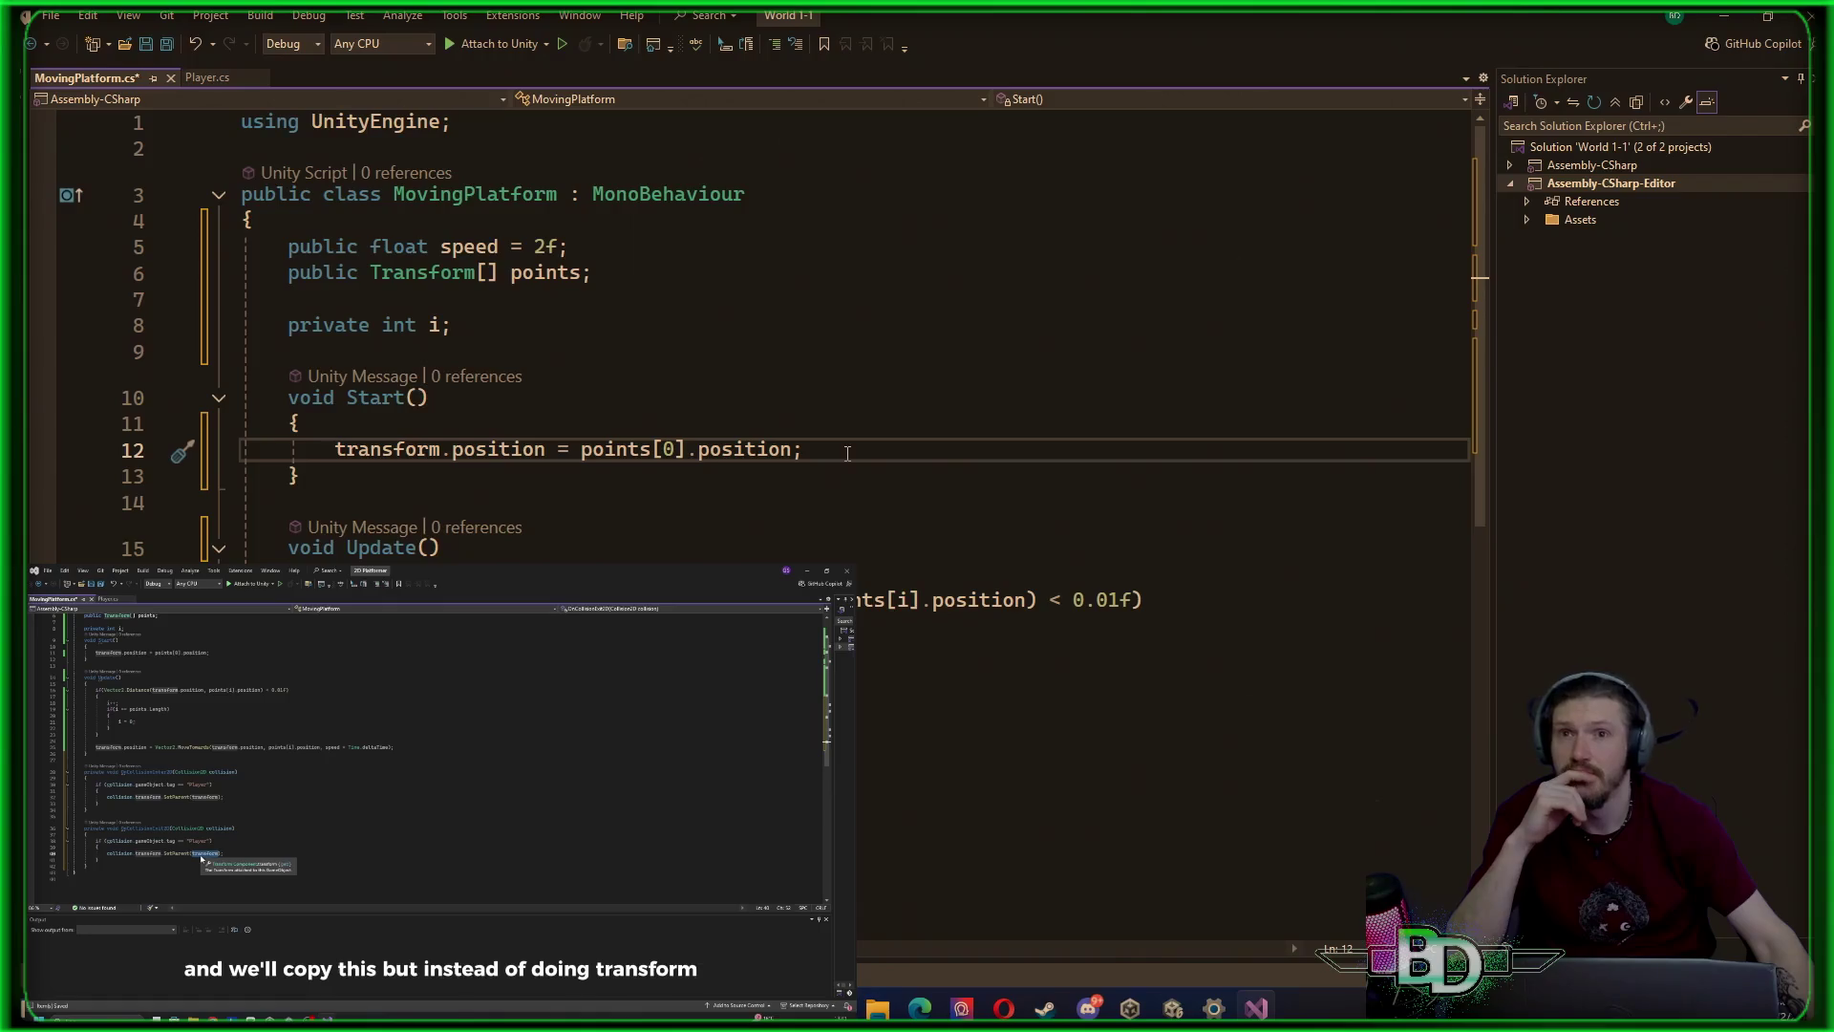
{"action": "left_click", "coordinate": [671, 456]}
{"action": "key", "text": "BackSpace"}
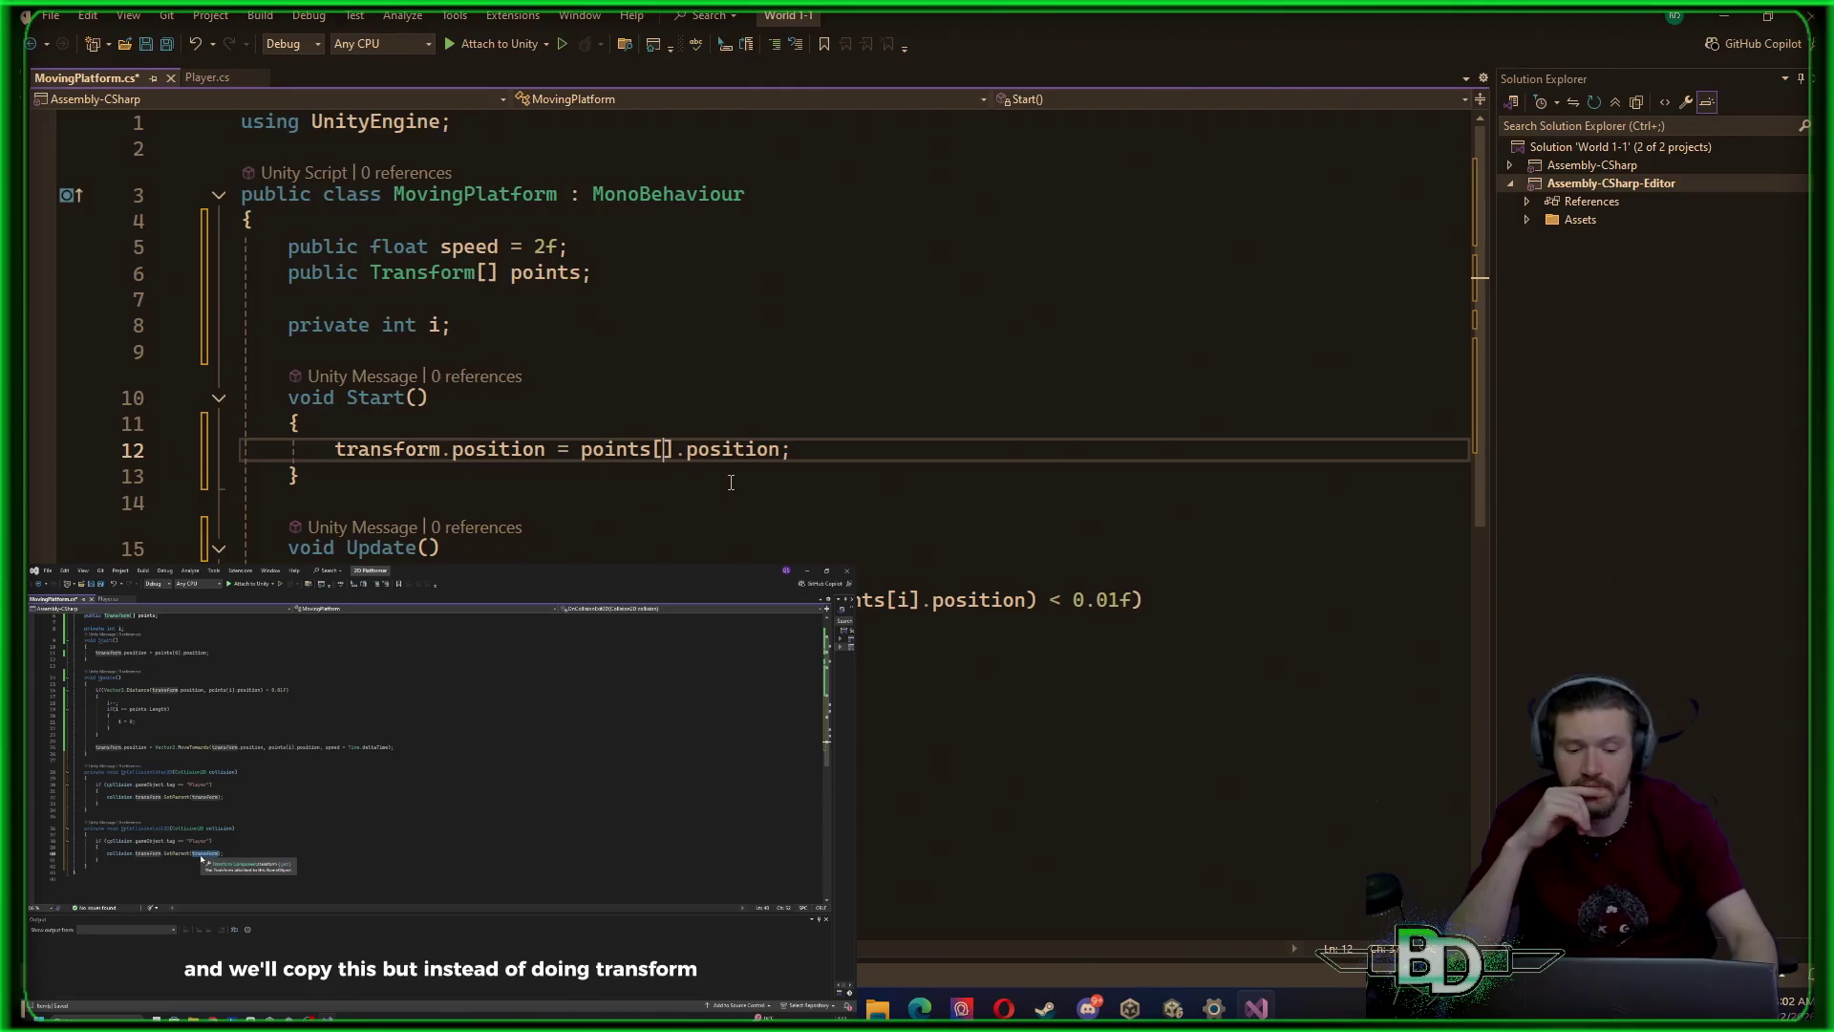
{"action": "type", "text": "1"}
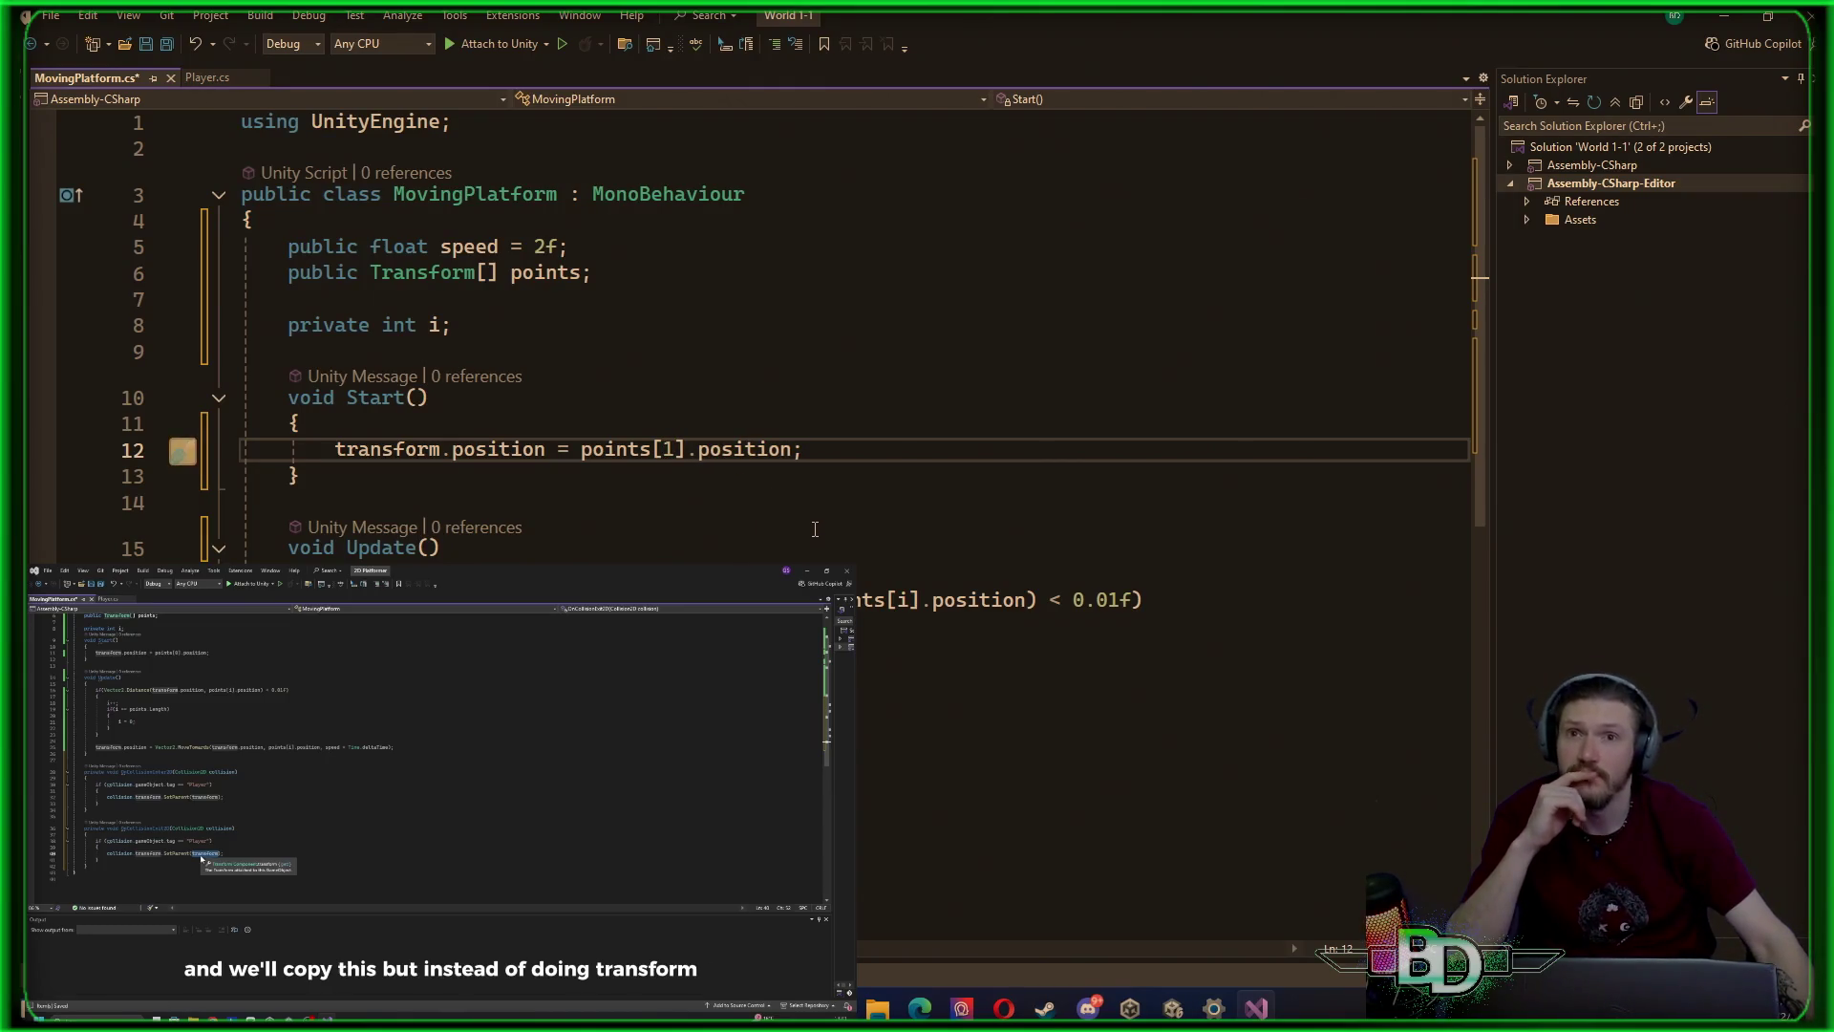
{"action": "scroll", "coordinate": [815, 529], "scroll_direction": "down", "scroll_amount": 1}
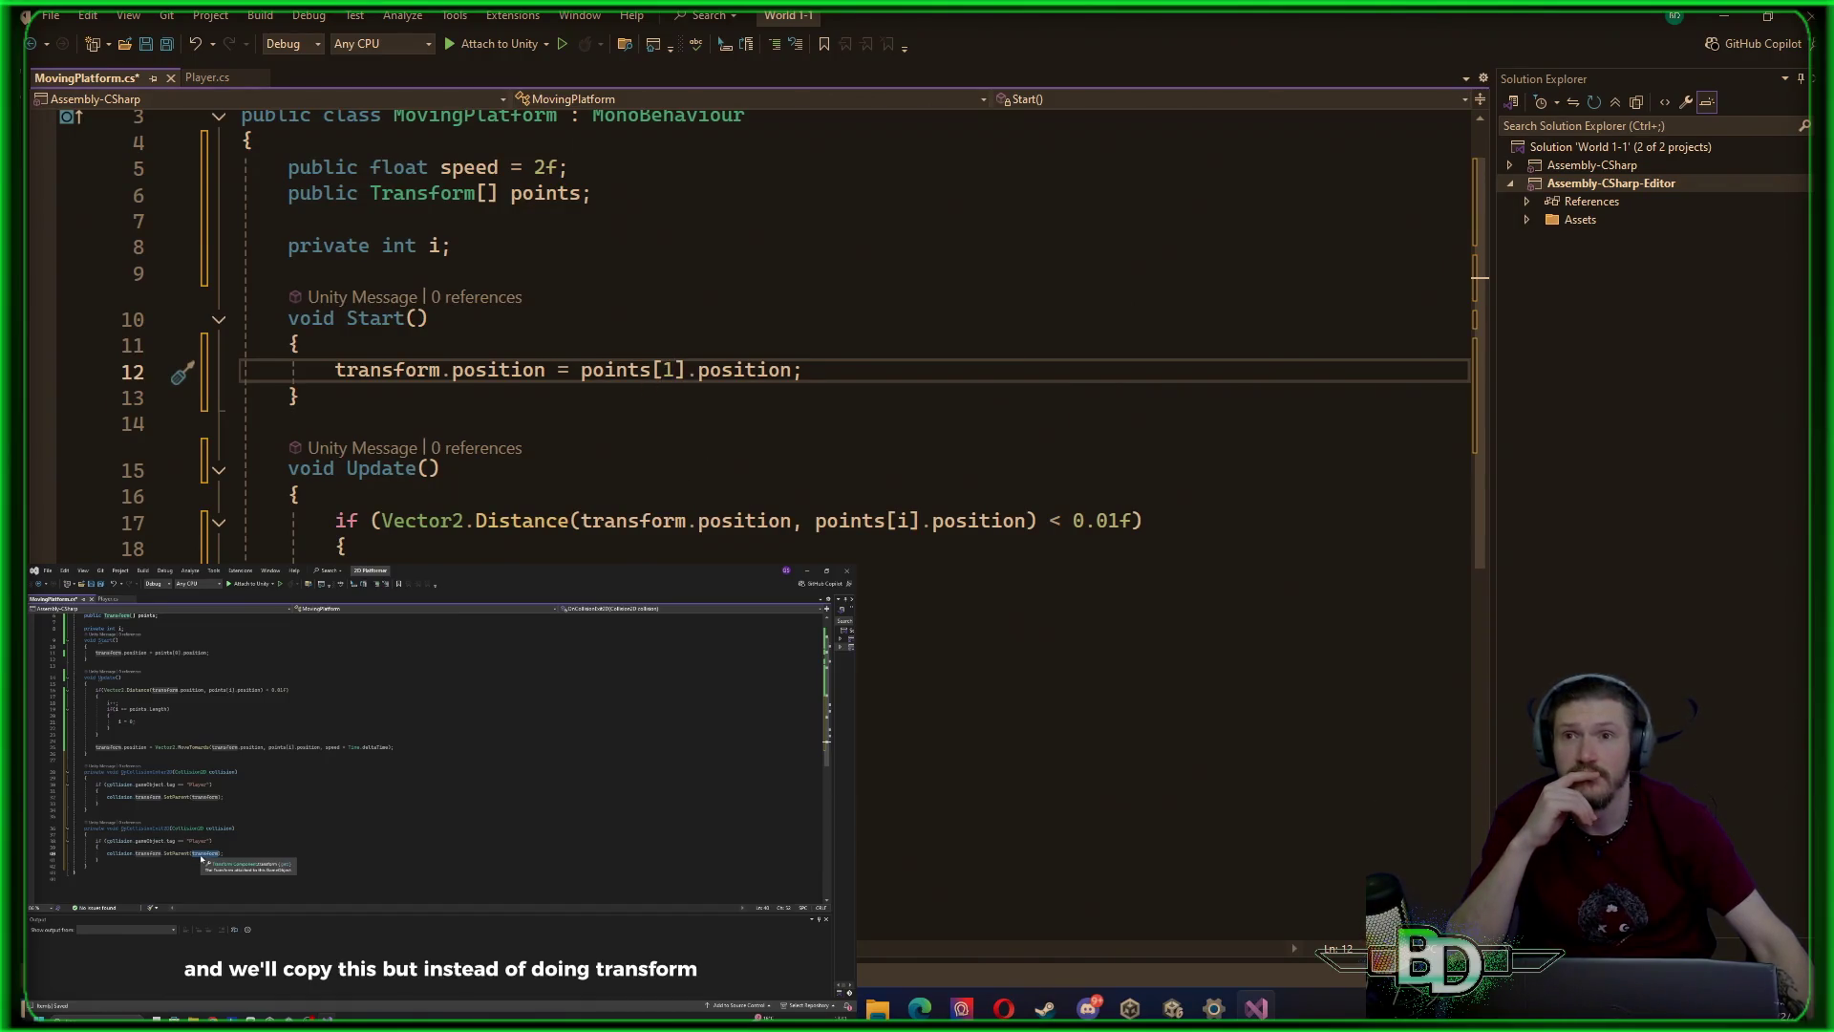
Write the Update line transform.position = Vector2.MoveTowards(transform.position, points[i].position, speed)
{"action": "left_click", "coordinate": [348, 705]}
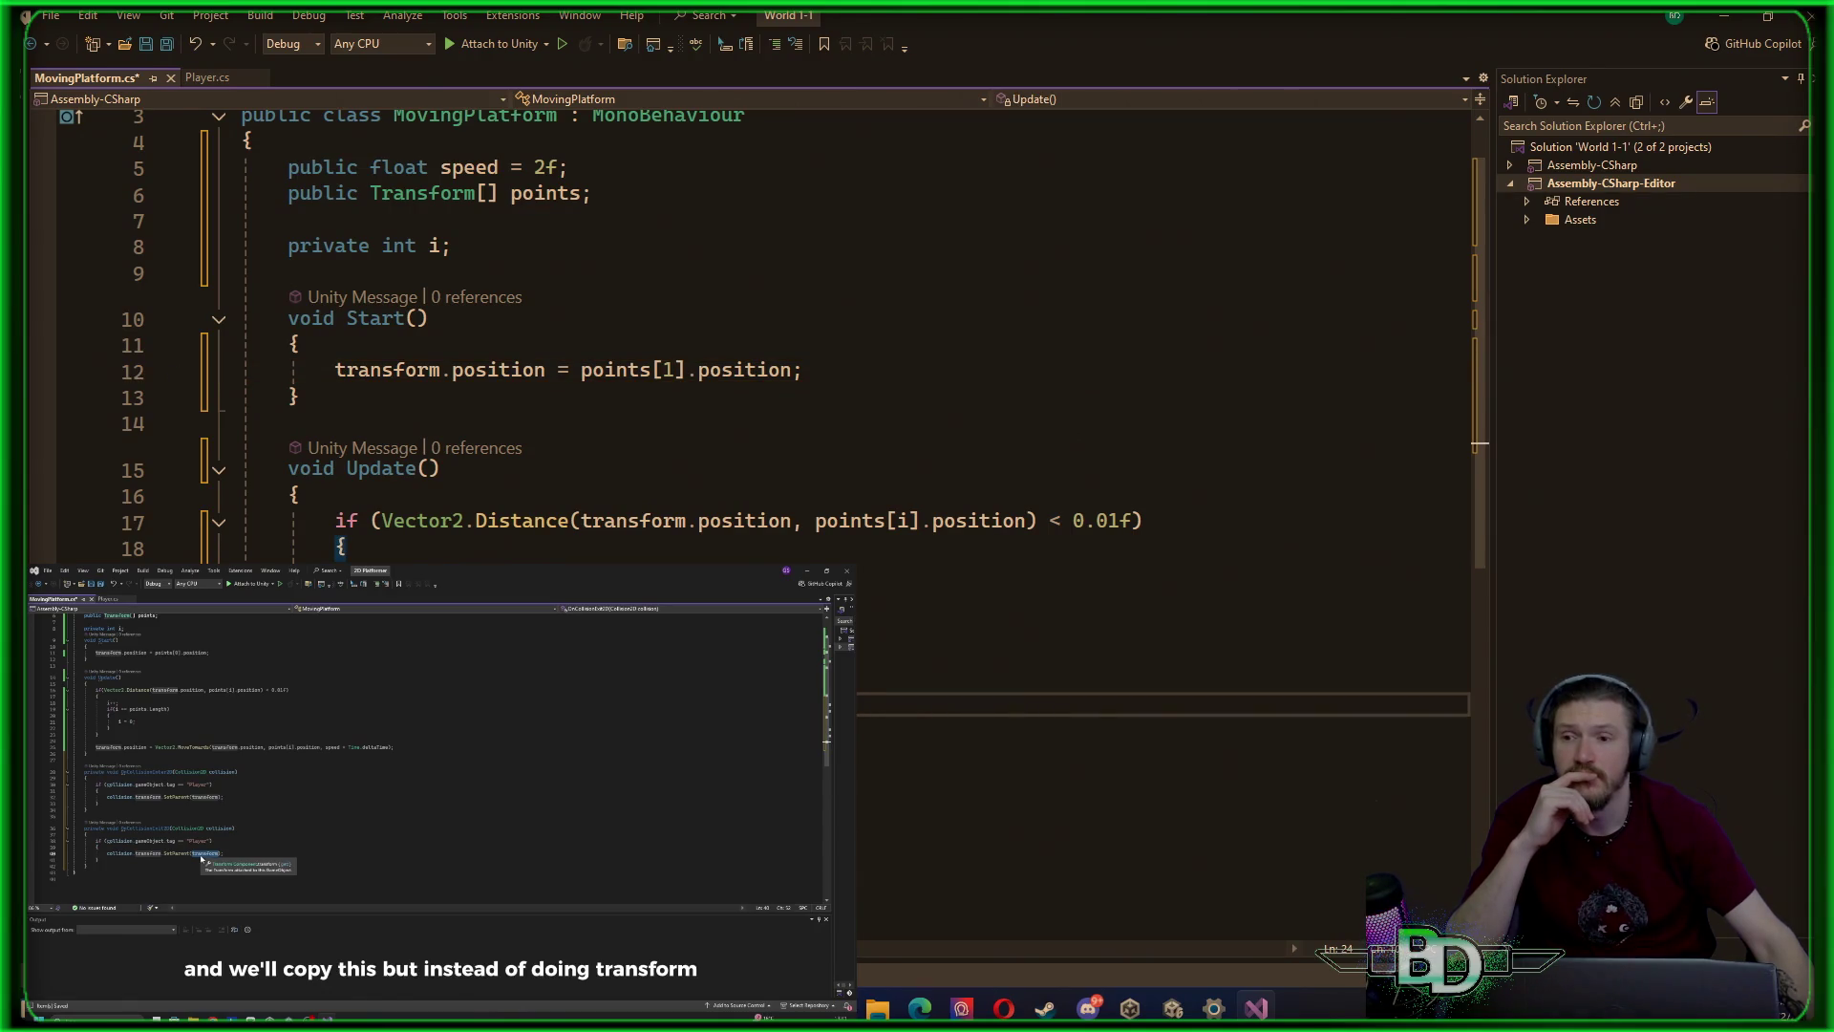
{"action": "key", "text": "Down"}
{"action": "key", "text": "Down"}
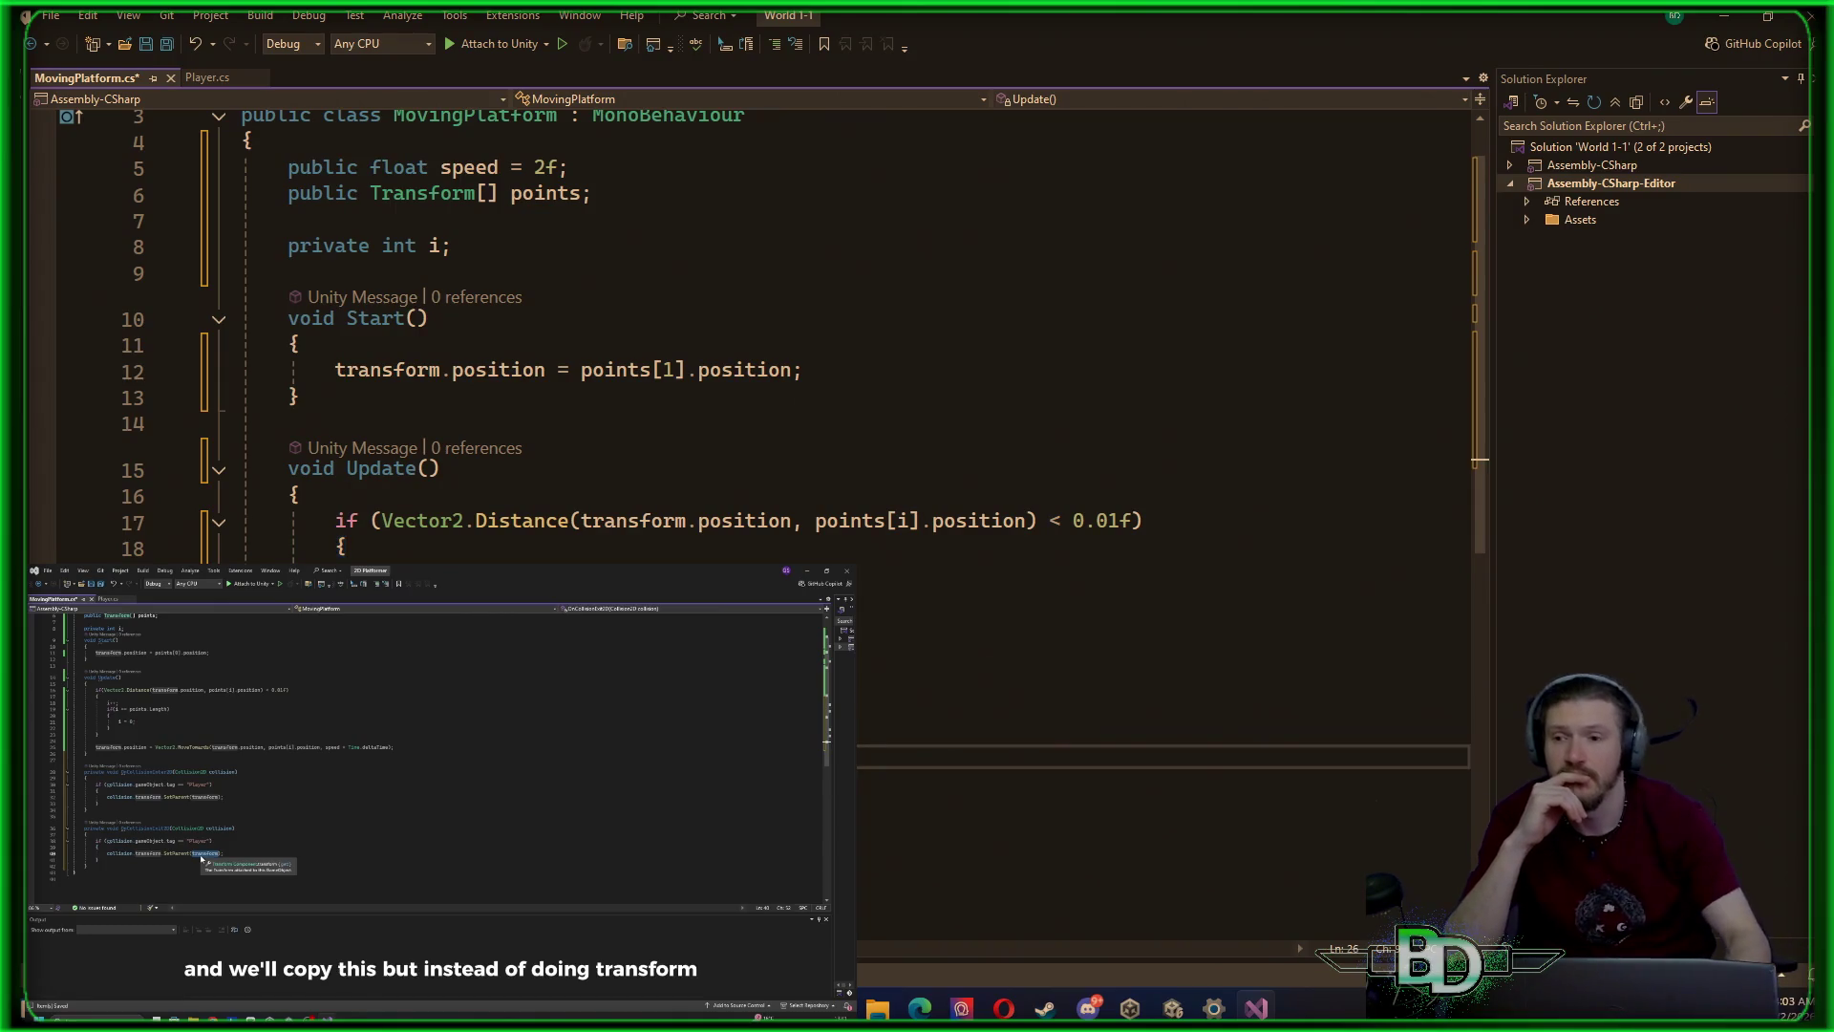
{"action": "type", "text": "transform"}
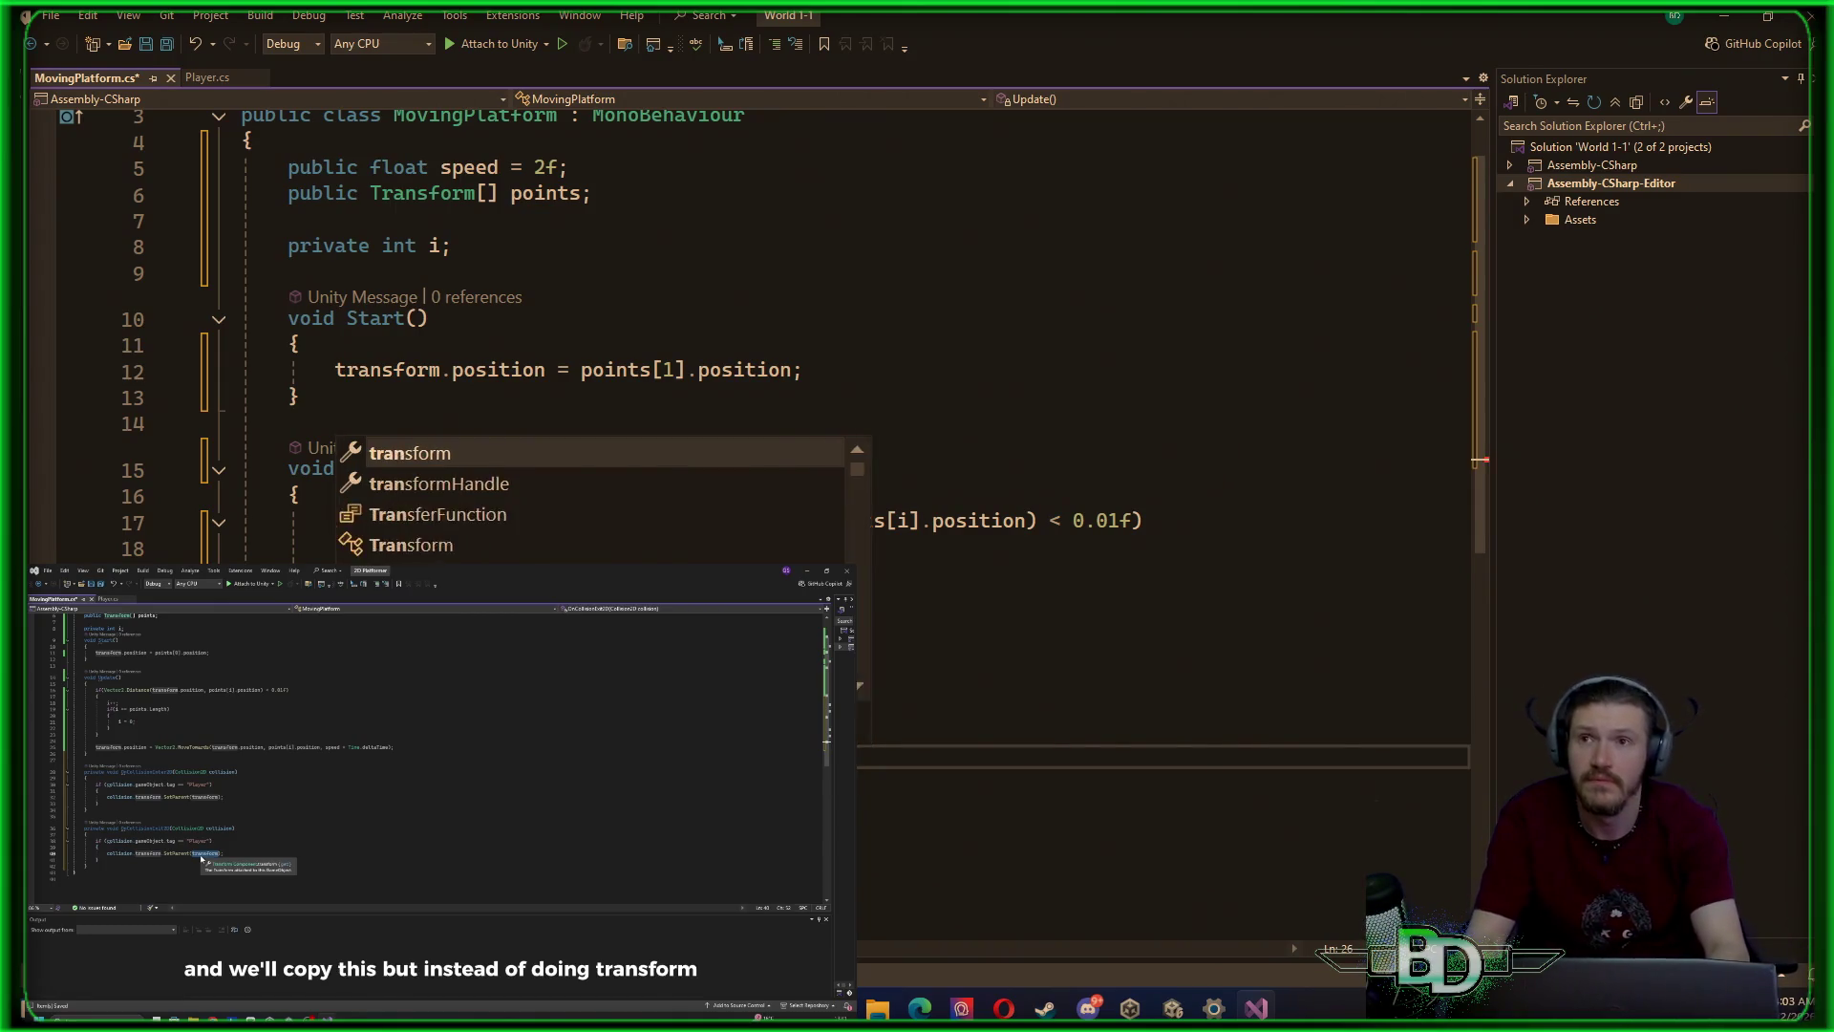
{"action": "type", "text": "s"}
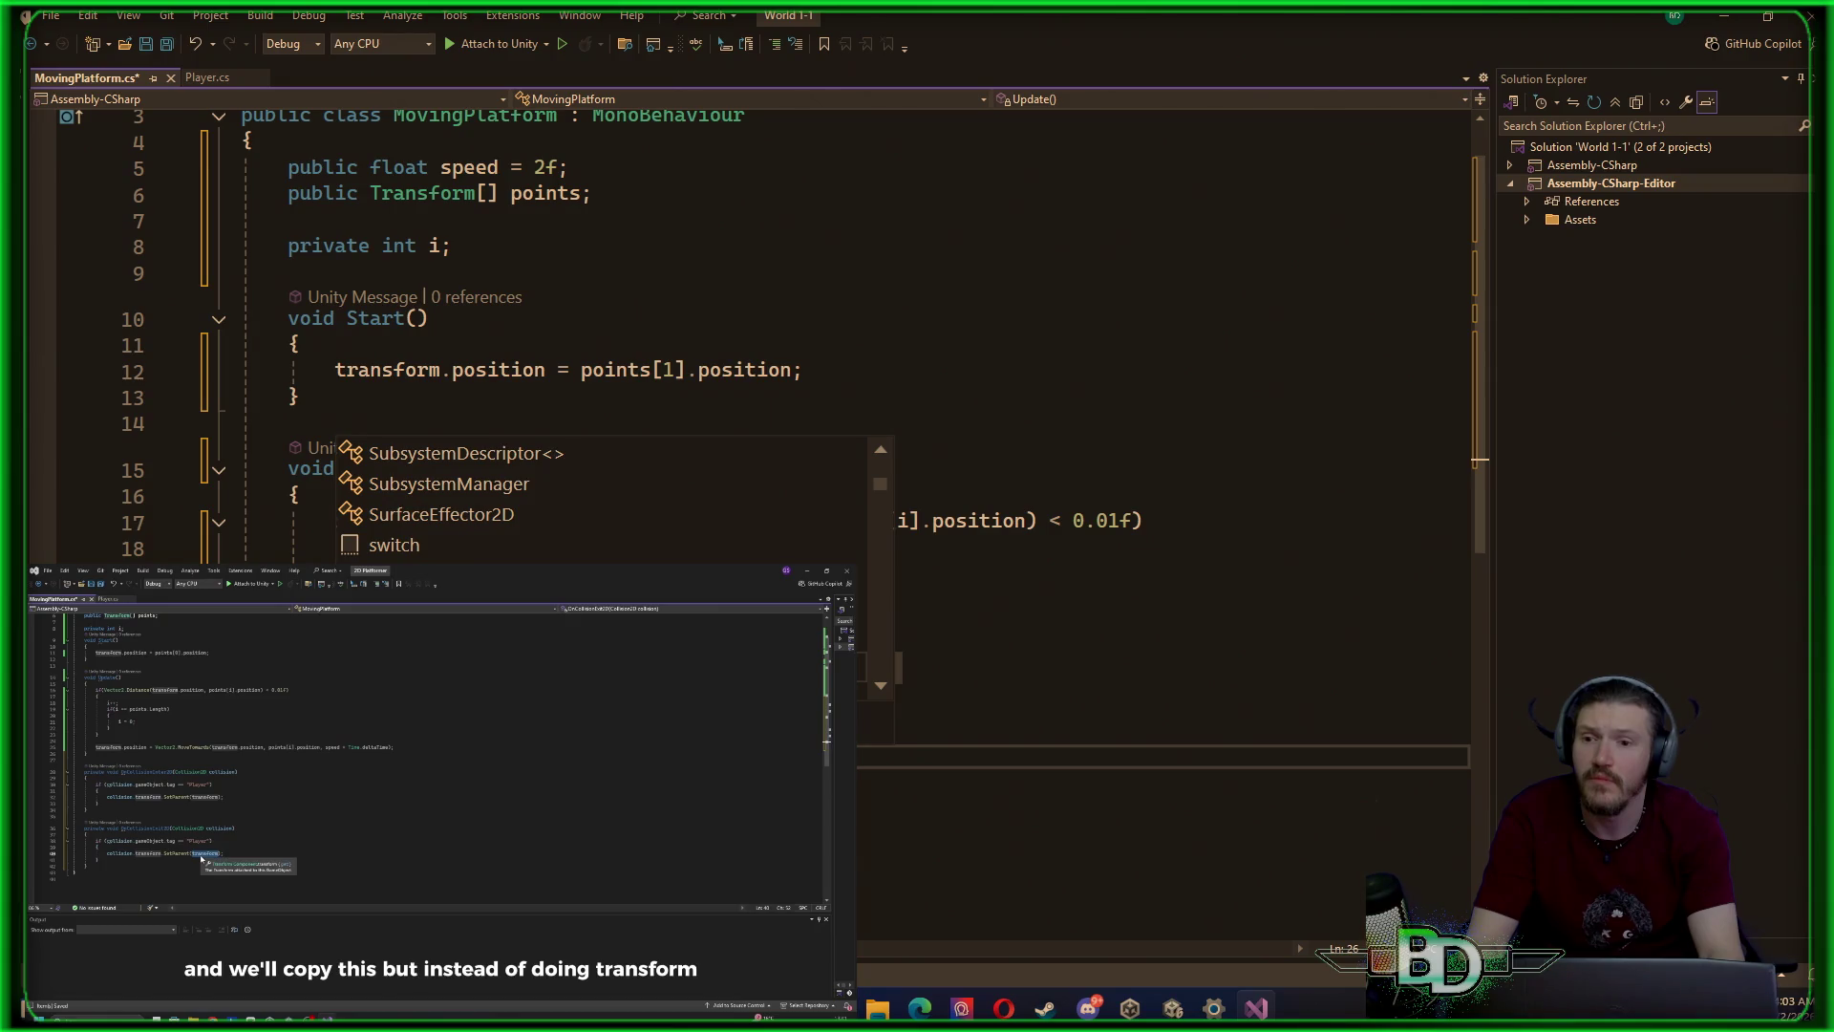
{"action": "type", "text": "re"}
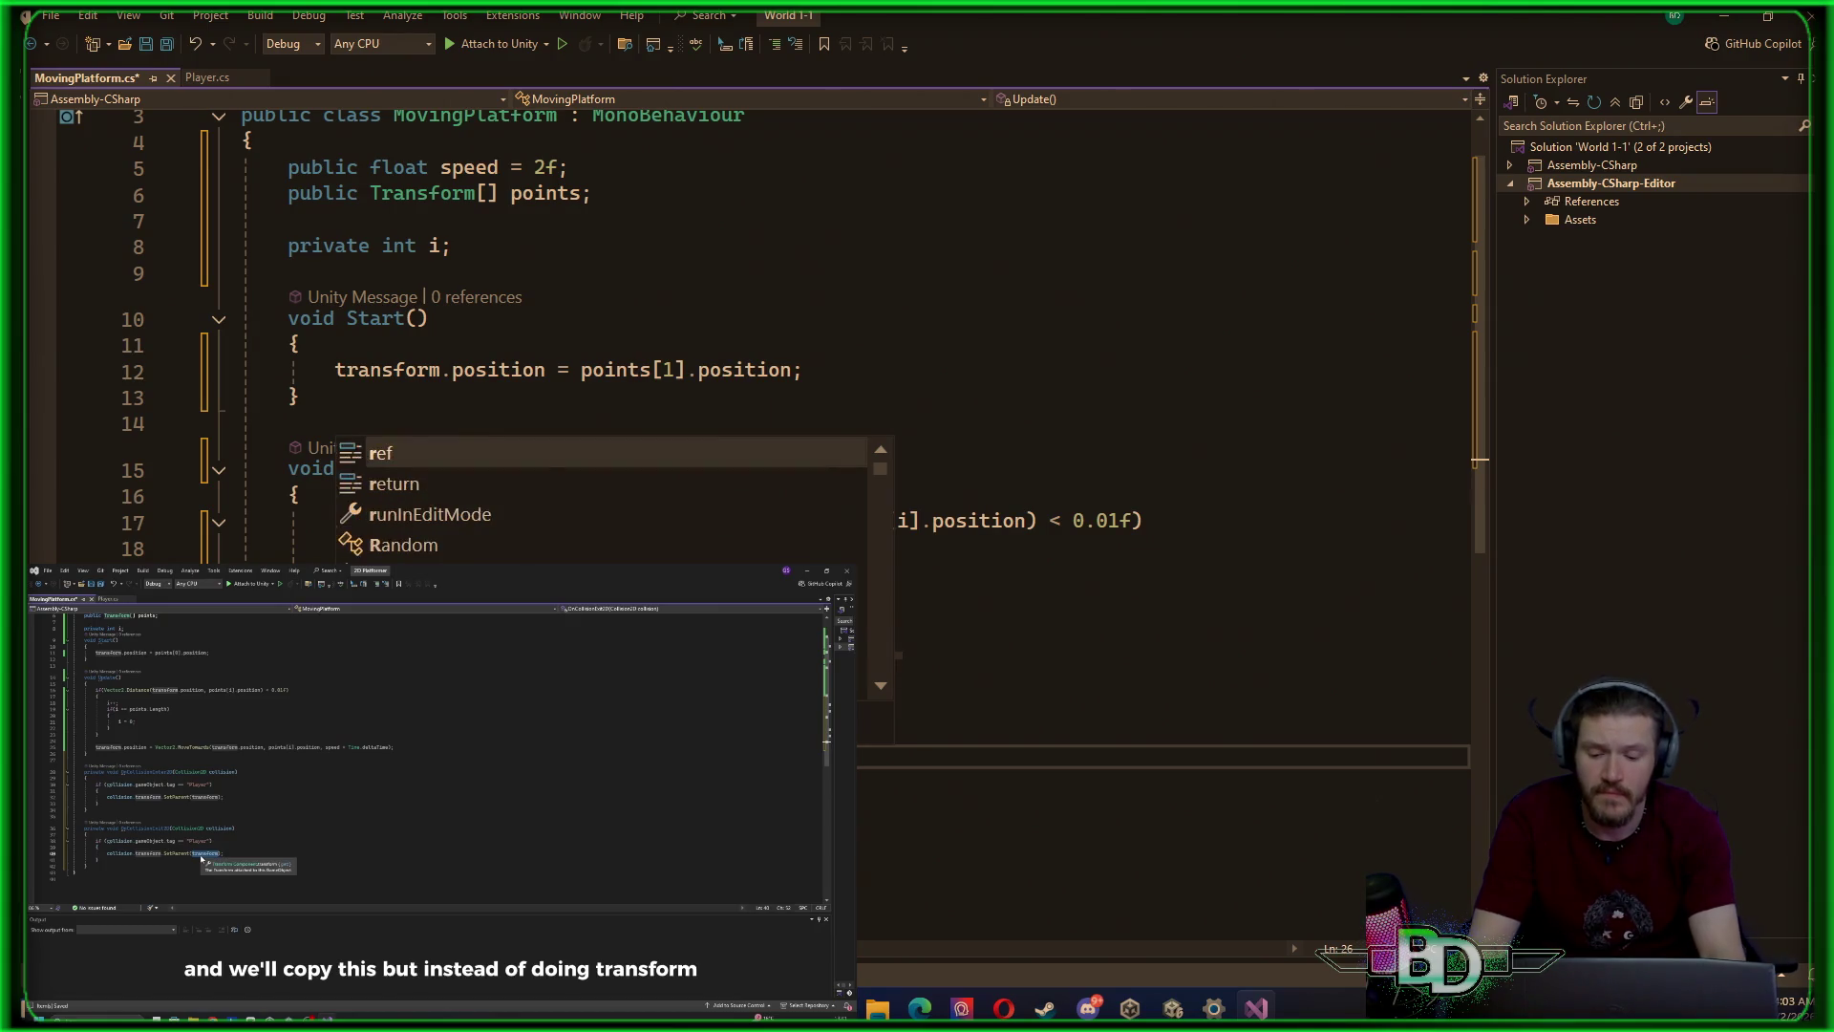
{"action": "type", "text": "ansform"}
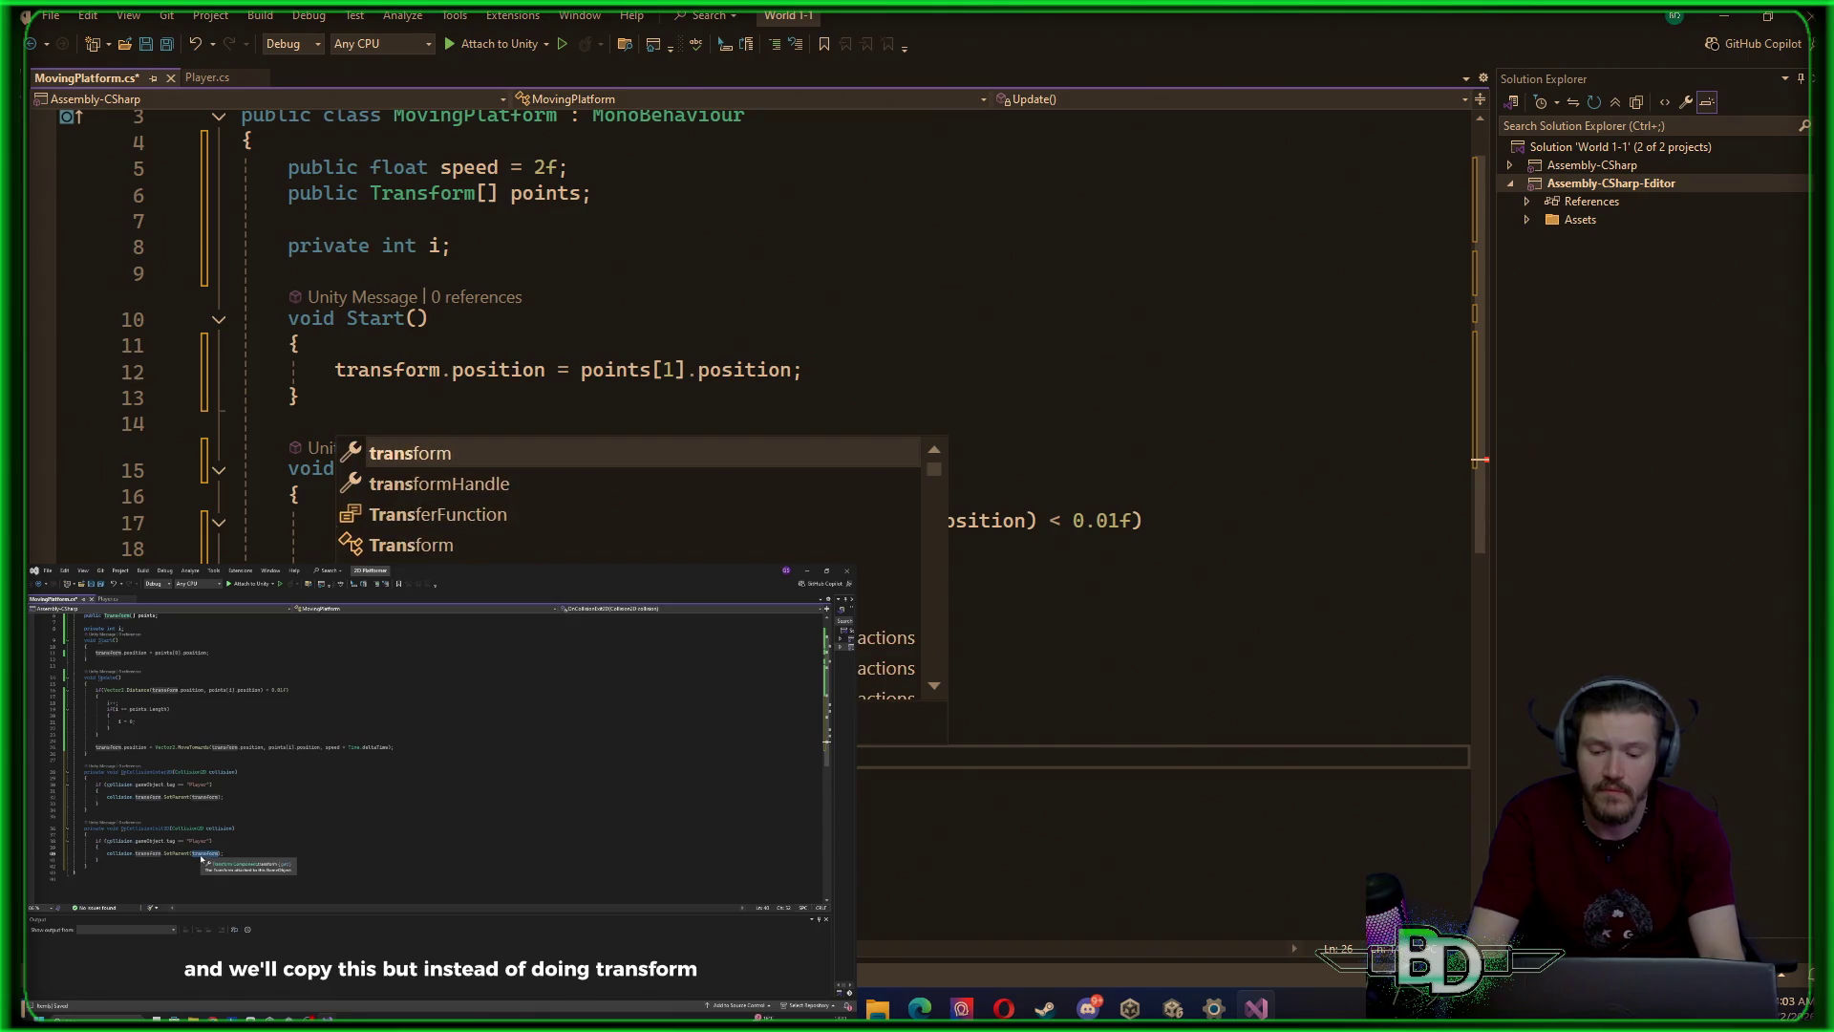
{"action": "type", "text": "."}
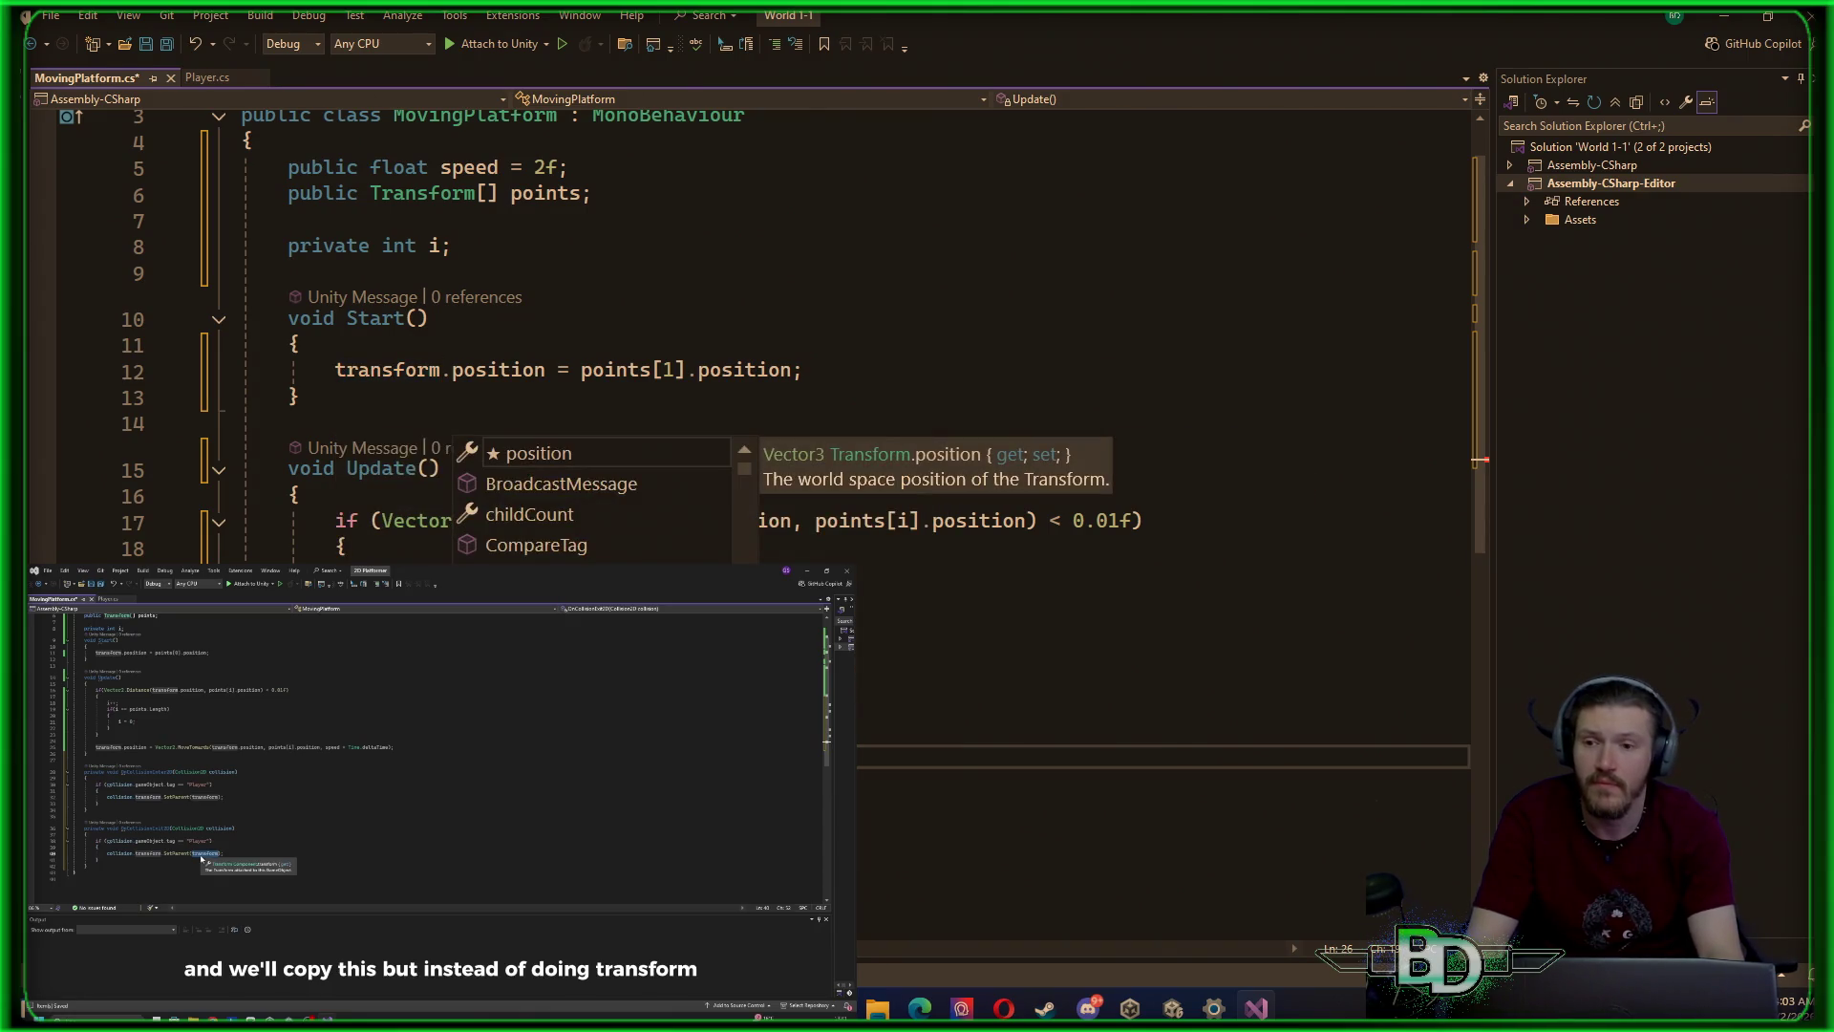
{"action": "type", "text": "po"}
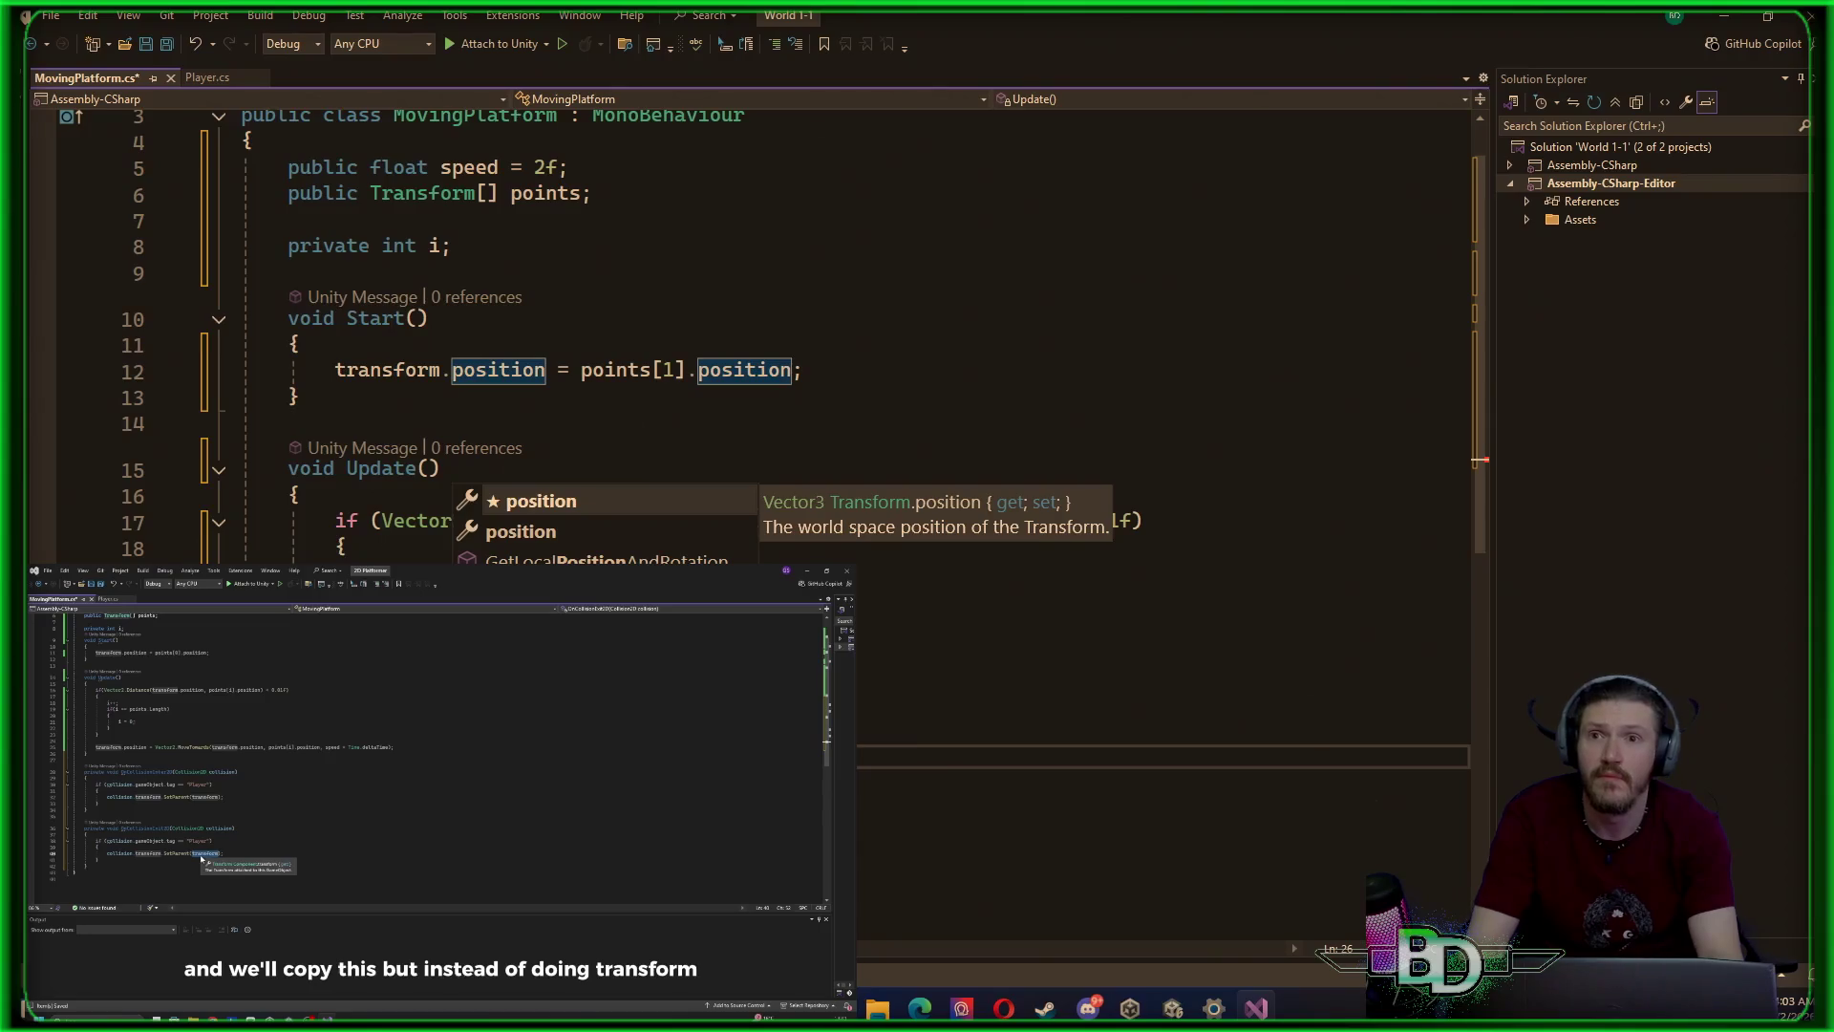
{"action": "key", "text": "Tab"}
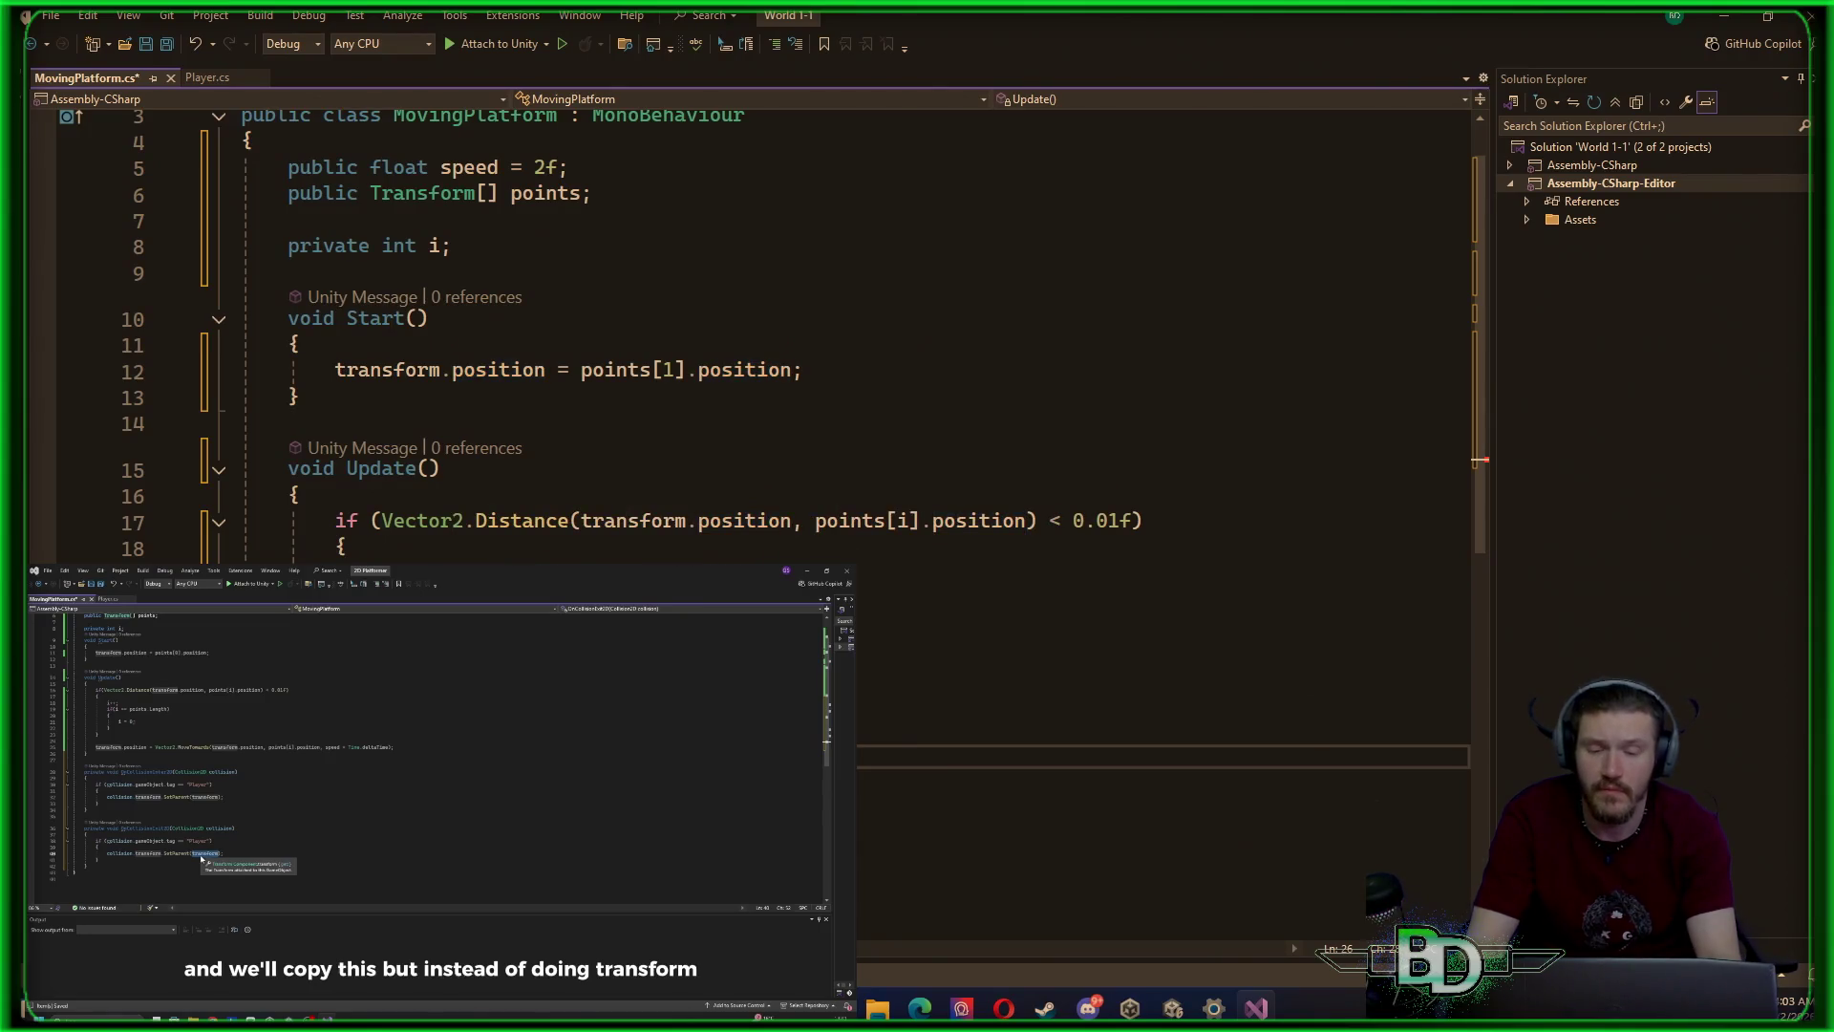
{"action": "type", "text": "Vector2"}
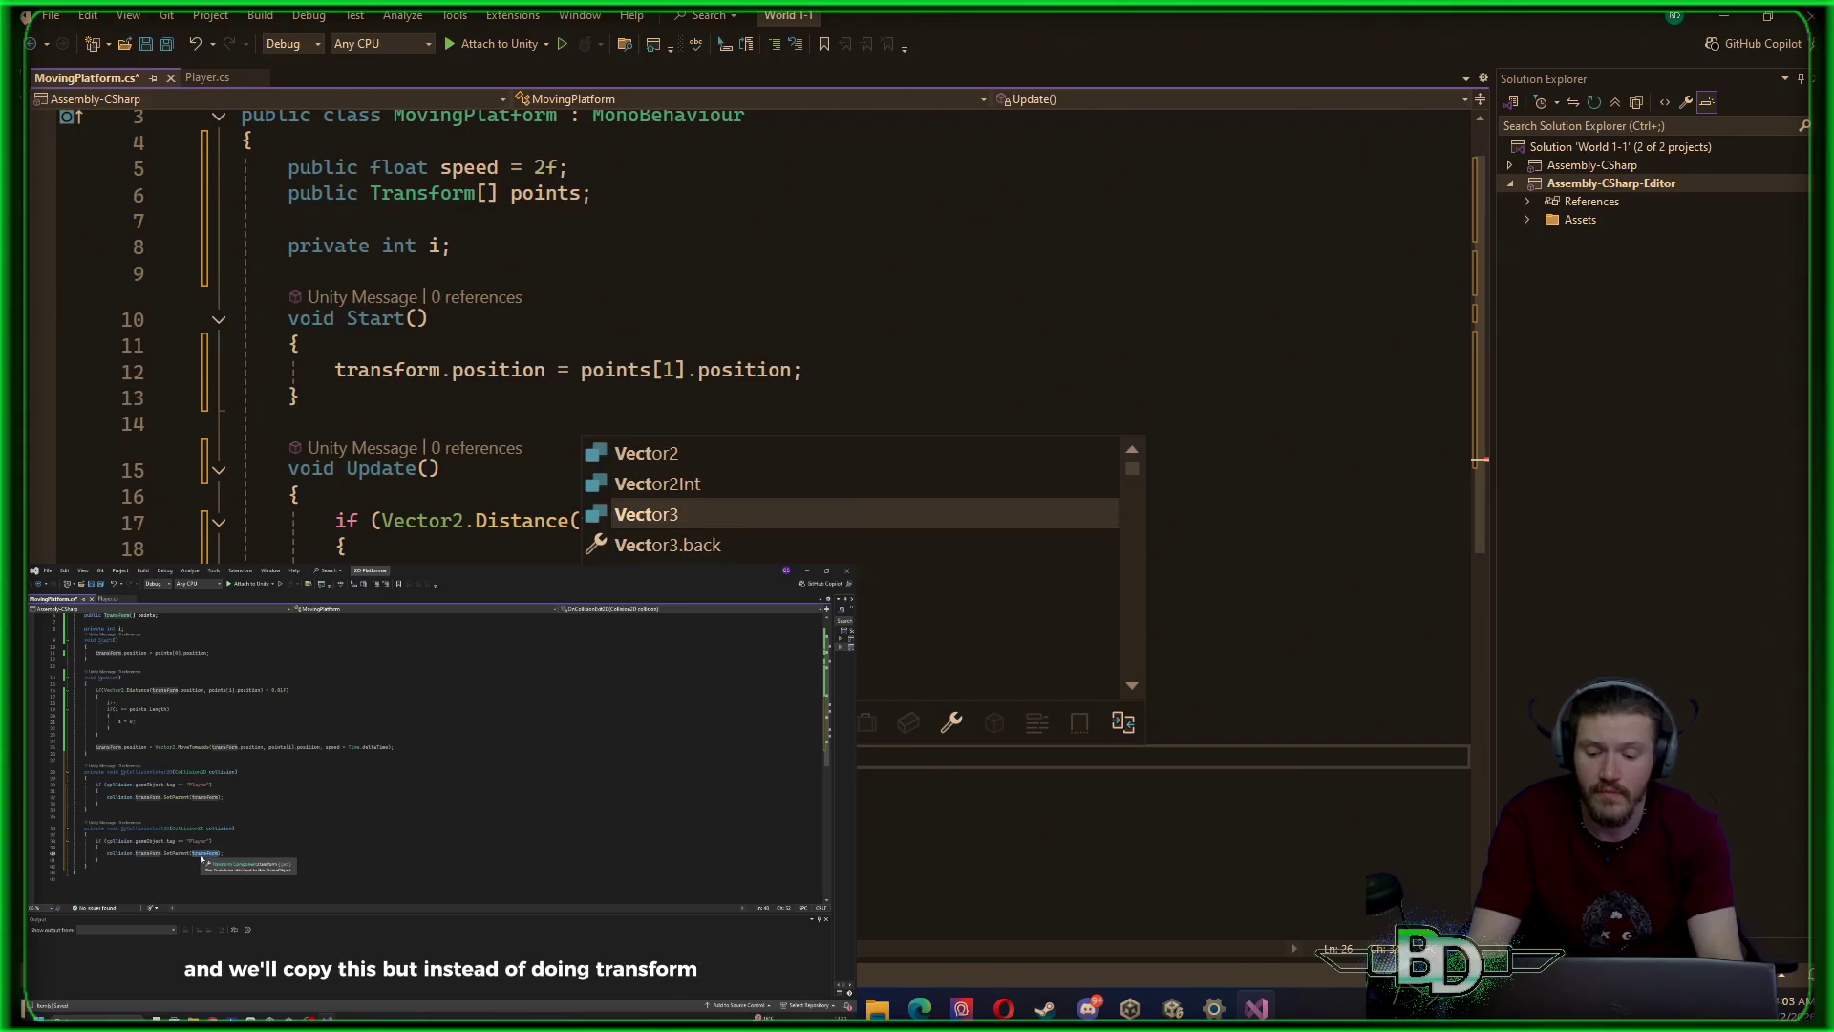
{"action": "key", "text": "Escape"}
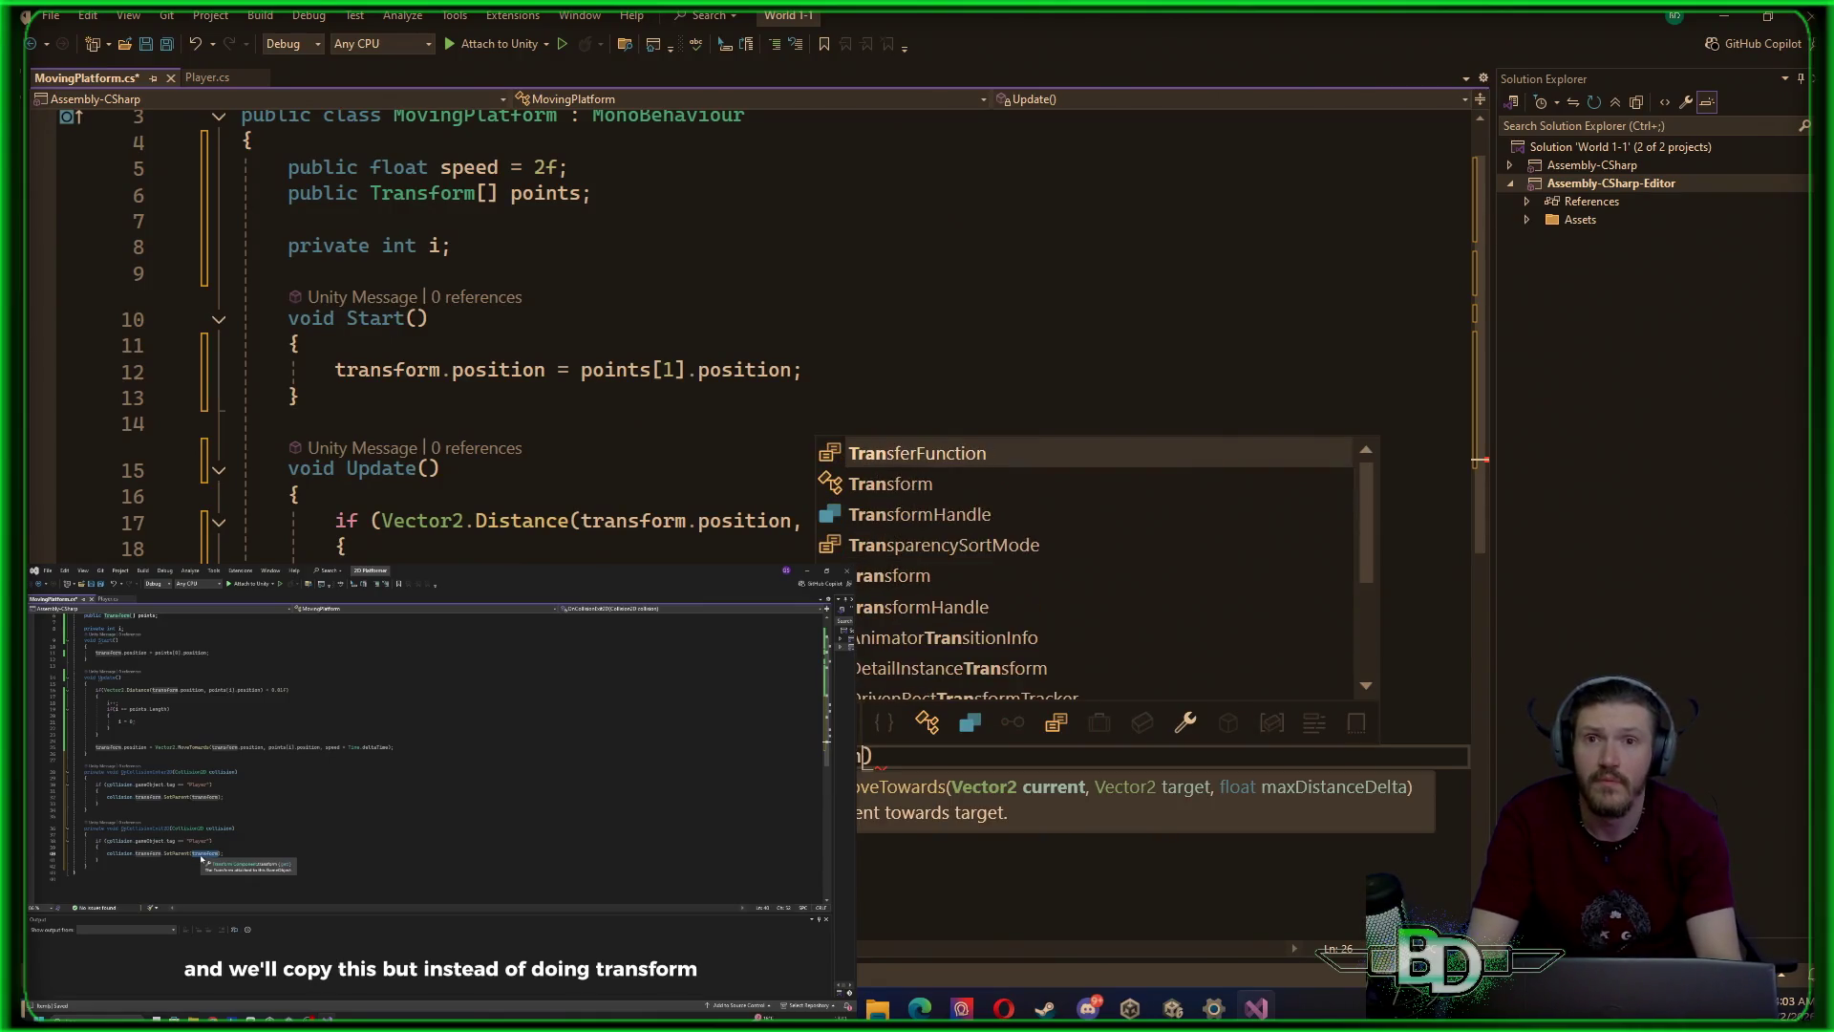
{"action": "type", "text": "transfor"}
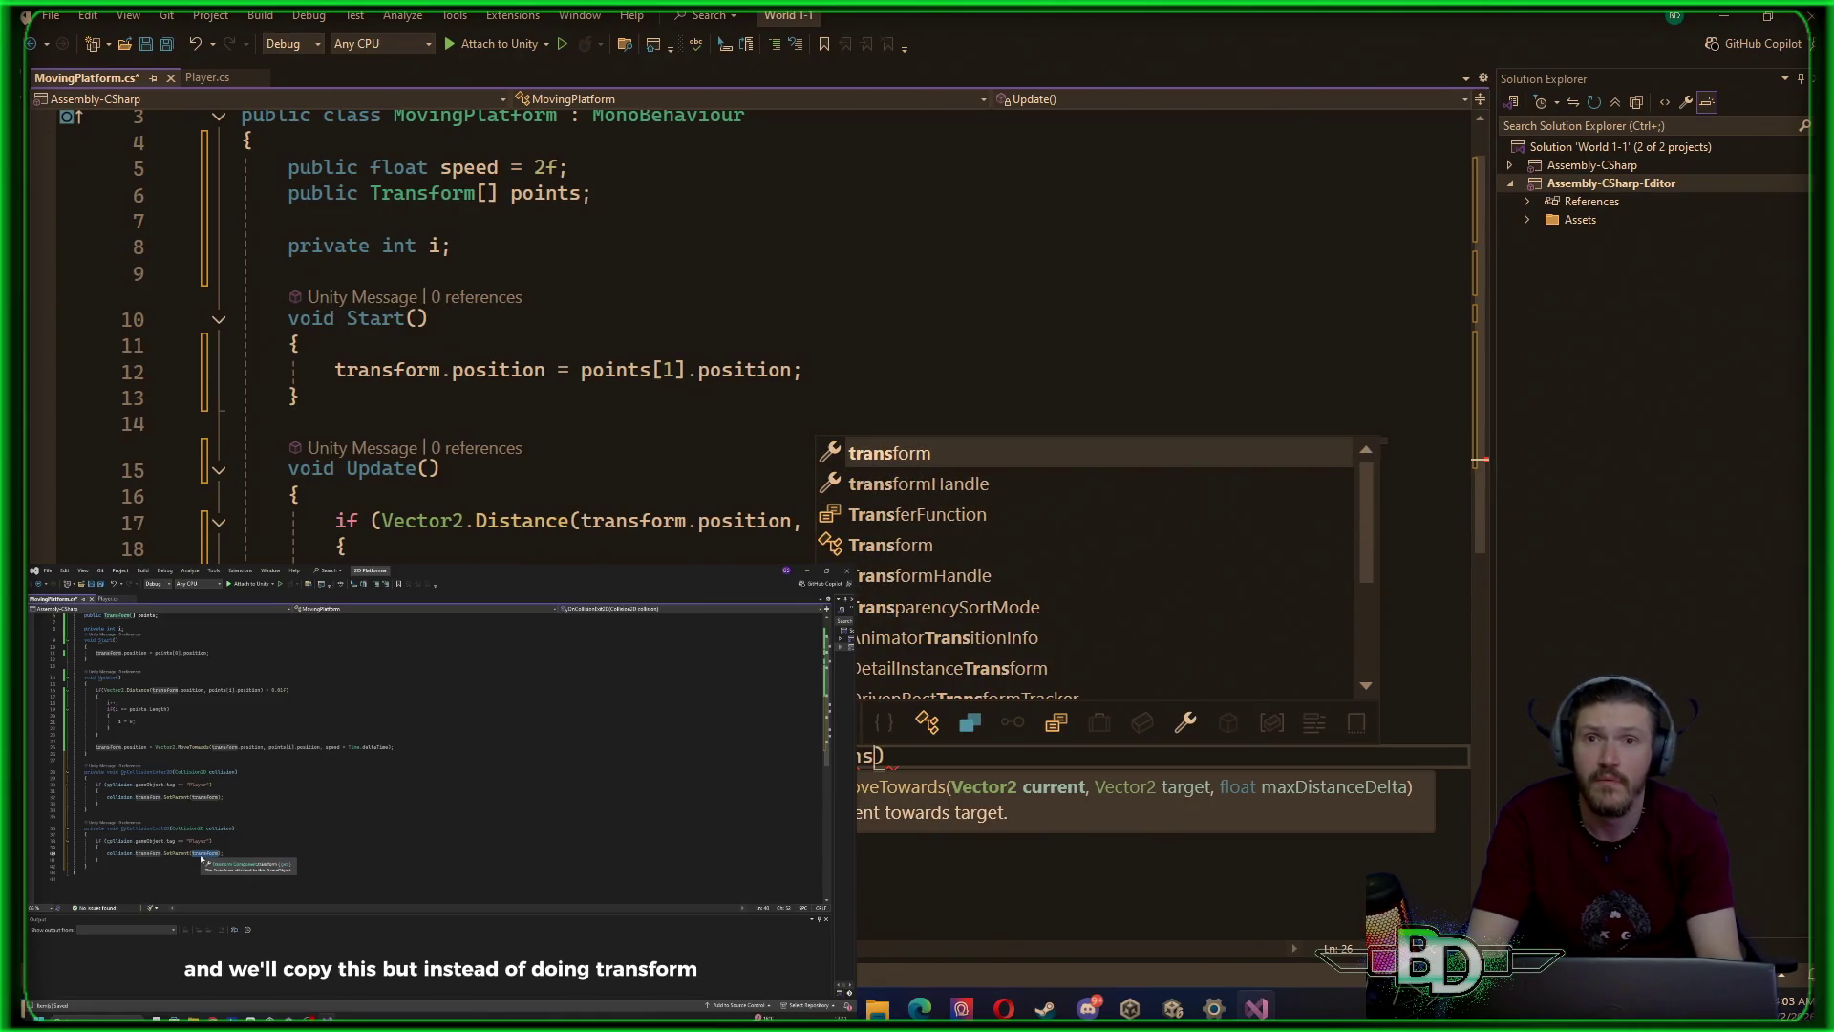
{"action": "key", "text": "Tab"}
{"action": "type", "text": "."}
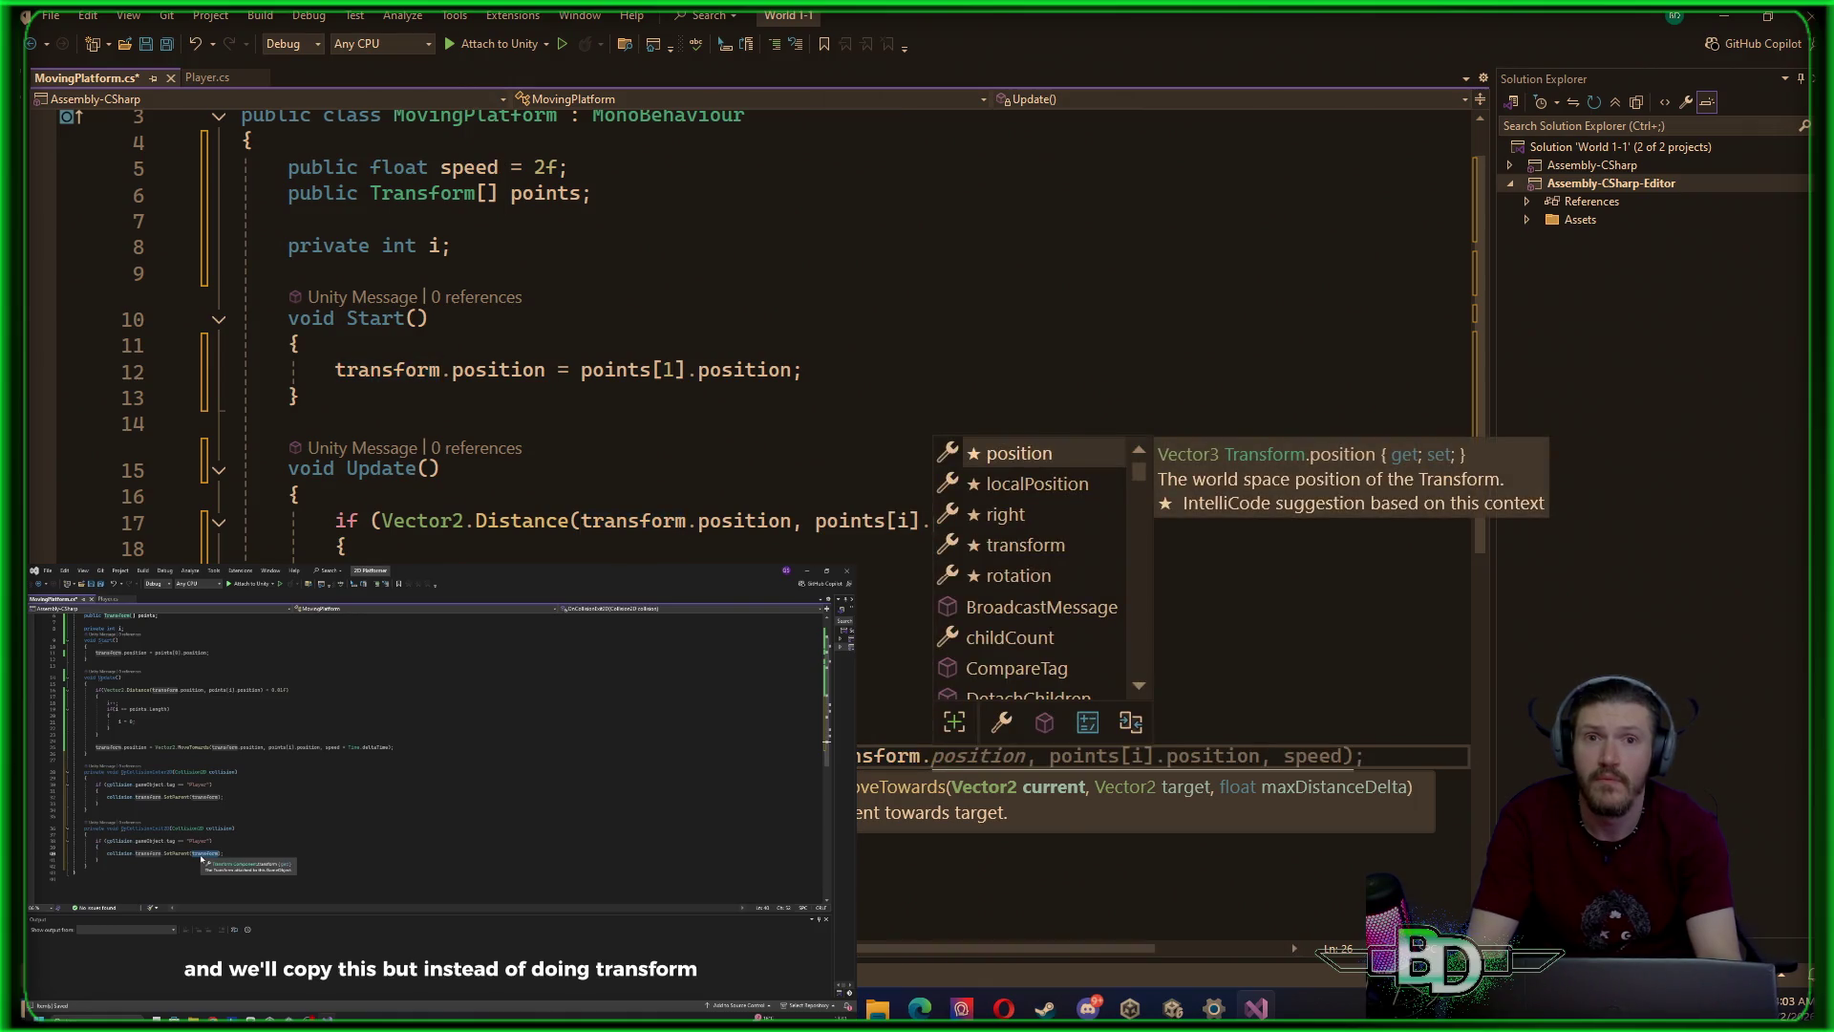
{"action": "key", "text": "Tab"}
Multiply speed by Time.deltaTime in the MoveTowards call
{"action": "key", "text": "End"}
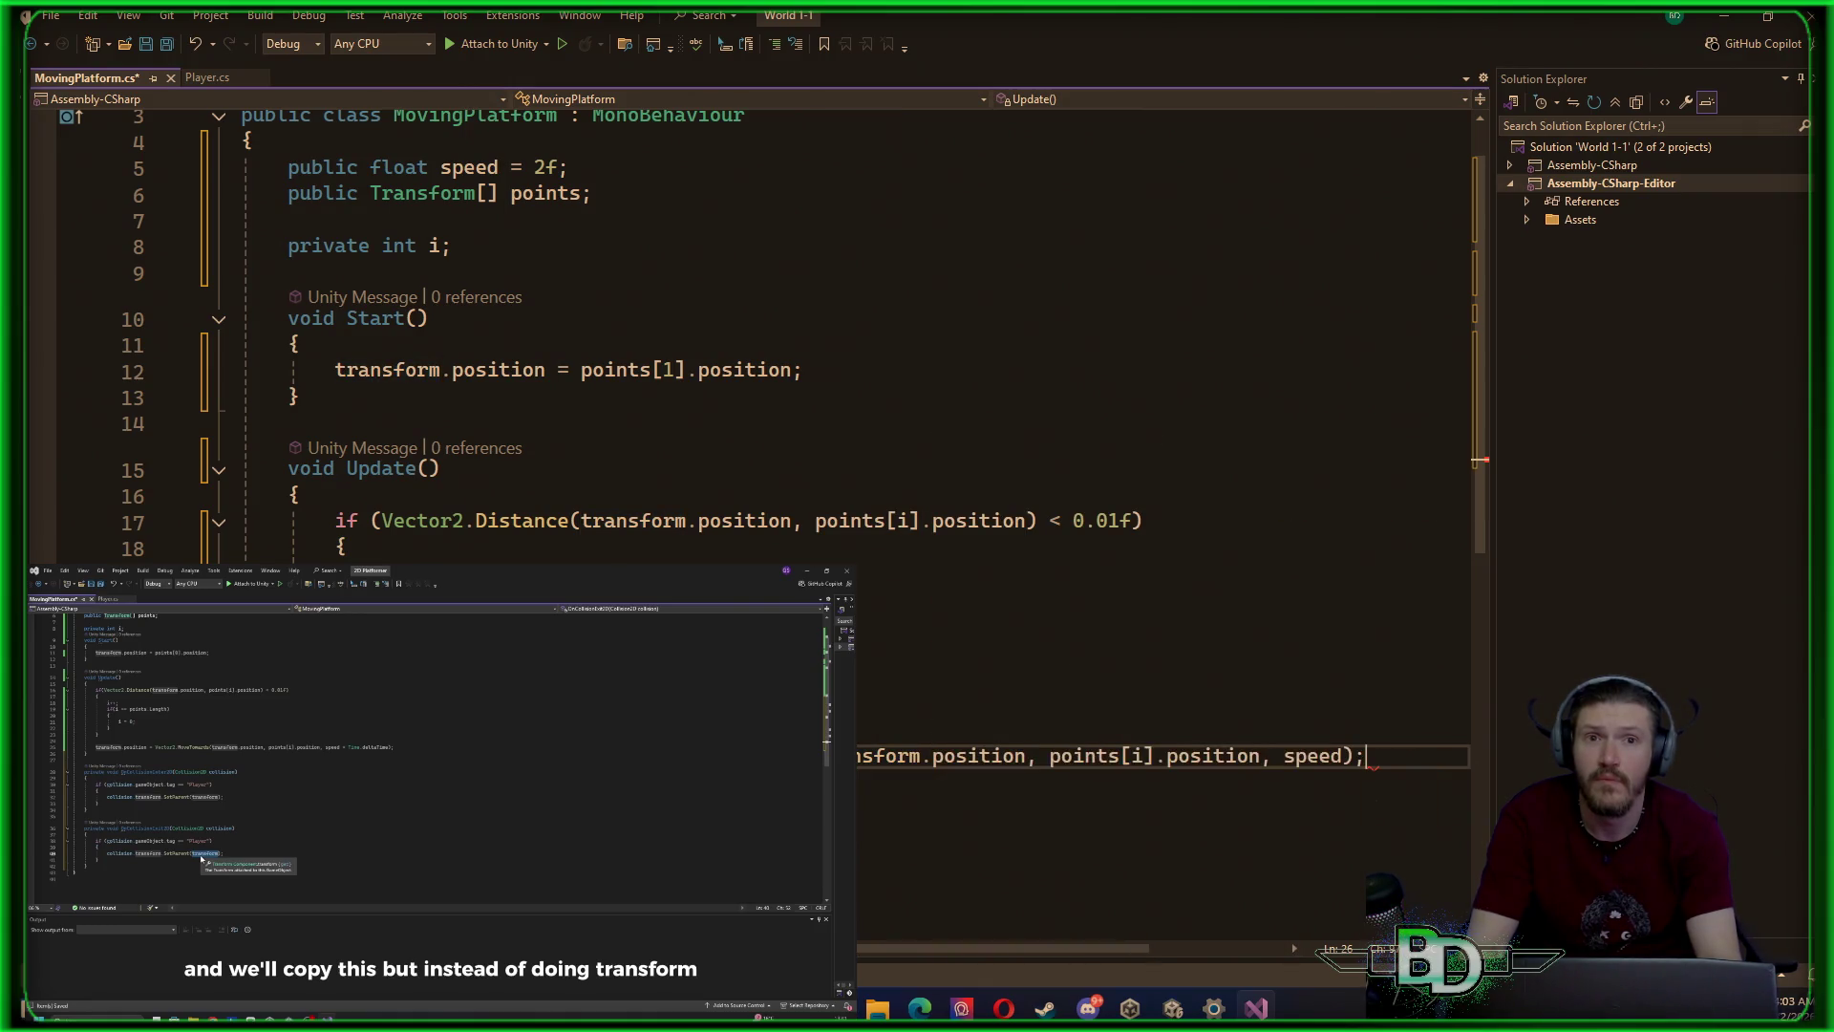
{"action": "left_click", "coordinate": [1343, 755]}
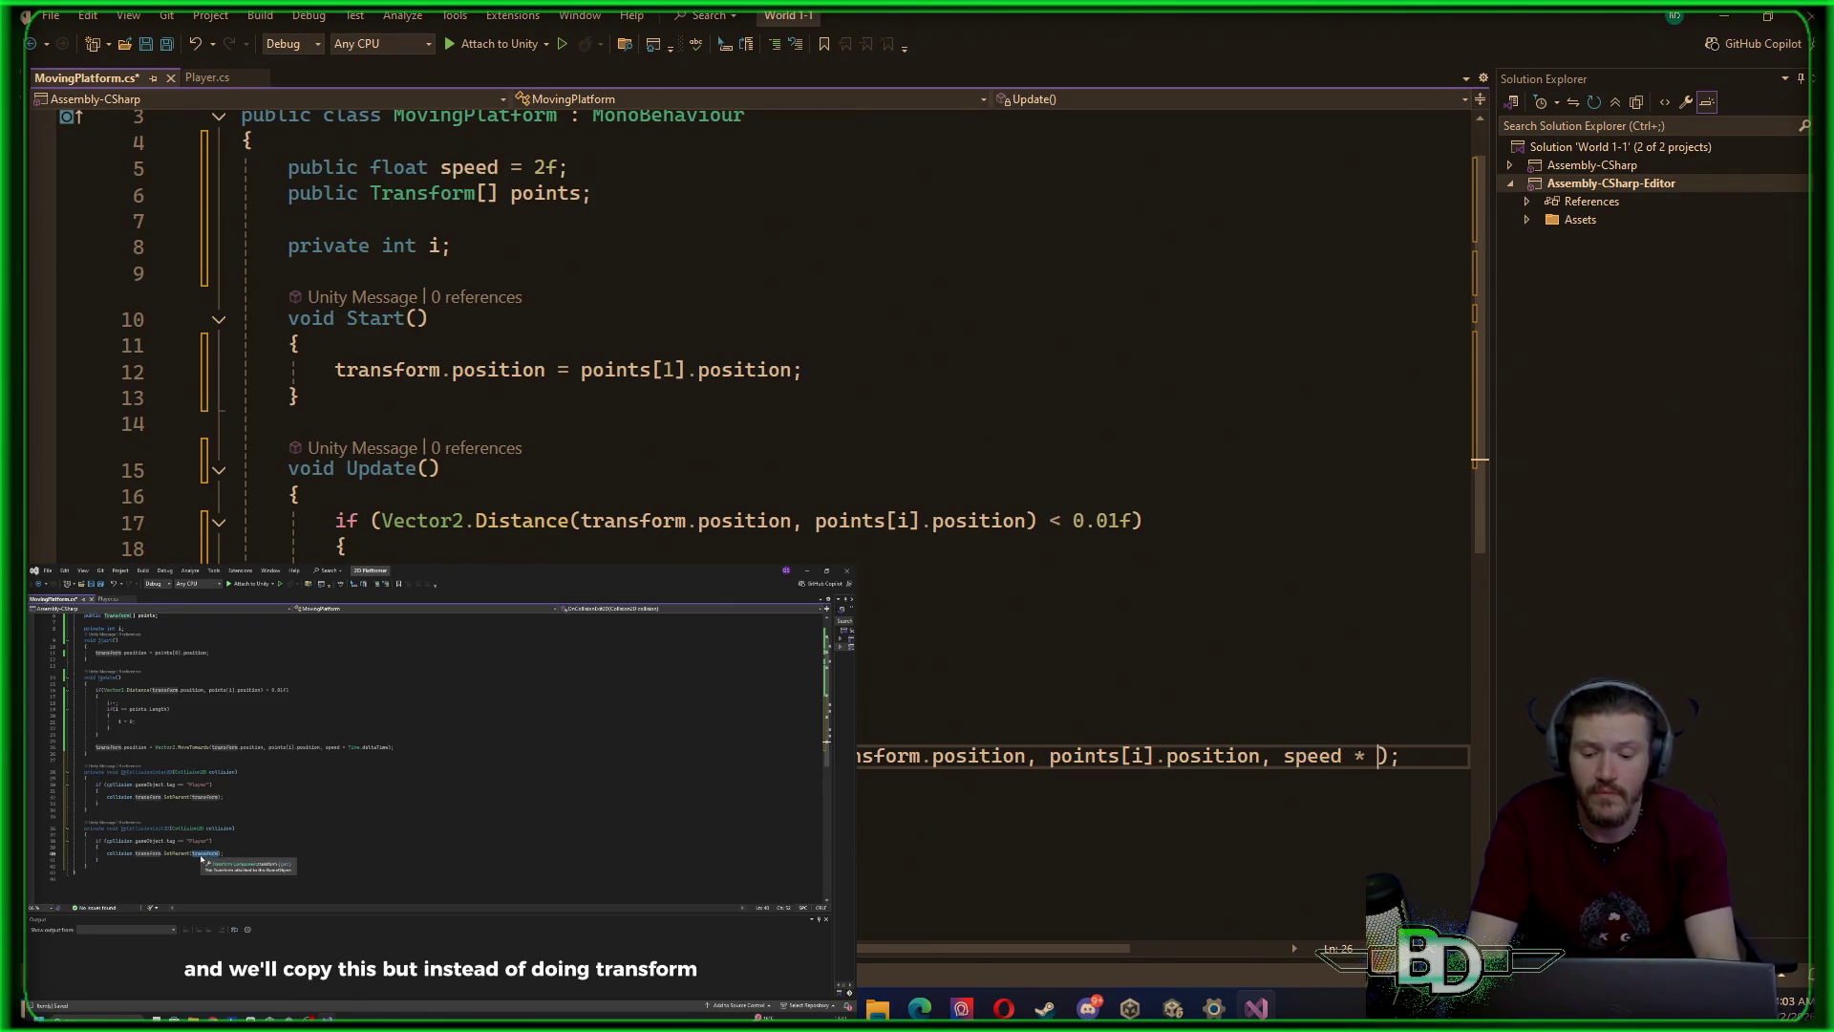
{"action": "type", "text": "F"}
{"action": "key", "text": "BackSpace"}
{"action": "type", "text": "Time"}
{"action": "key", "text": "Escape"}
{"action": "type", "text": ".de"}
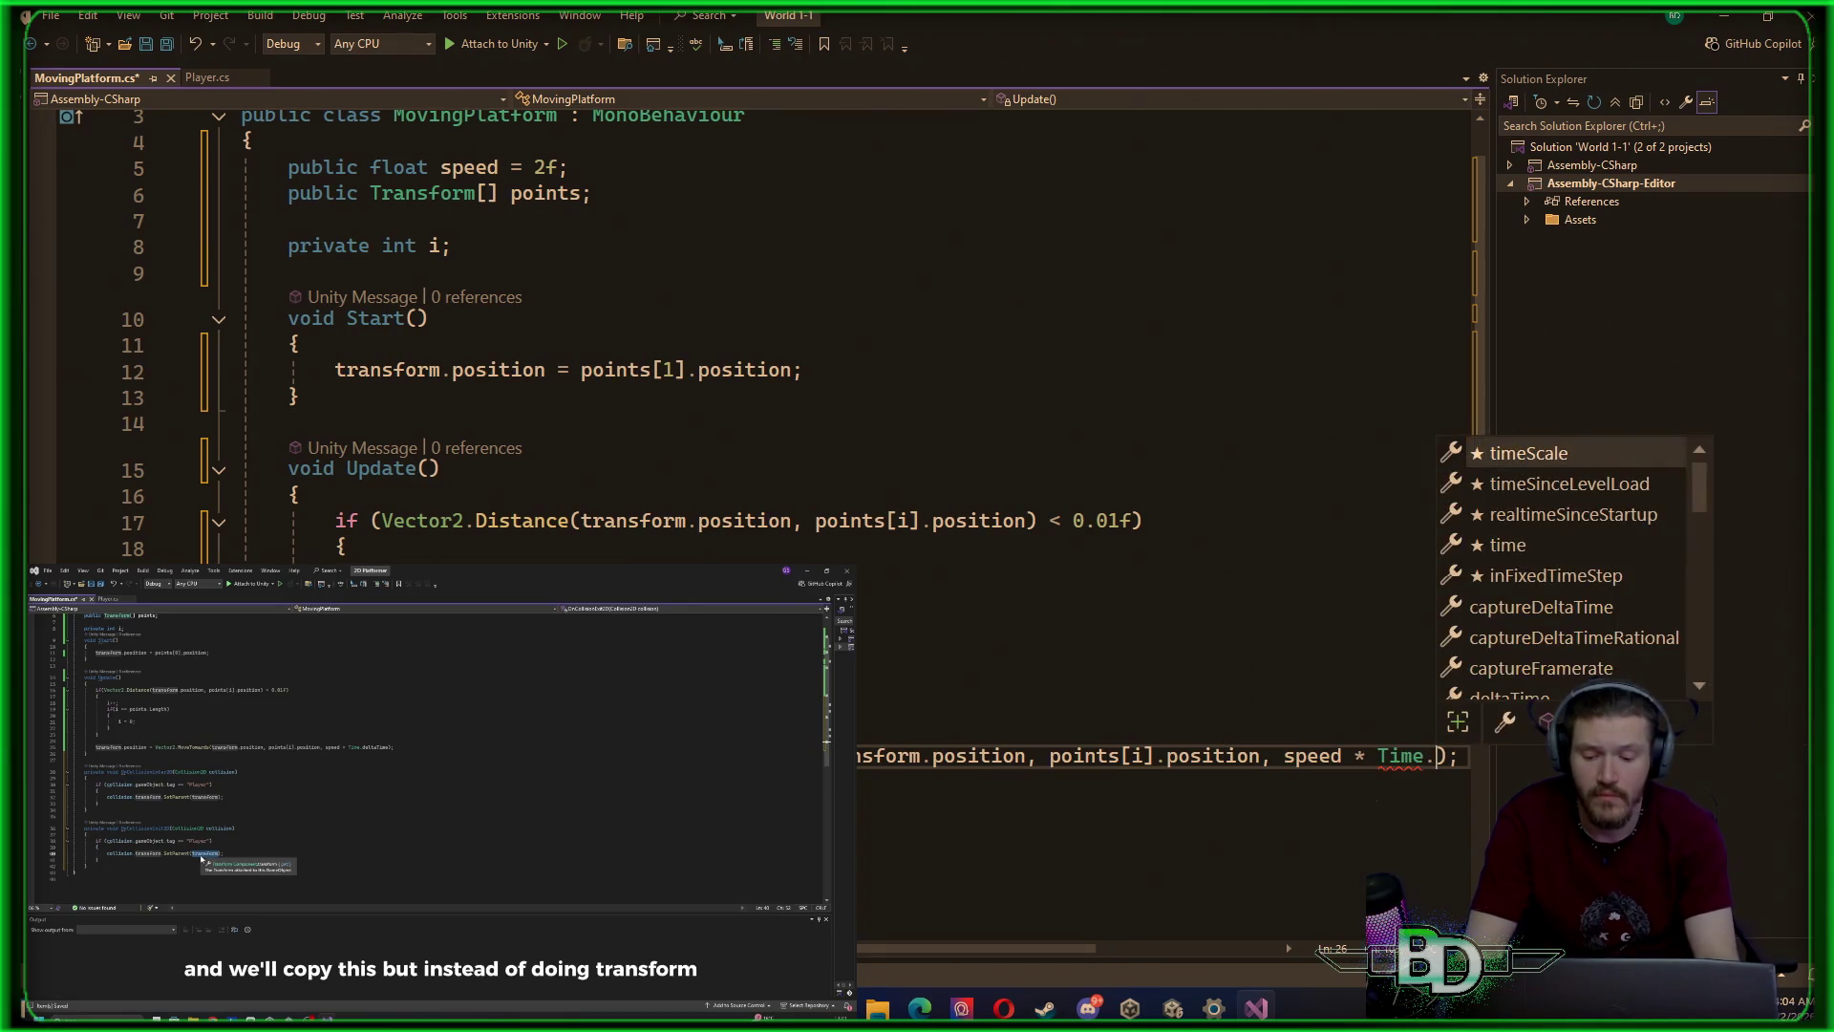
{"action": "key", "text": "Tab"}
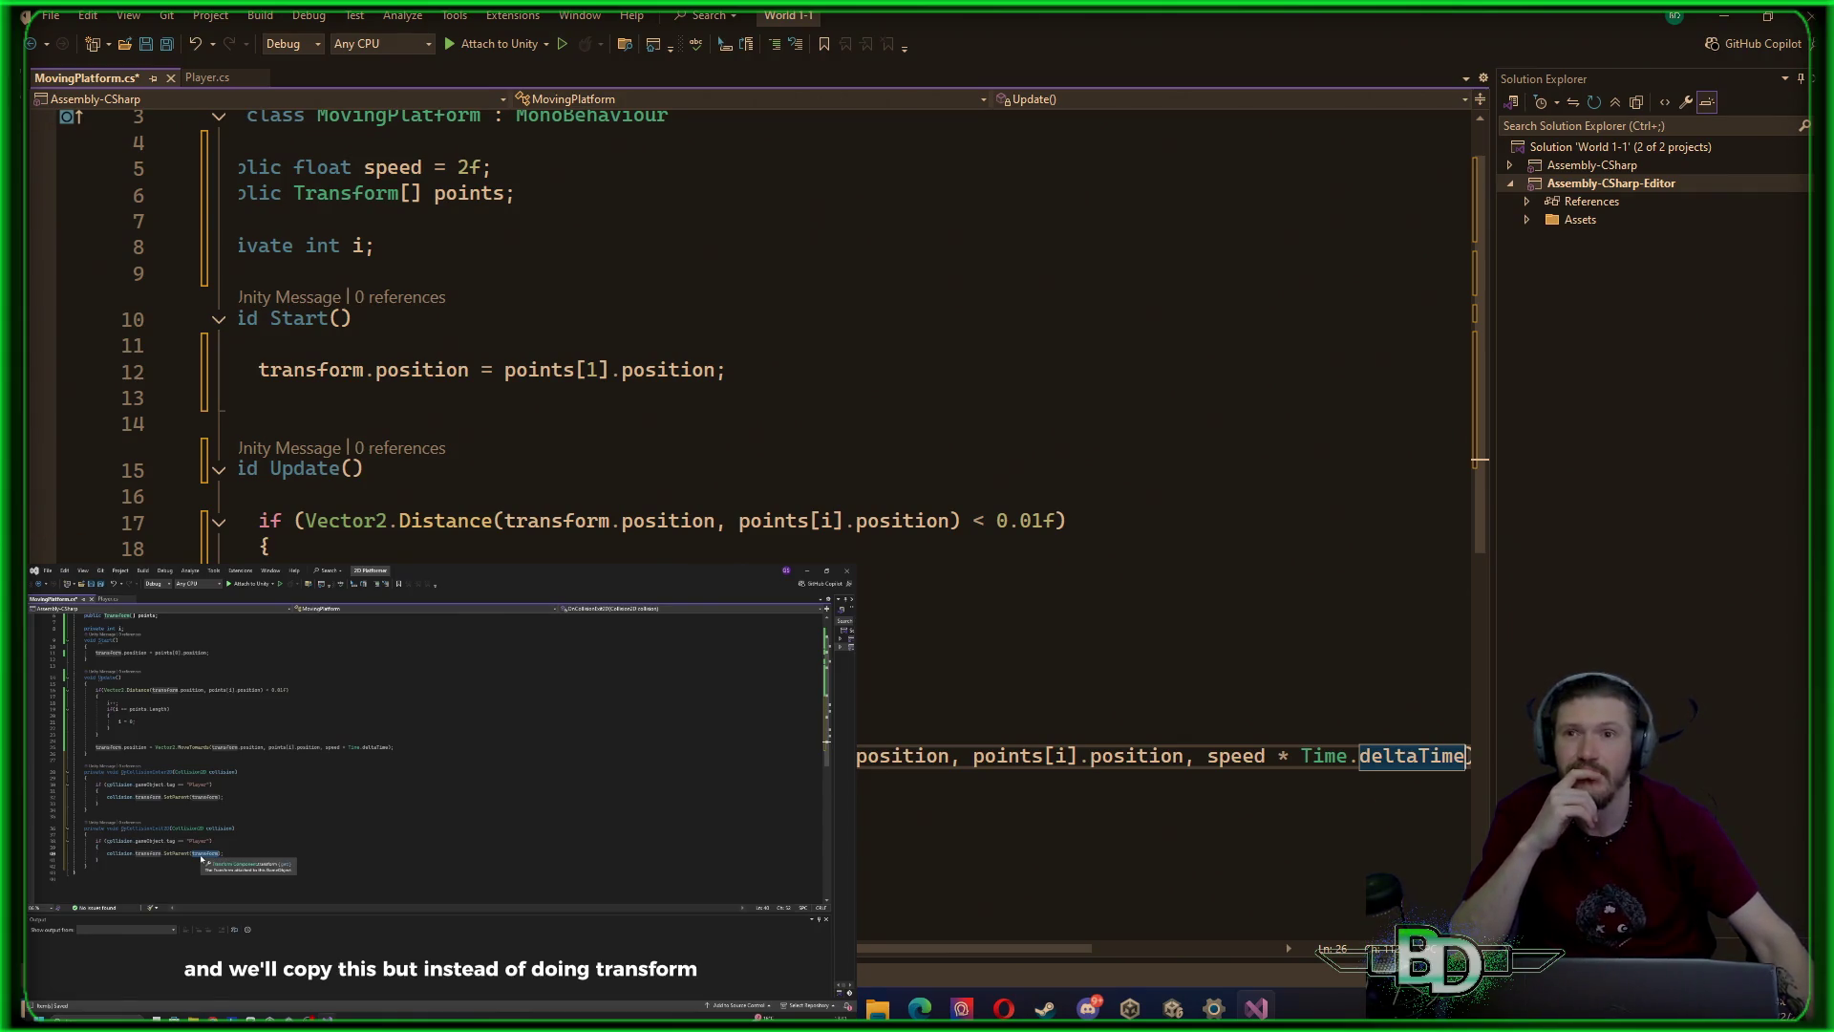
Save MovingPlatform.cs with Ctrl+S and switch back to the Unity editor
{"action": "scroll", "coordinate": [802, 402], "scroll_direction": "down", "scroll_amount": 1}
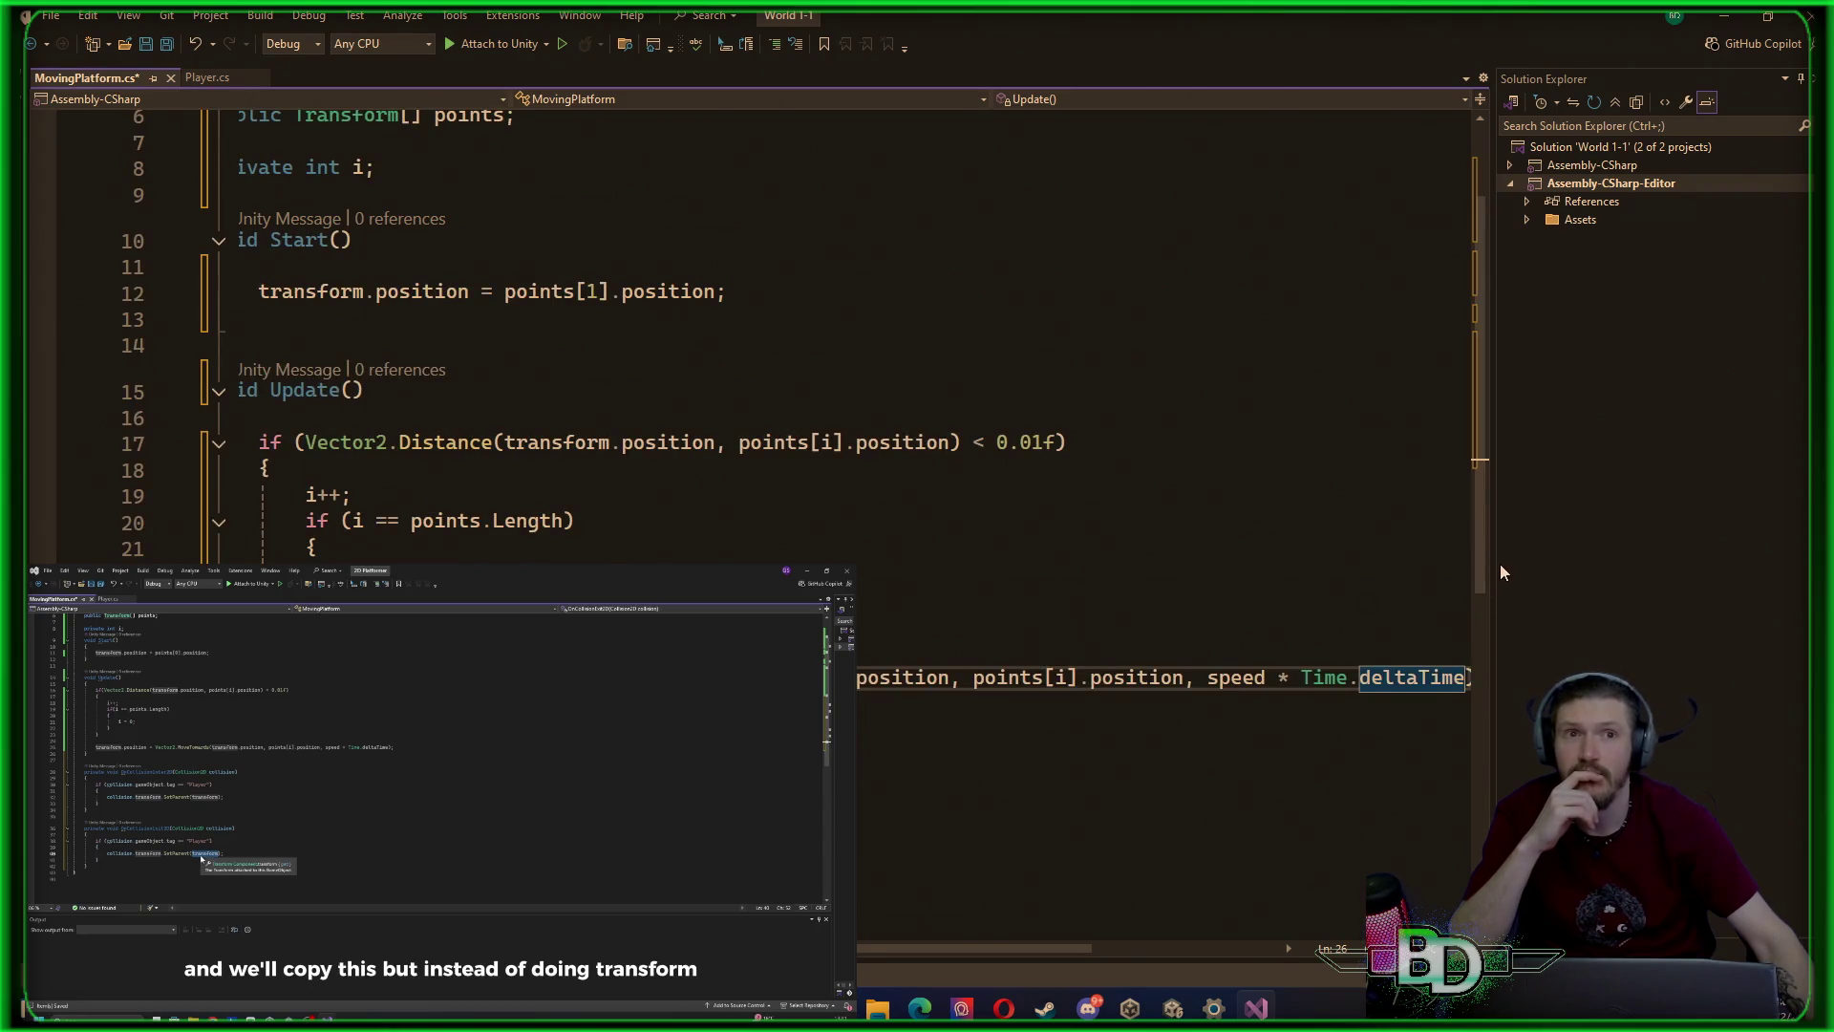
{"action": "left_click_drag", "start_coordinate": [1493, 564], "coordinate": [1550, 563]}
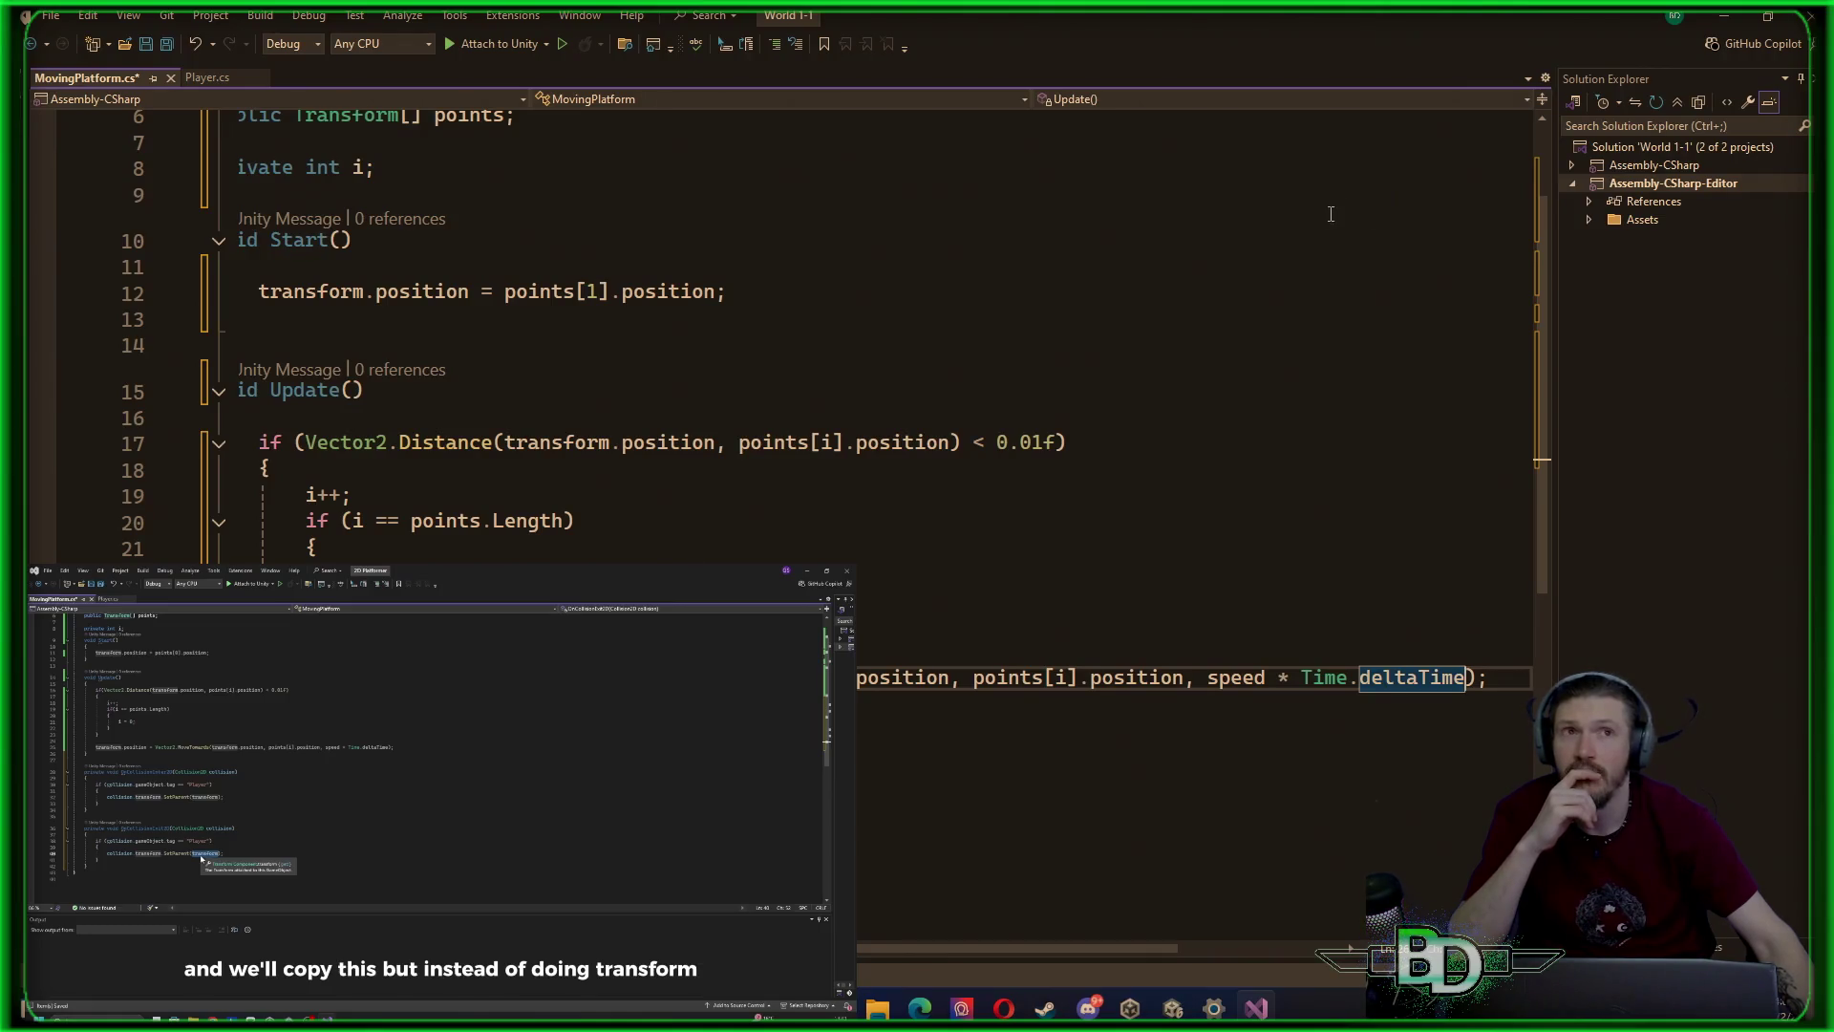
{"action": "left_click", "coordinate": [1107, 417]}
{"action": "key", "text": "ctrl+s"}
{"action": "left_click", "coordinate": [1213, 1009]}
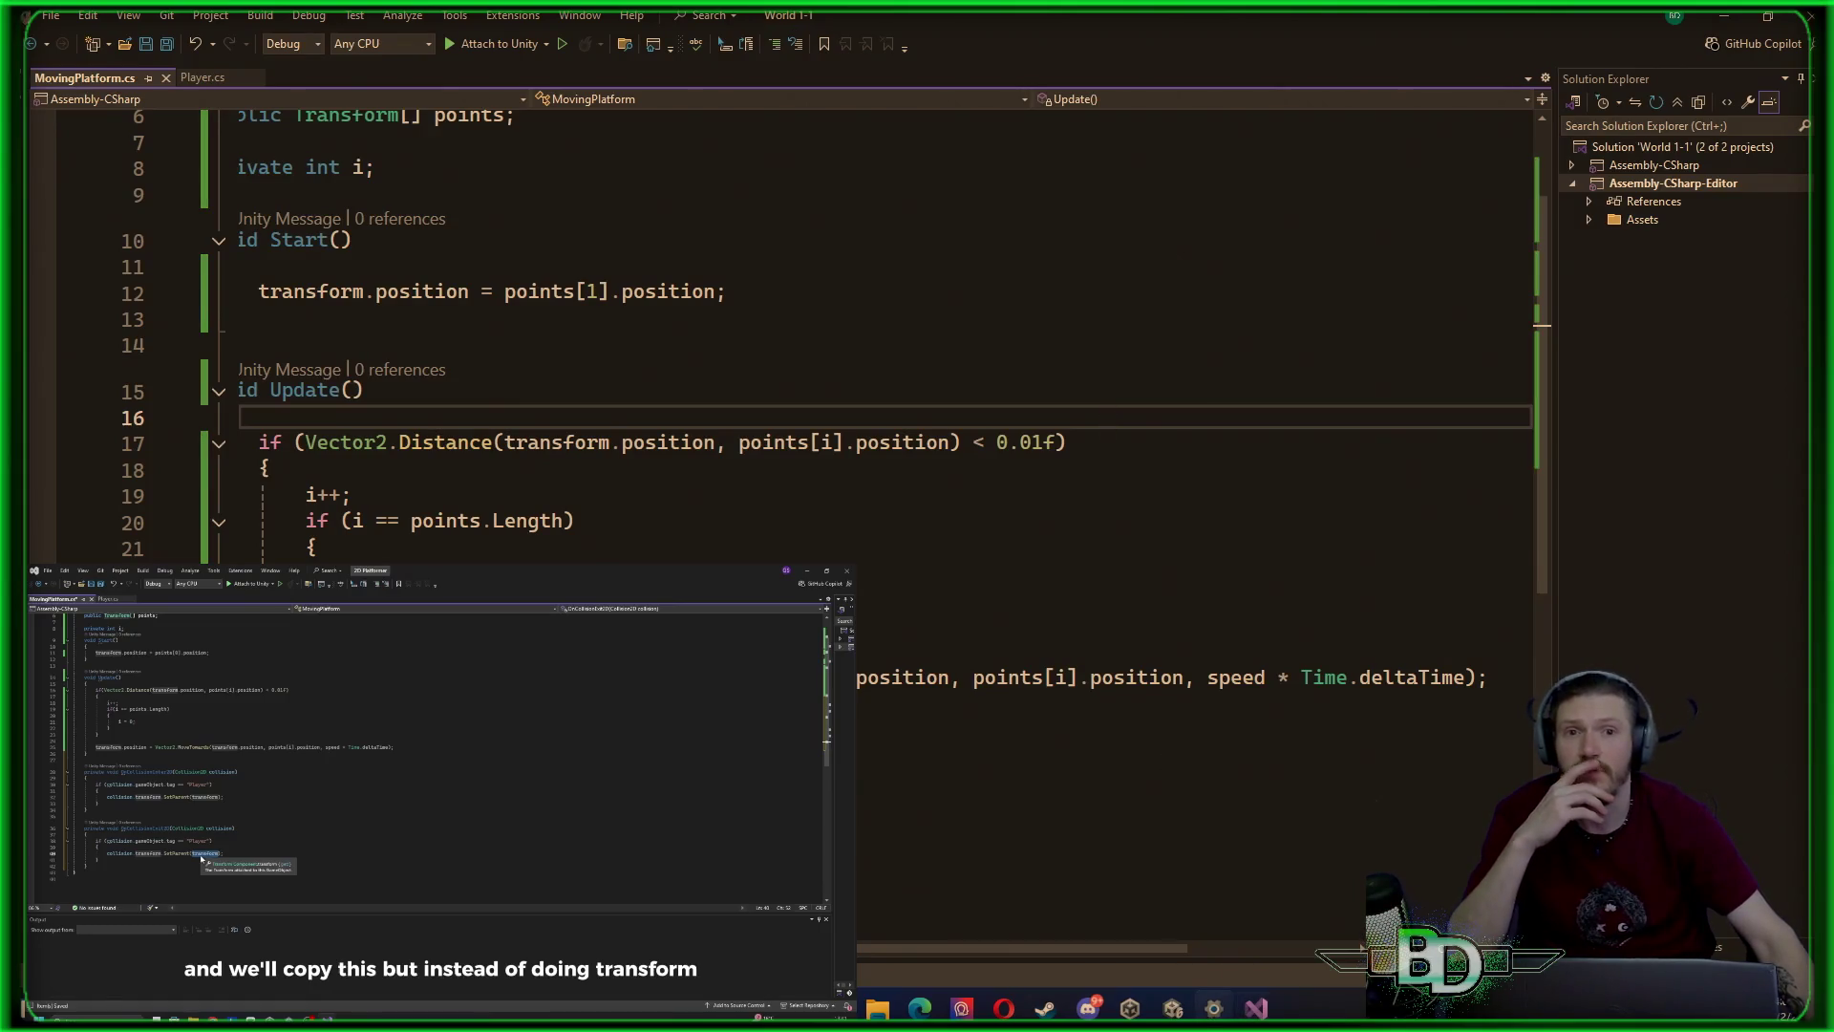
{"action": "left_click", "coordinate": [1165, 1013]}
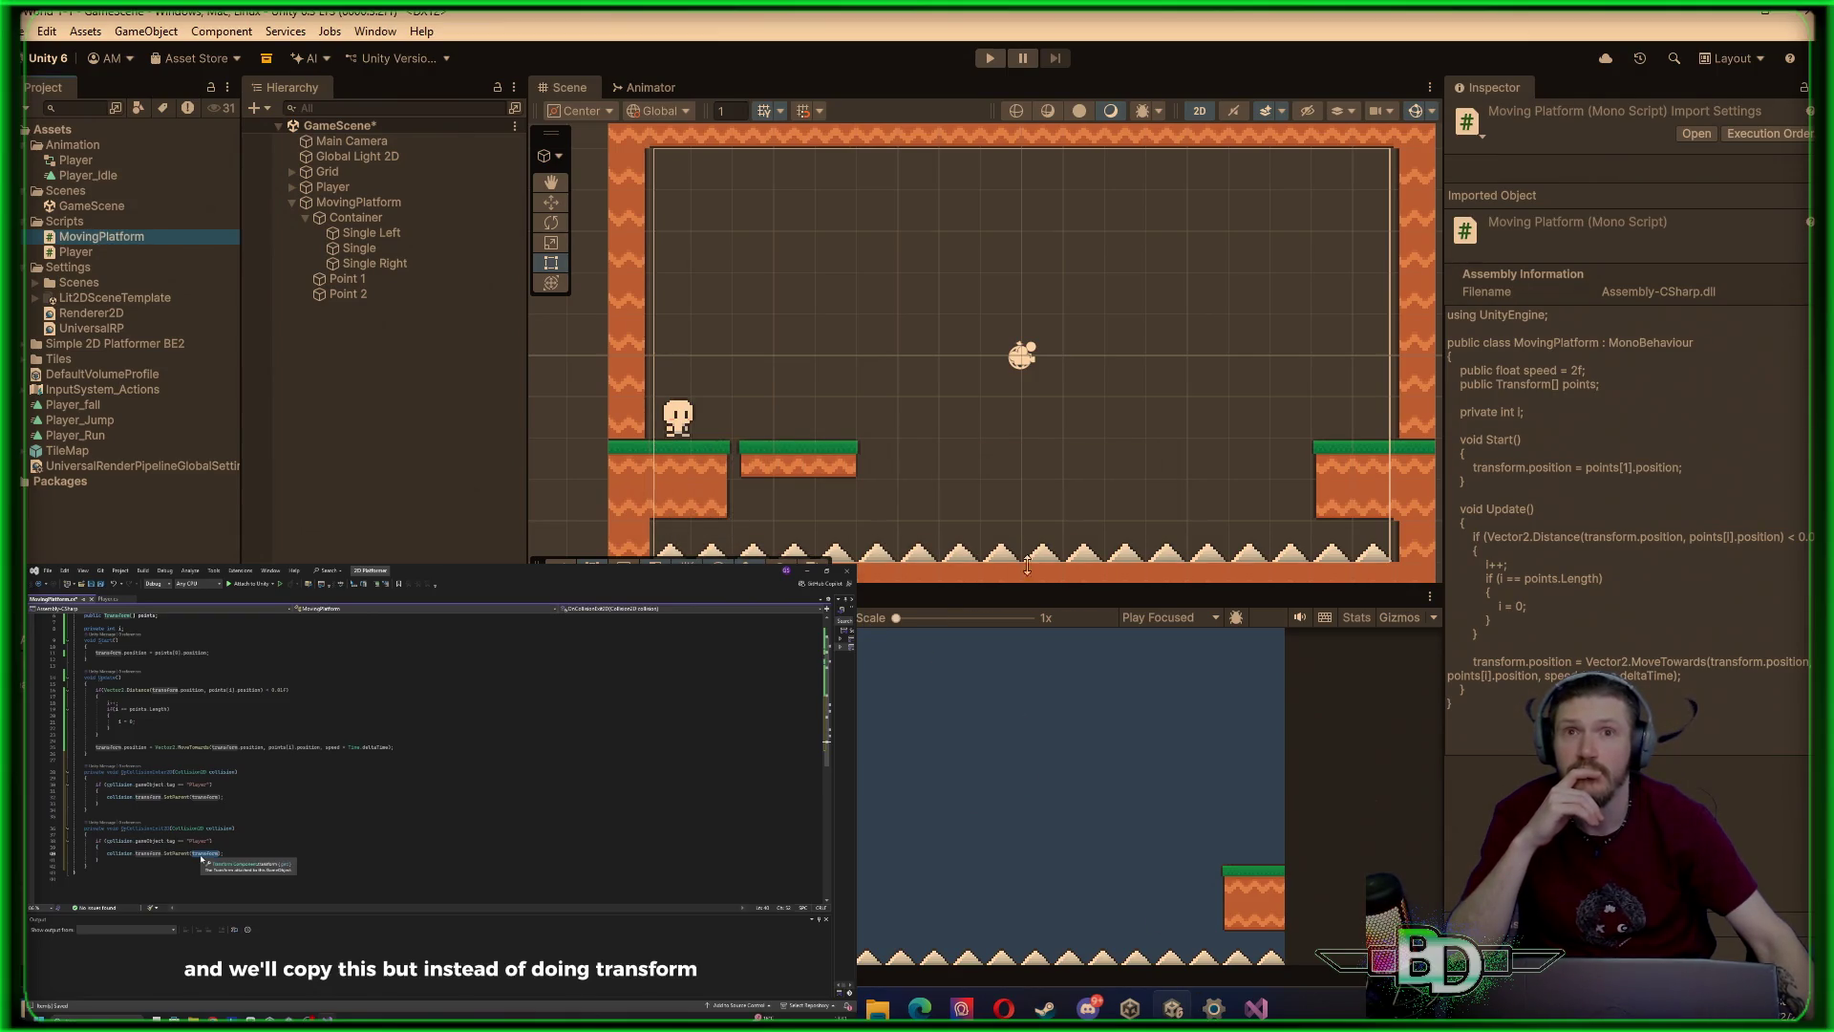
Maximize the game view and briefly run and stop the game
{"action": "double_click", "coordinate": [1132, 598]}
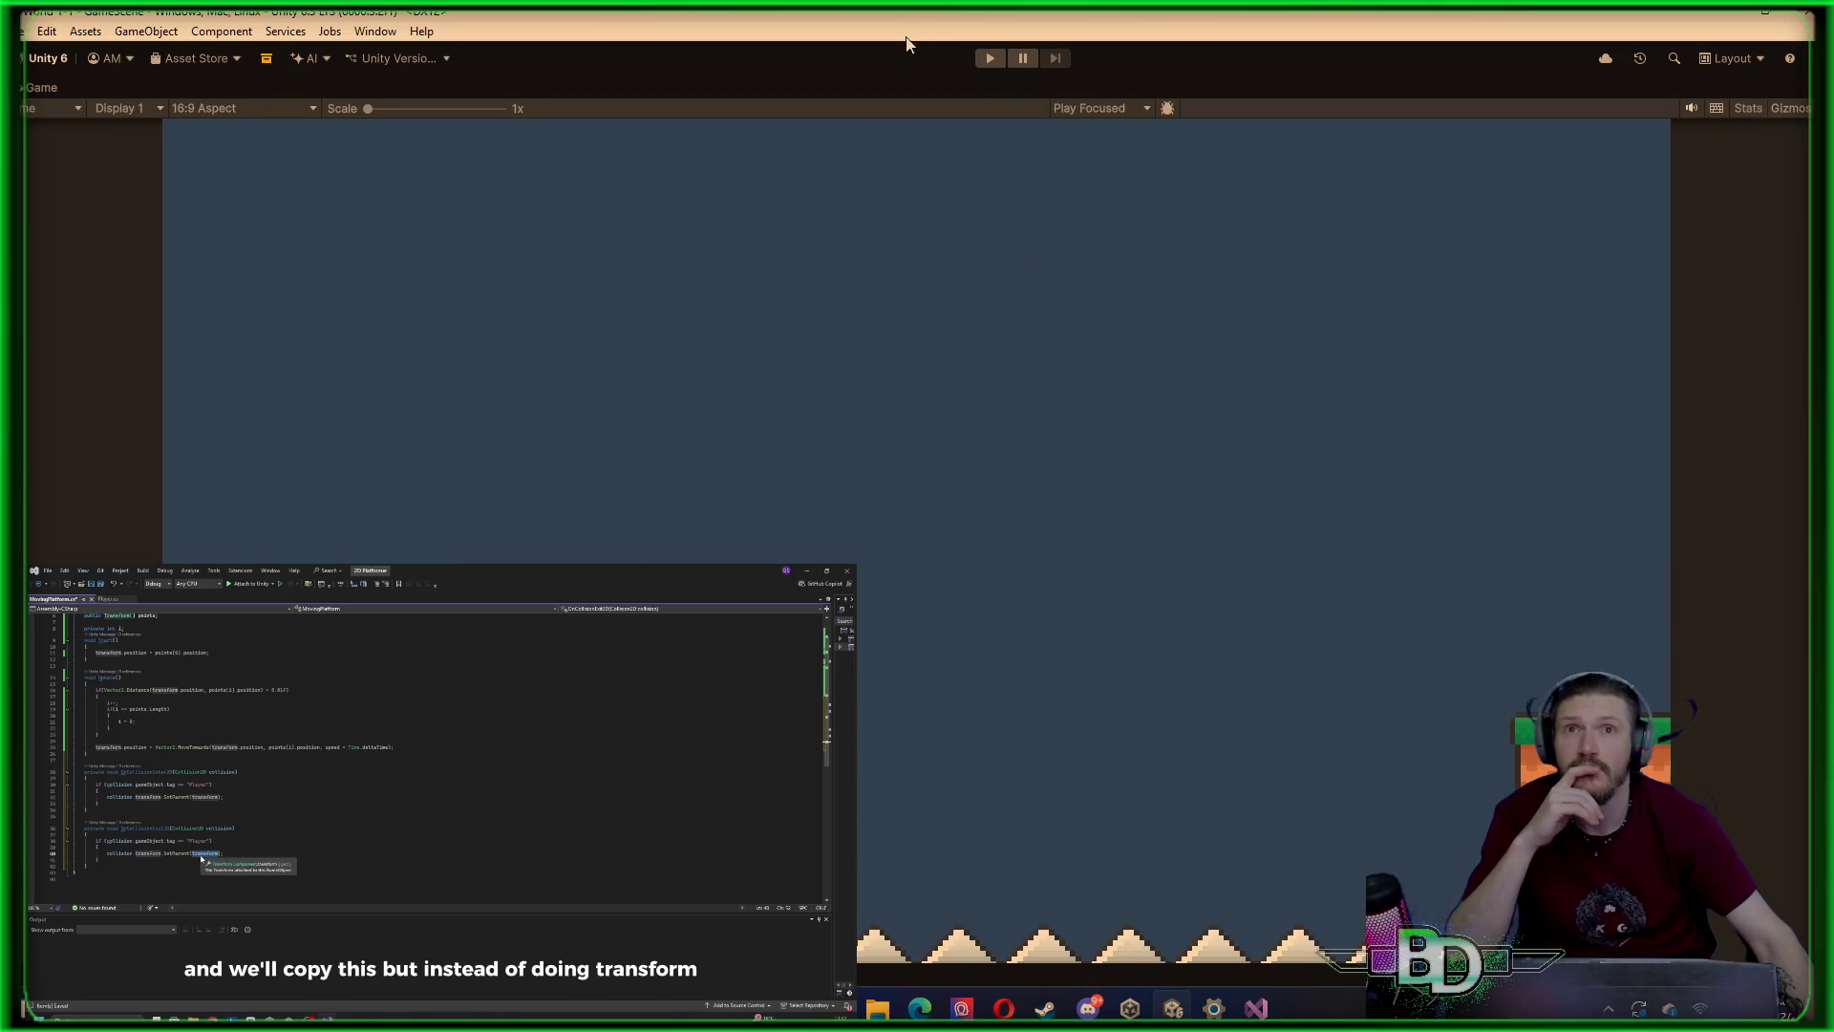
{"action": "left_click", "coordinate": [978, 55]}
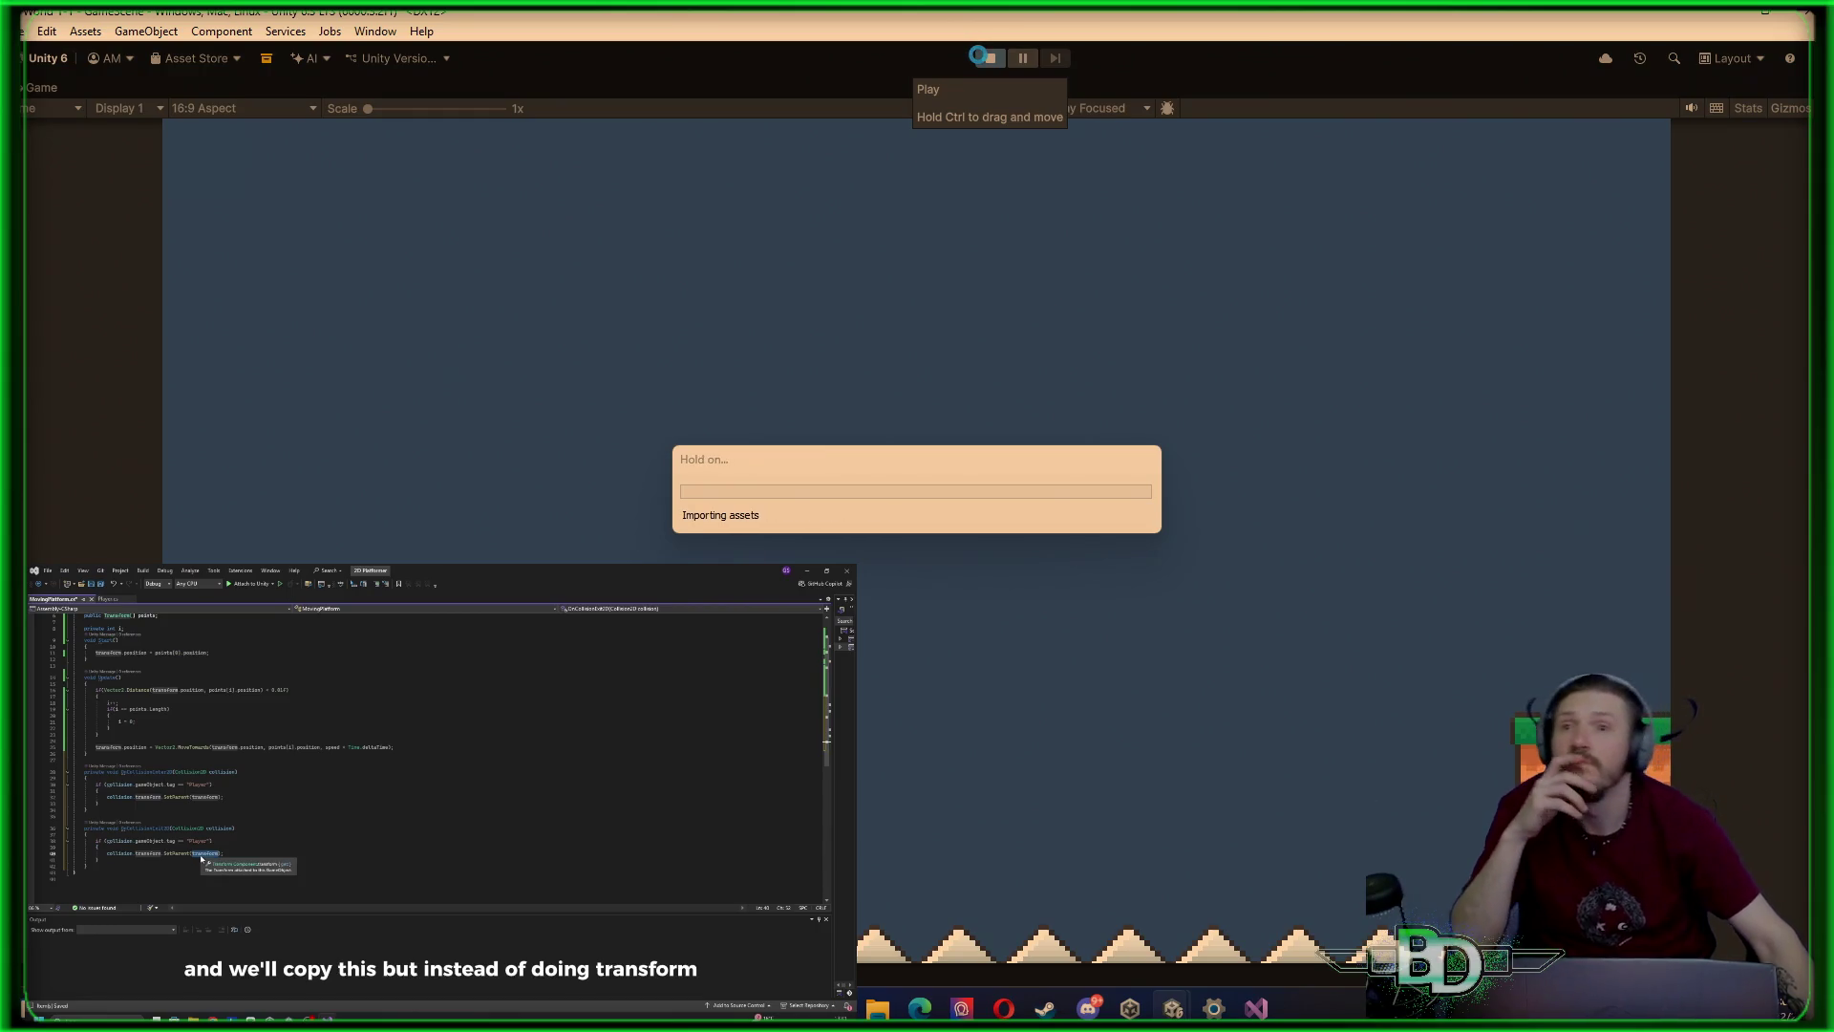
{"action": "left_click", "coordinate": [999, 57]}
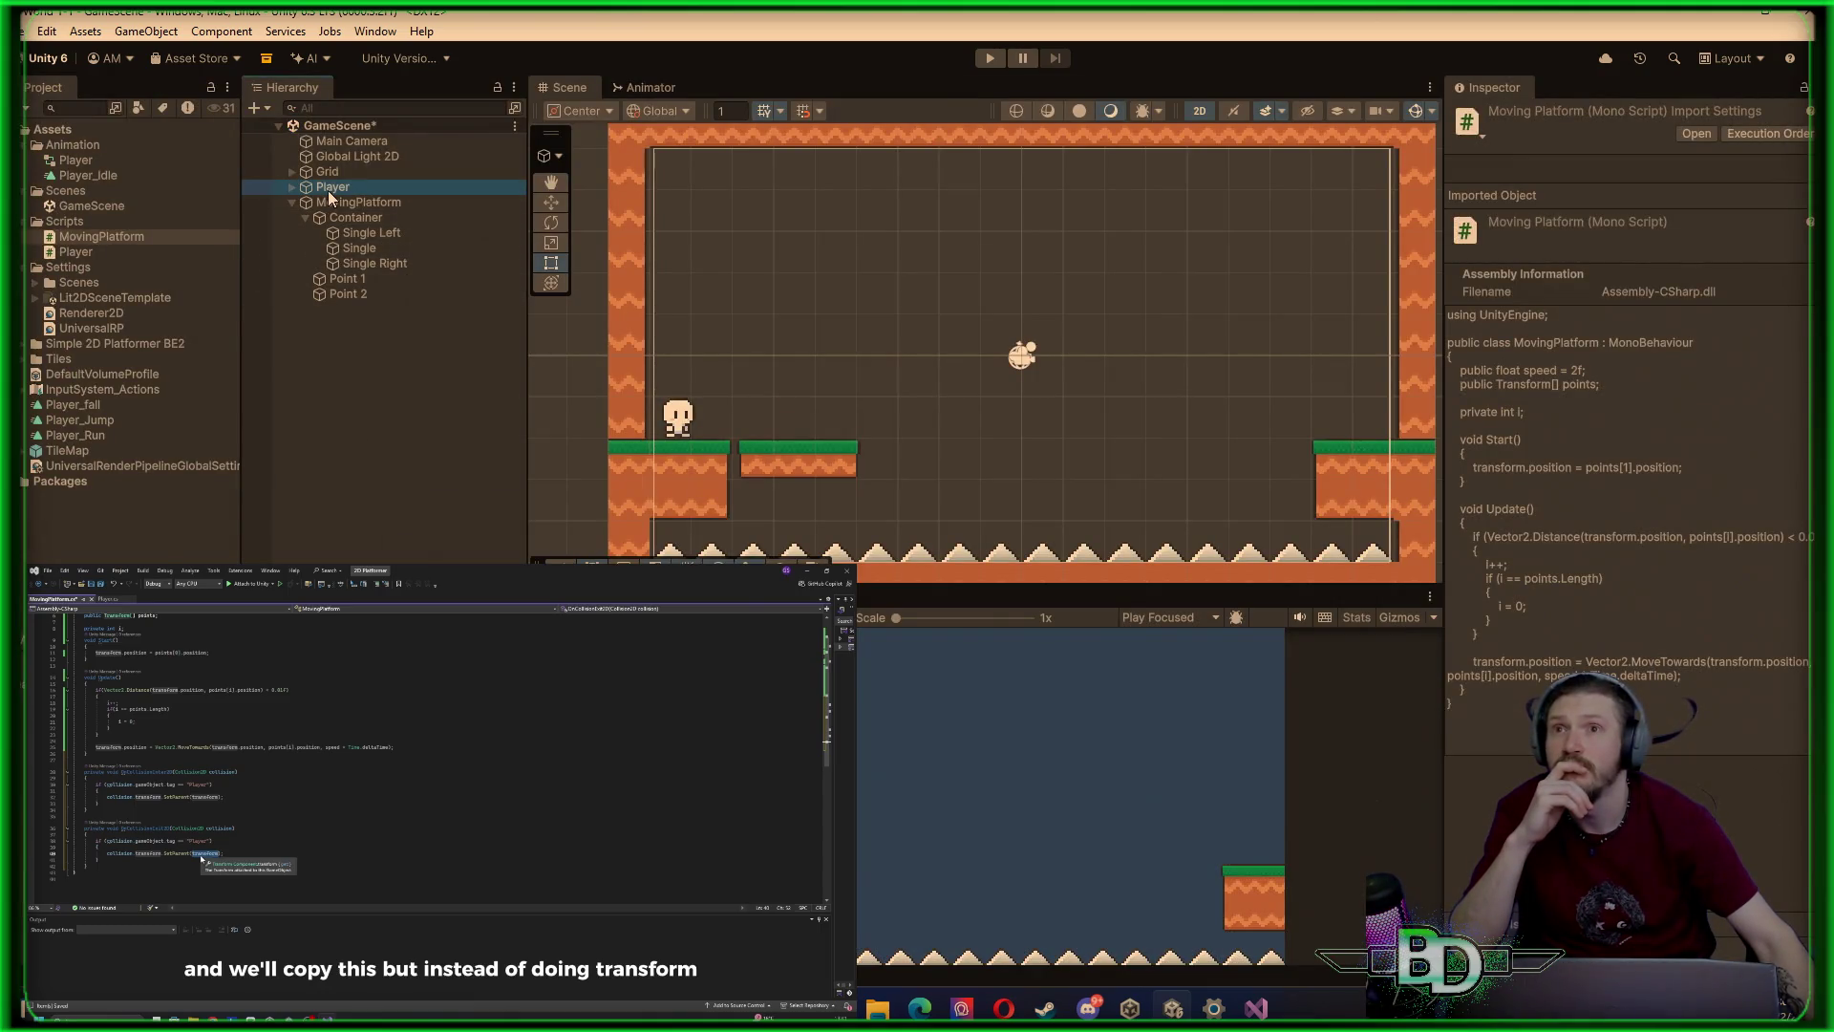
Attach MovingPlatform to Container and drag Point 1 and Point 2 into its Points list
{"action": "left_click", "coordinate": [329, 188]}
{"action": "left_click", "coordinate": [84, 238]}
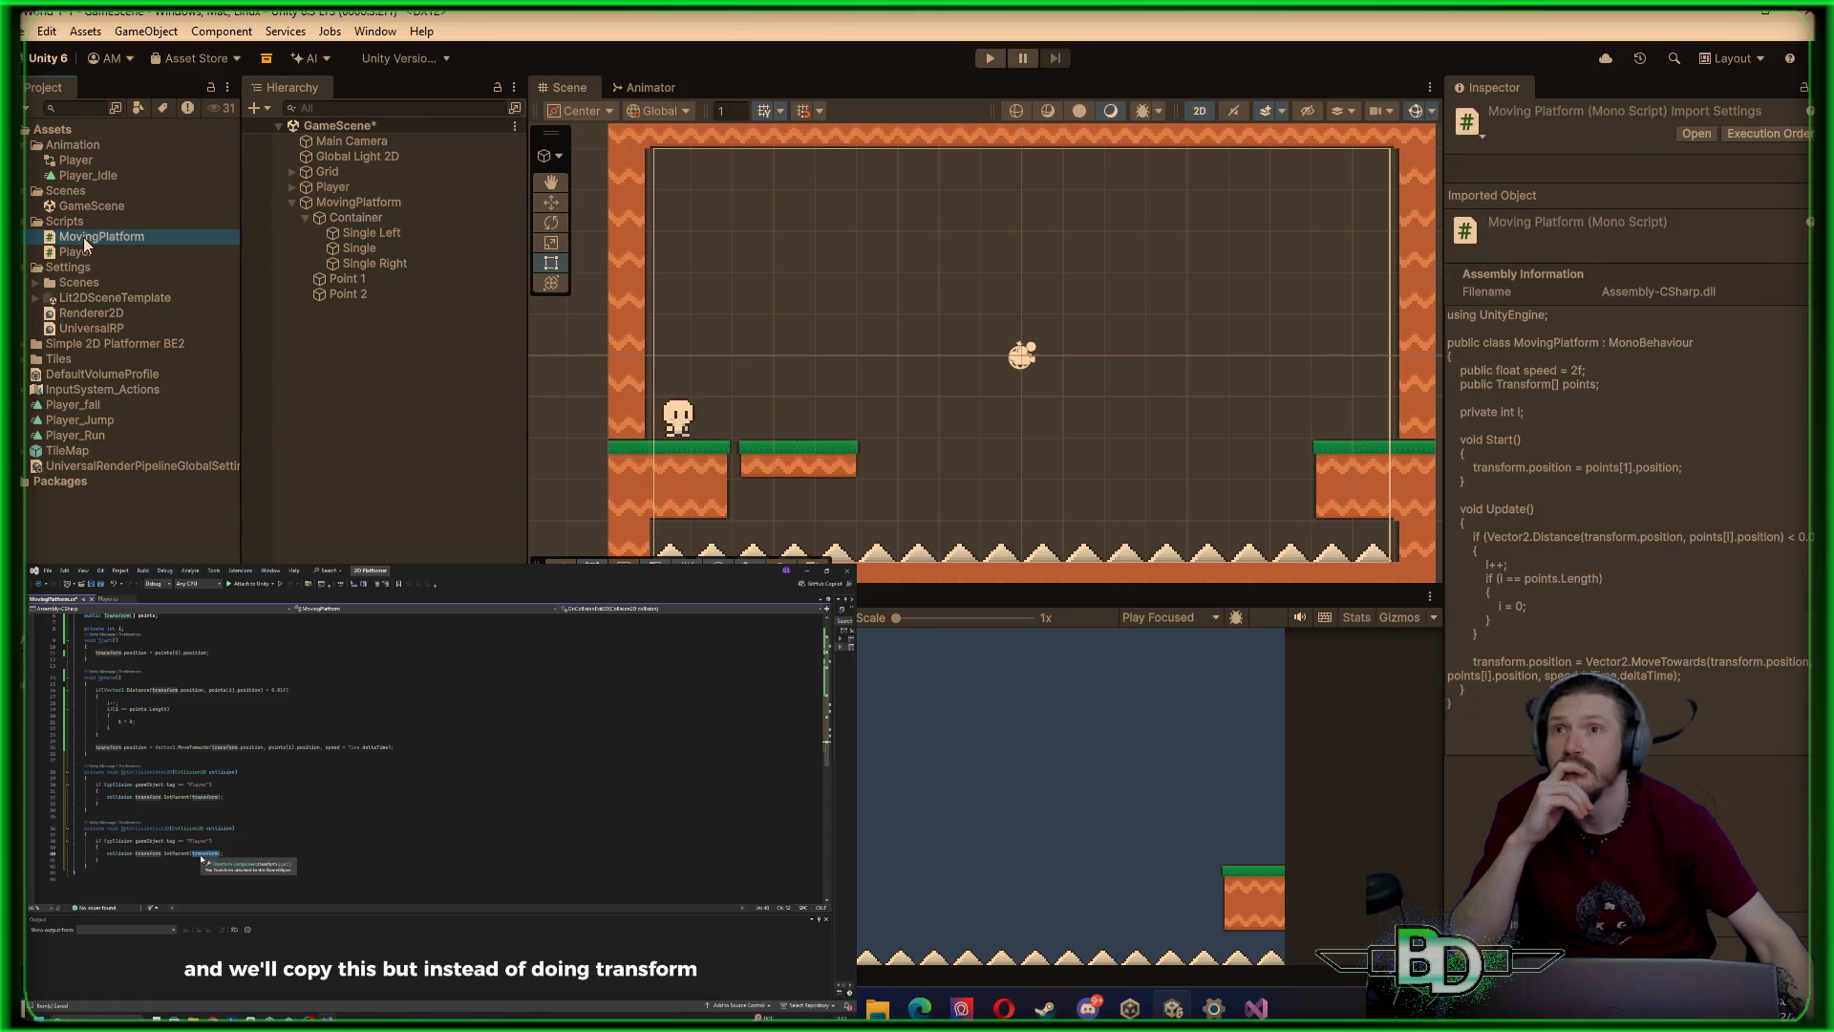
{"action": "left_click", "coordinate": [324, 219]}
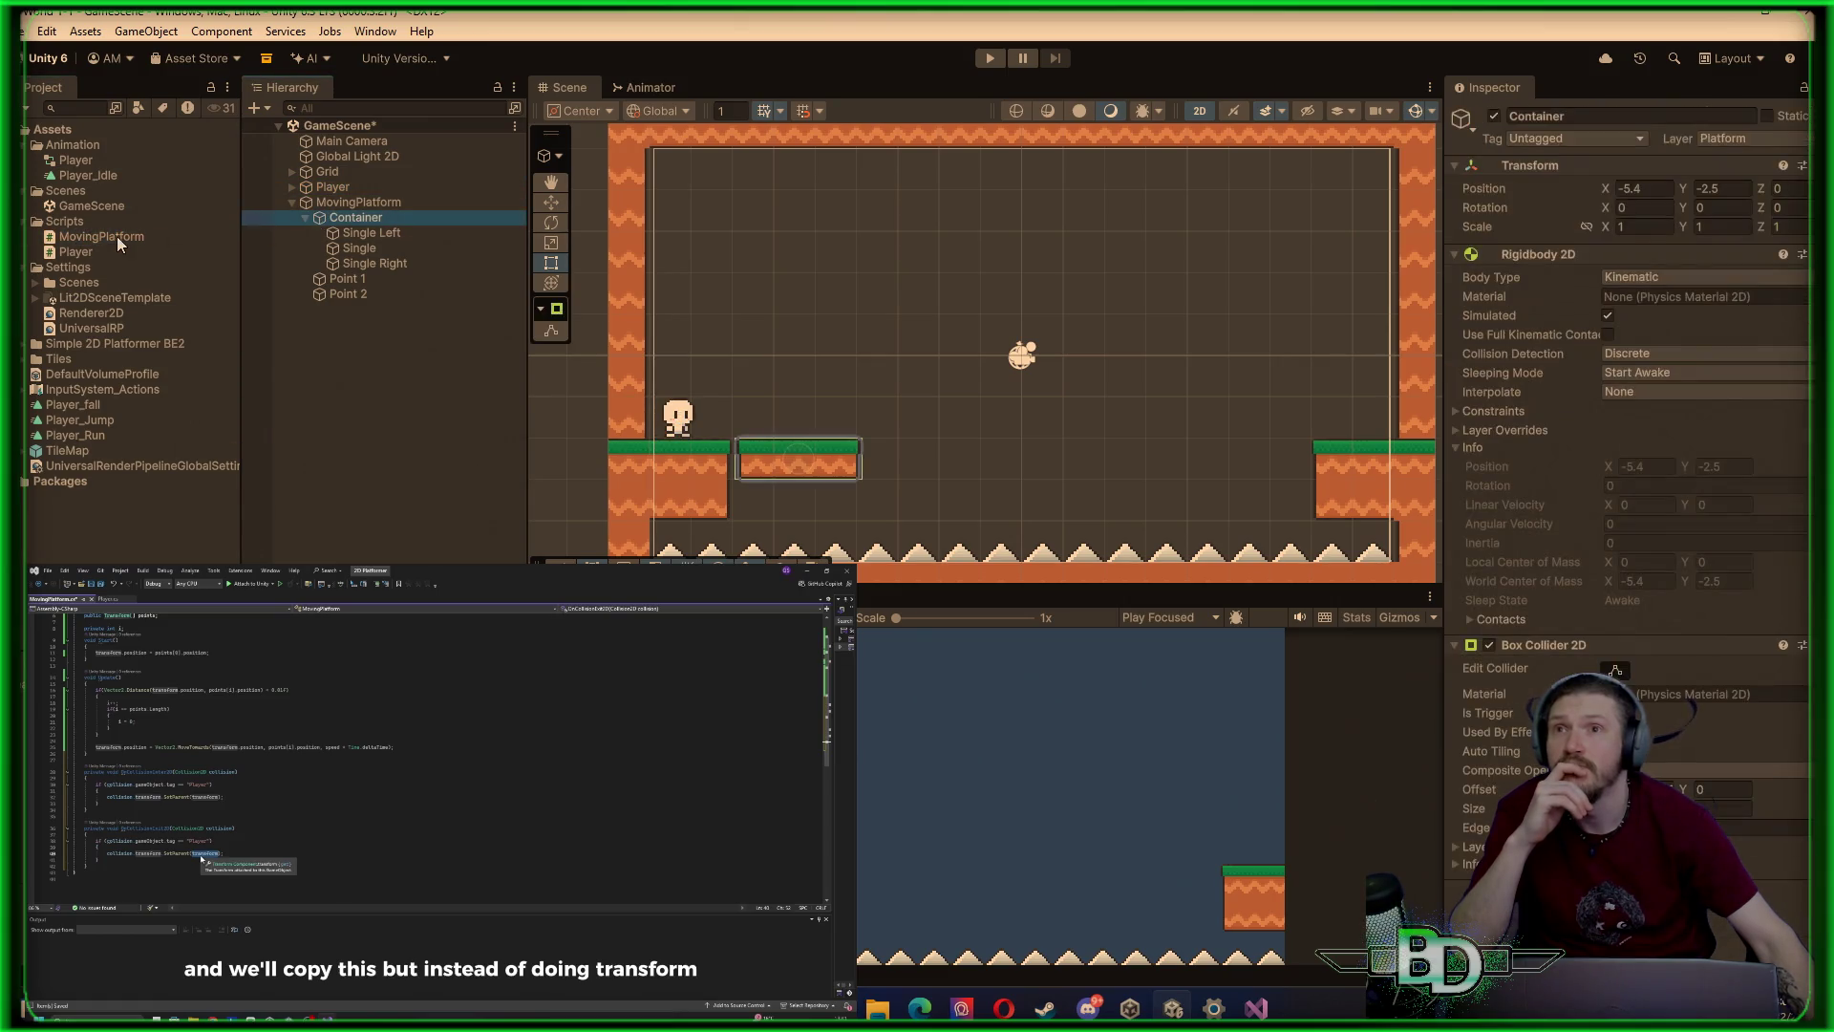
{"action": "mouse_move", "coordinate": [105, 237]}
{"action": "left_mouse_down"}
{"action": "mouse_move", "coordinate": [88, 239]}
{"action": "mouse_move", "coordinate": [359, 224]}
{"action": "left_mouse_up"}
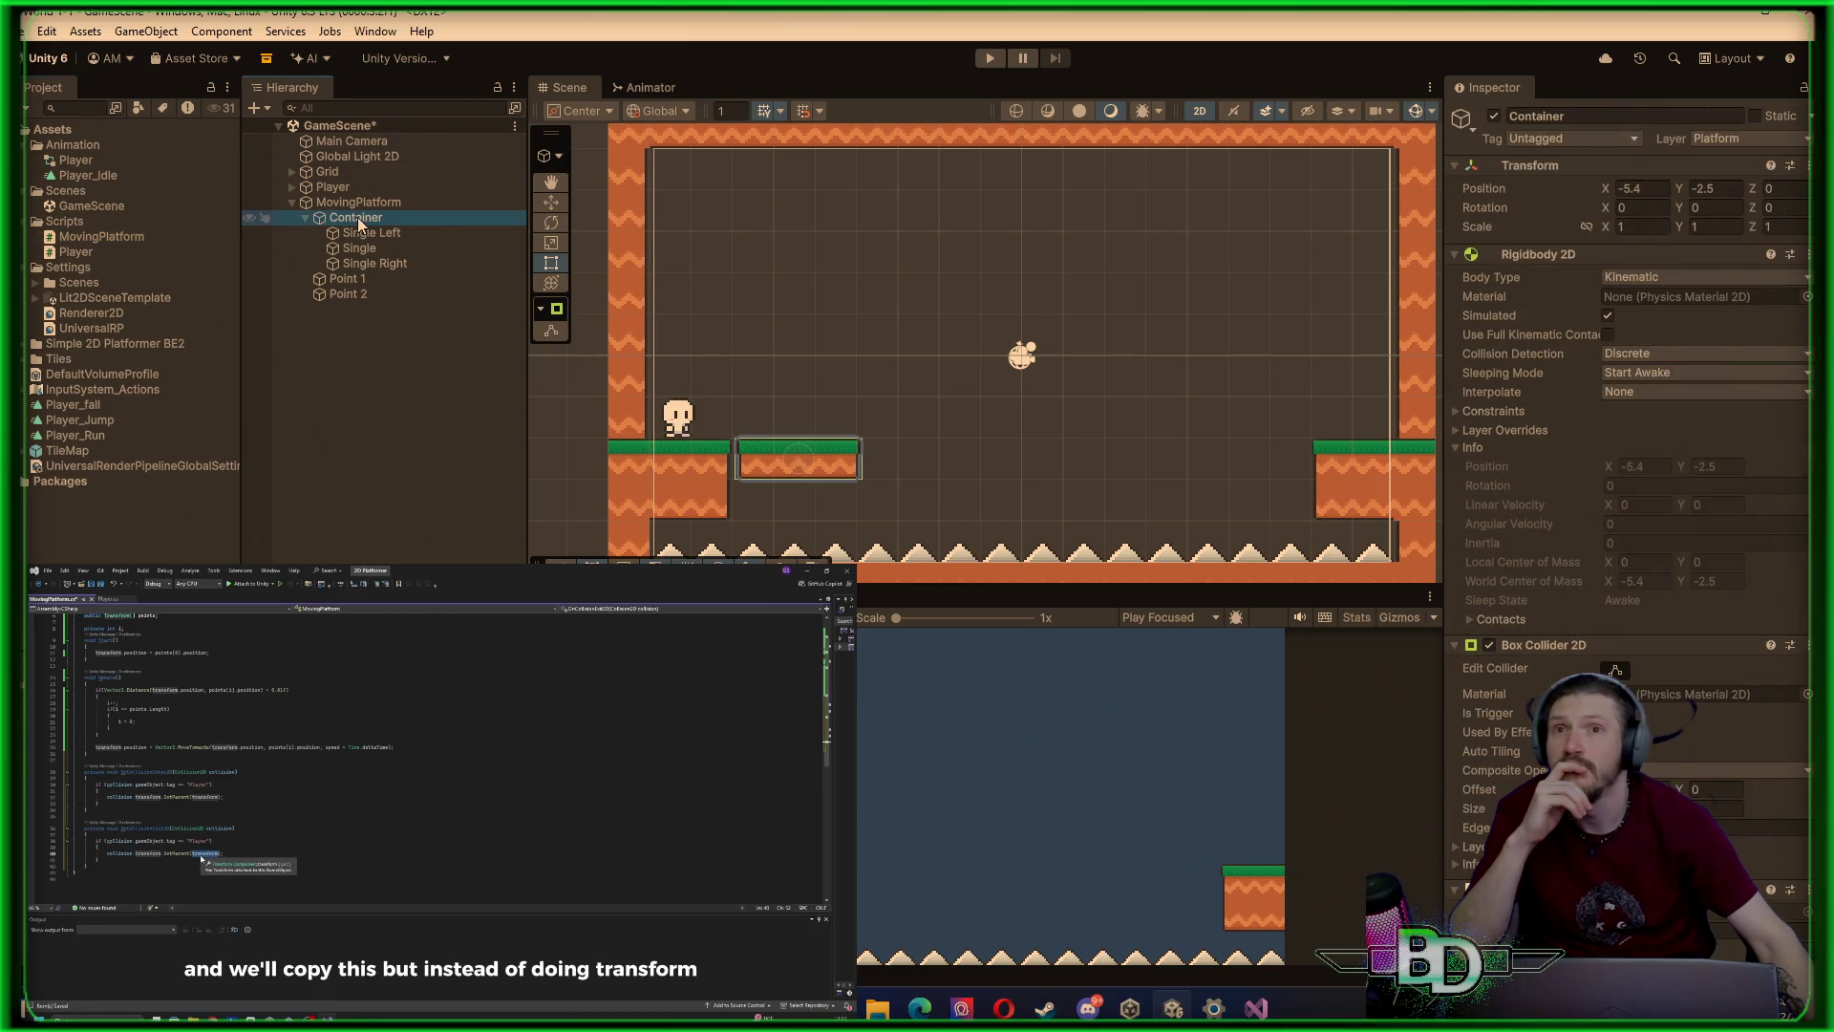
{"action": "scroll", "coordinate": [1637, 679], "scroll_direction": "down", "scroll_amount": 2}
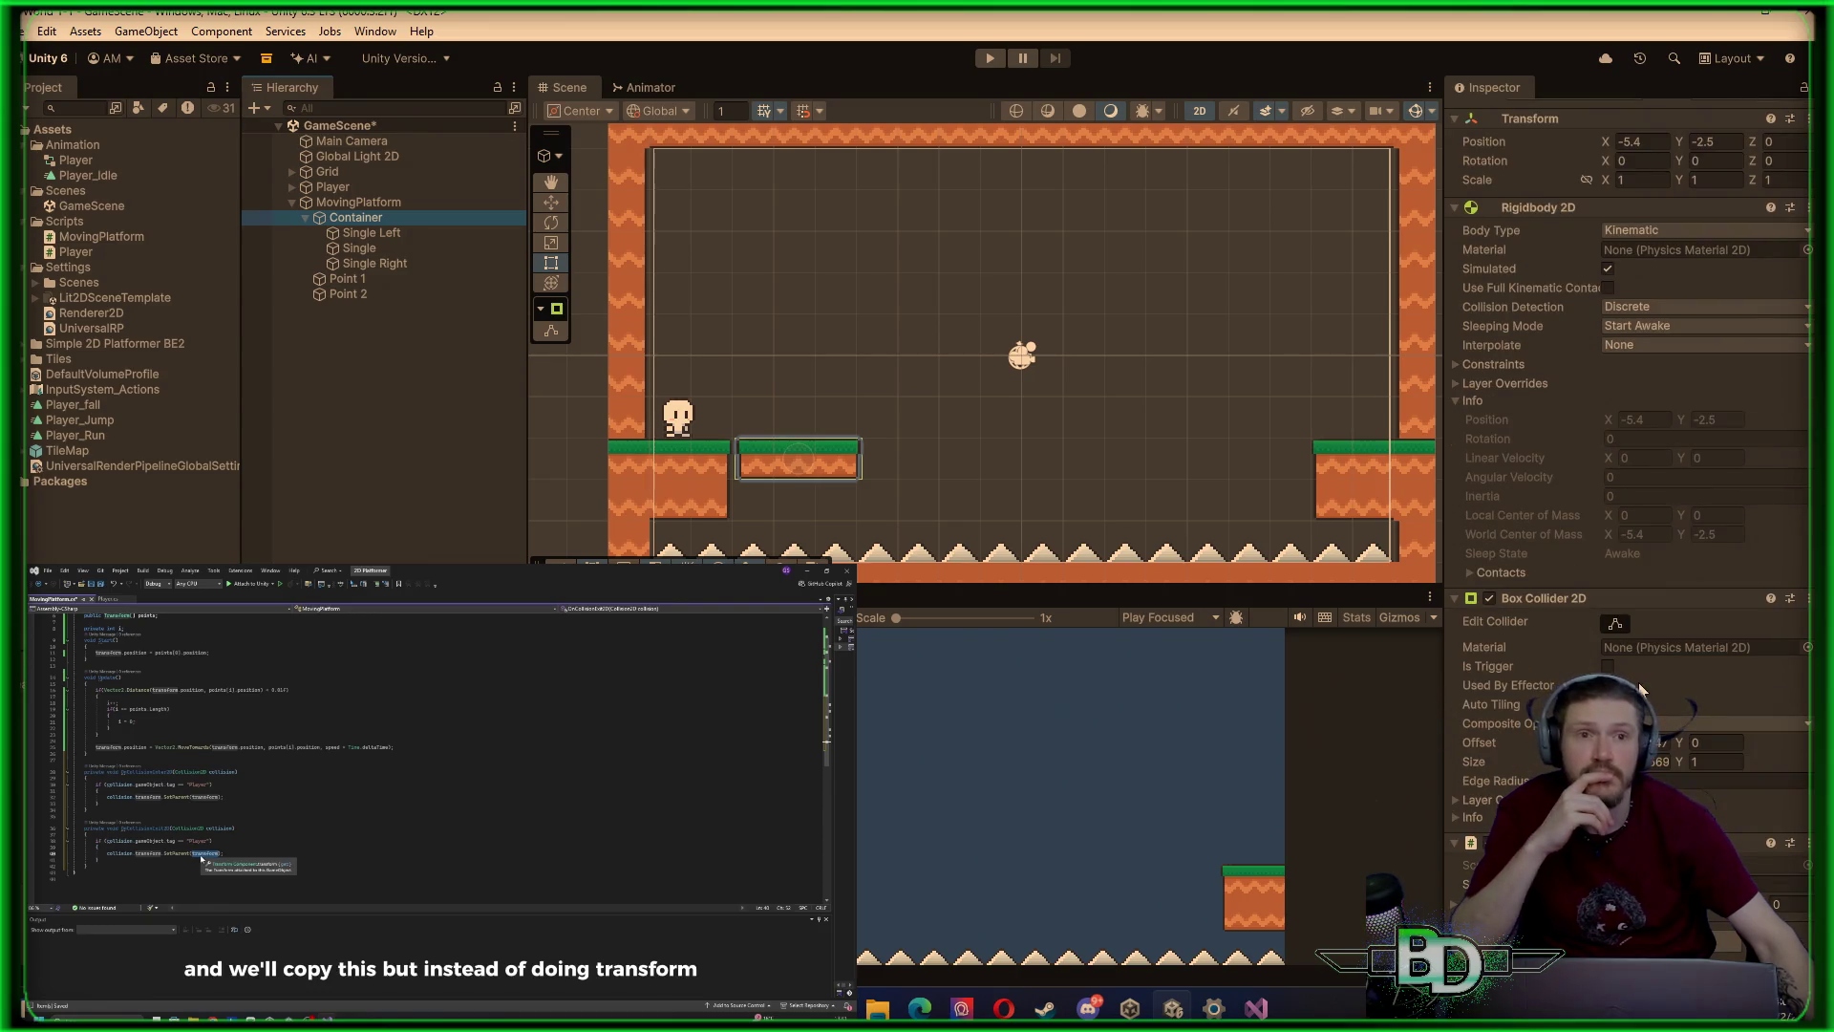
{"action": "scroll", "coordinate": [1637, 679], "scroll_direction": "down", "scroll_amount": 1}
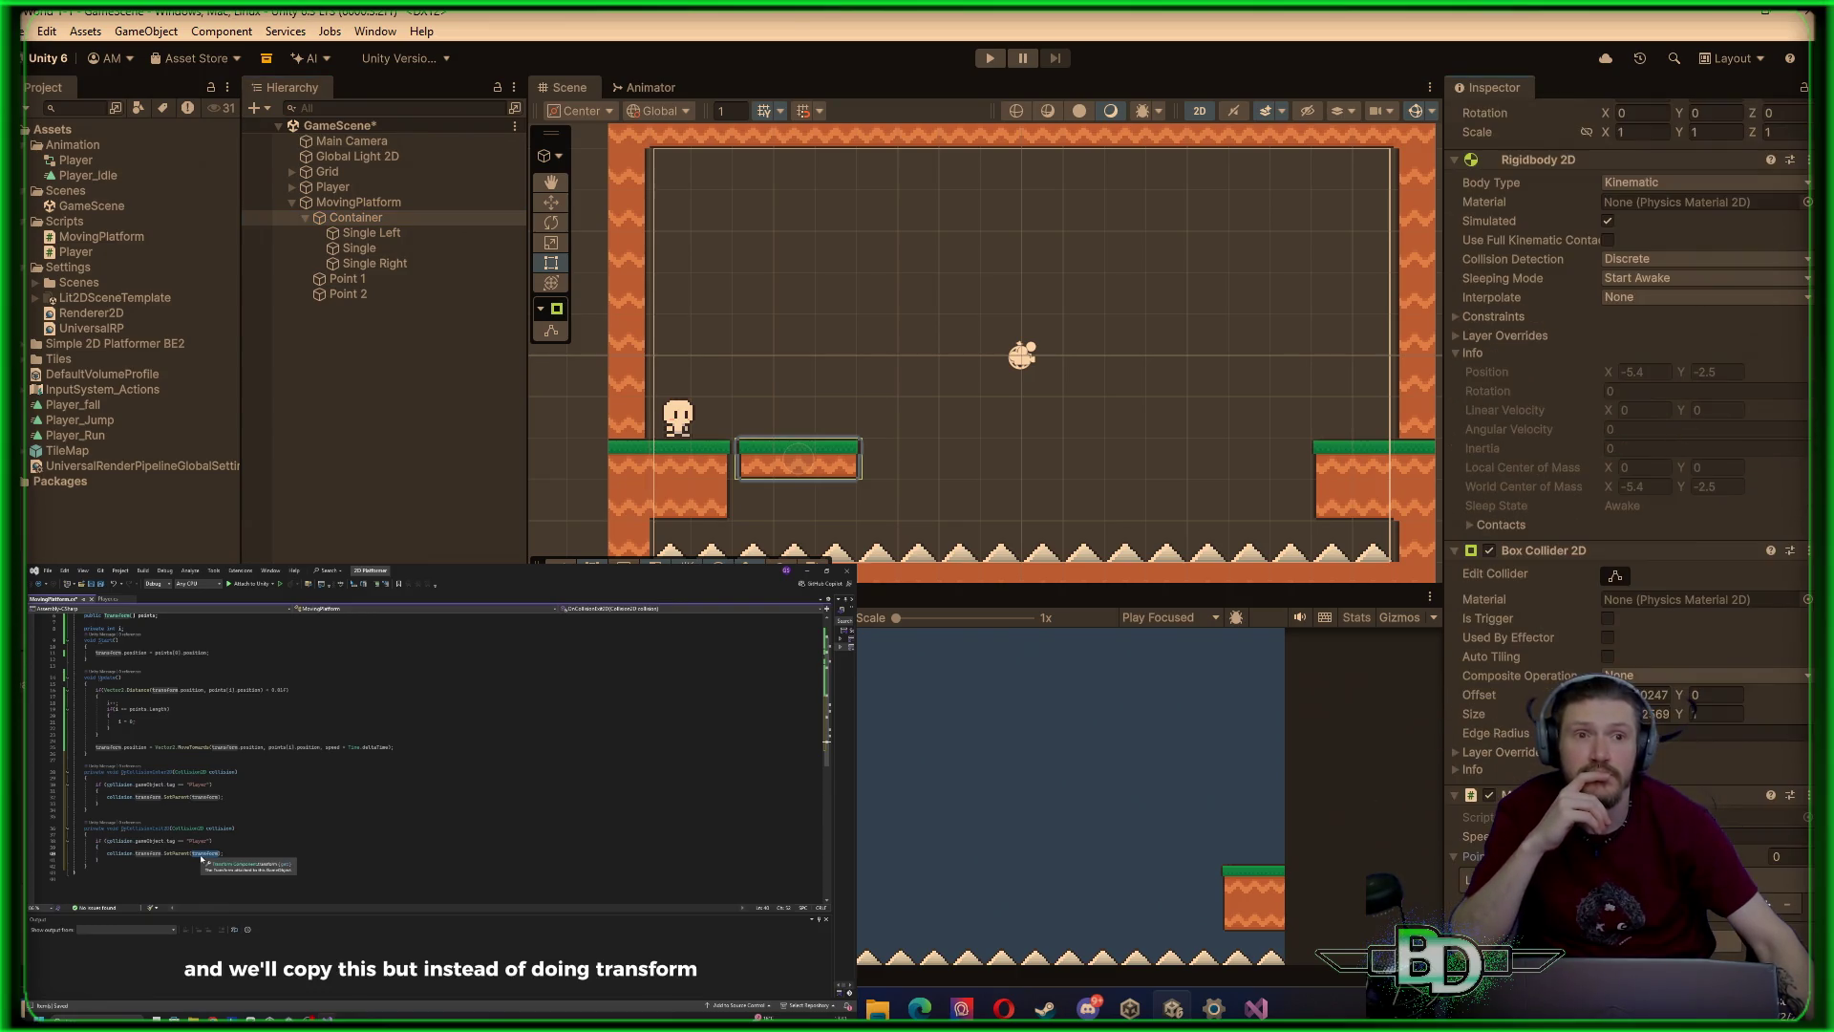
{"action": "mouse_move", "coordinate": [409, 278]}
{"action": "left_mouse_down"}
{"action": "mouse_move", "coordinate": [449, 319]}
{"action": "mouse_move", "coordinate": [1445, 813]}
{"action": "left_mouse_up"}
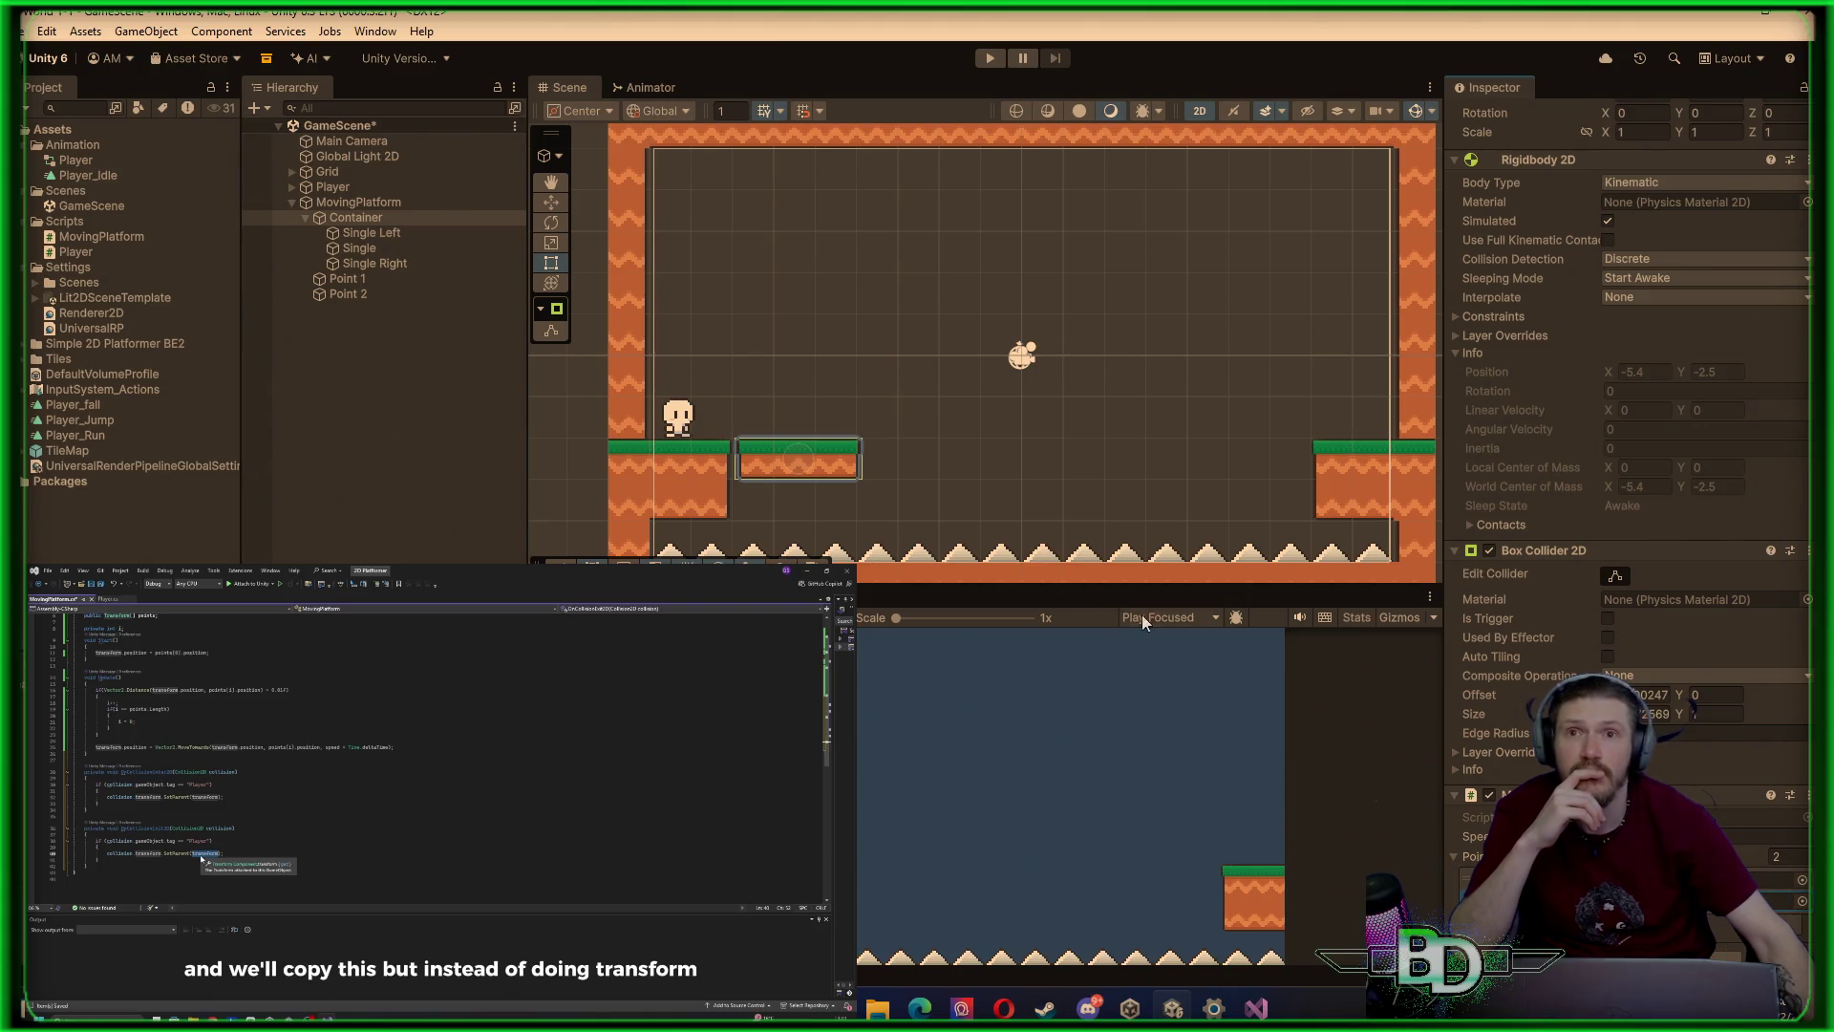
{"action": "left_click", "coordinate": [558, 478]}
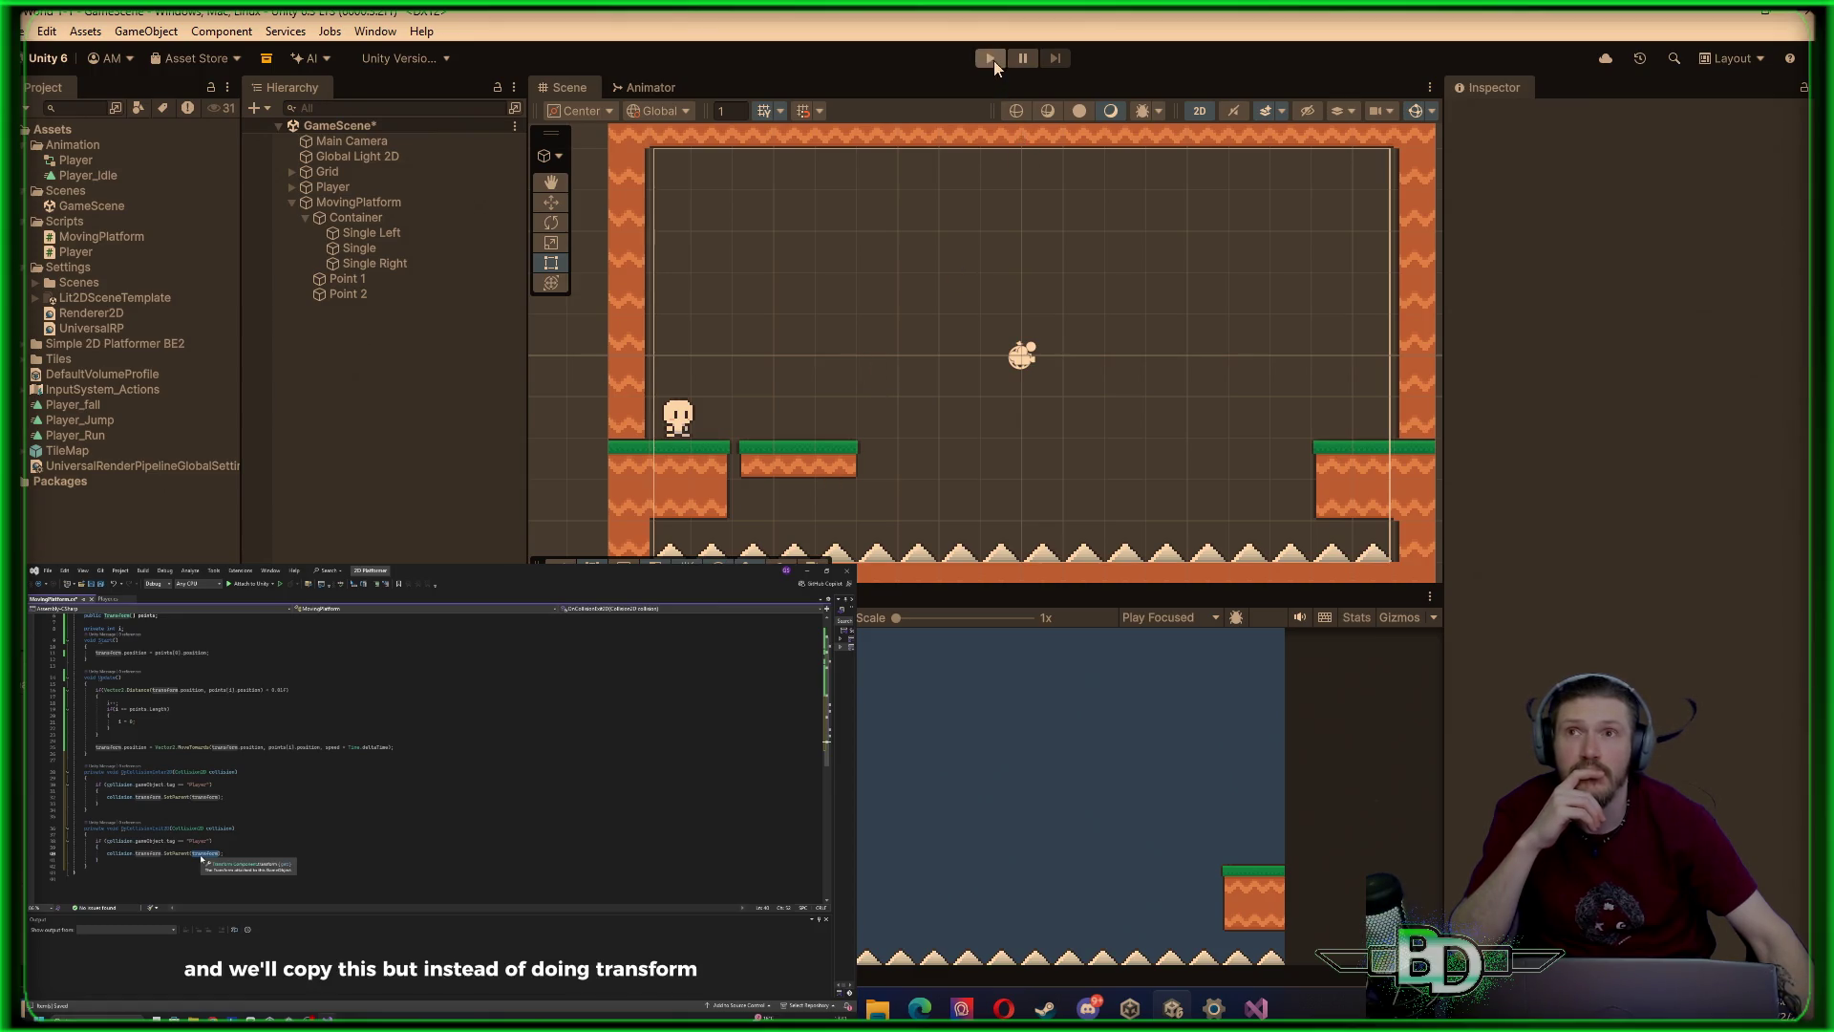
Save the scene, enter Play mode, and jump the player onto the moving platform
{"action": "key", "text": "ctrl+s"}
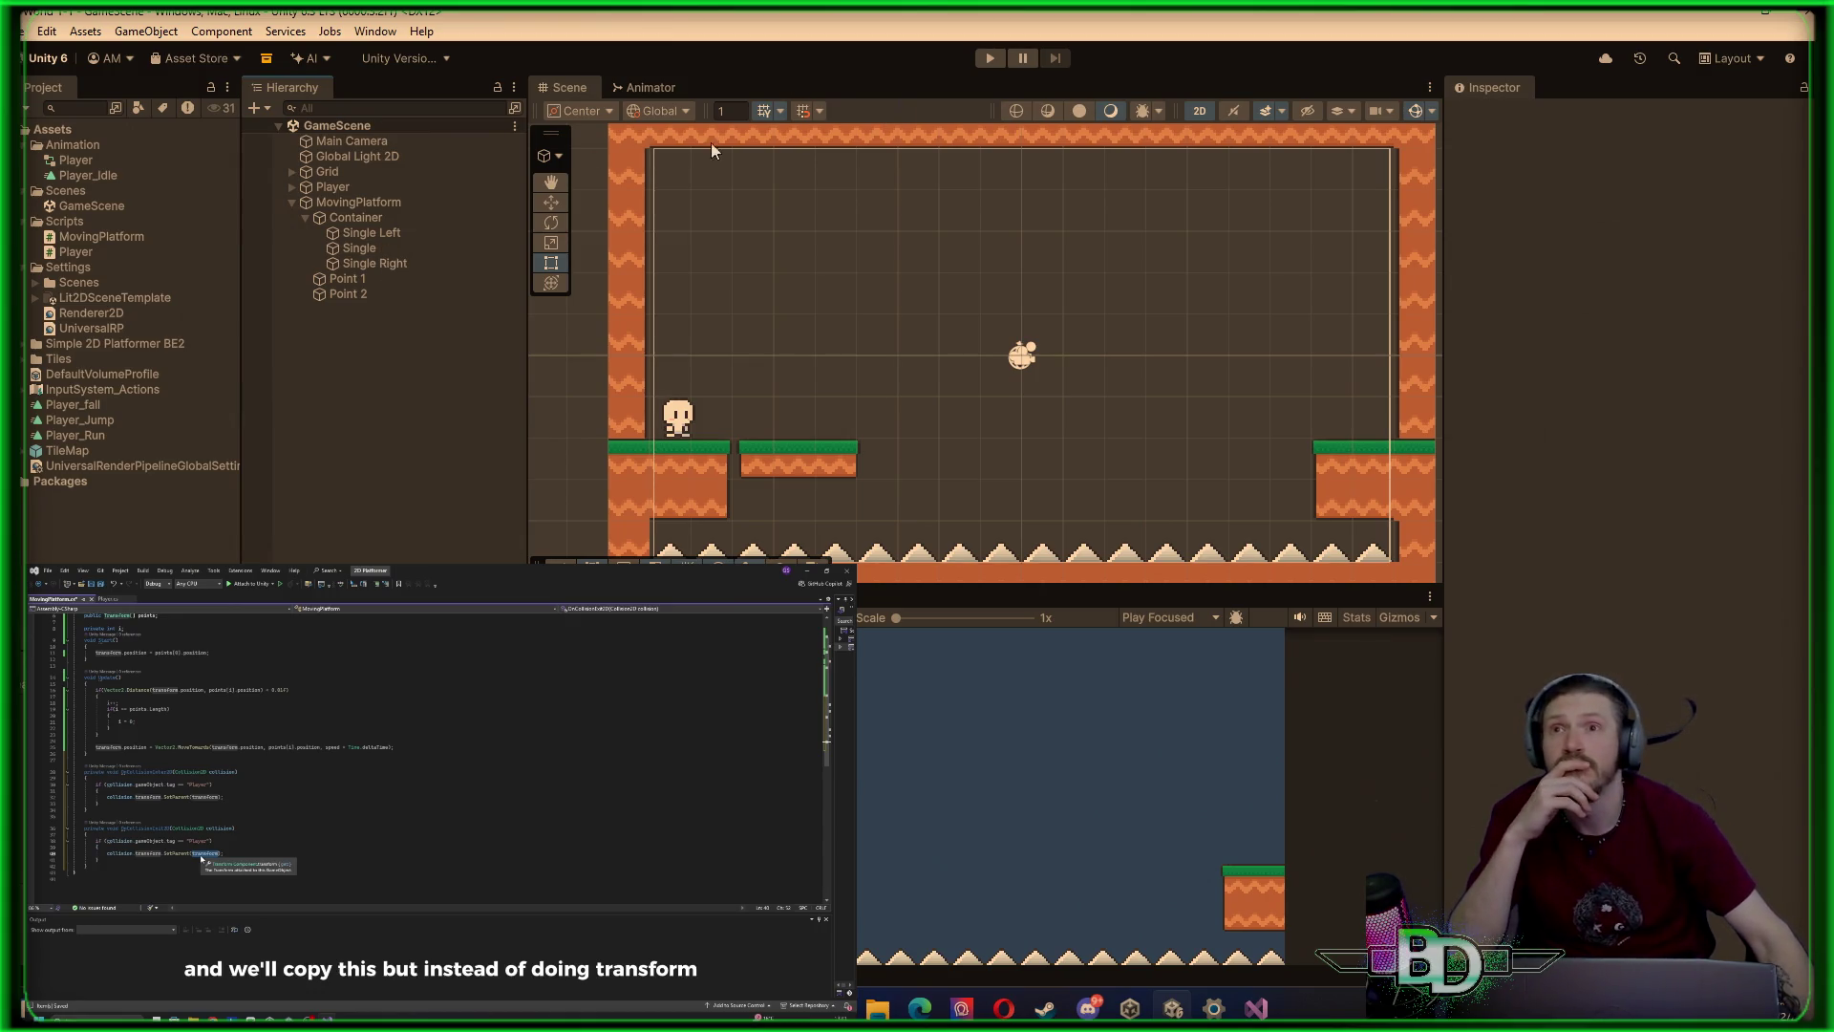
{"action": "left_click", "coordinate": [989, 59]}
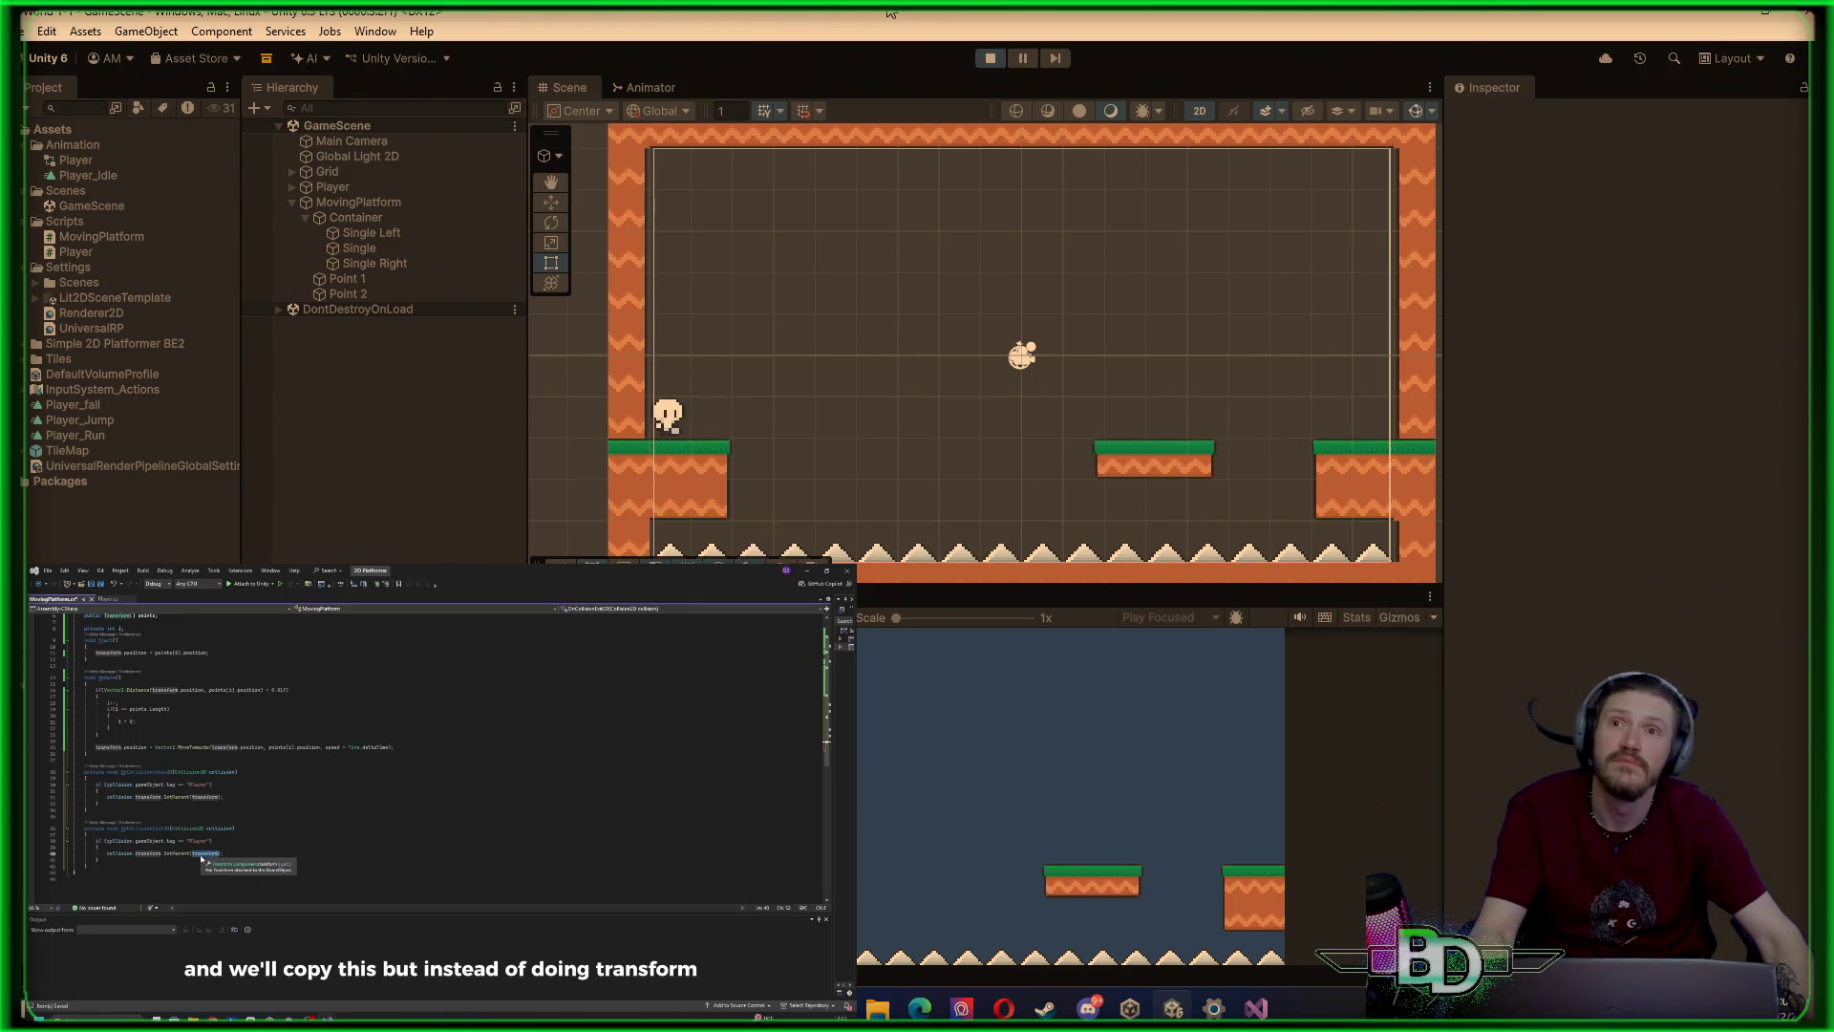
{"action": "key", "text": "Right"}
{"action": "key", "text": "Left"}
{"action": "key", "text": "Right"}
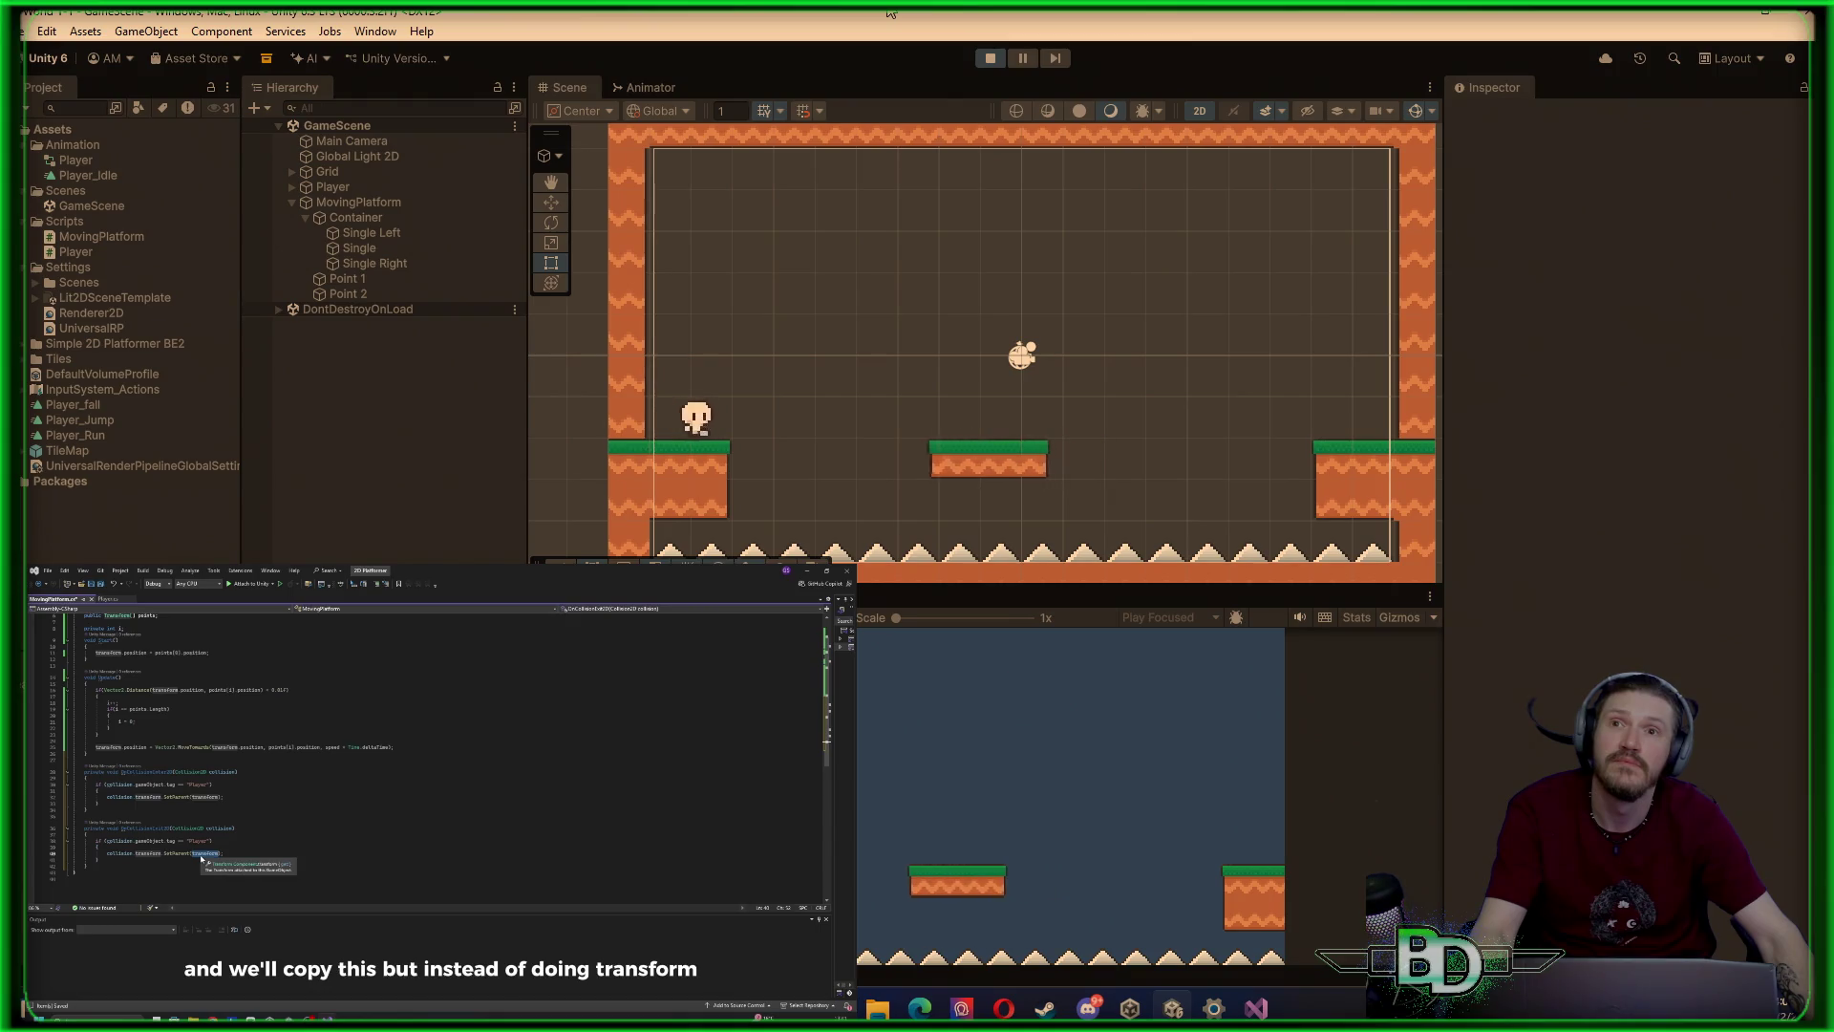
{"action": "key", "text": "Left"}
{"action": "key", "text": "Right"}
{"action": "key", "text": "space"}
{"action": "key", "text": "Right"}
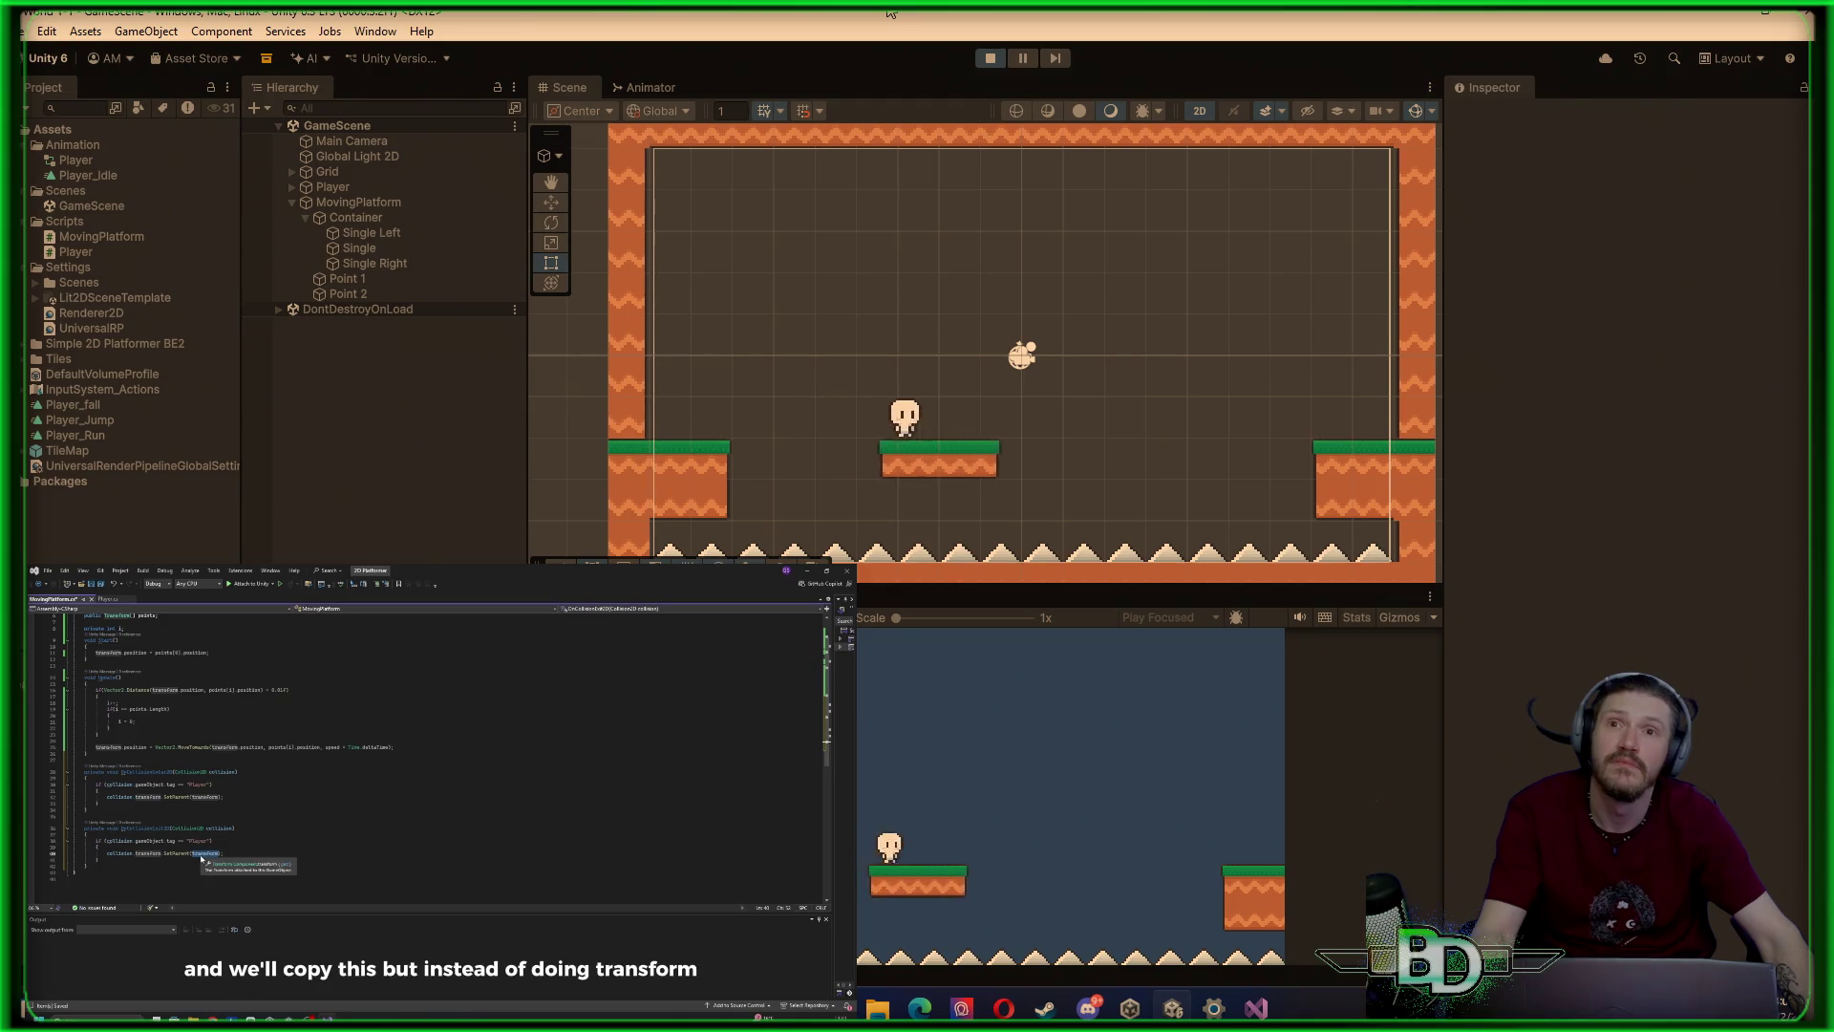
{"action": "key", "text": "Right"}
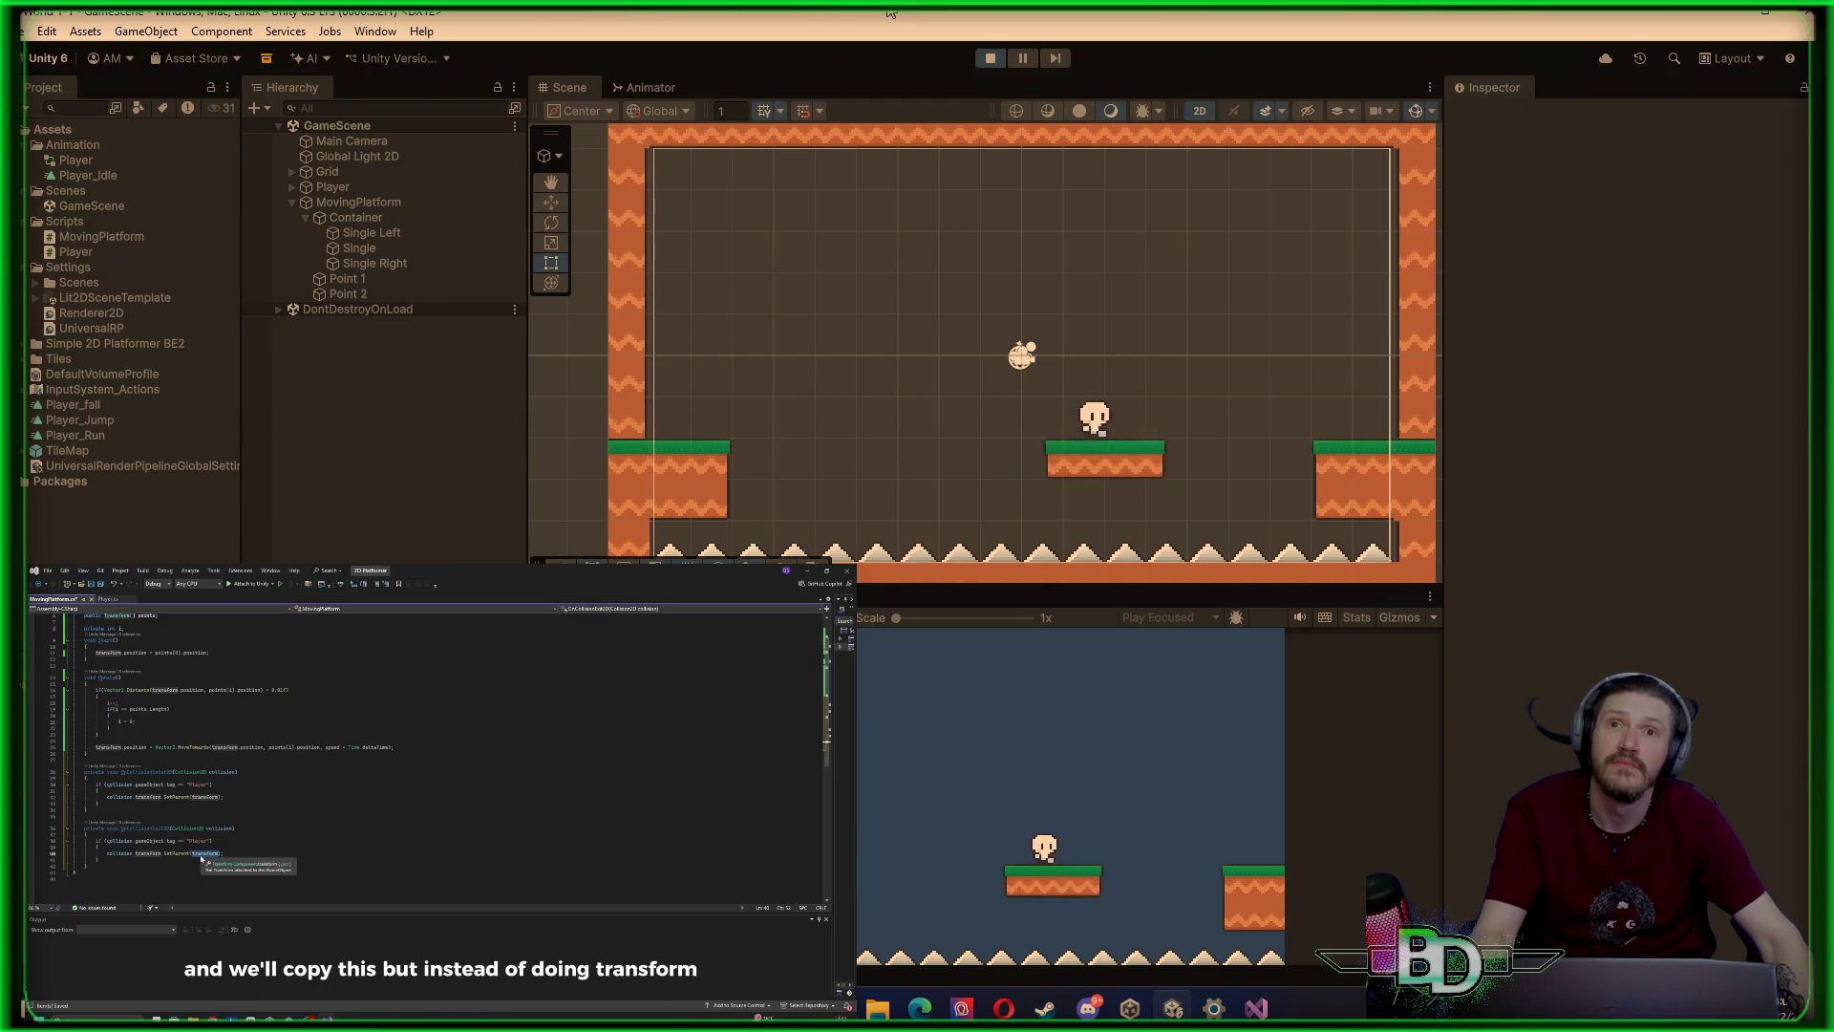
{"action": "key", "text": "Right"}
Jump the player between the ledges and the platform, then exit Play mode with Ctrl+P
{"action": "key", "text": "space"}
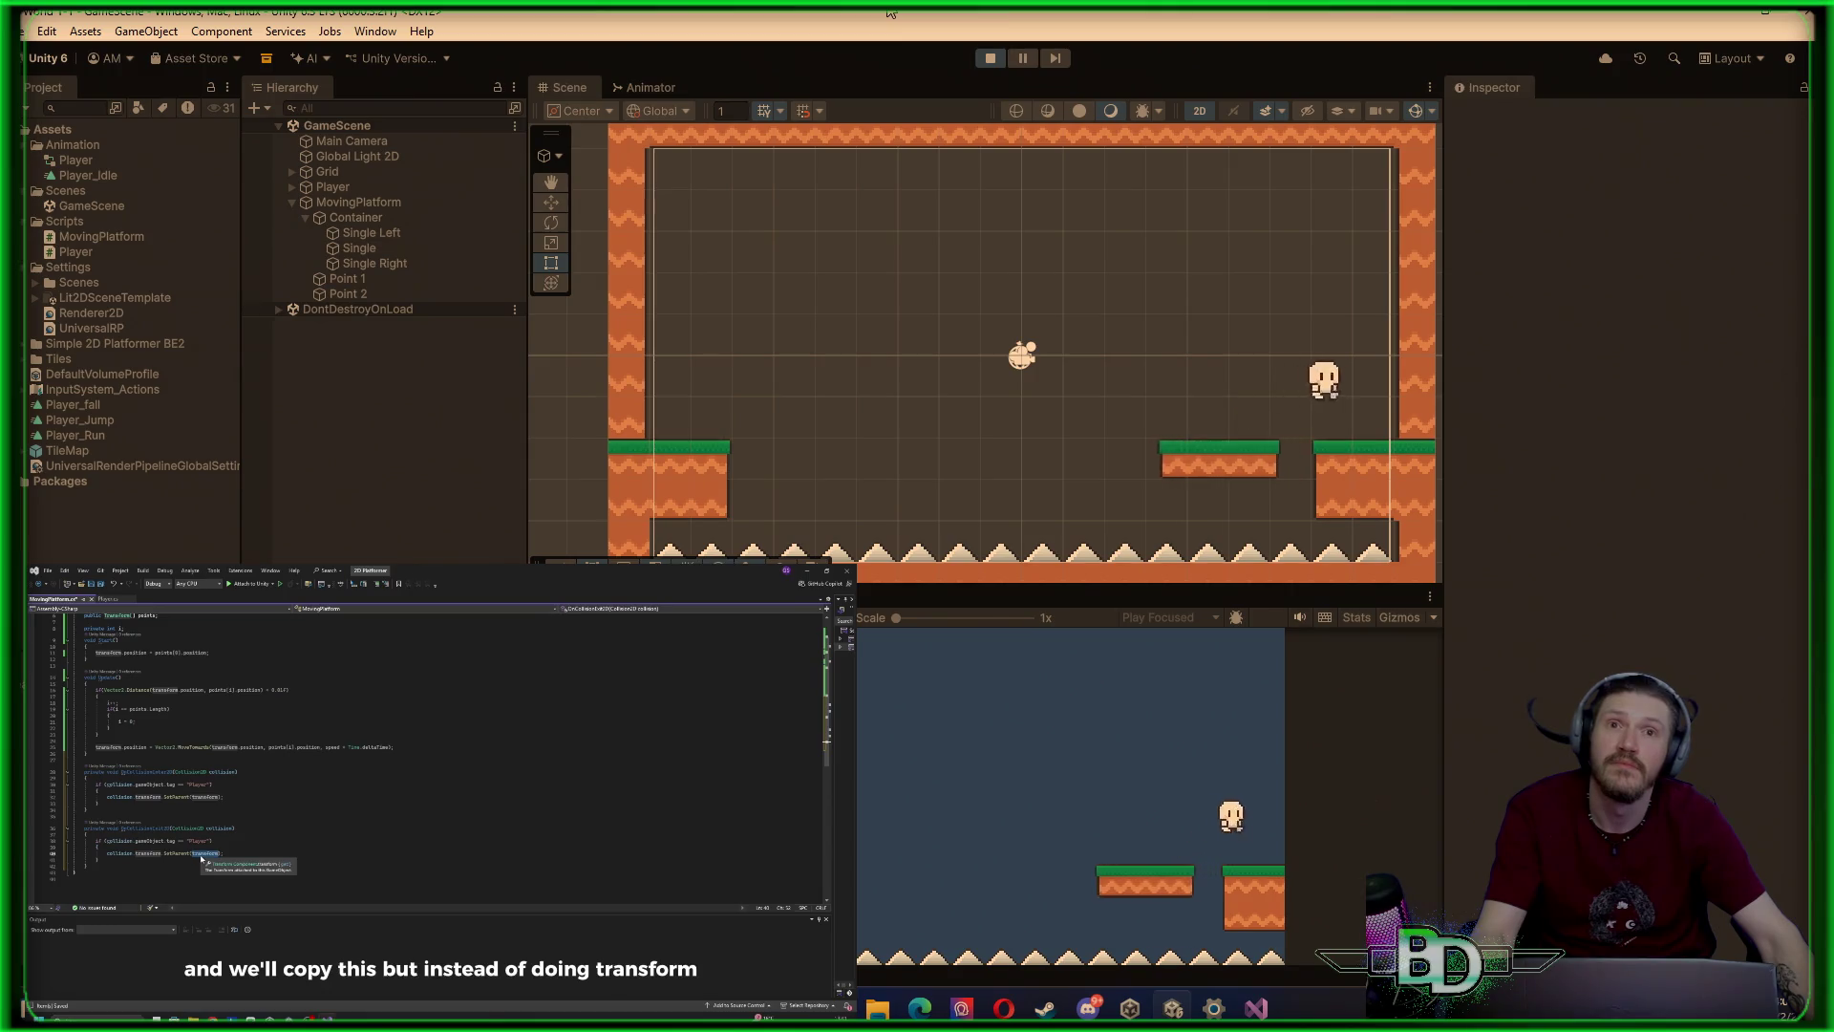
{"action": "key", "text": "Left"}
{"action": "key", "text": "space"}
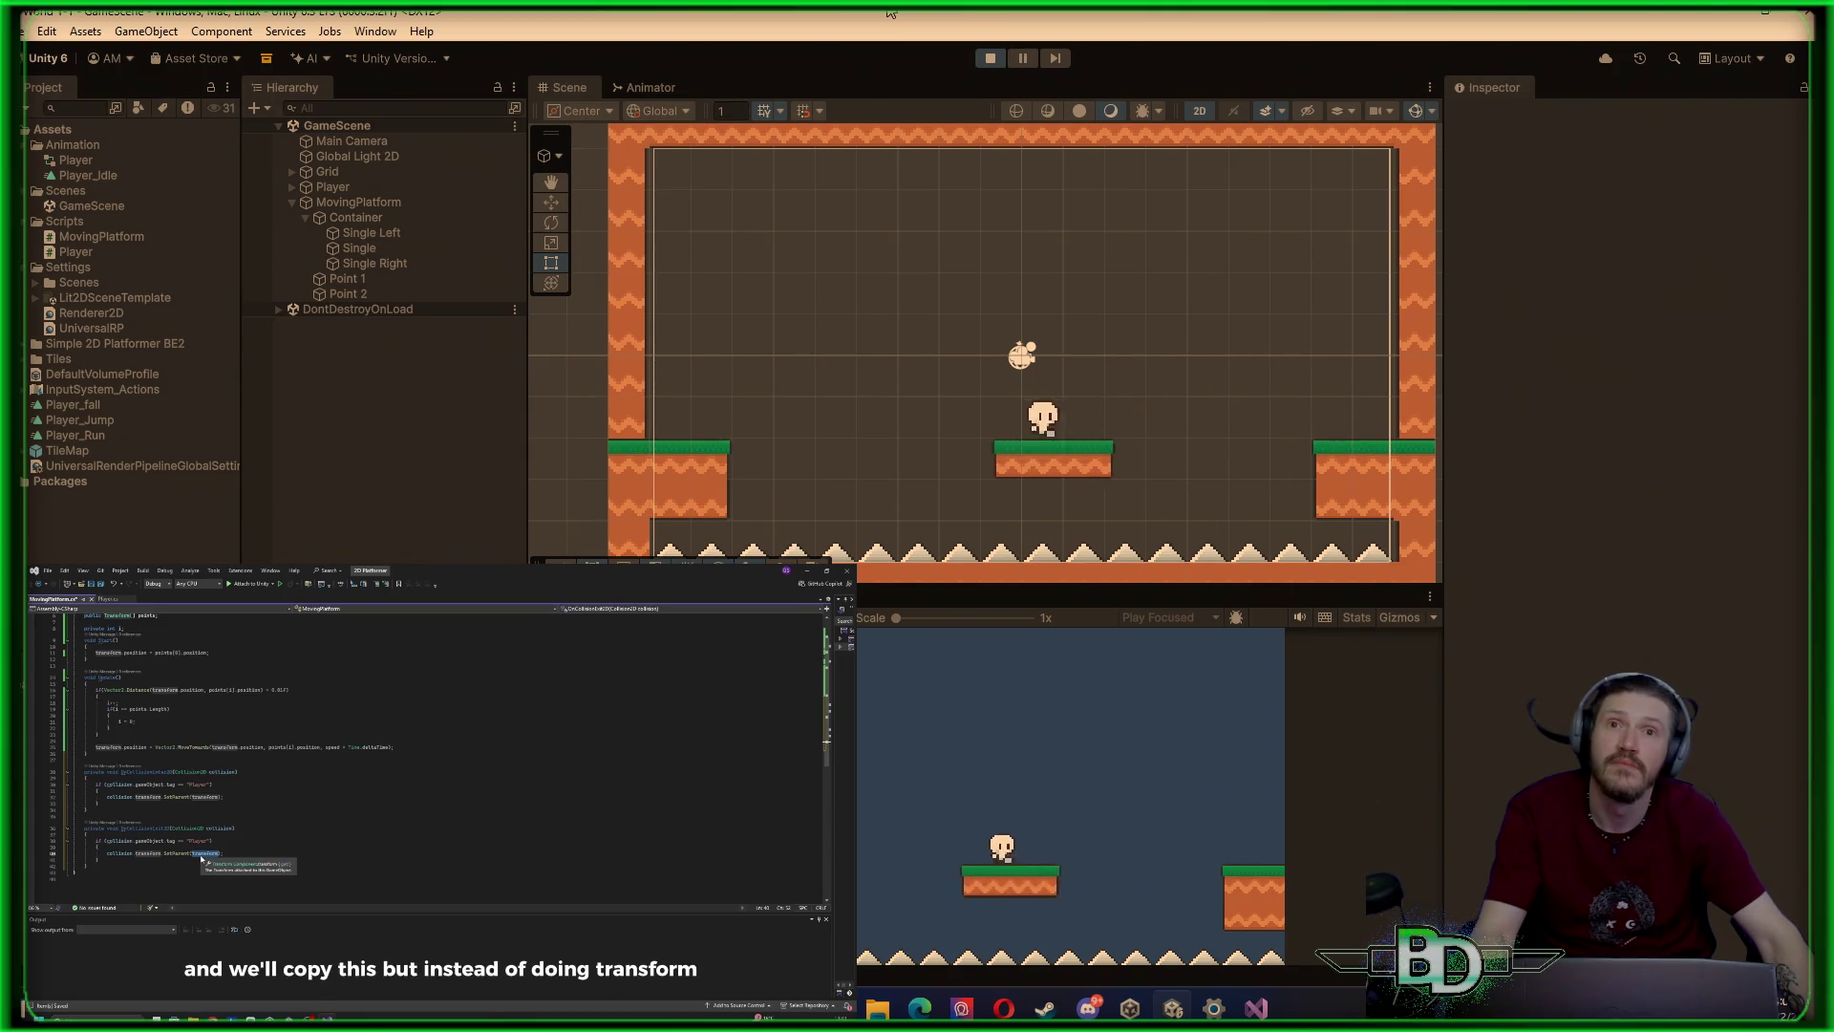
{"action": "key", "text": "Left"}
{"action": "key", "text": "space"}
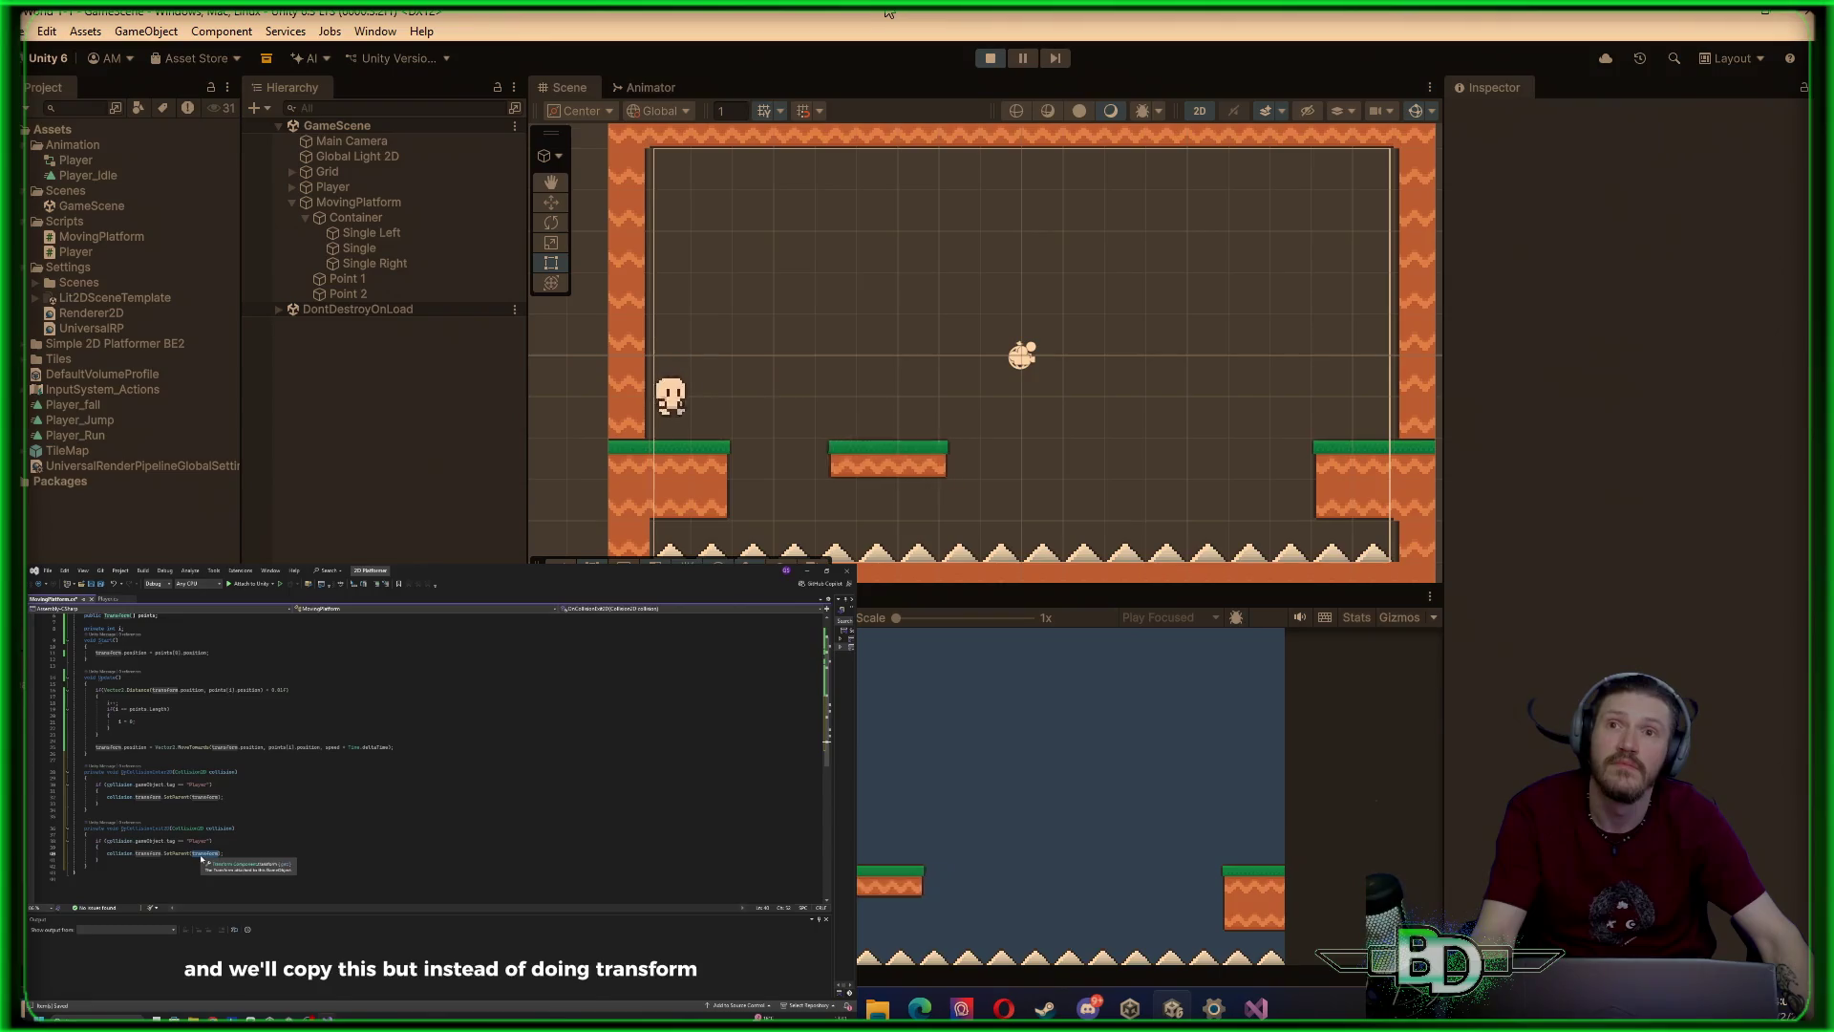
{"action": "key", "text": "Right"}
{"action": "key", "text": "space"}
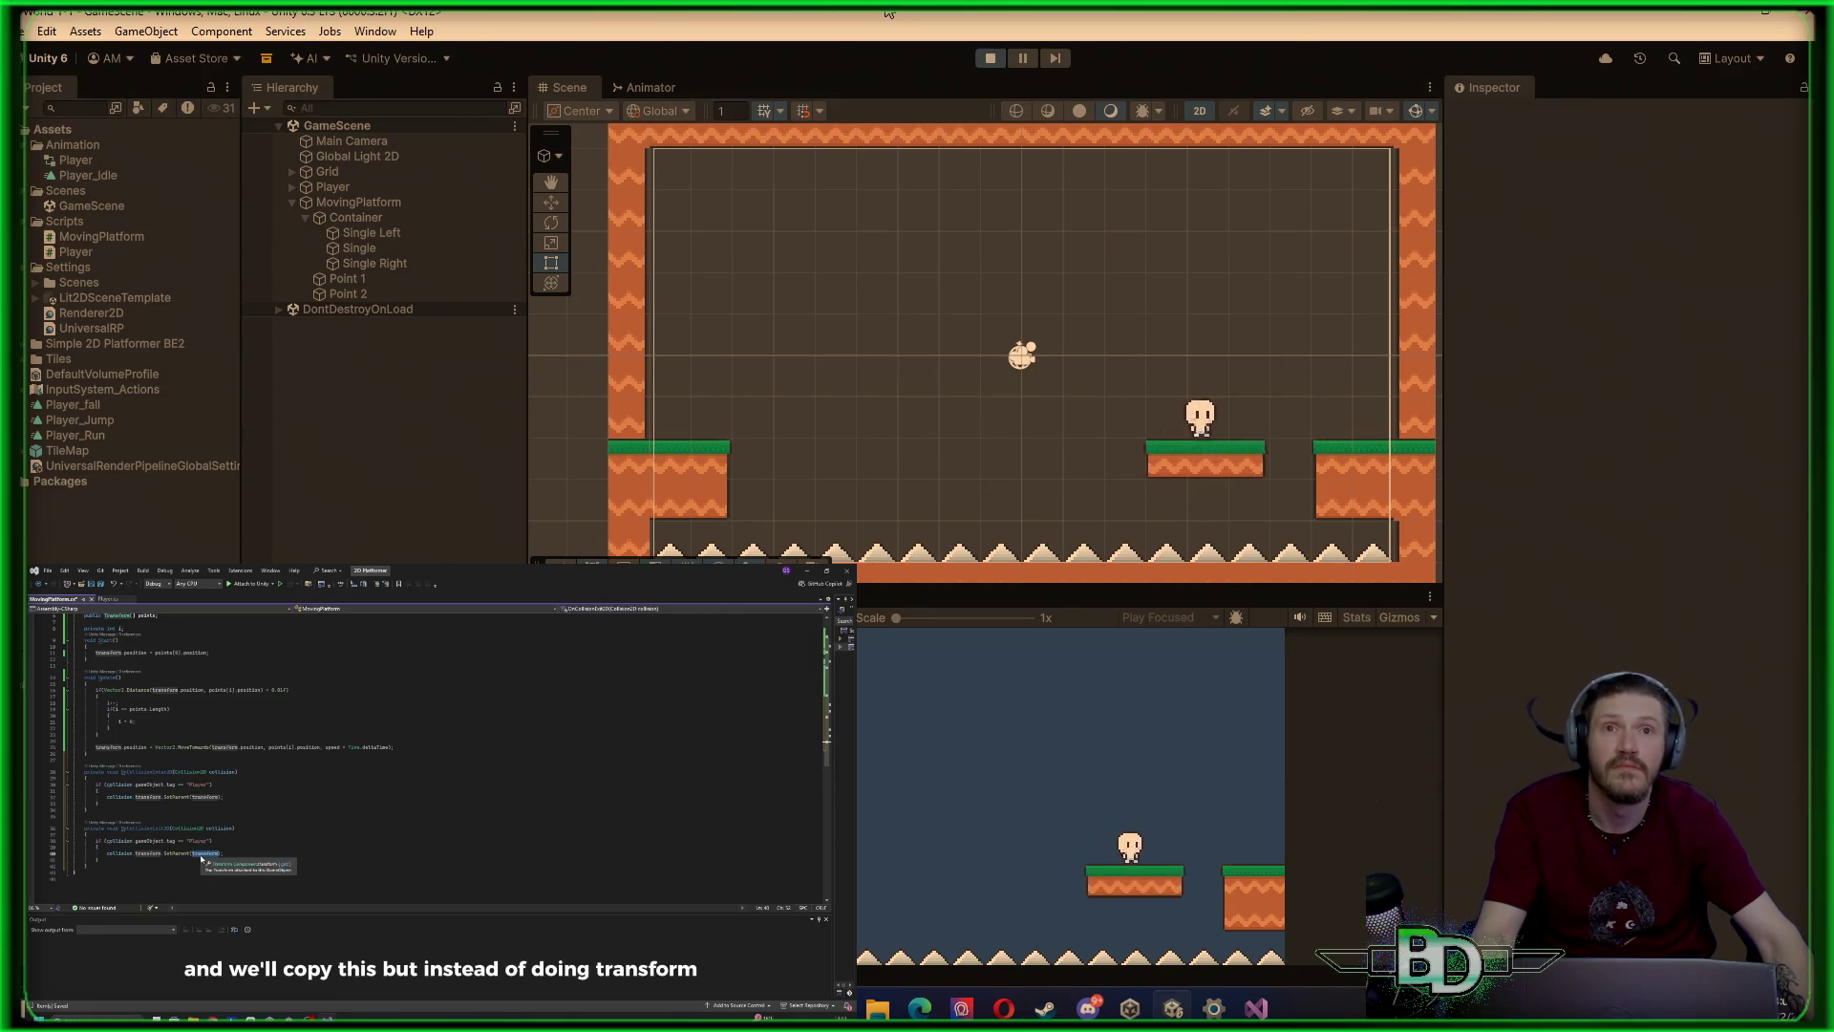
{"action": "key", "text": "space"}
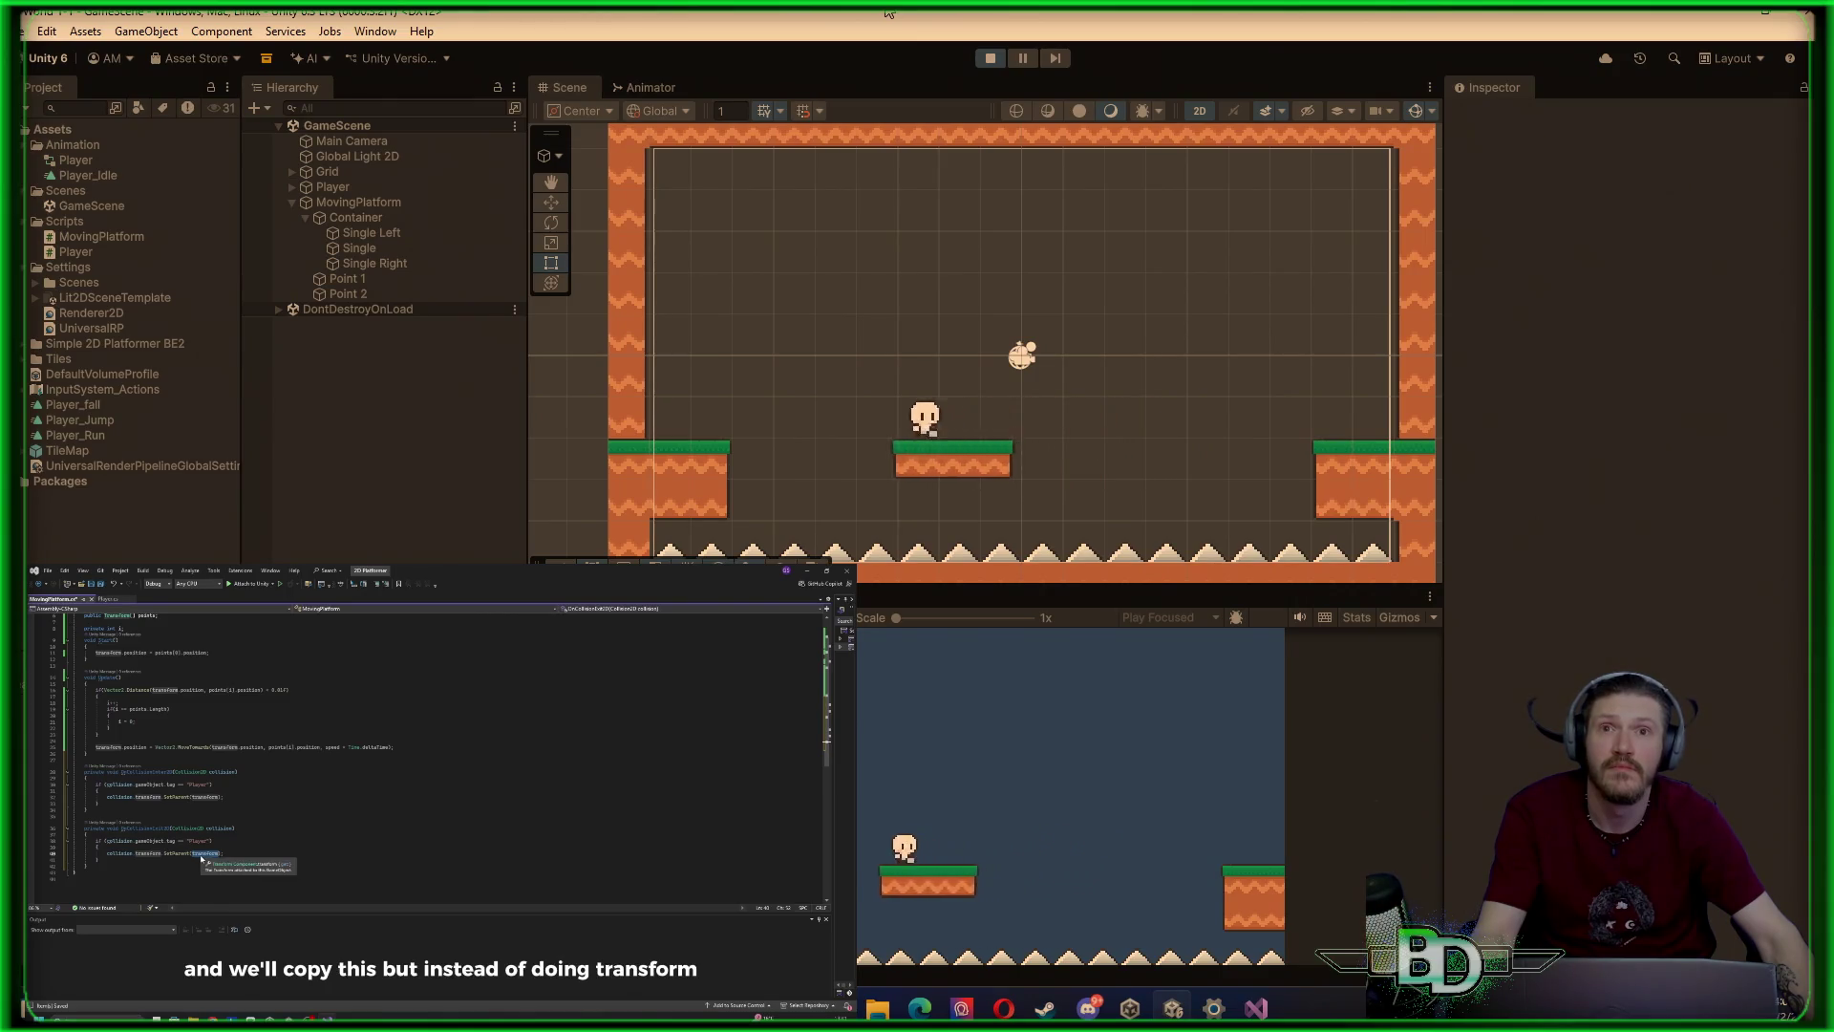
{"action": "key", "text": "Left"}
{"action": "key", "text": "space"}
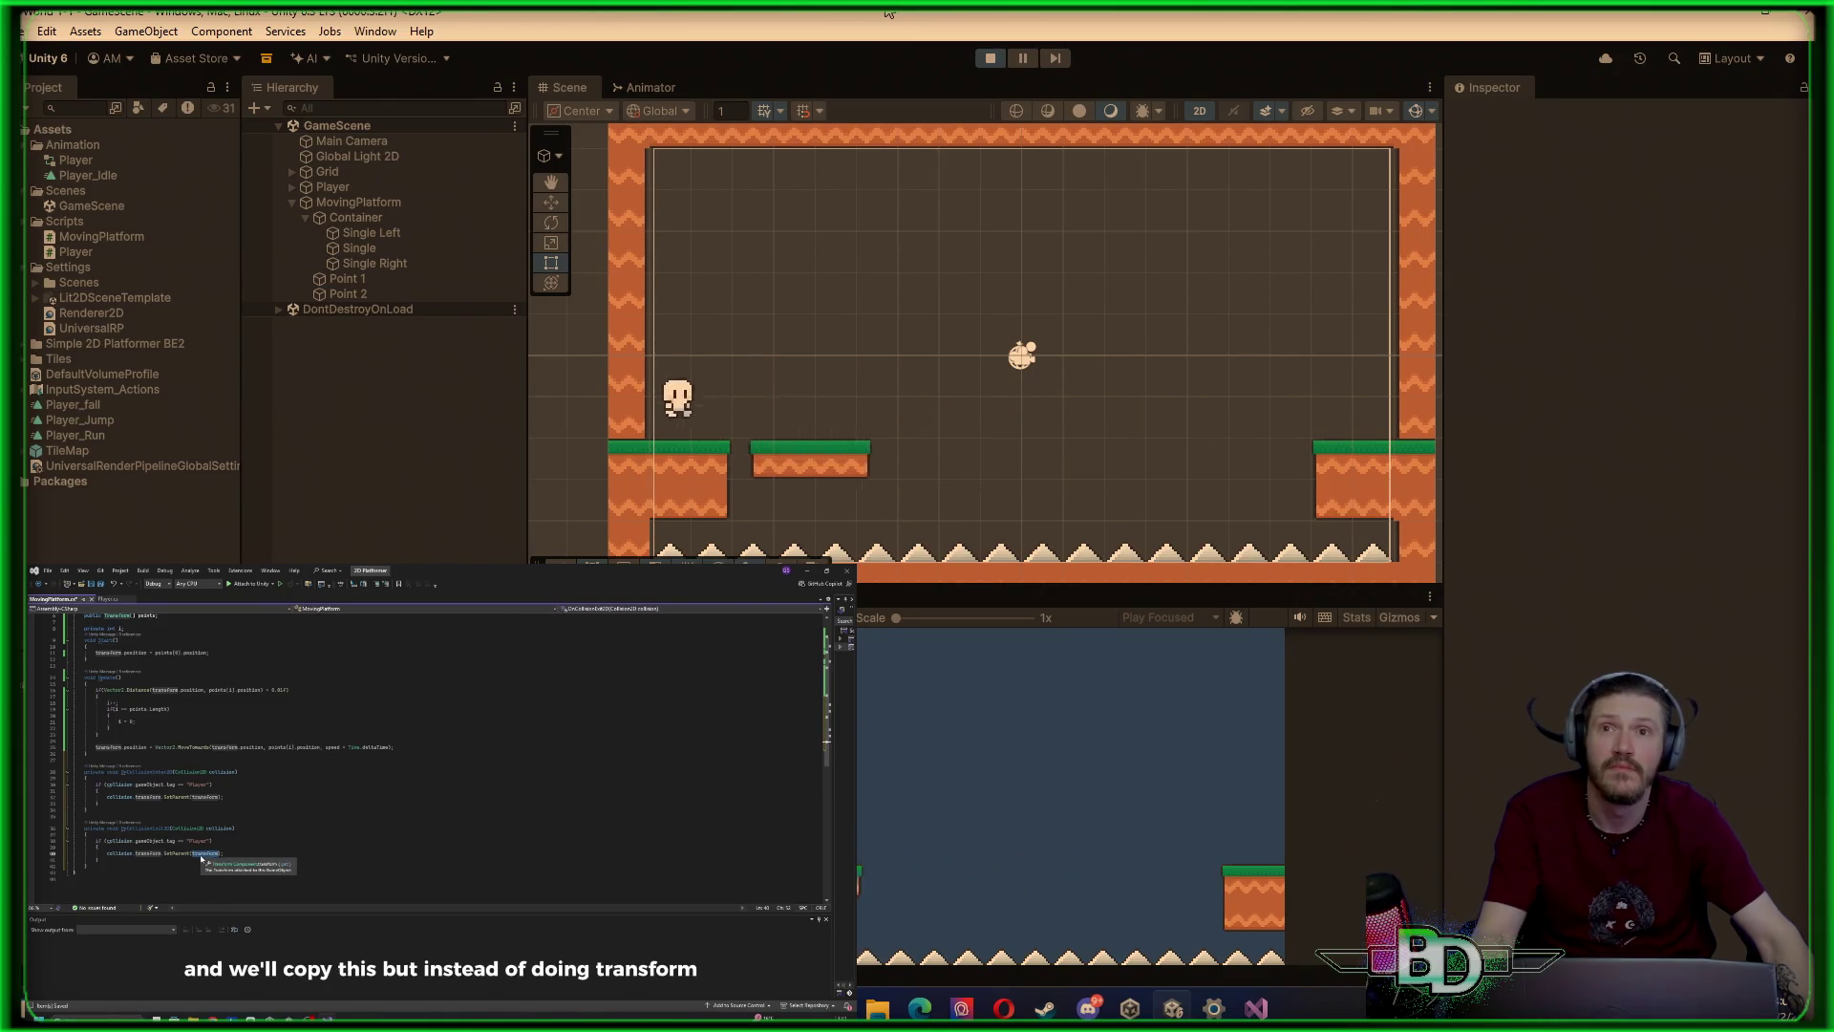
{"action": "key", "text": "ctrl+p"}
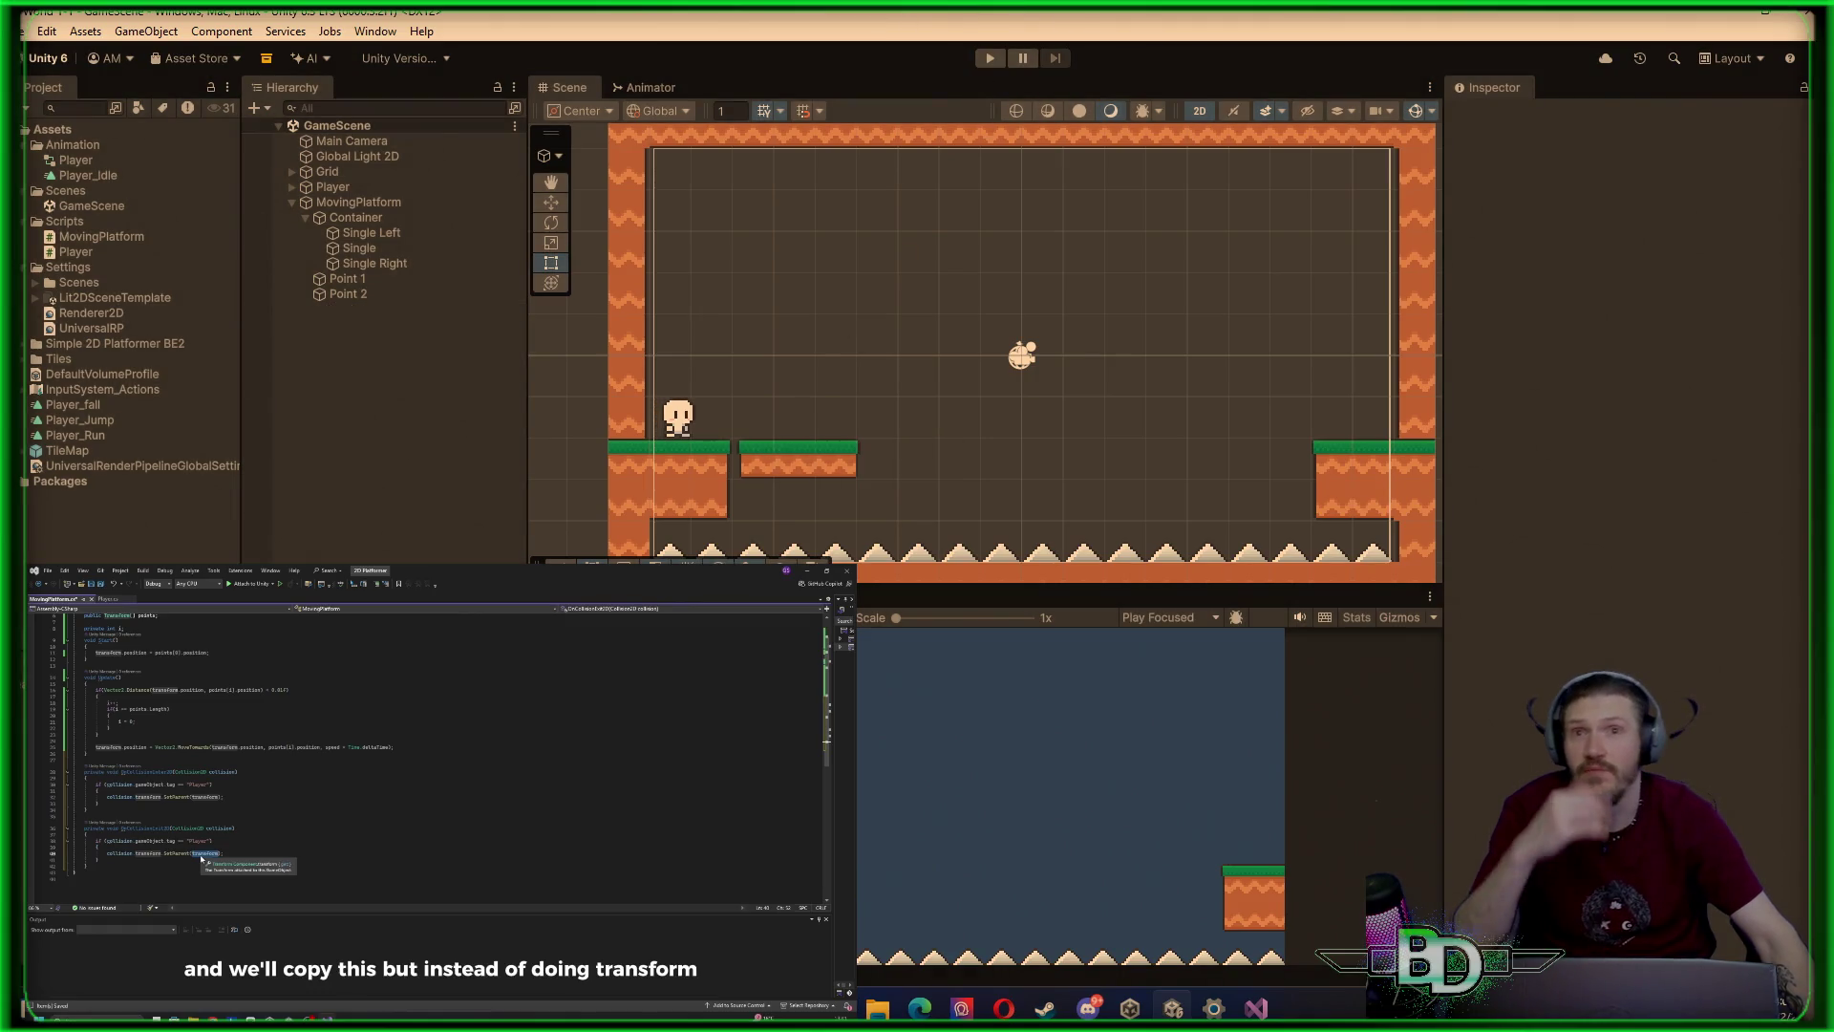
Create a new empty GameObject from the MovingPlatform context menu and name it Point 3
{"action": "left_click", "coordinate": [347, 295]}
{"action": "left_click", "coordinate": [348, 285]}
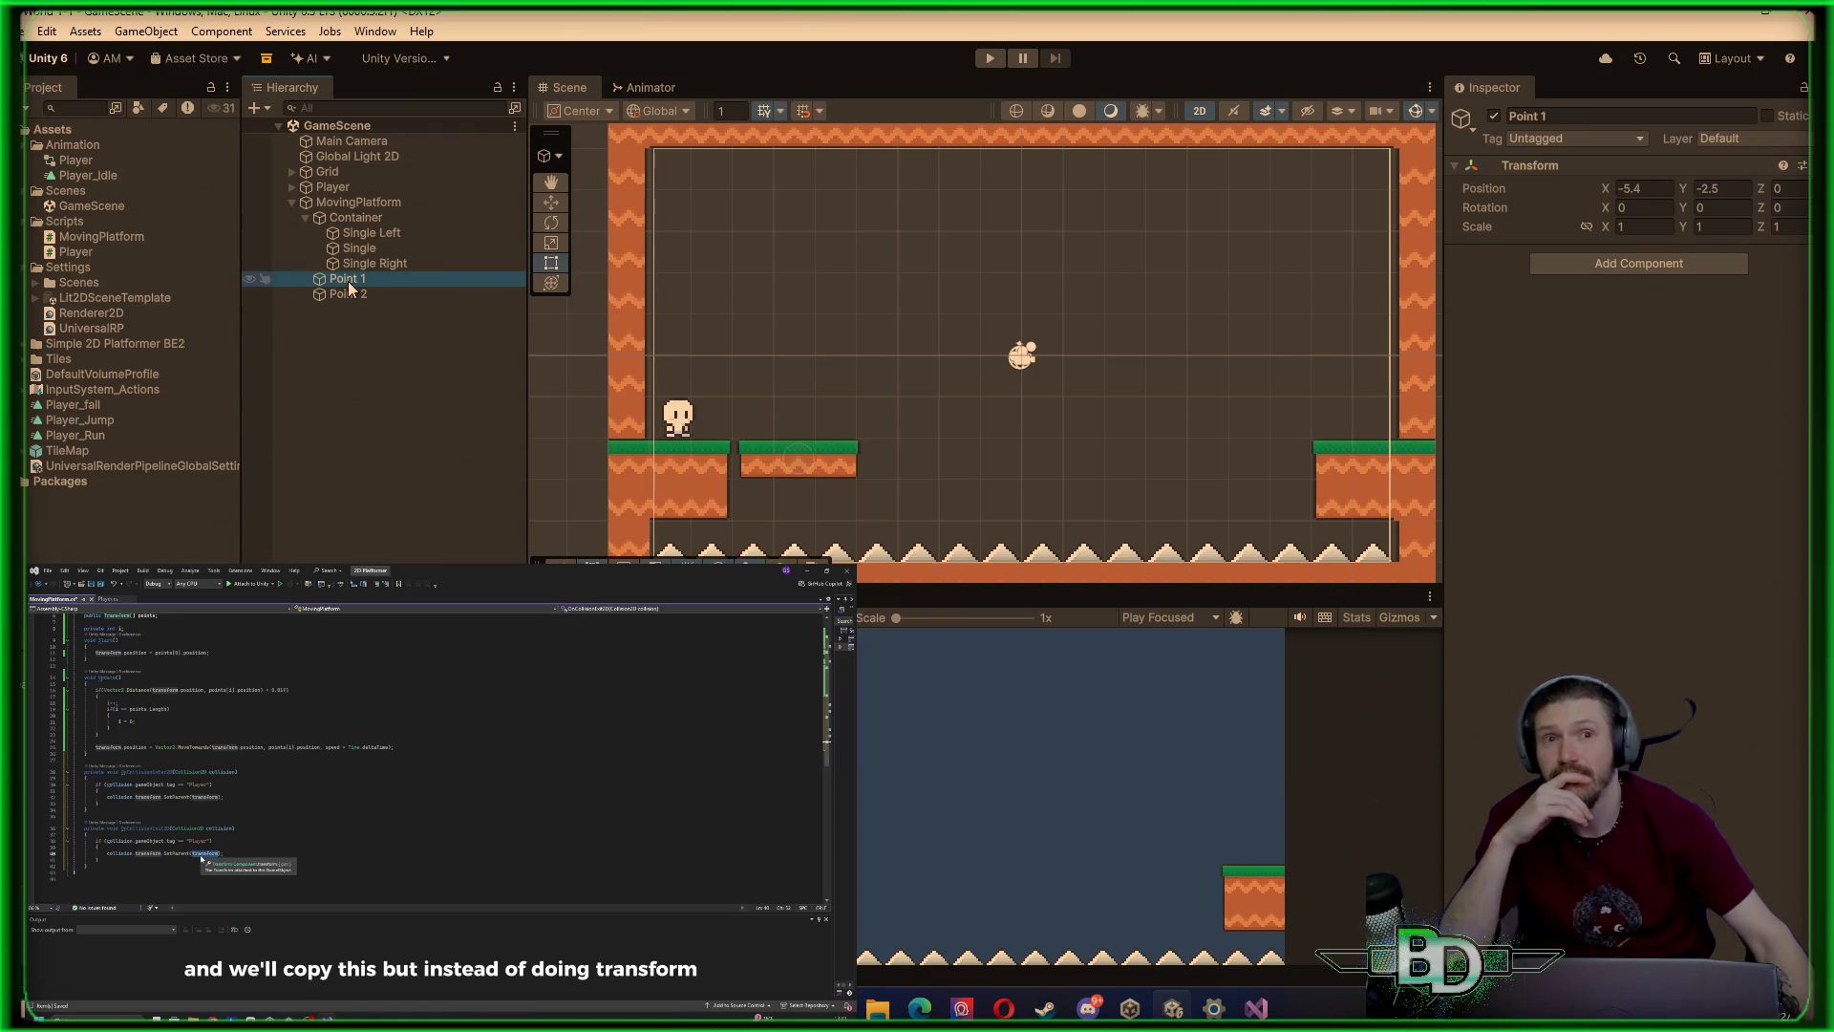
{"action": "left_click", "coordinate": [354, 219]}
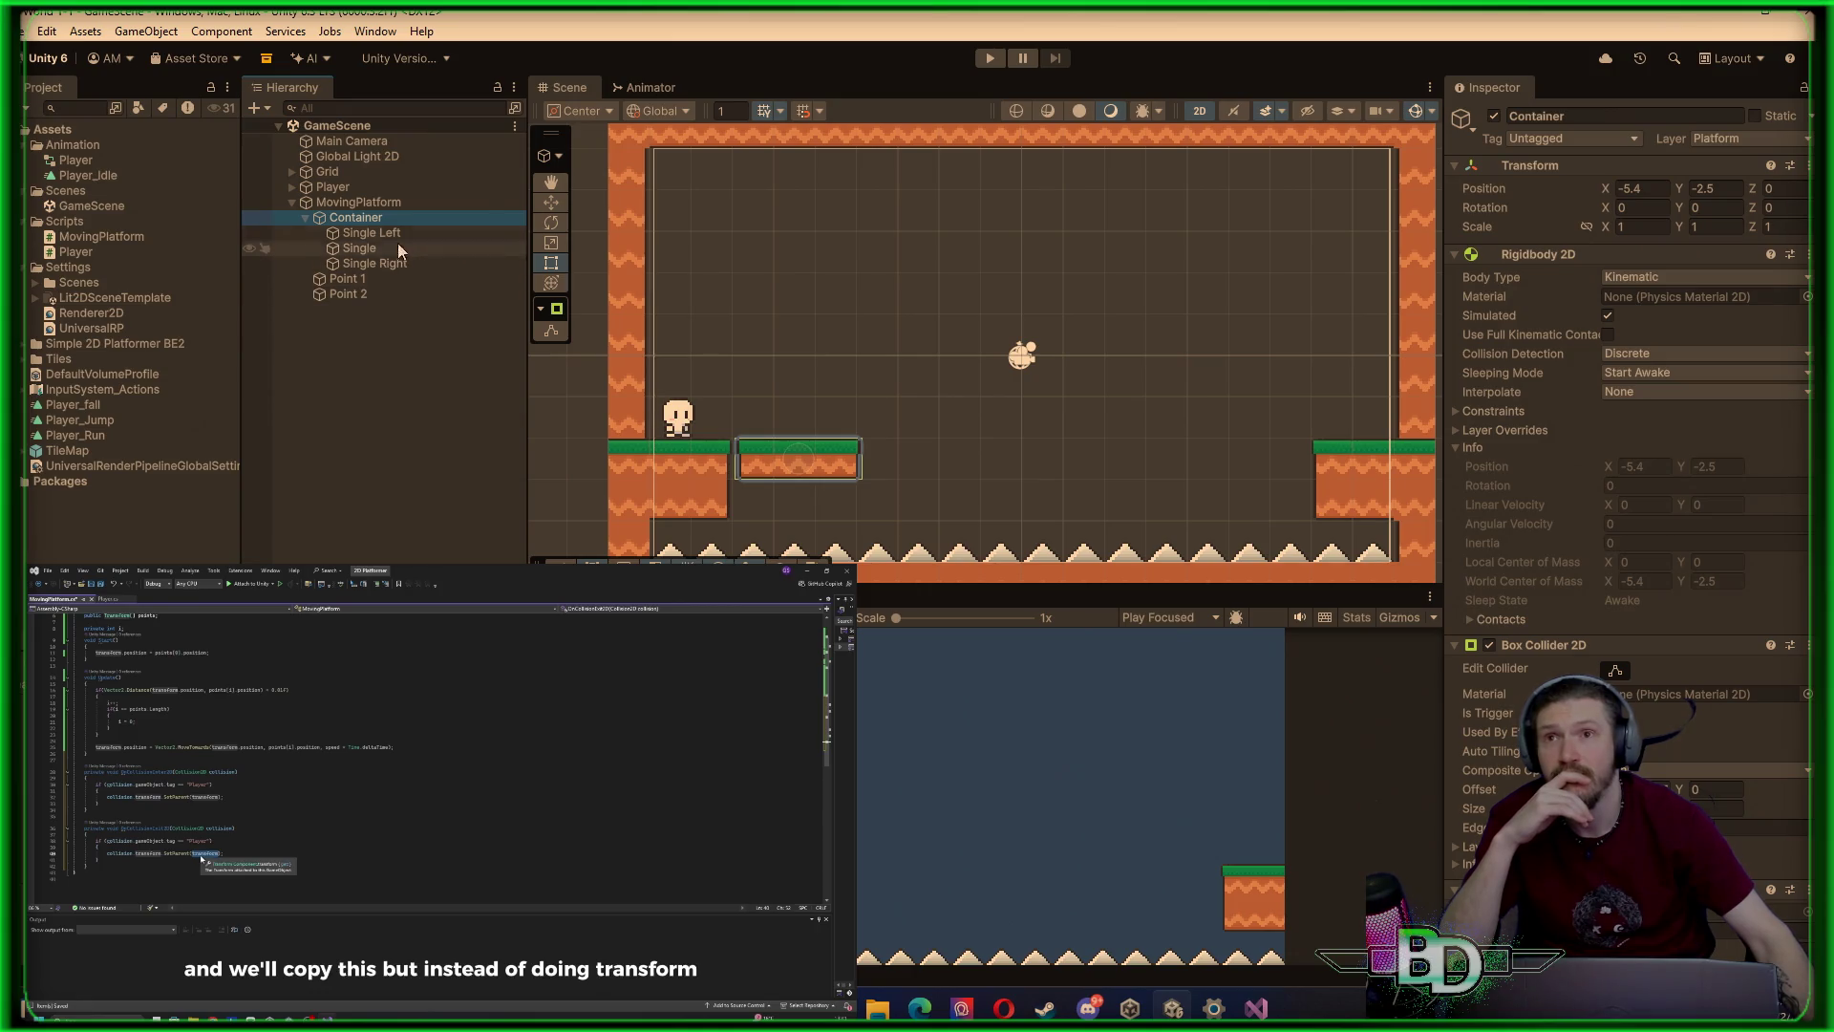
{"action": "right_click", "coordinate": [384, 220]}
{"action": "left_click", "coordinate": [340, 209]}
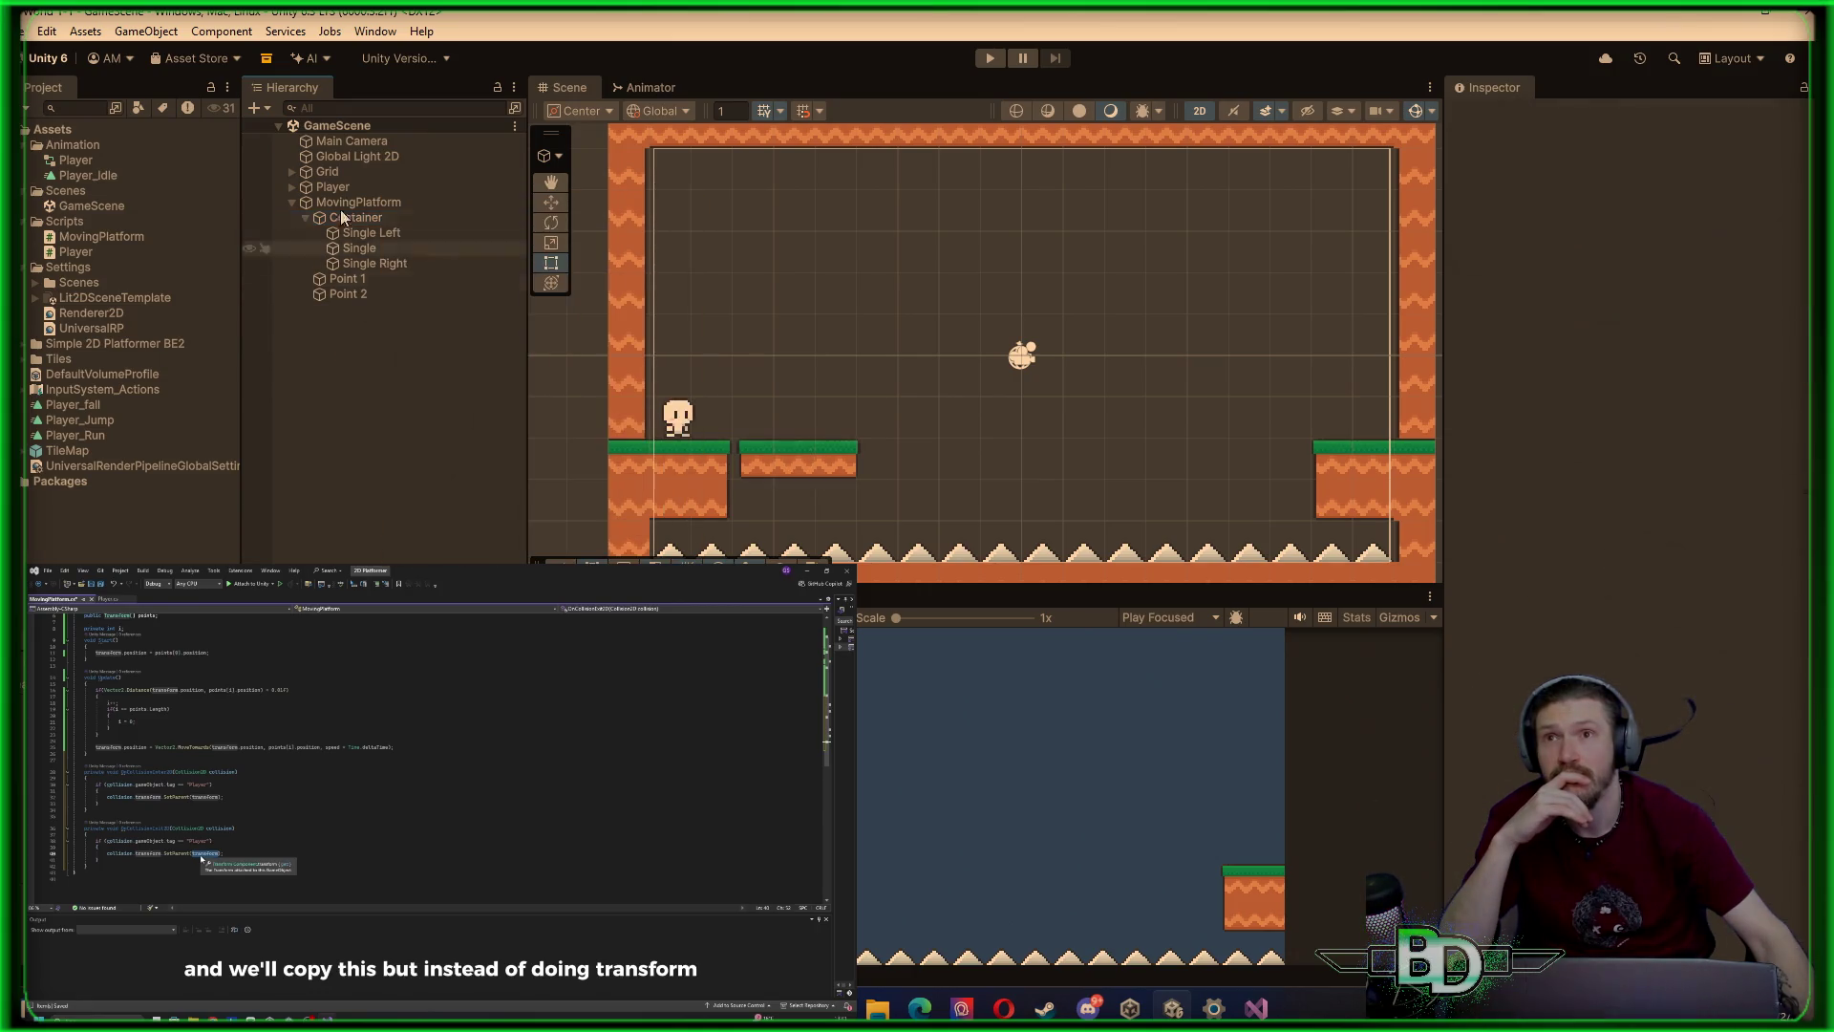
{"action": "left_click", "coordinate": [340, 203]}
{"action": "right_click", "coordinate": [344, 202]}
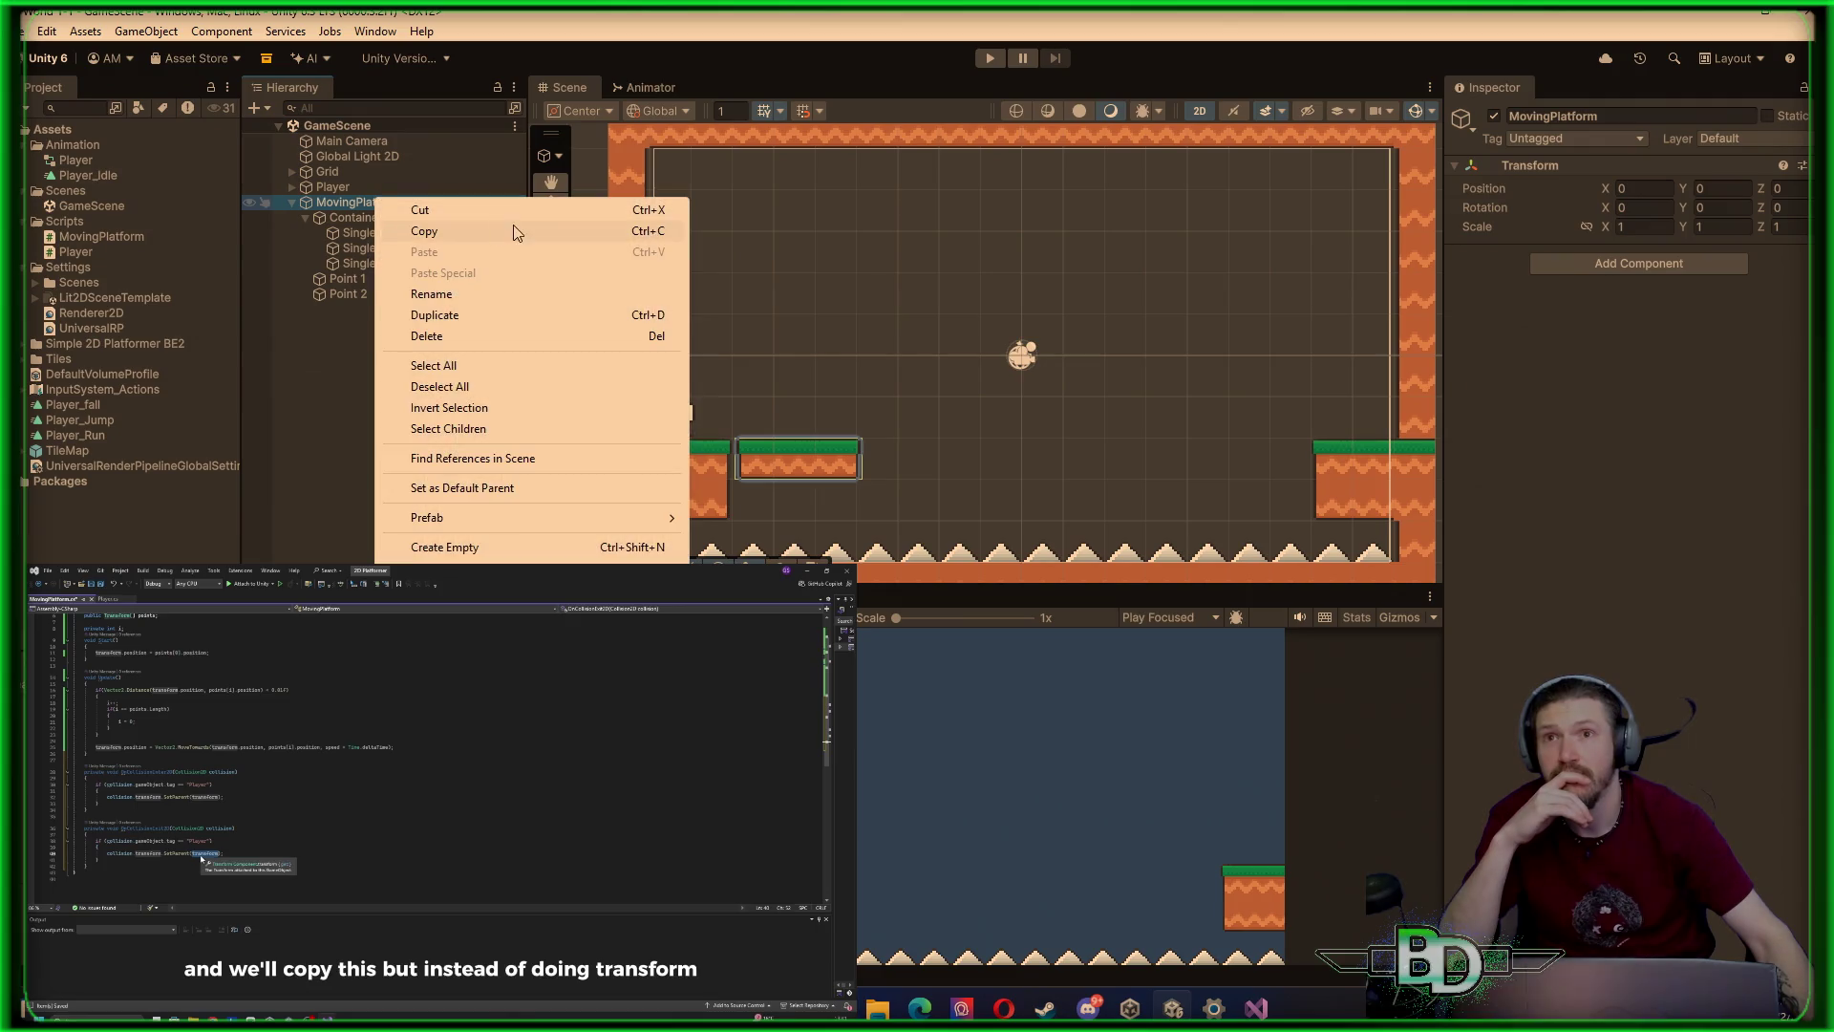
{"action": "left_click", "coordinate": [476, 554]}
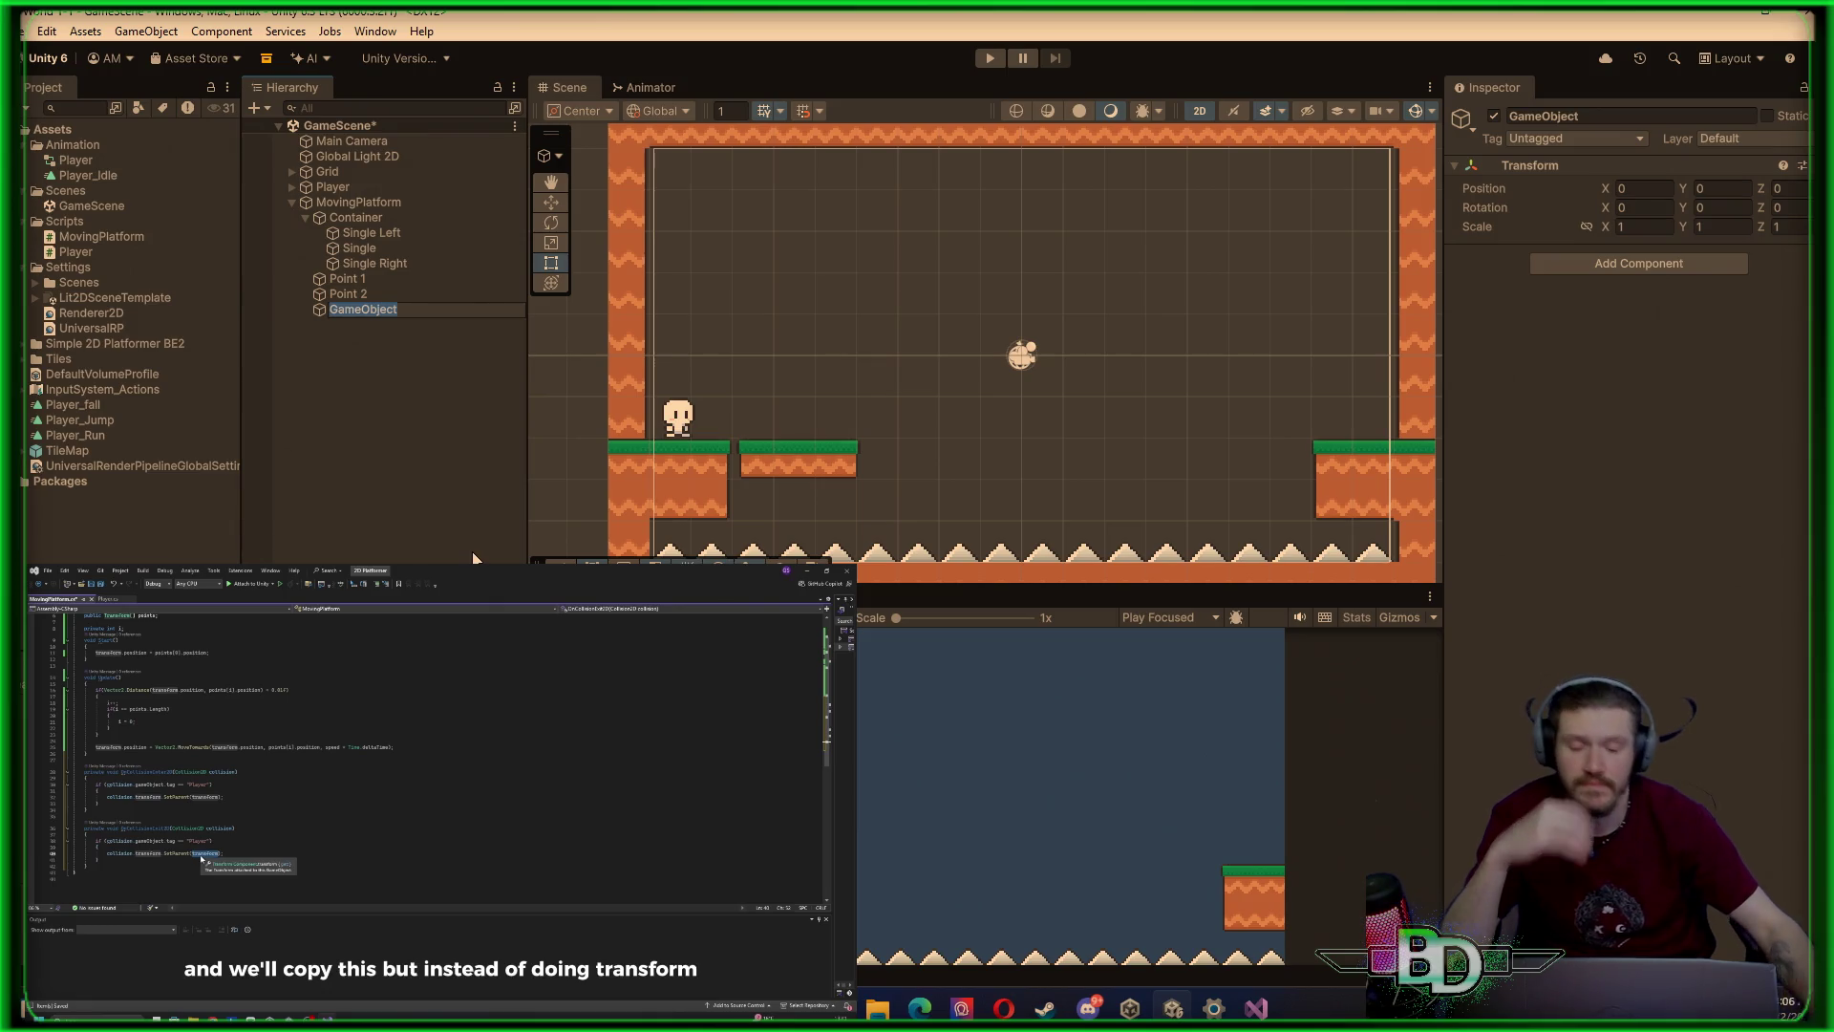
{"action": "type", "text": "Point 3"}
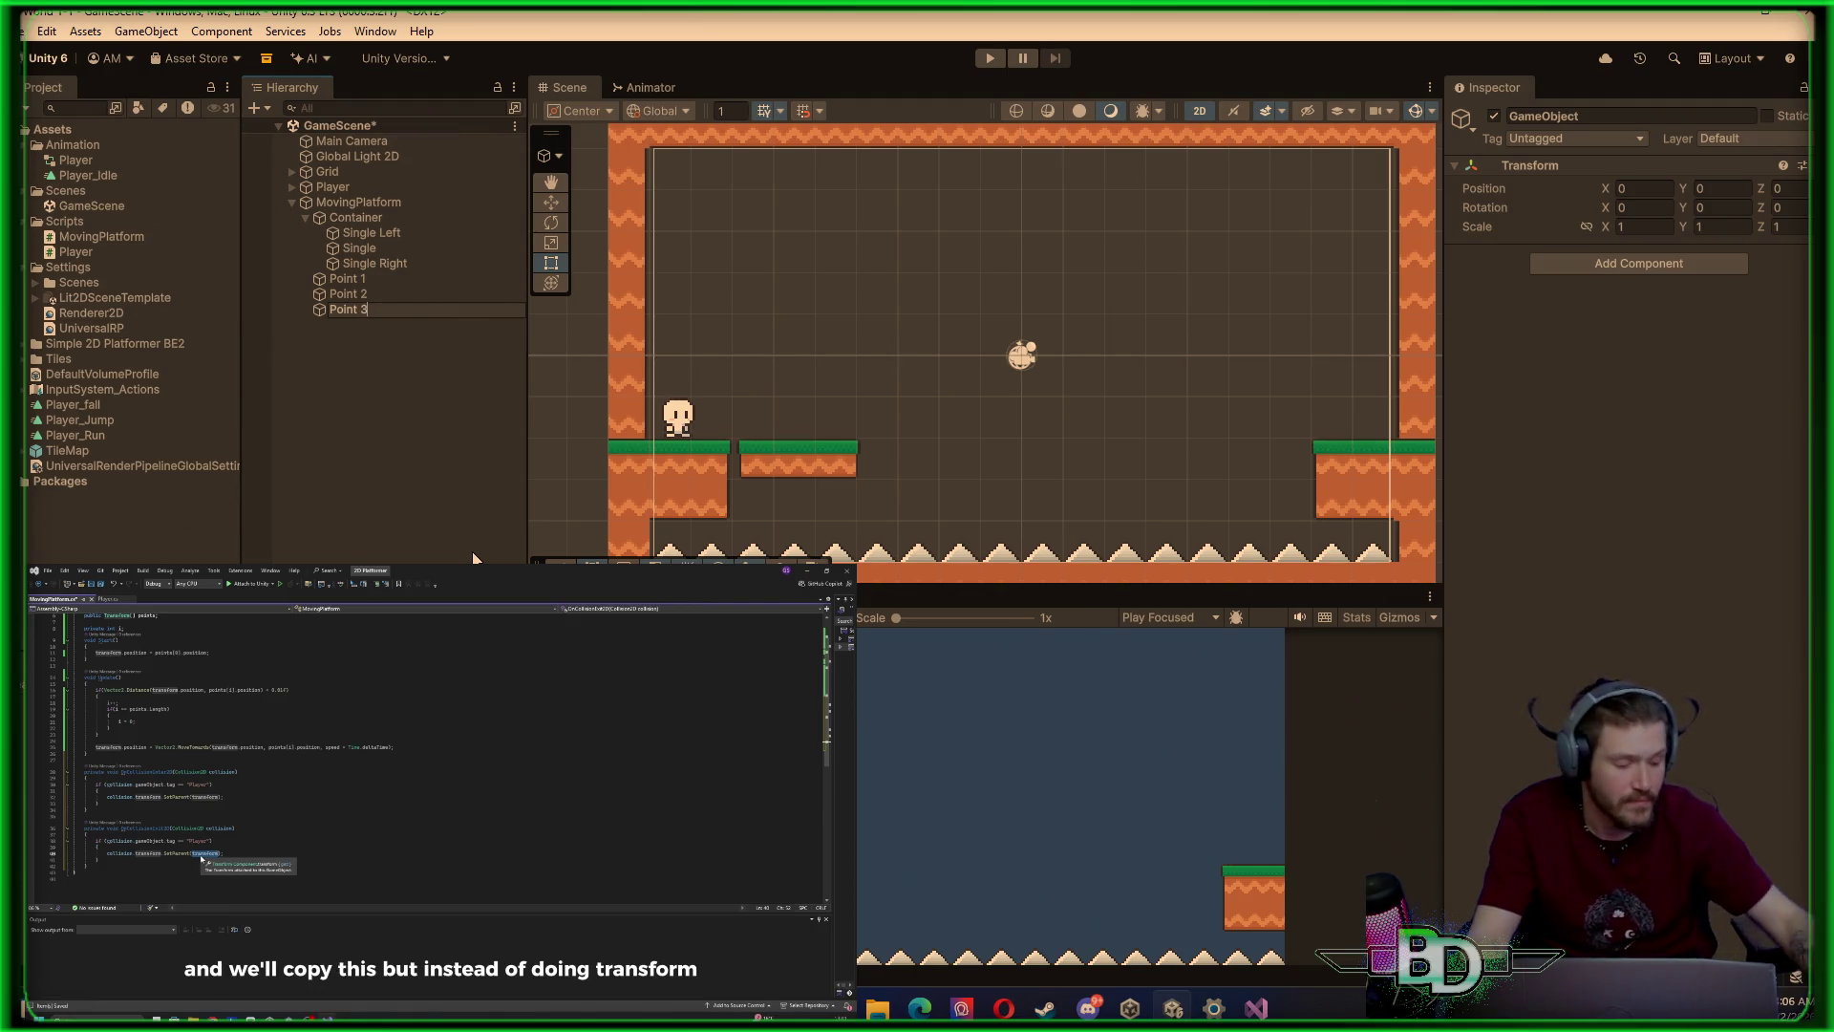
Rename the Point 1 waypoint to LeftPoint in the Hierarchy
{"action": "left_click", "coordinate": [366, 278]}
{"action": "right_click", "coordinate": [365, 278]}
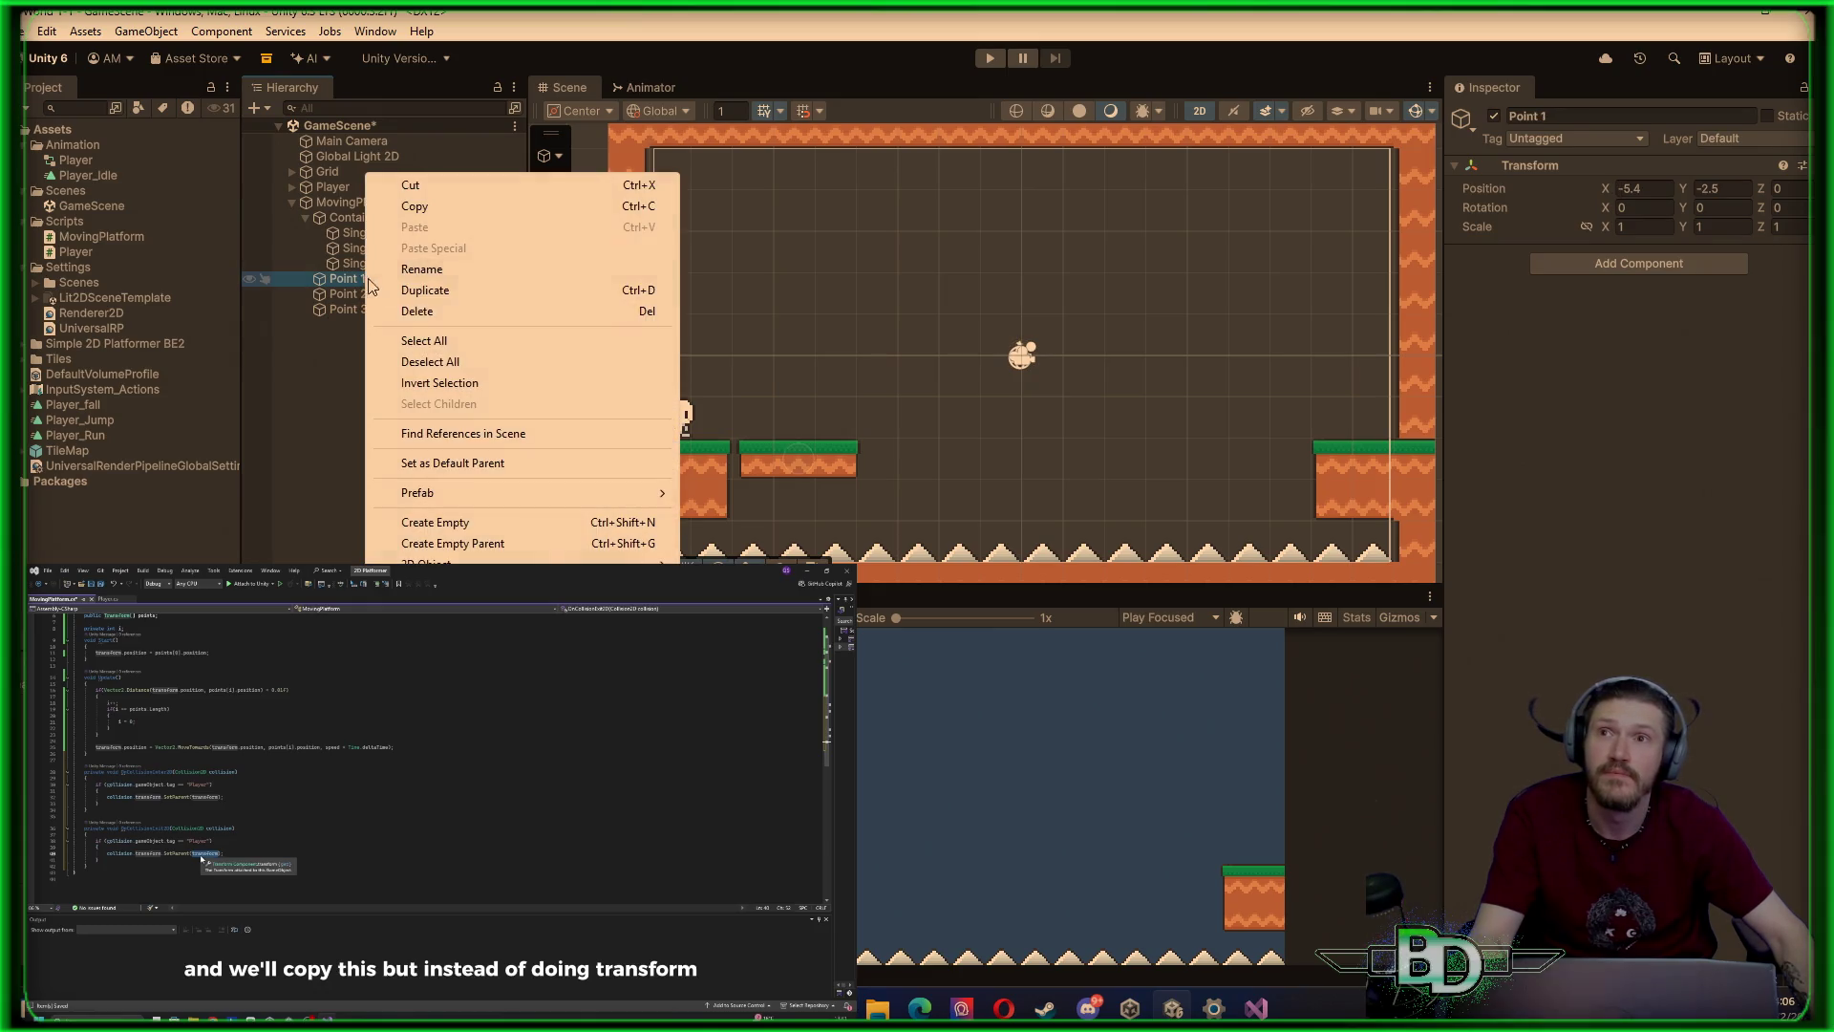
{"action": "left_click", "coordinate": [421, 271]}
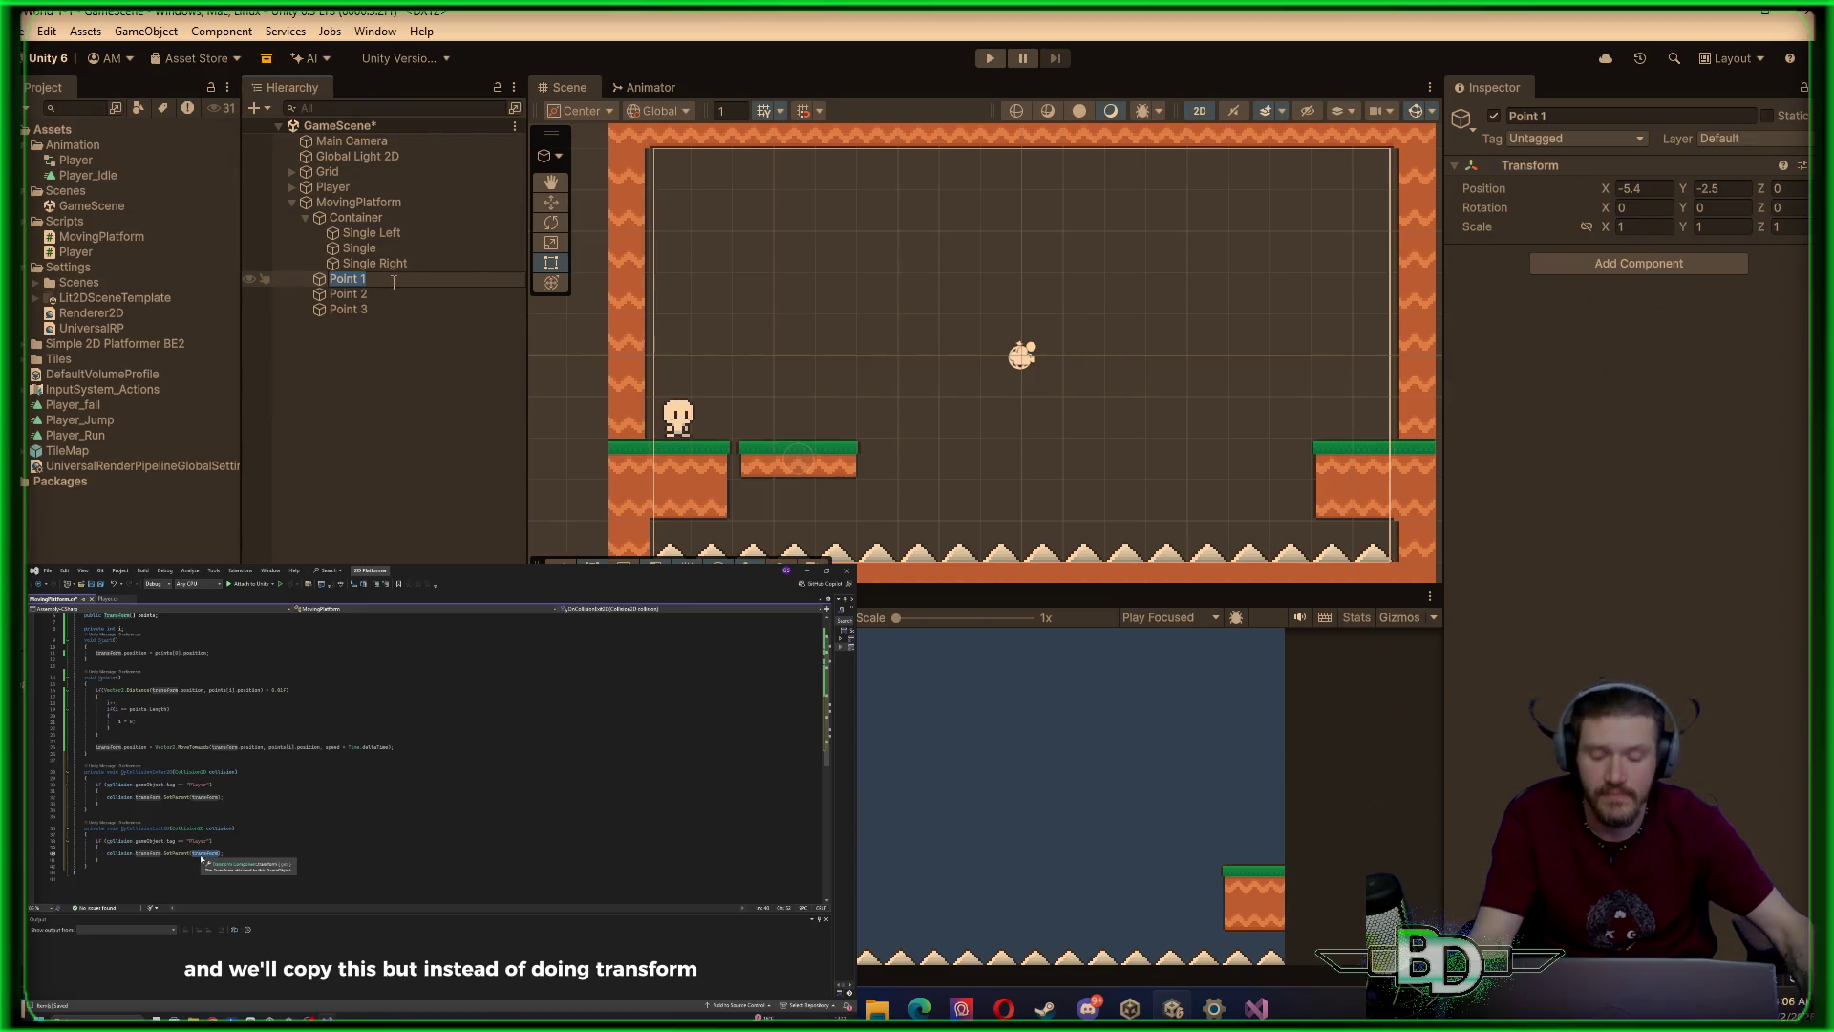
{"action": "type", "text": "Left"}
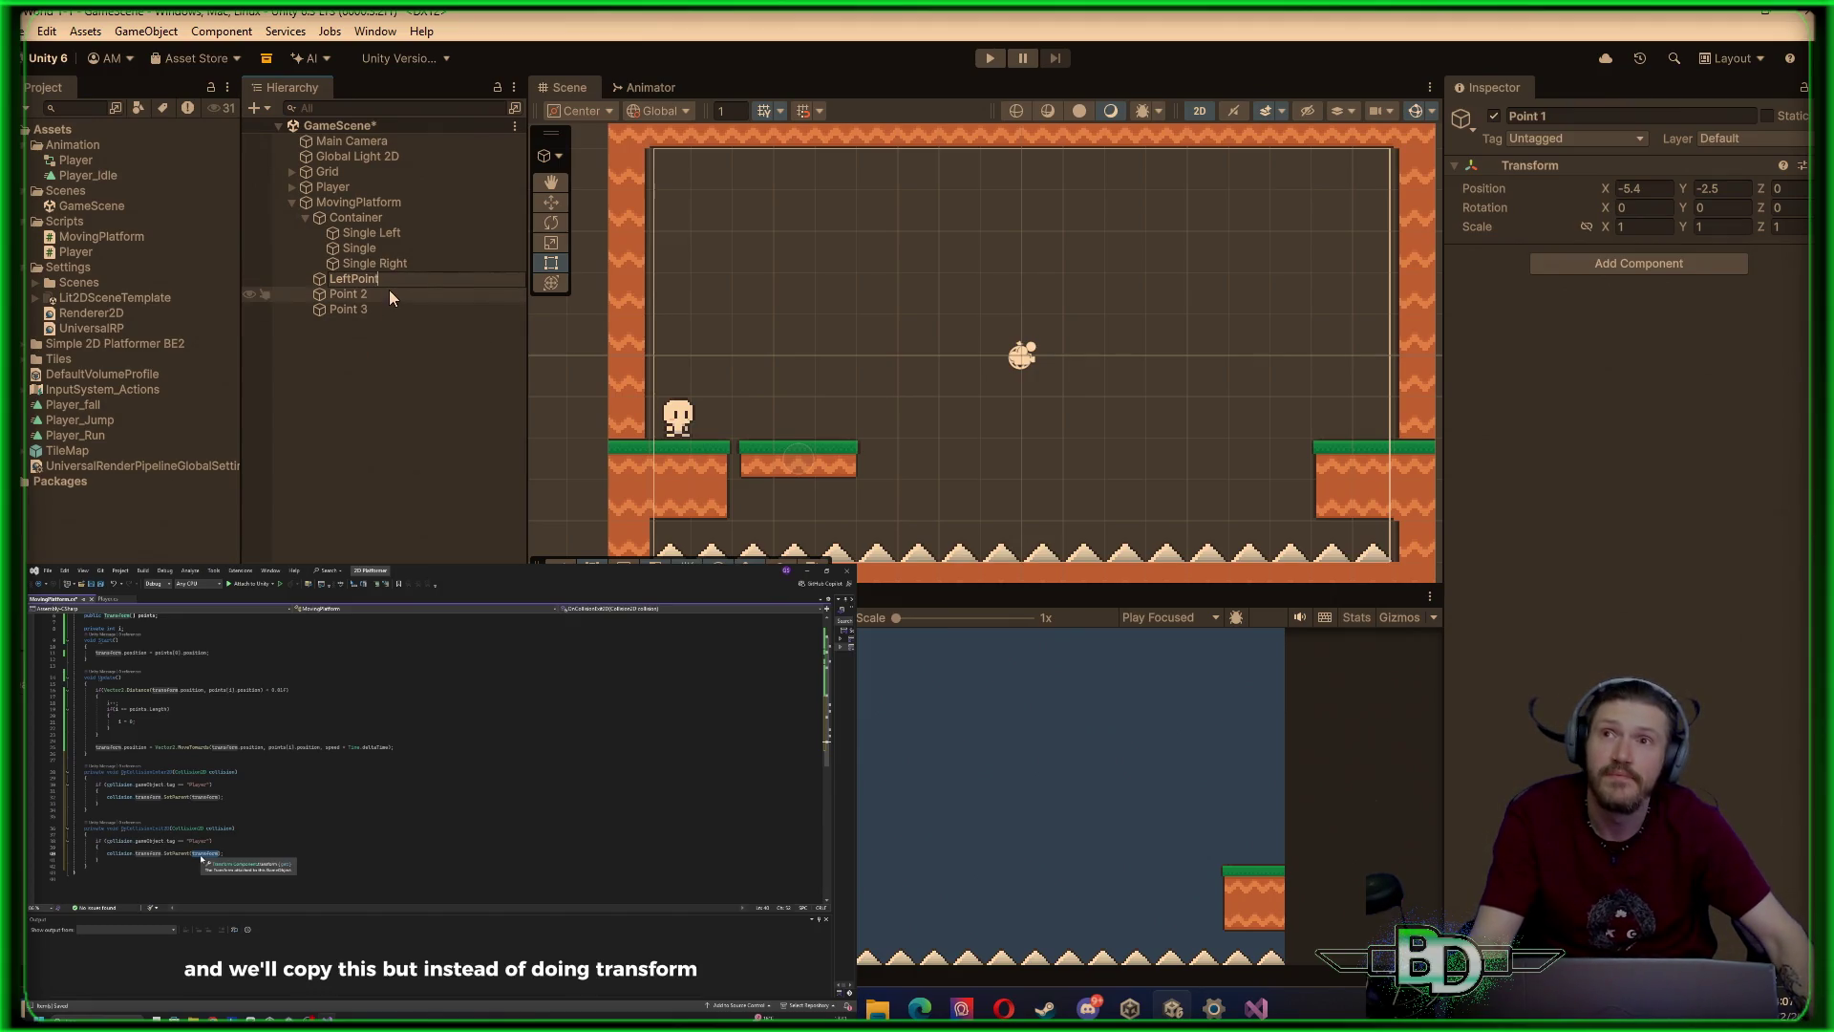
{"action": "left_click", "coordinate": [365, 295]}
Change the LeftPoint waypoint's name to FarLeftPoint
{"action": "right_click", "coordinate": [363, 300]}
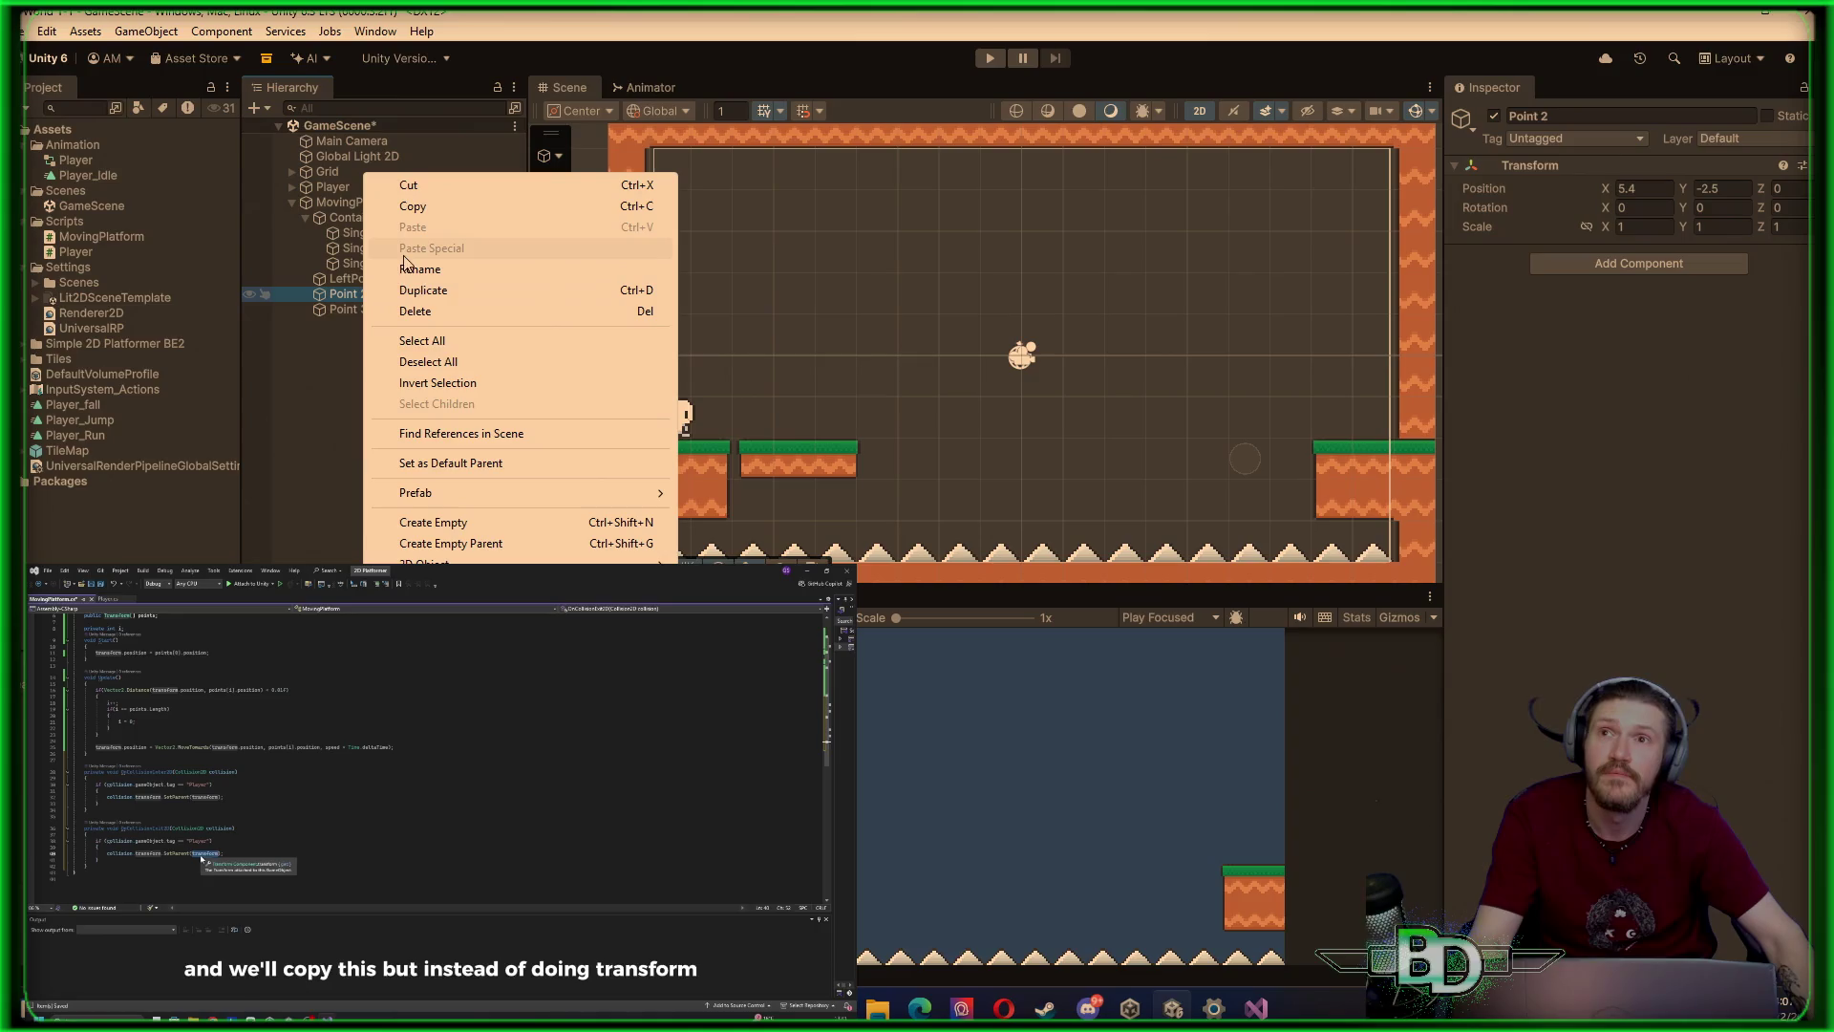
{"action": "left_click", "coordinate": [330, 279]}
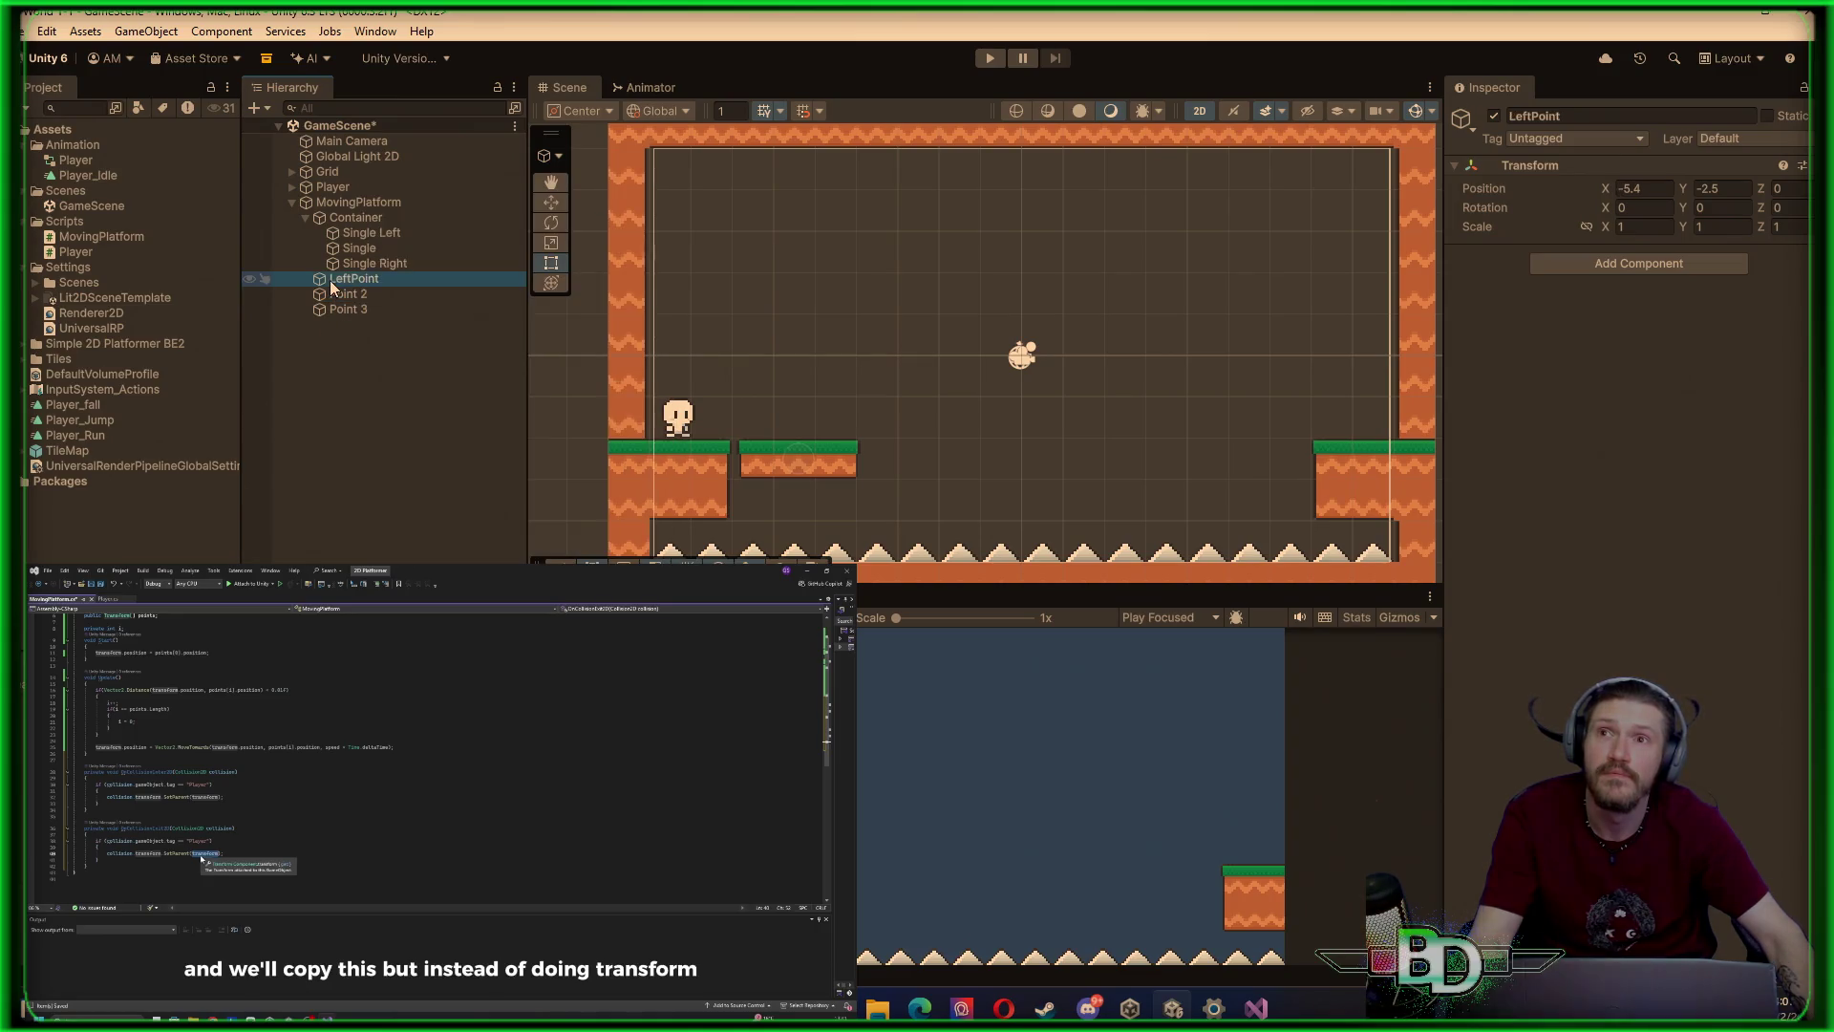
{"action": "right_click", "coordinate": [330, 279]}
{"action": "left_click", "coordinate": [401, 269]}
{"action": "key", "text": "Return"}
{"action": "right_click", "coordinate": [333, 279]}
{"action": "left_click", "coordinate": [386, 269]}
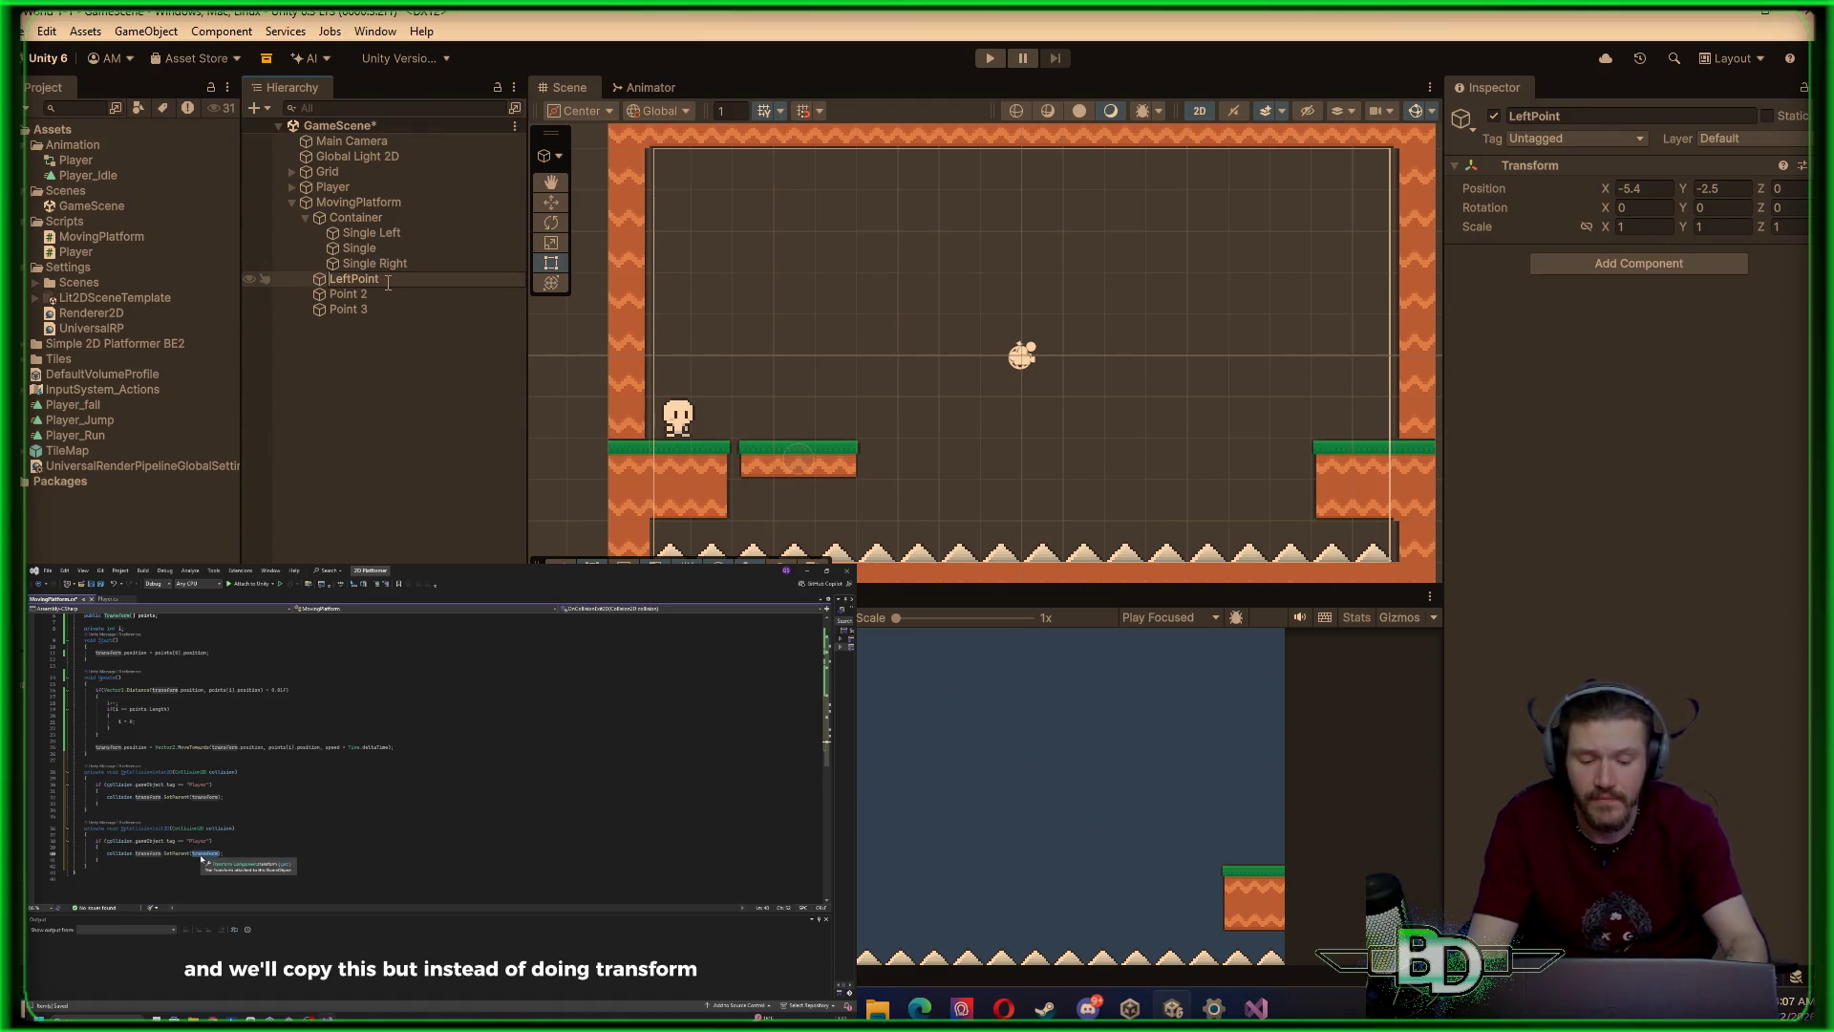
{"action": "type", "text": "Far"}
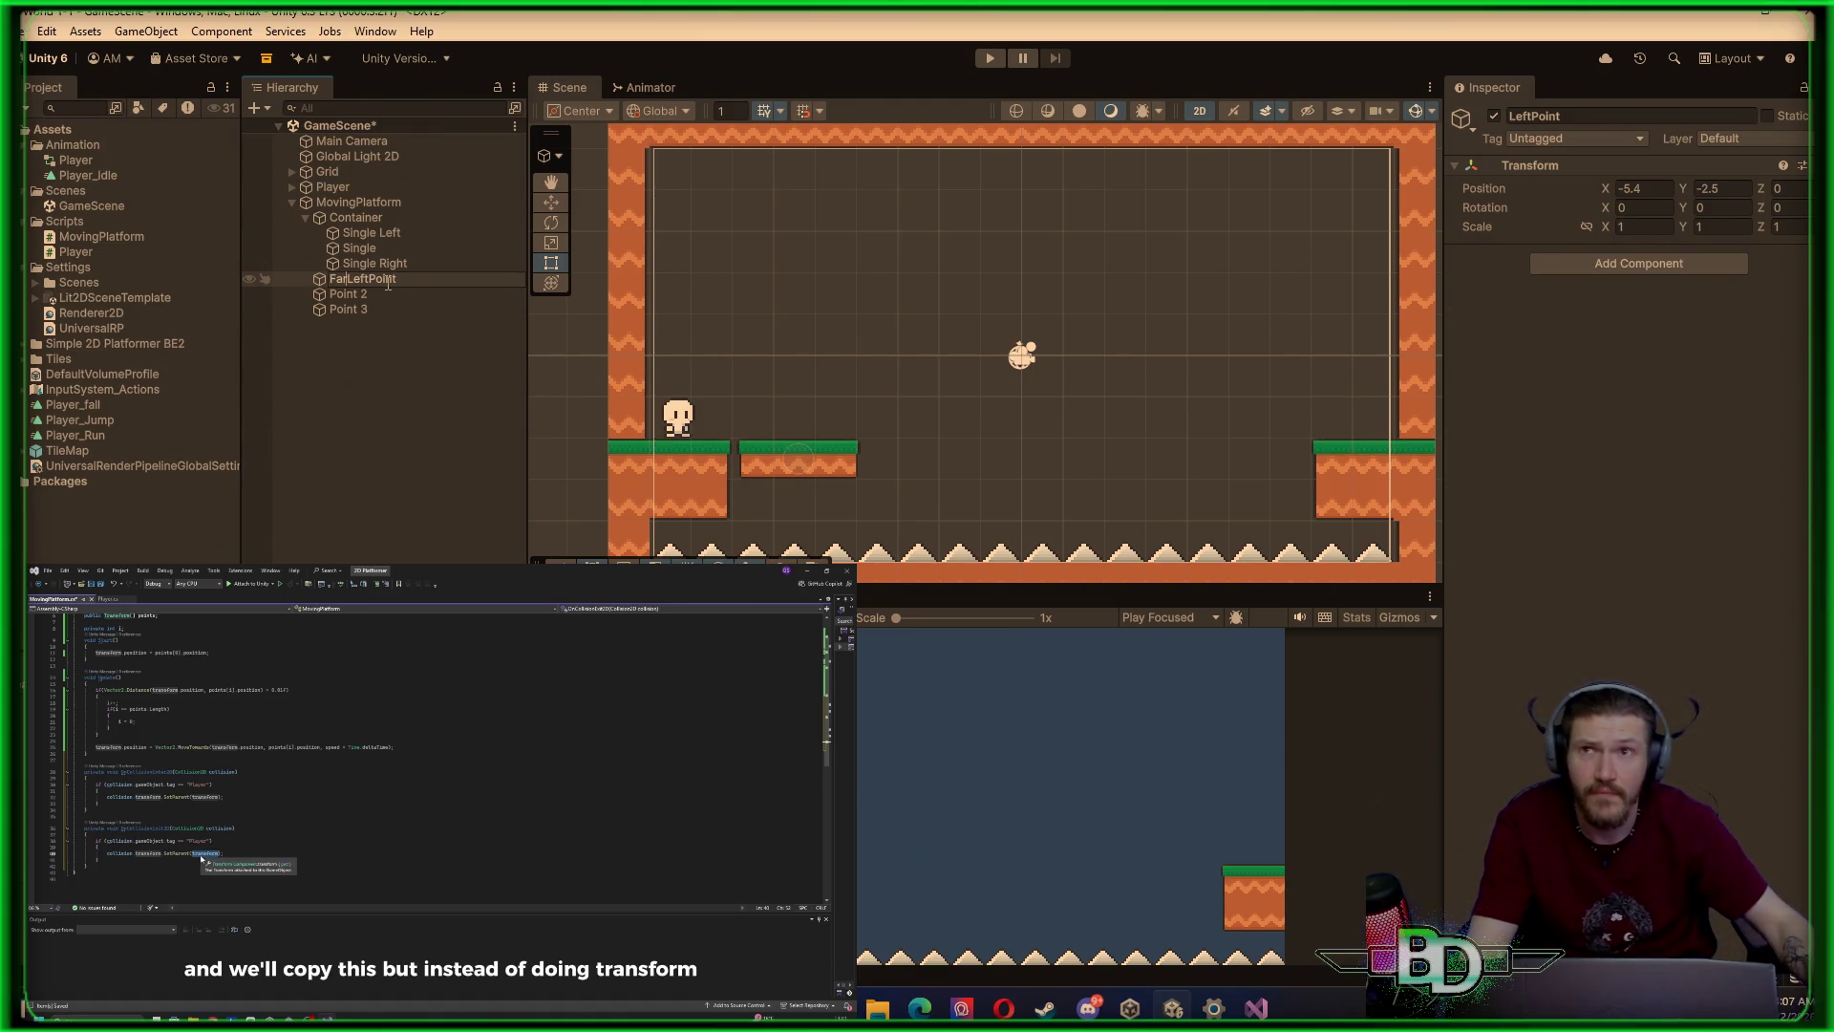
{"action": "key", "text": "Return"}
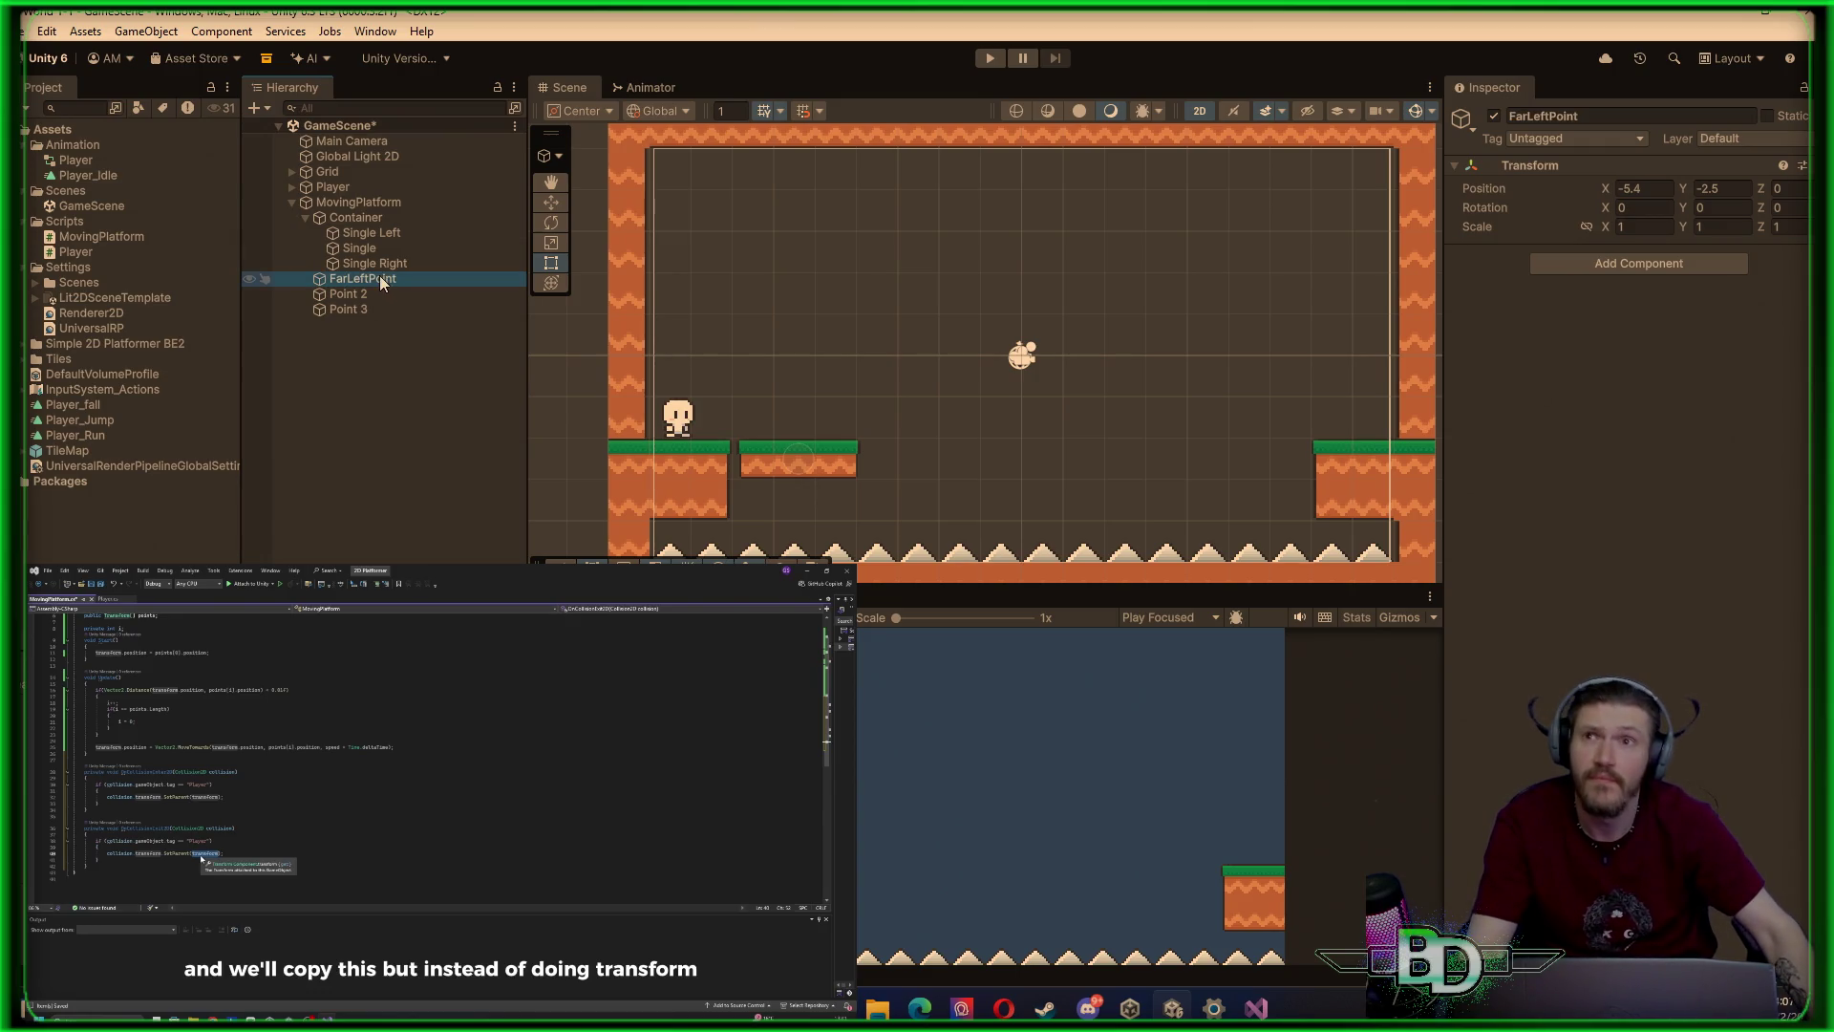
Rename the Point 2 waypoint to FarRightPoint
{"action": "right_click", "coordinate": [378, 289]}
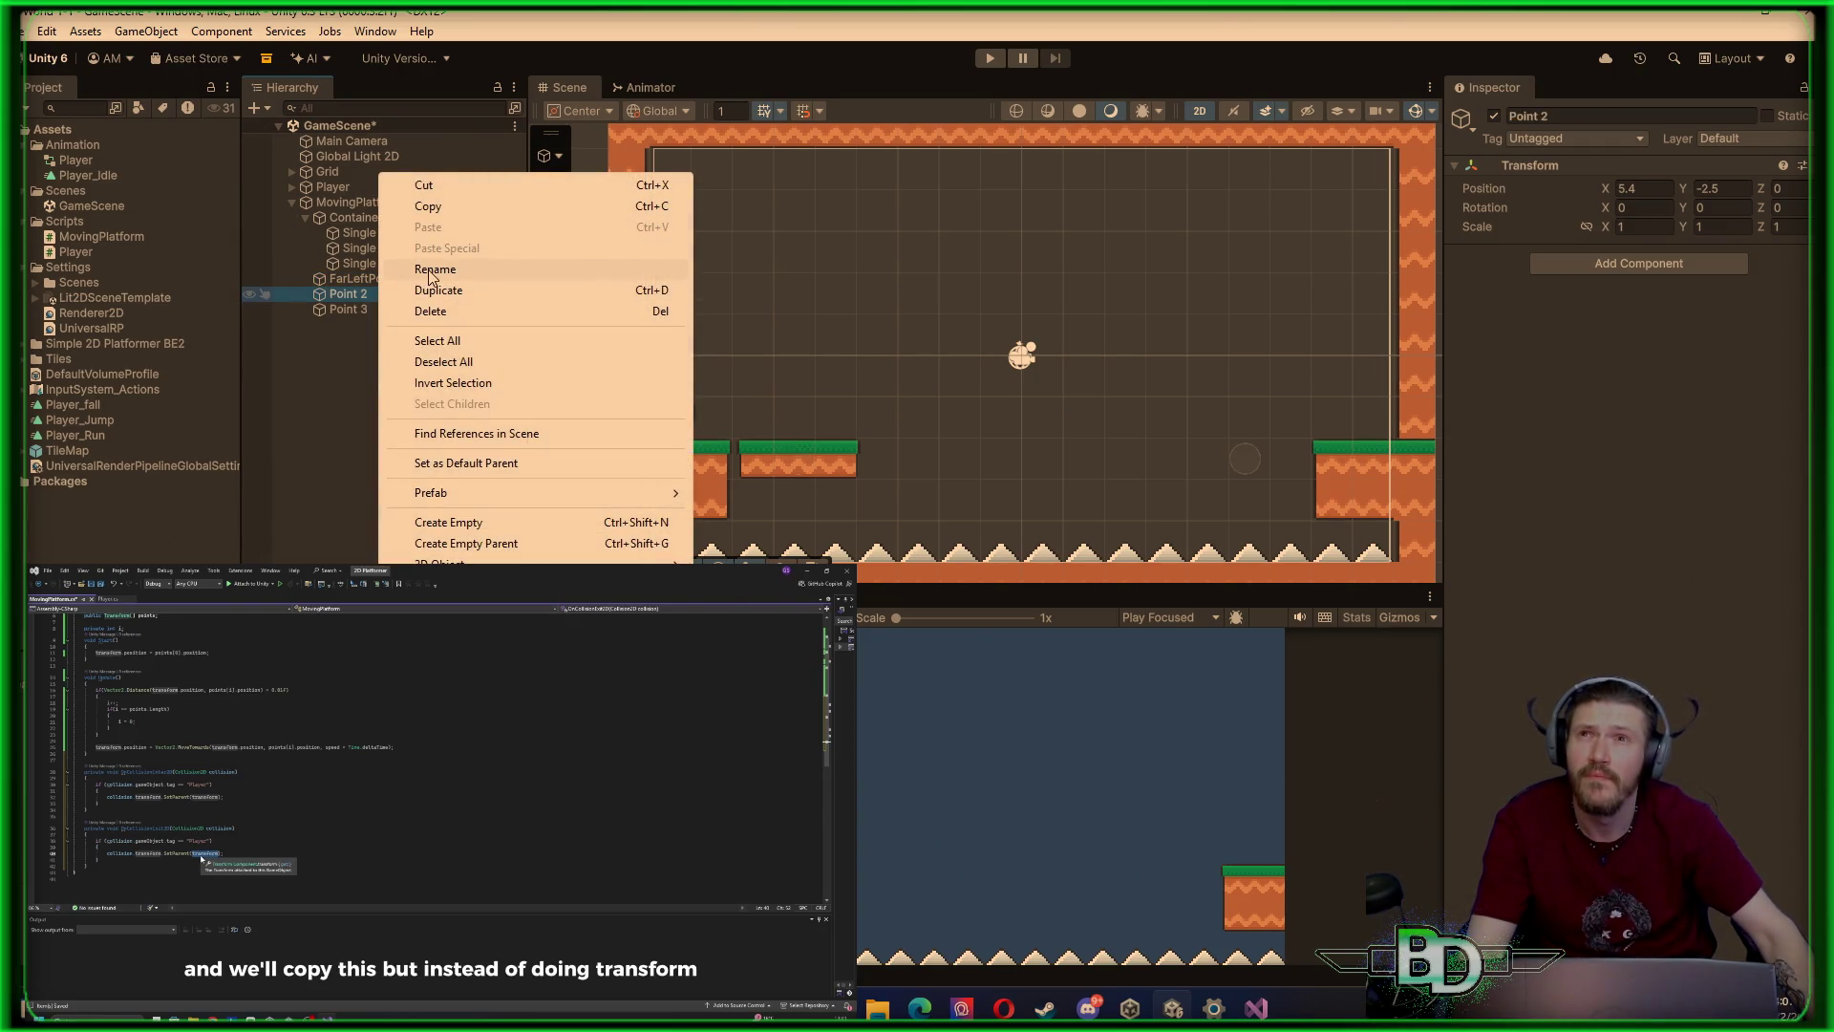
{"action": "left_click", "coordinate": [429, 271]}
{"action": "type", "text": "FarRightPo"}
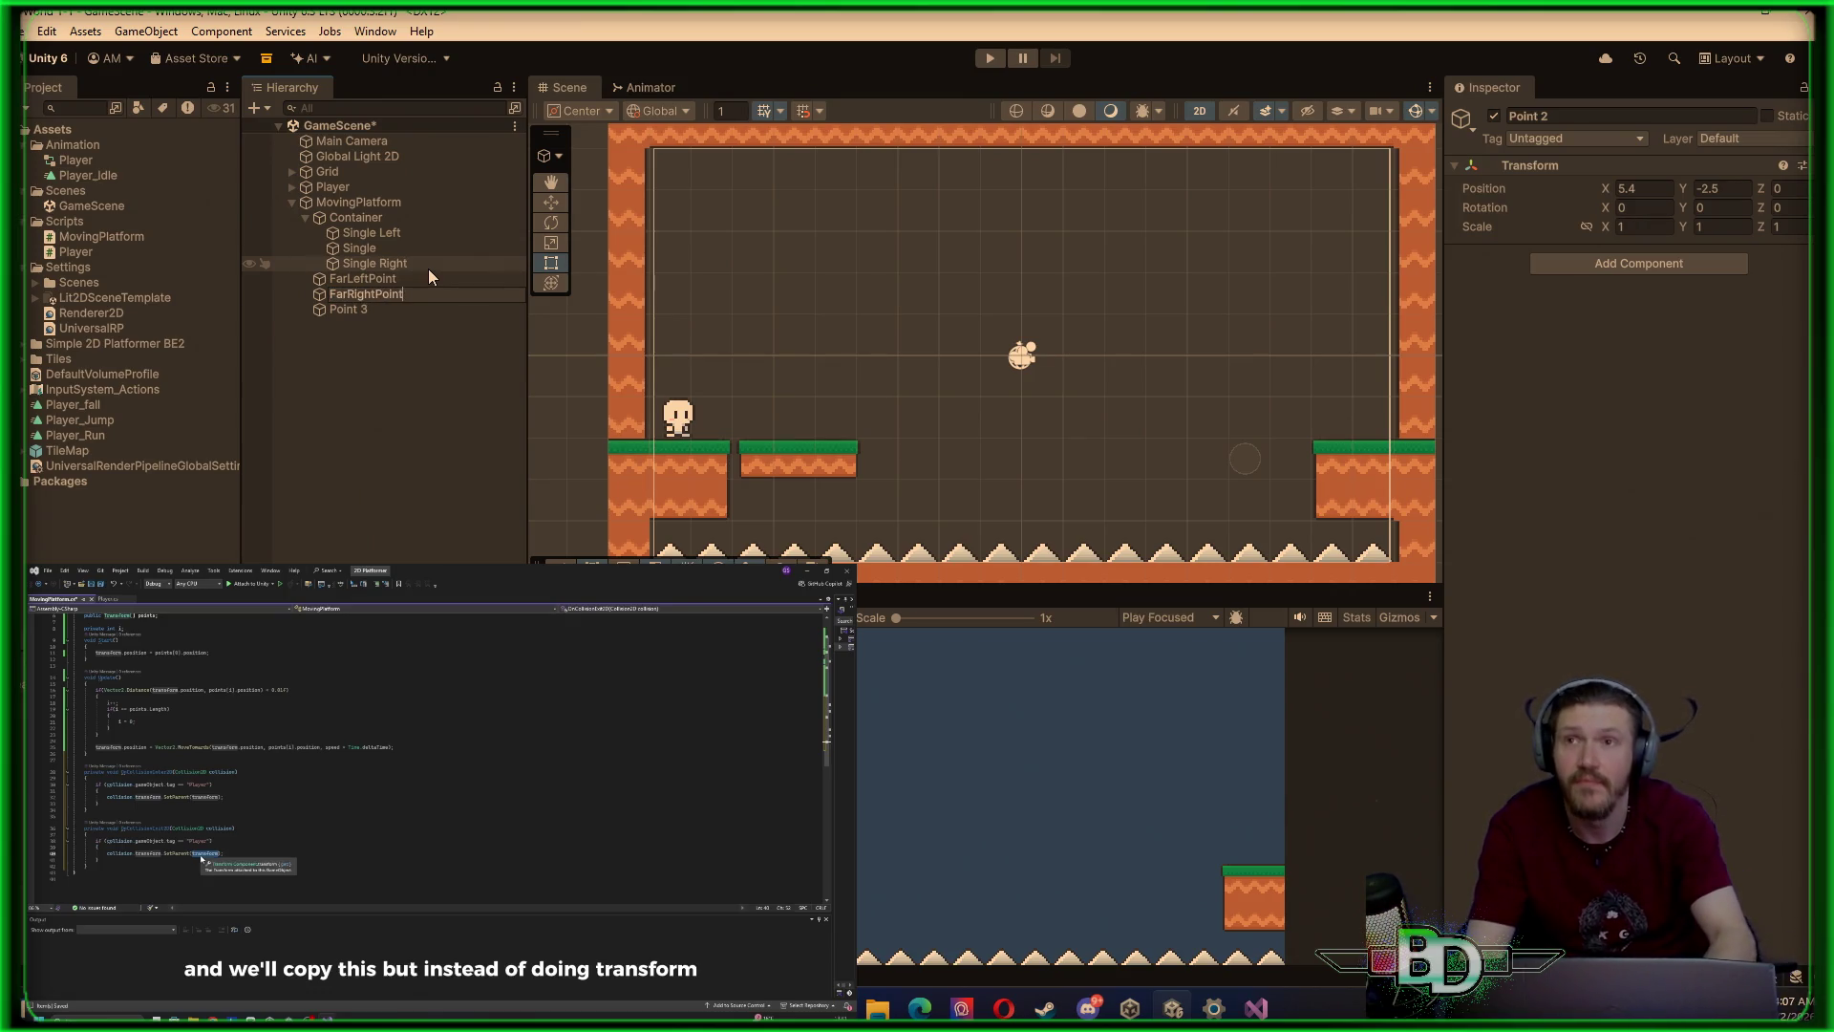
{"action": "type", "text": "int"}
{"action": "key", "text": "Return"}
Rename Point 3 to ArcLeft, move it between the far points, then delete it
{"action": "left_click", "coordinate": [397, 312]}
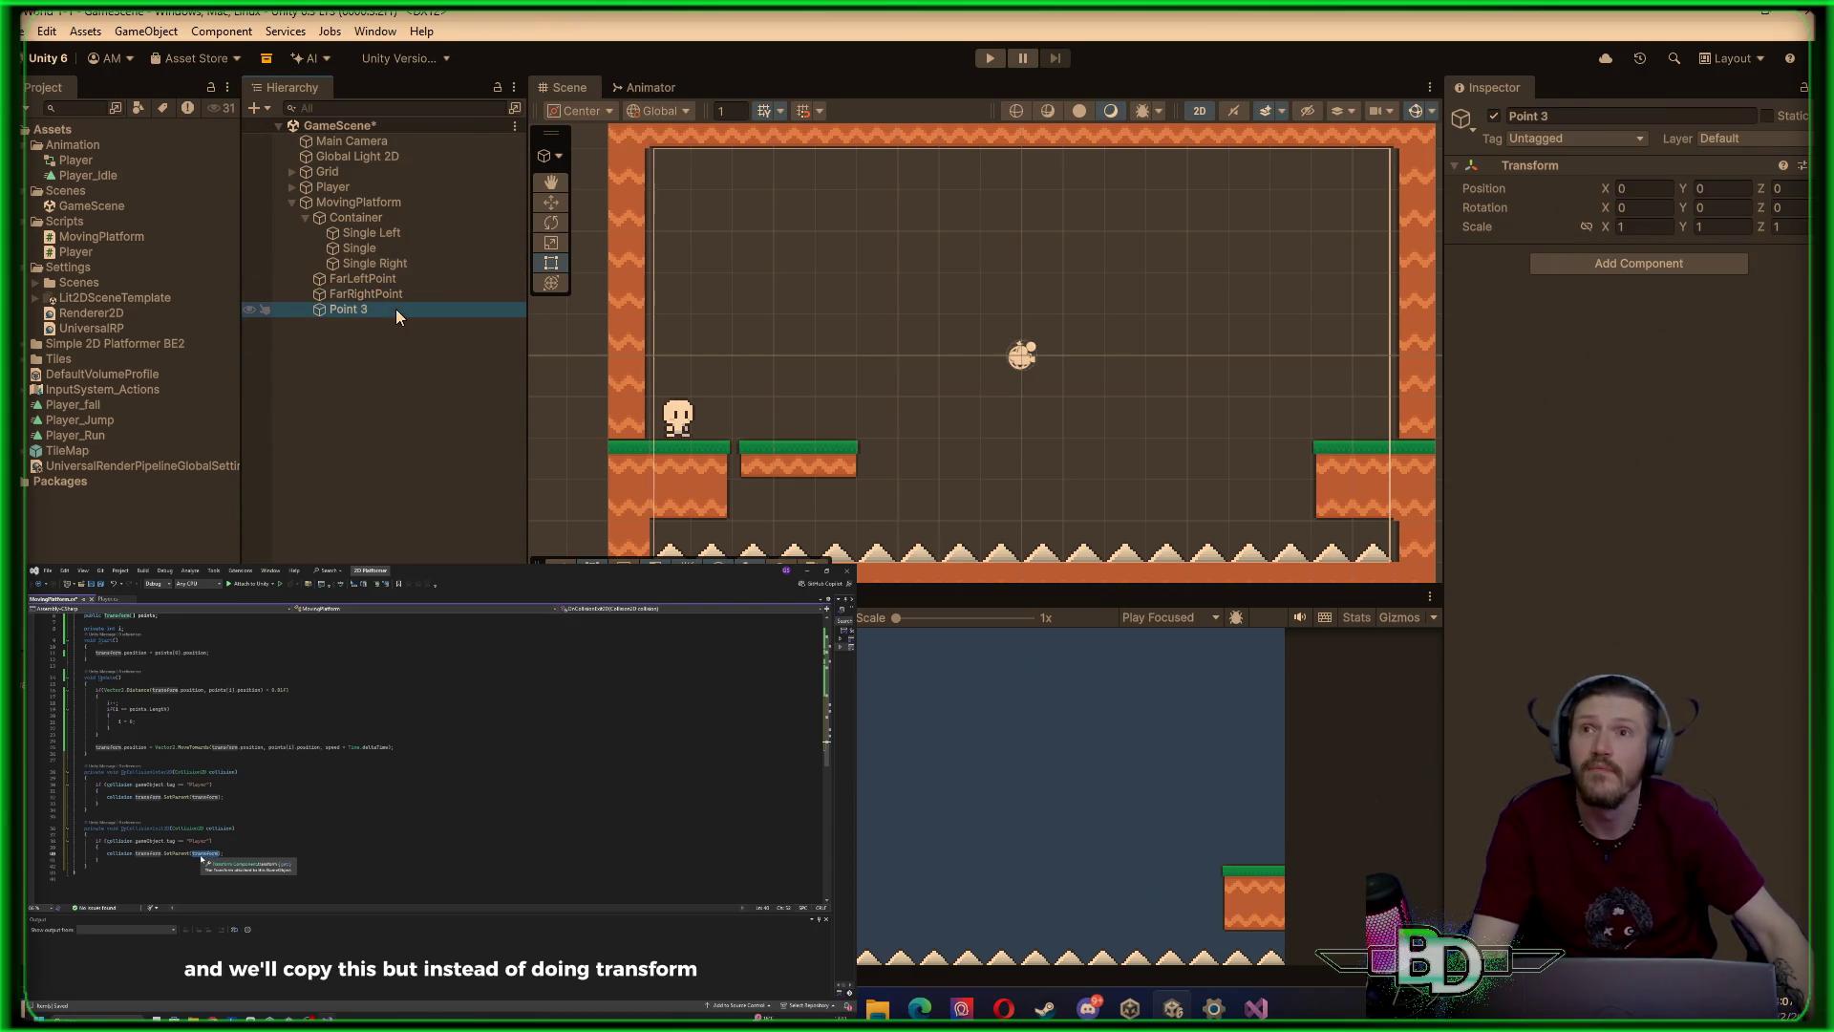
{"action": "right_click", "coordinate": [397, 313]}
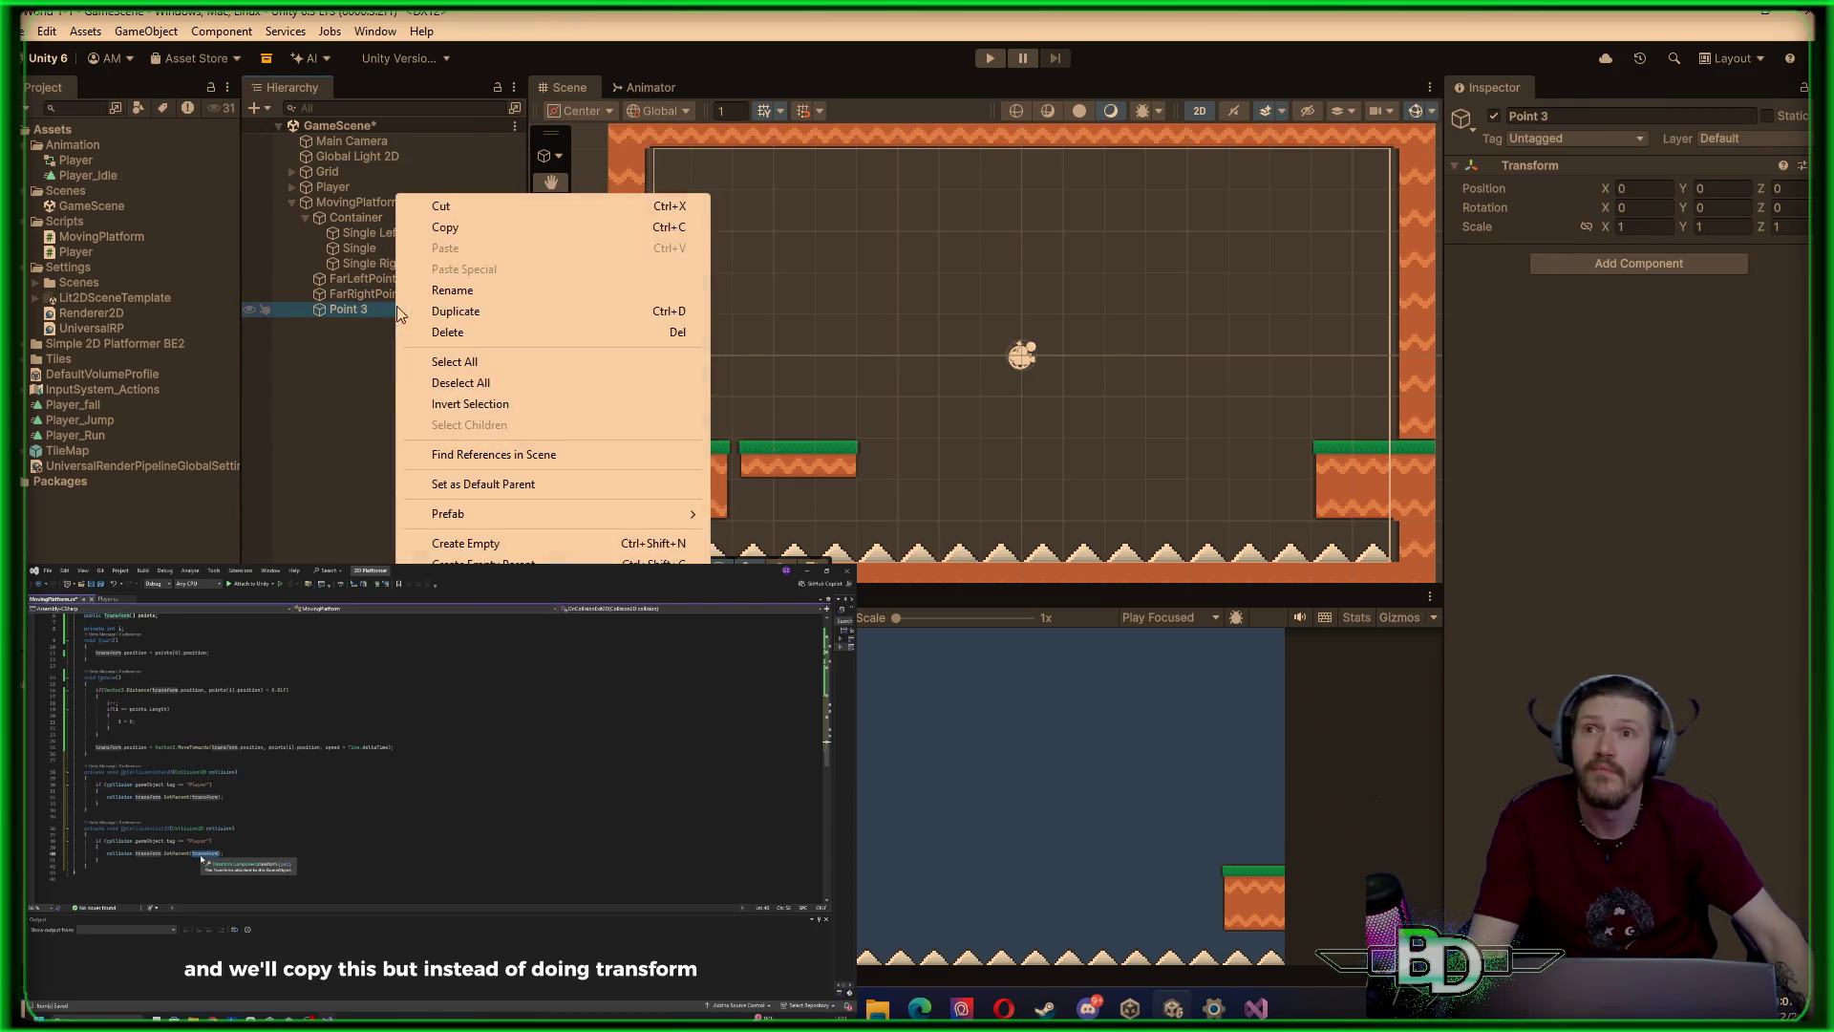
{"action": "left_click", "coordinate": [466, 290]}
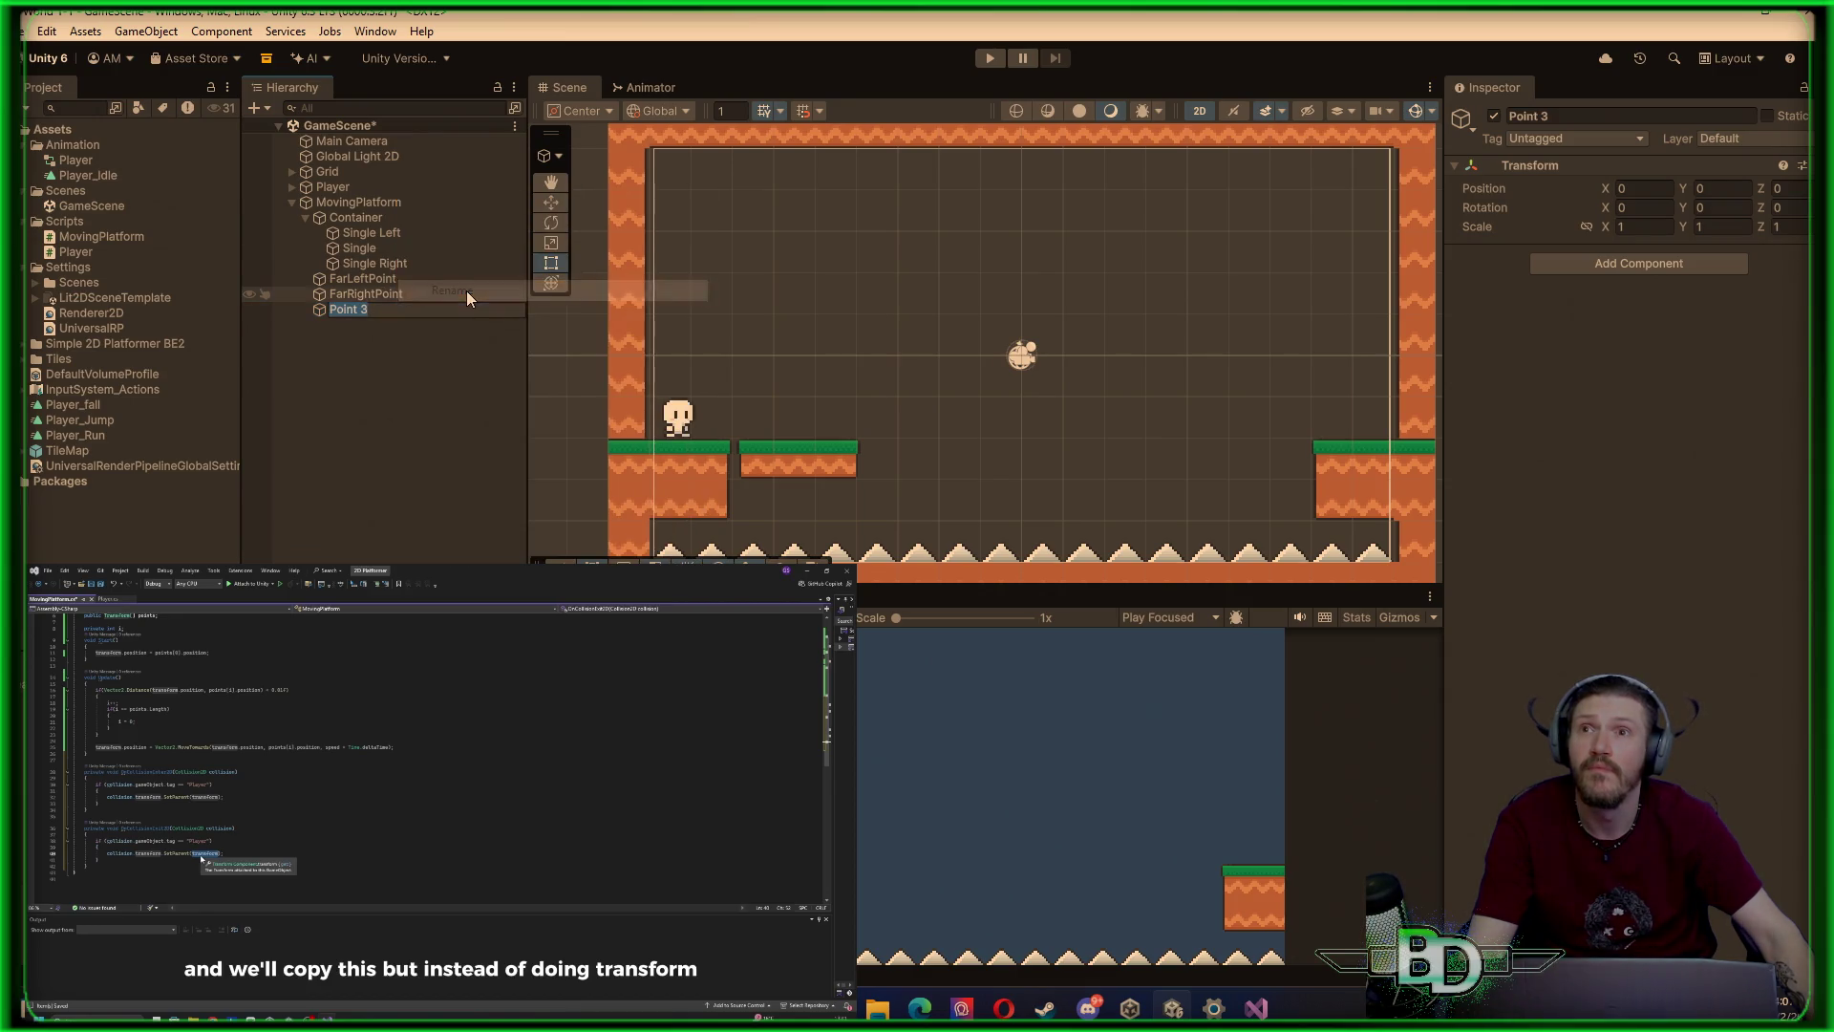
{"action": "type", "text": "ArcLeft"}
{"action": "key", "text": "Return"}
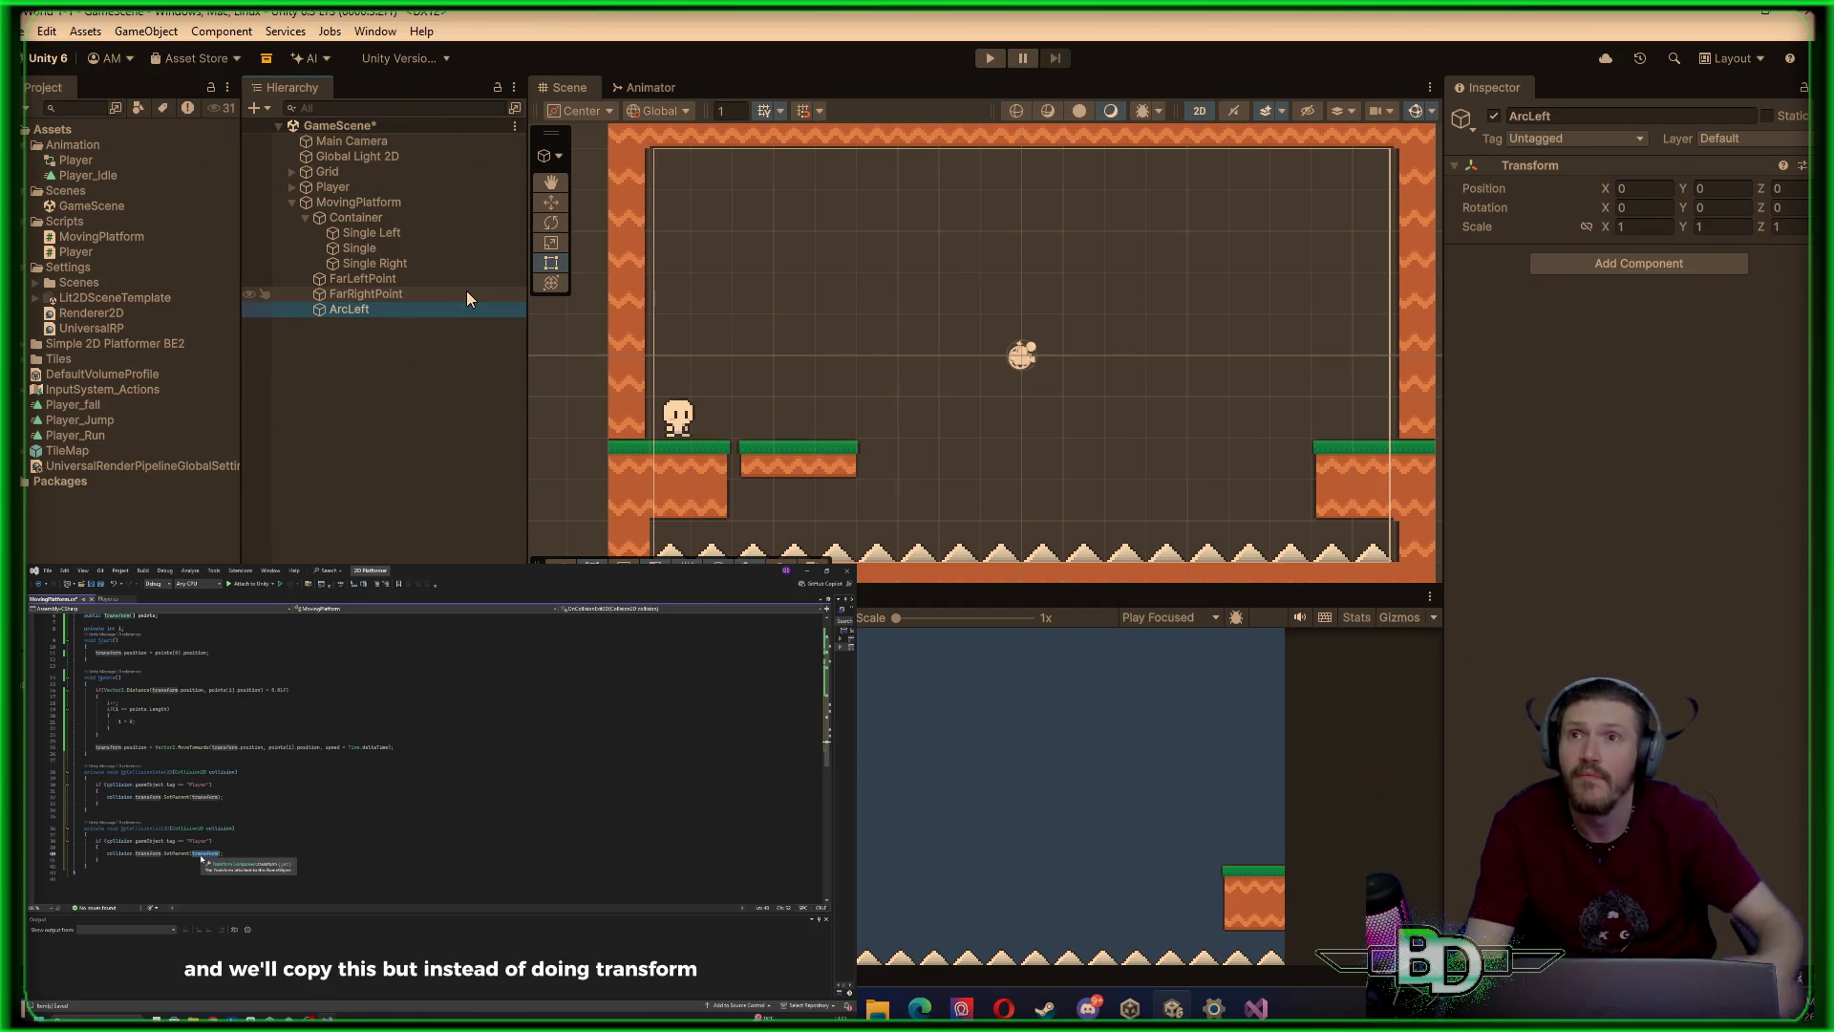
{"action": "left_click_drag", "start_coordinate": [365, 313], "coordinate": [373, 299]}
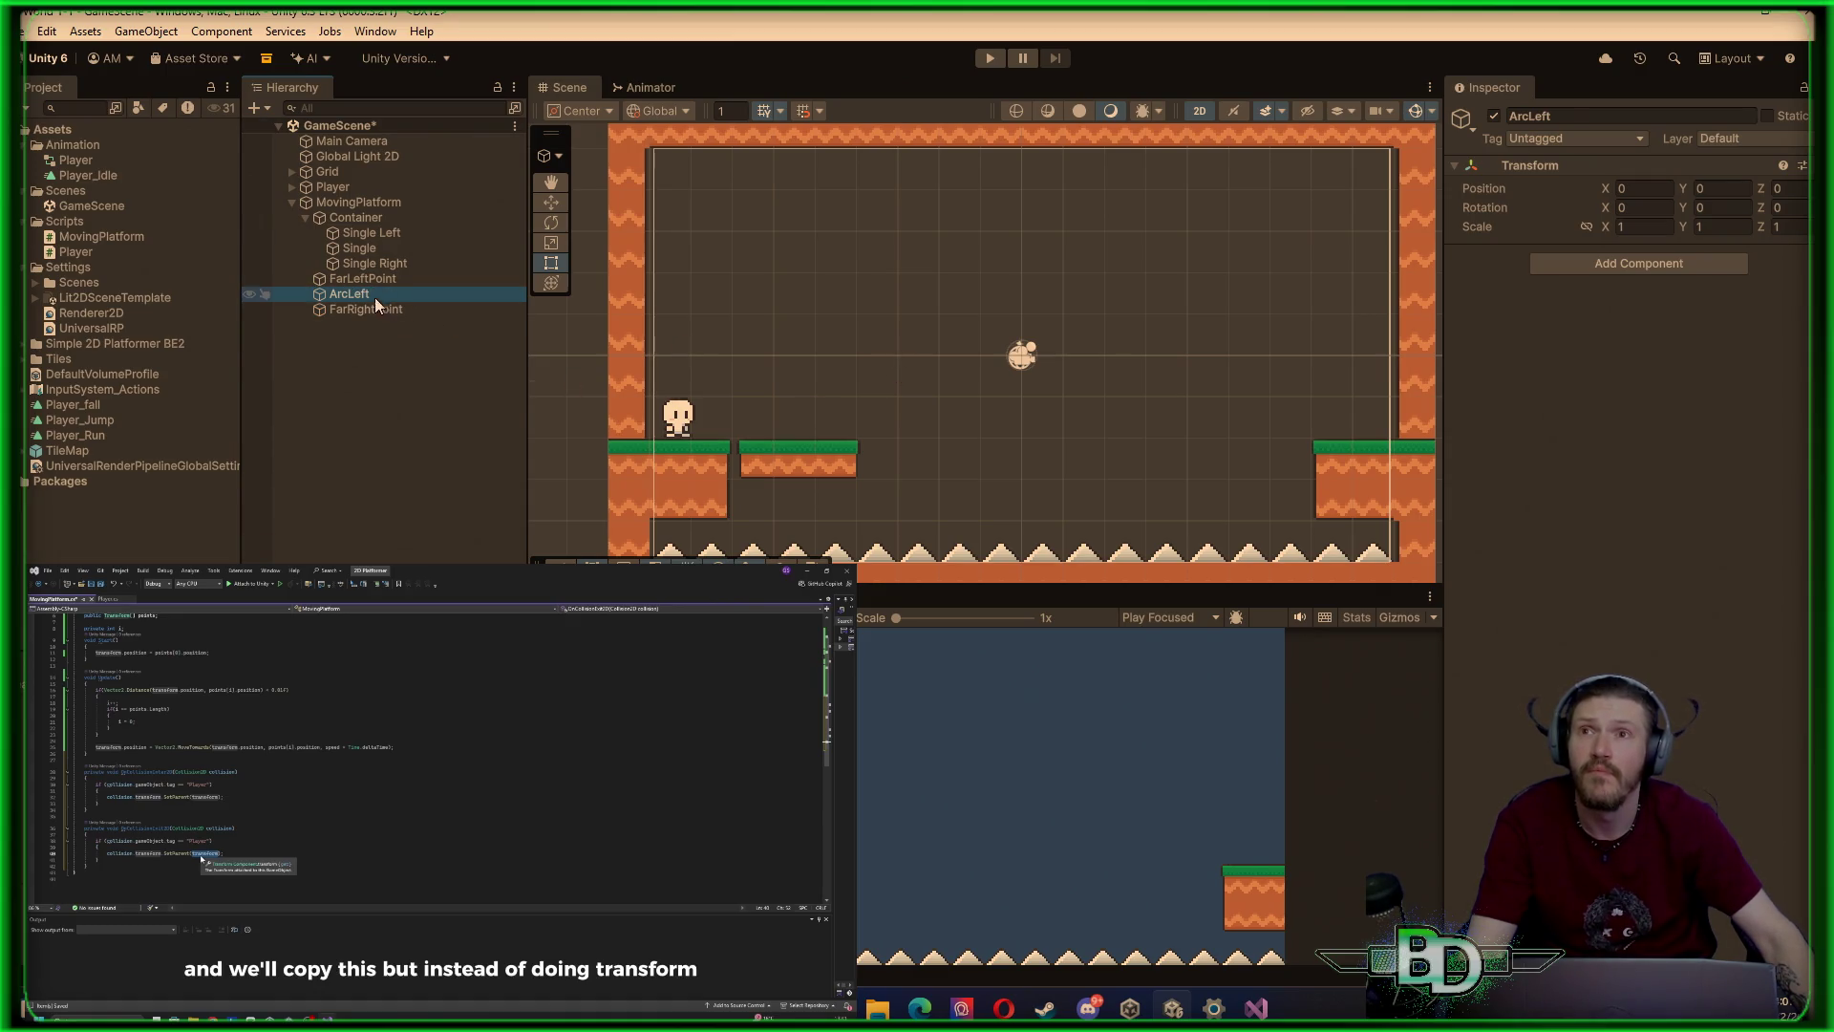
{"action": "left_click", "coordinate": [365, 292]}
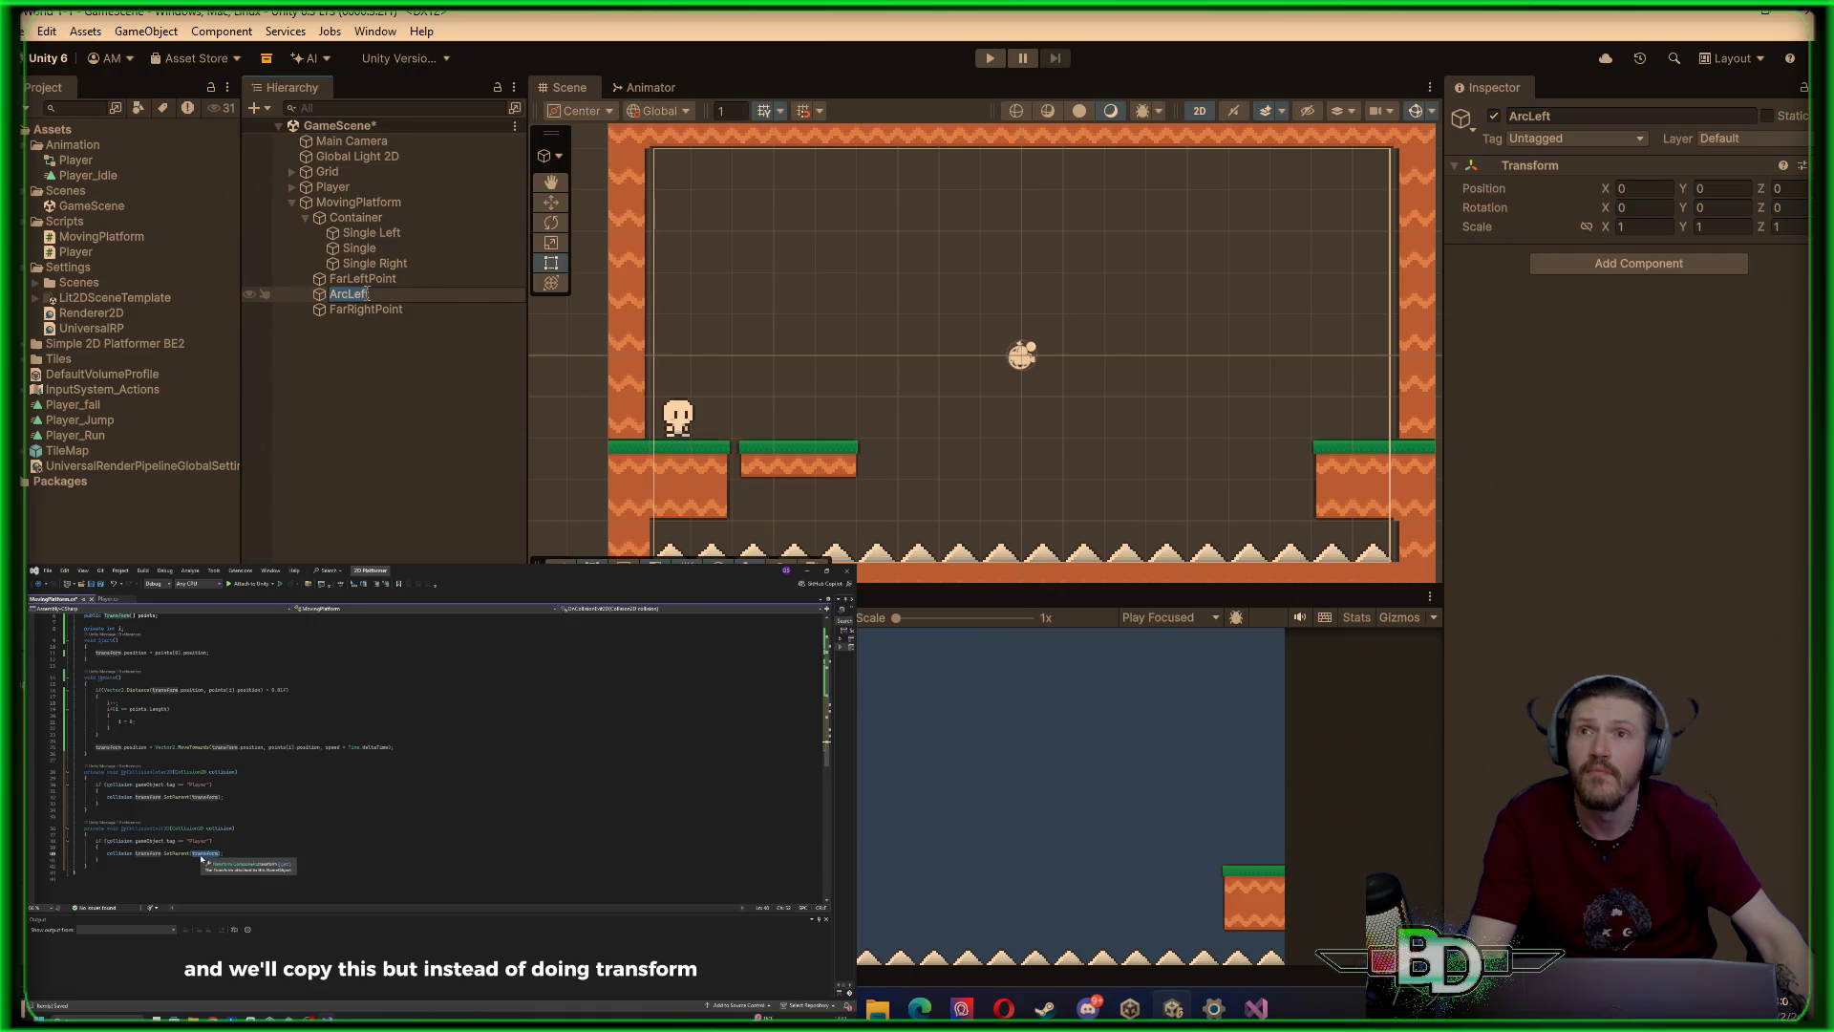
{"action": "right_click", "coordinate": [319, 296]}
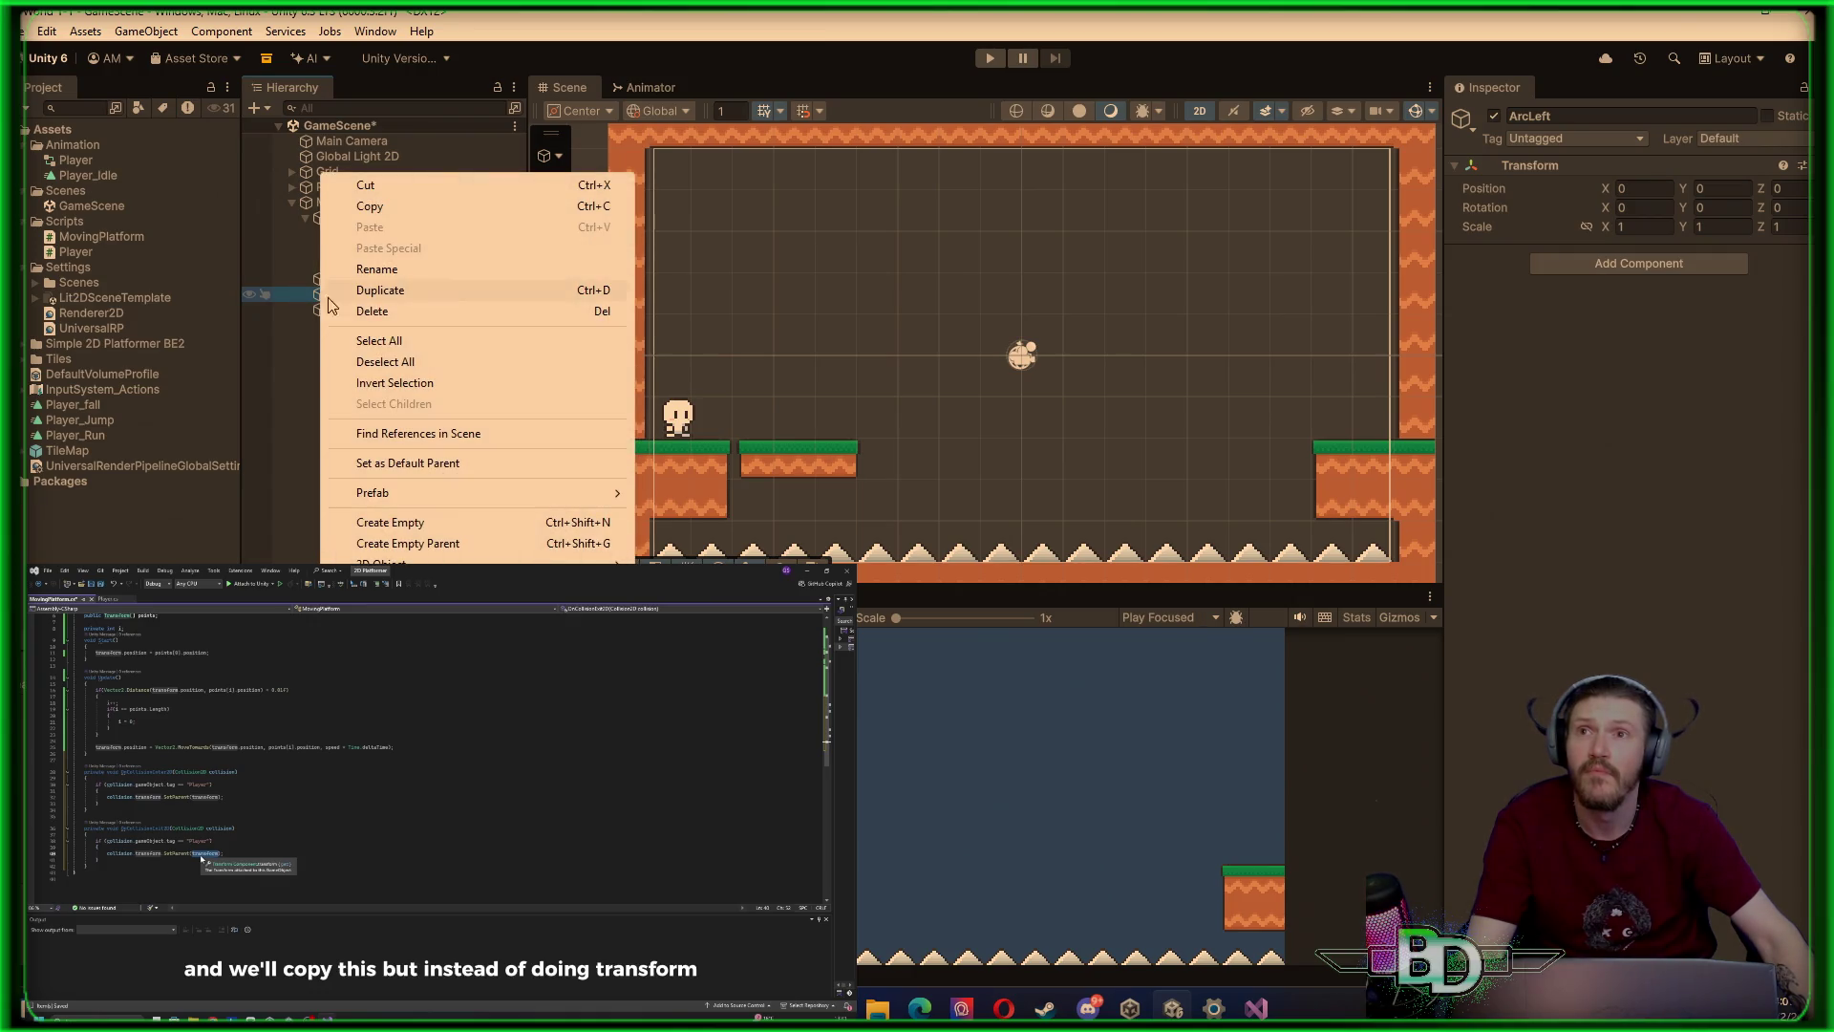
{"action": "left_click", "coordinate": [372, 310]}
{"action": "left_click", "coordinate": [362, 283]}
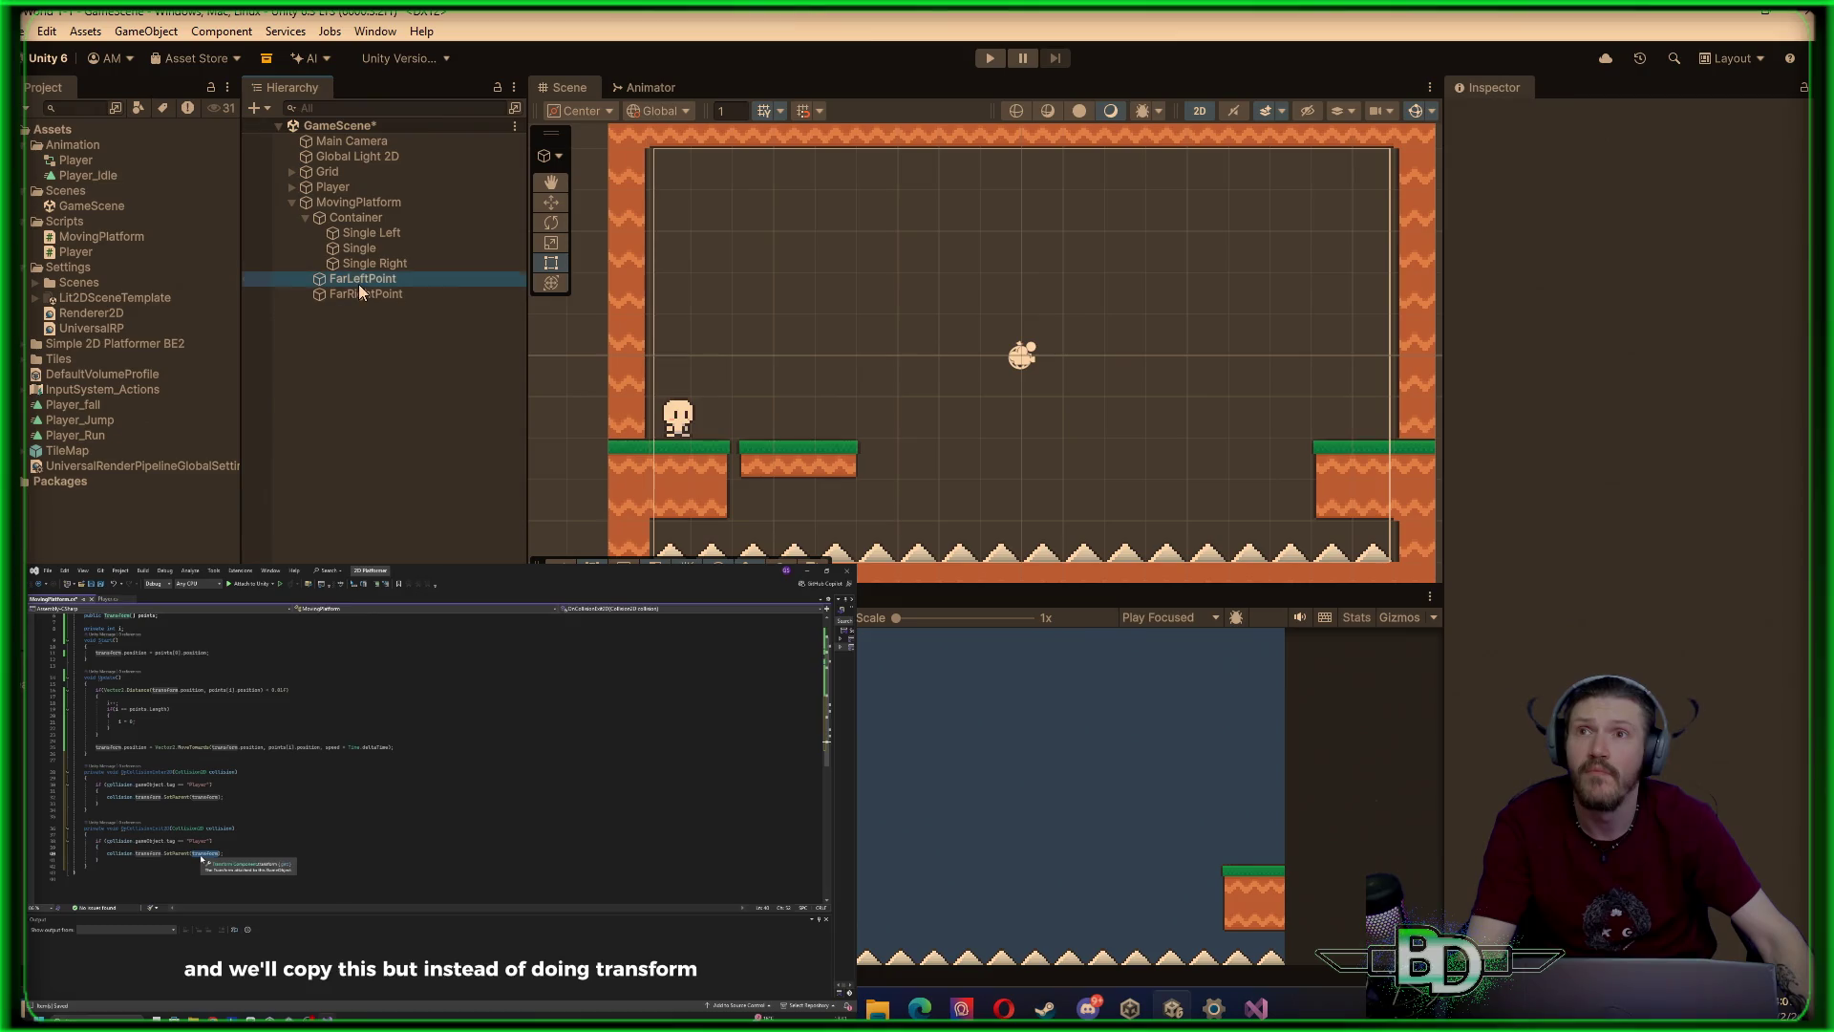
Duplicate FarLeftPoint, name the copy 'Arc Left', and drag the new waypoint into place
{"action": "right_click", "coordinate": [359, 285]}
{"action": "left_click", "coordinate": [409, 290]}
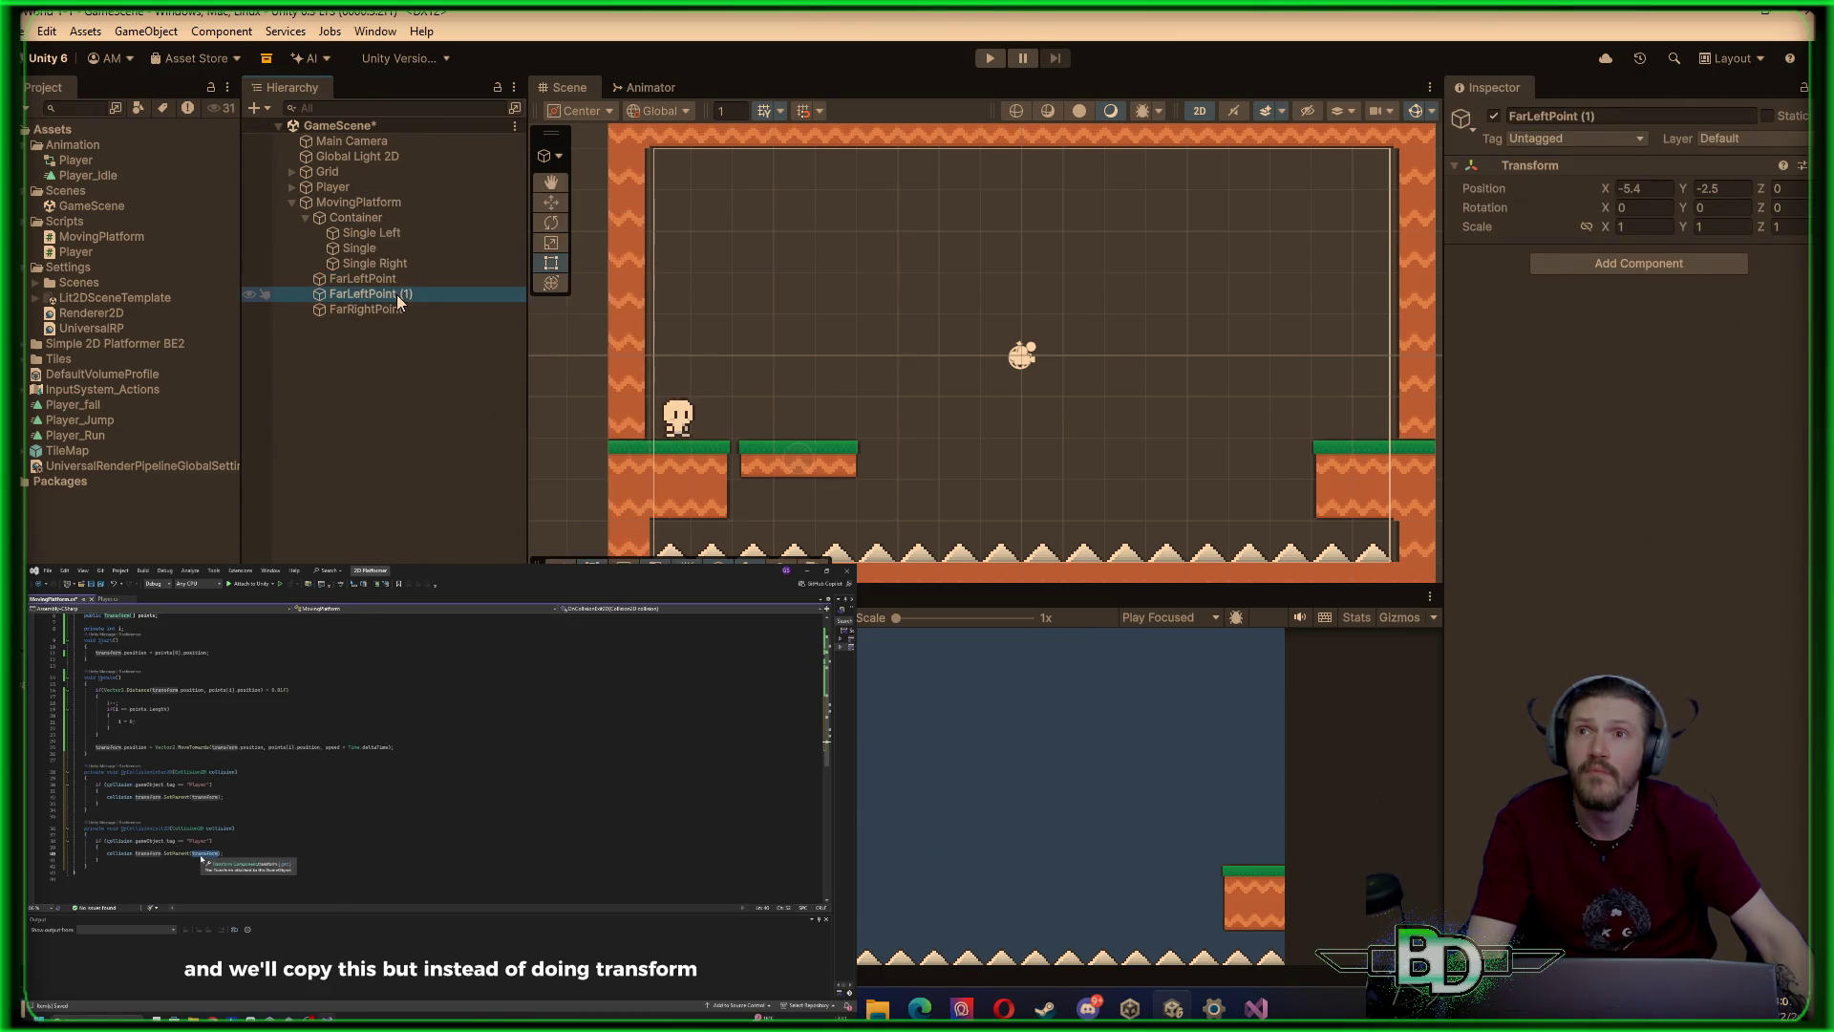
{"action": "right_click", "coordinate": [399, 293]}
{"action": "left_click", "coordinate": [443, 273]}
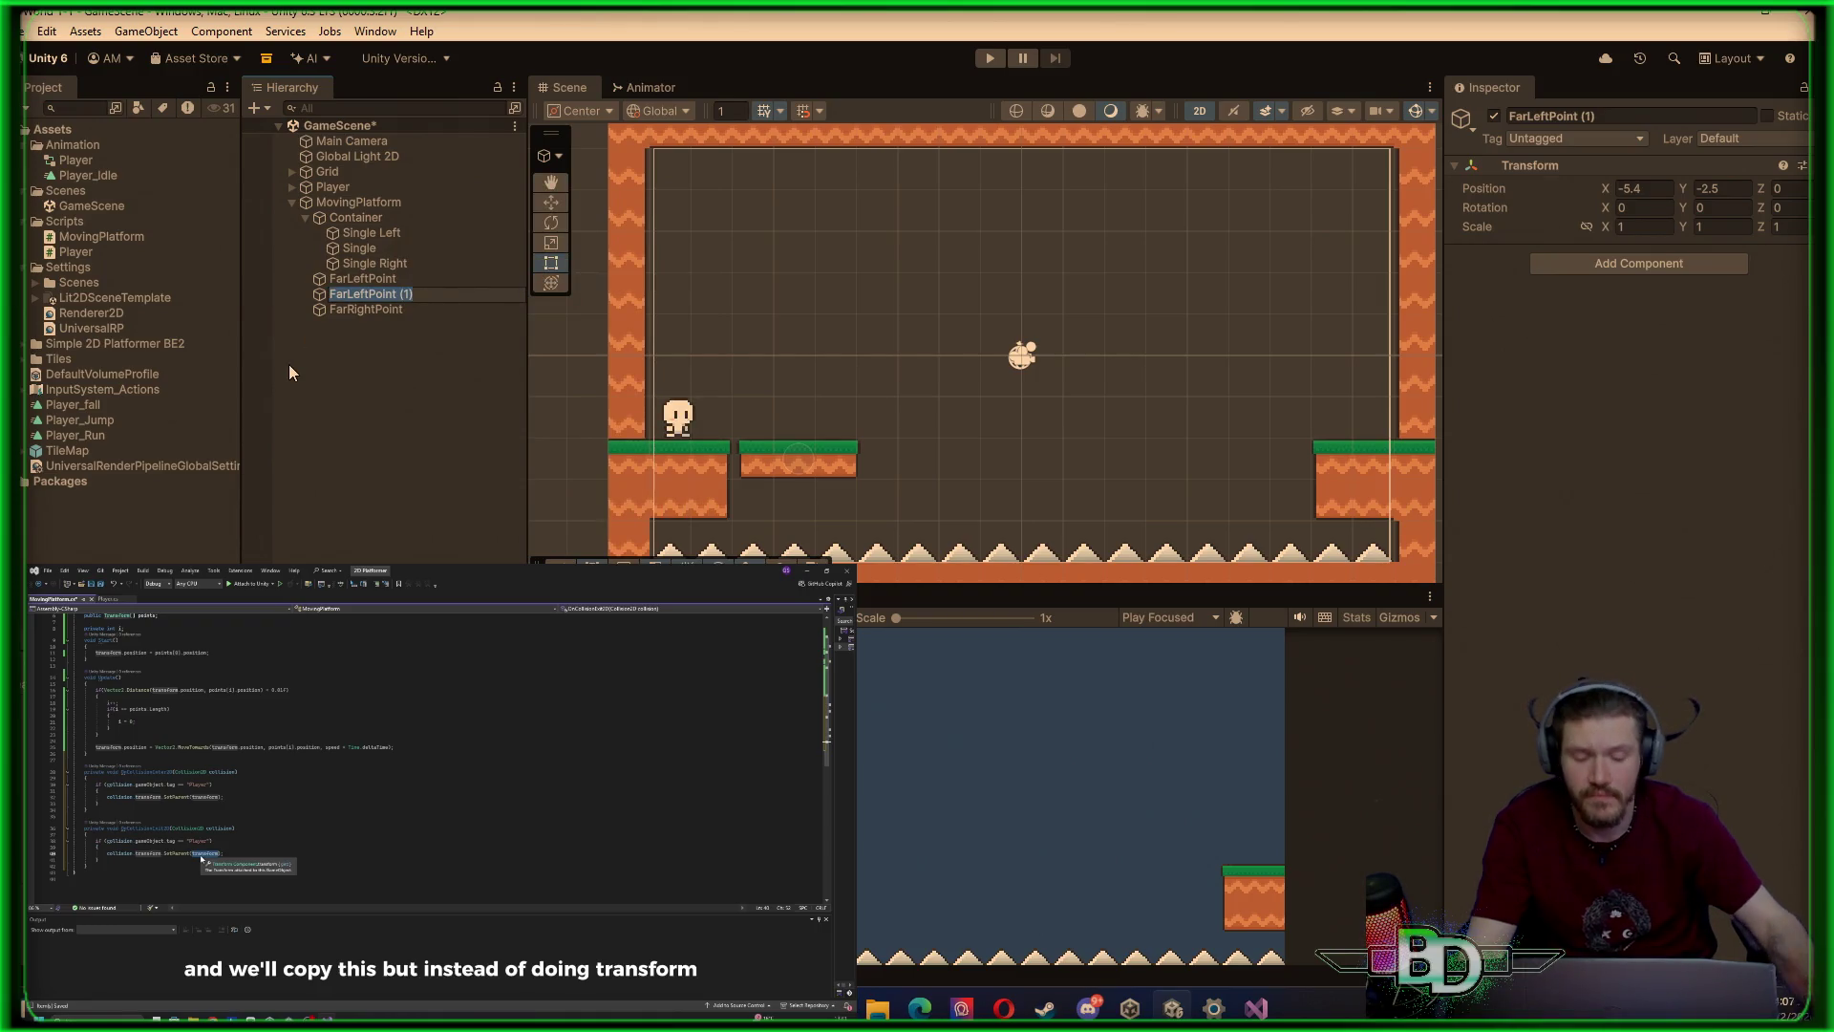
{"action": "type", "text": "A"}
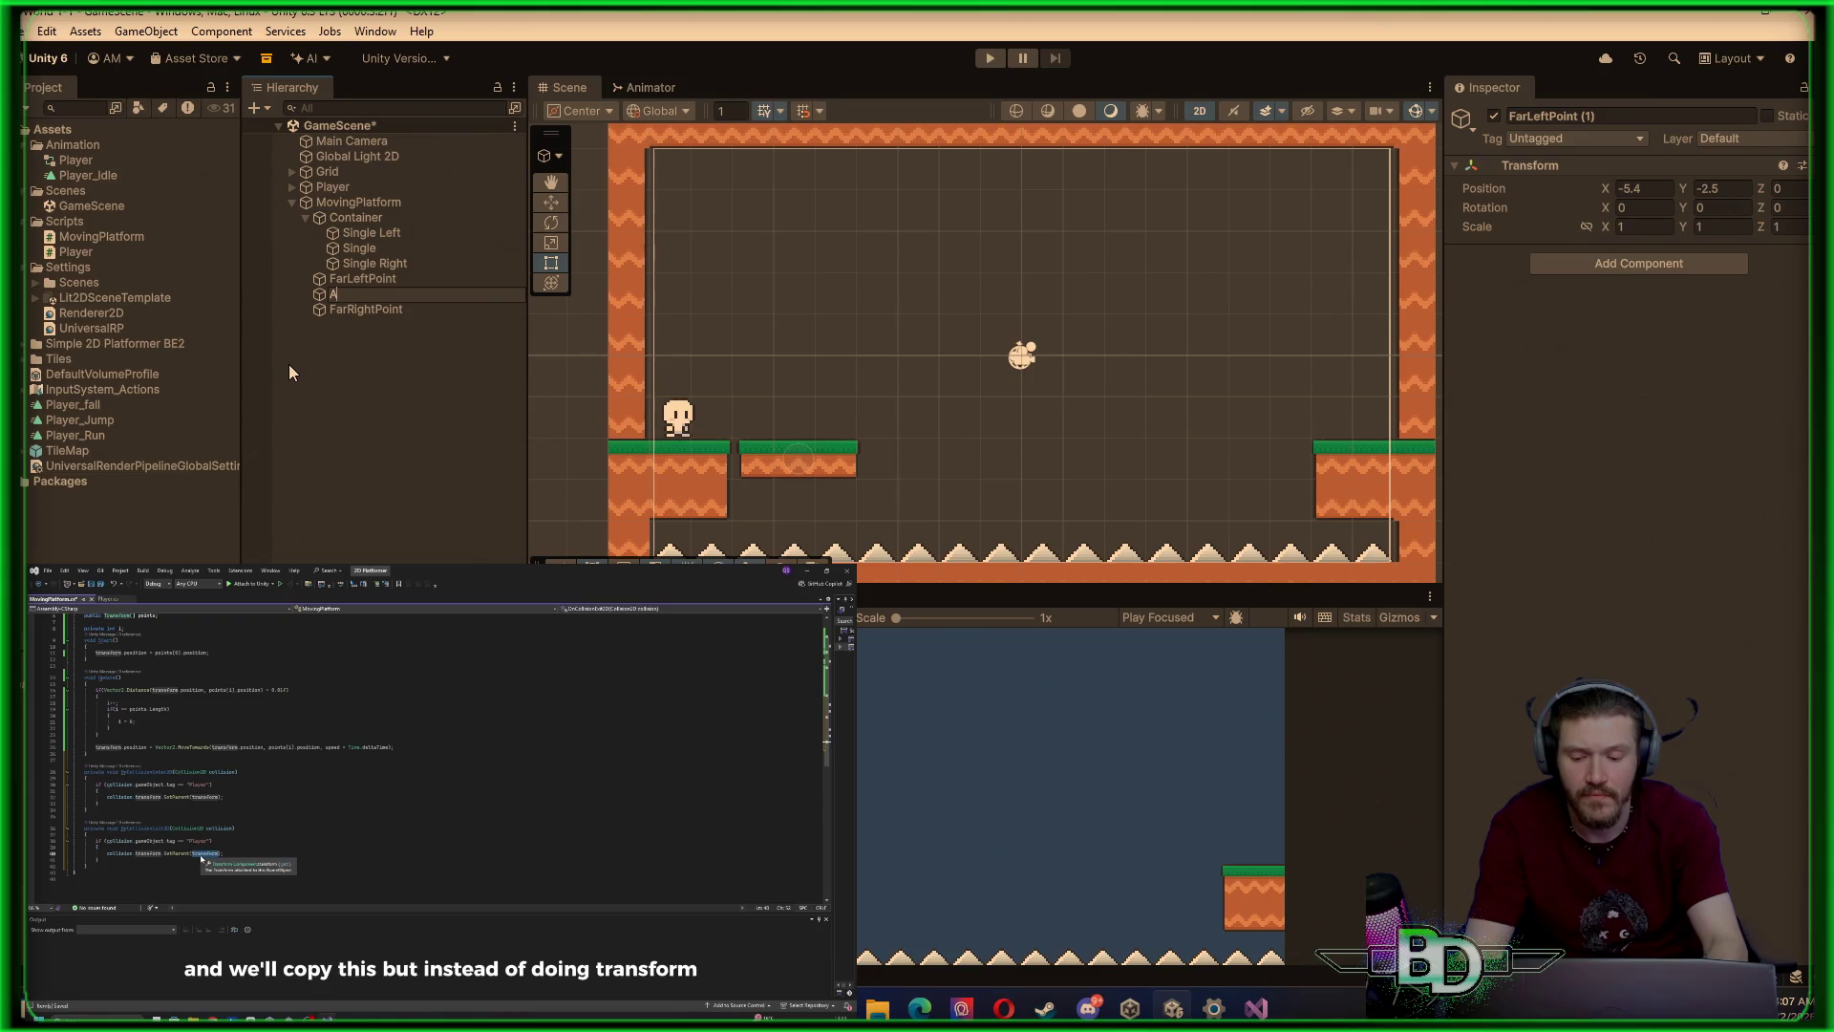
{"action": "type", "text": "rc Left"}
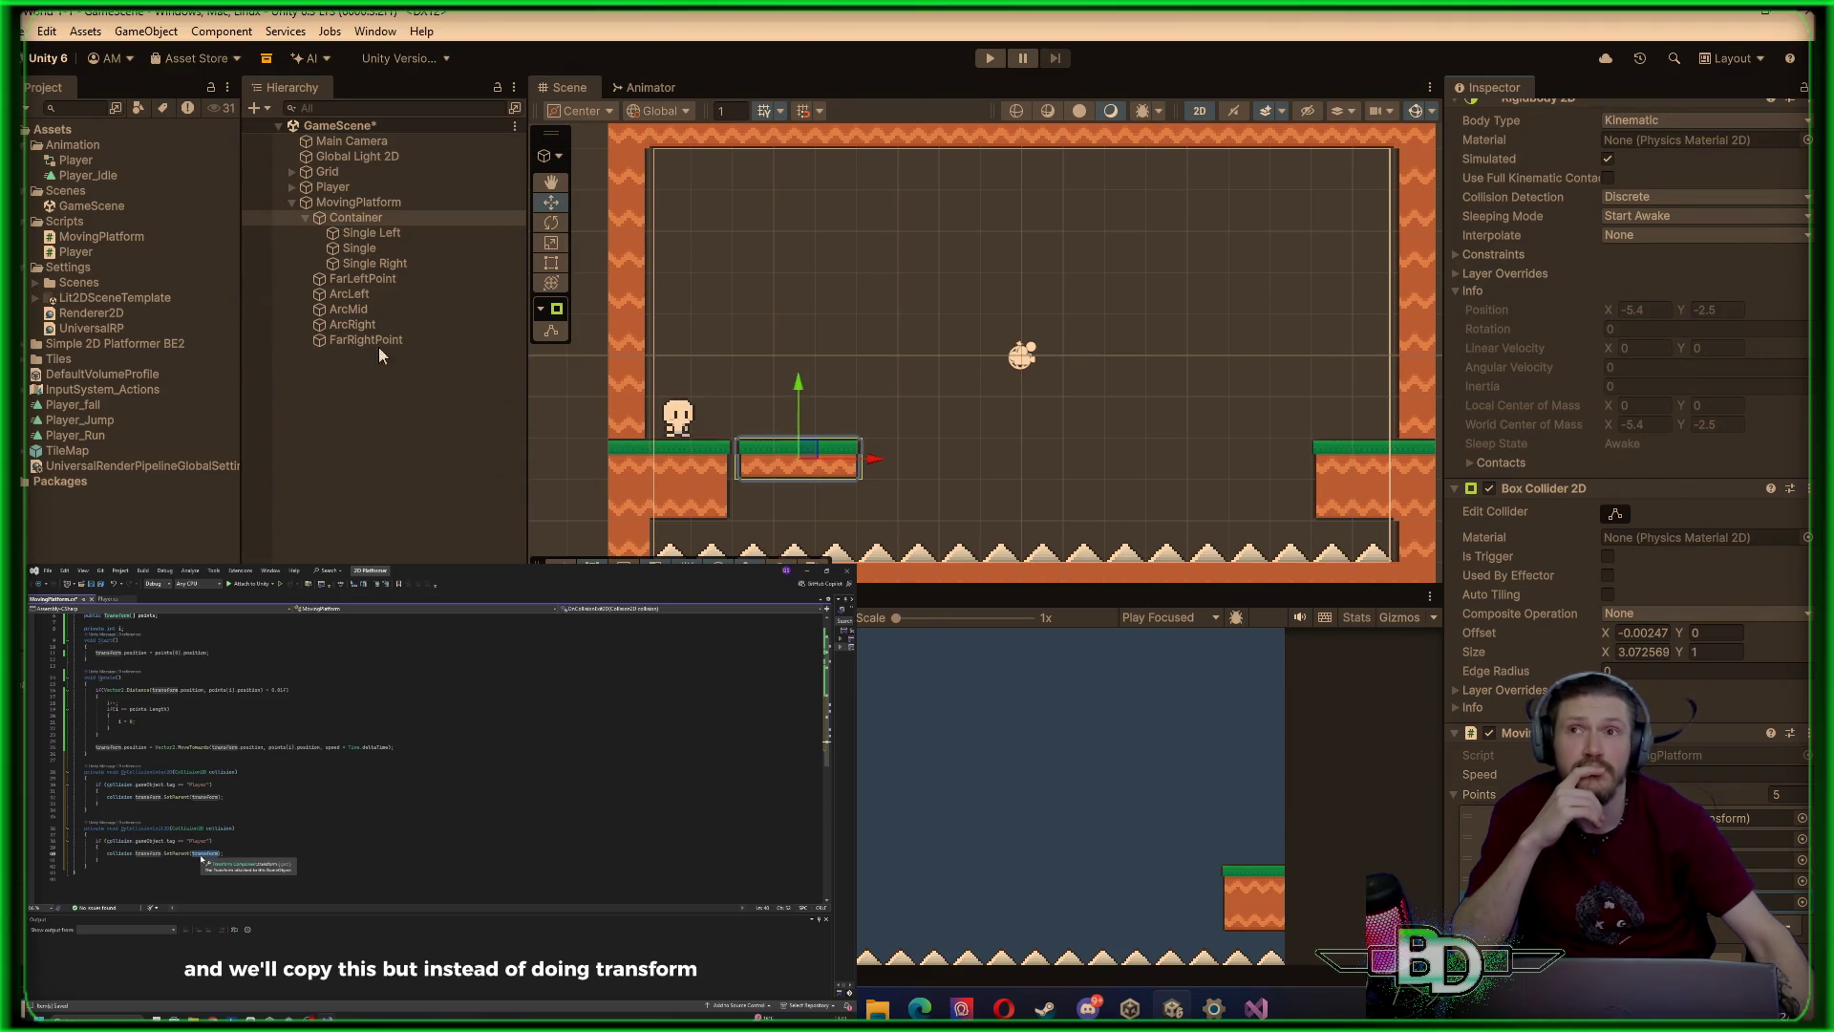
{"action": "left_click_drag", "start_coordinate": [366, 339], "coordinate": [679, 510]}
{"action": "left_click_drag", "start_coordinate": [366, 340], "coordinate": [1083, 561]}
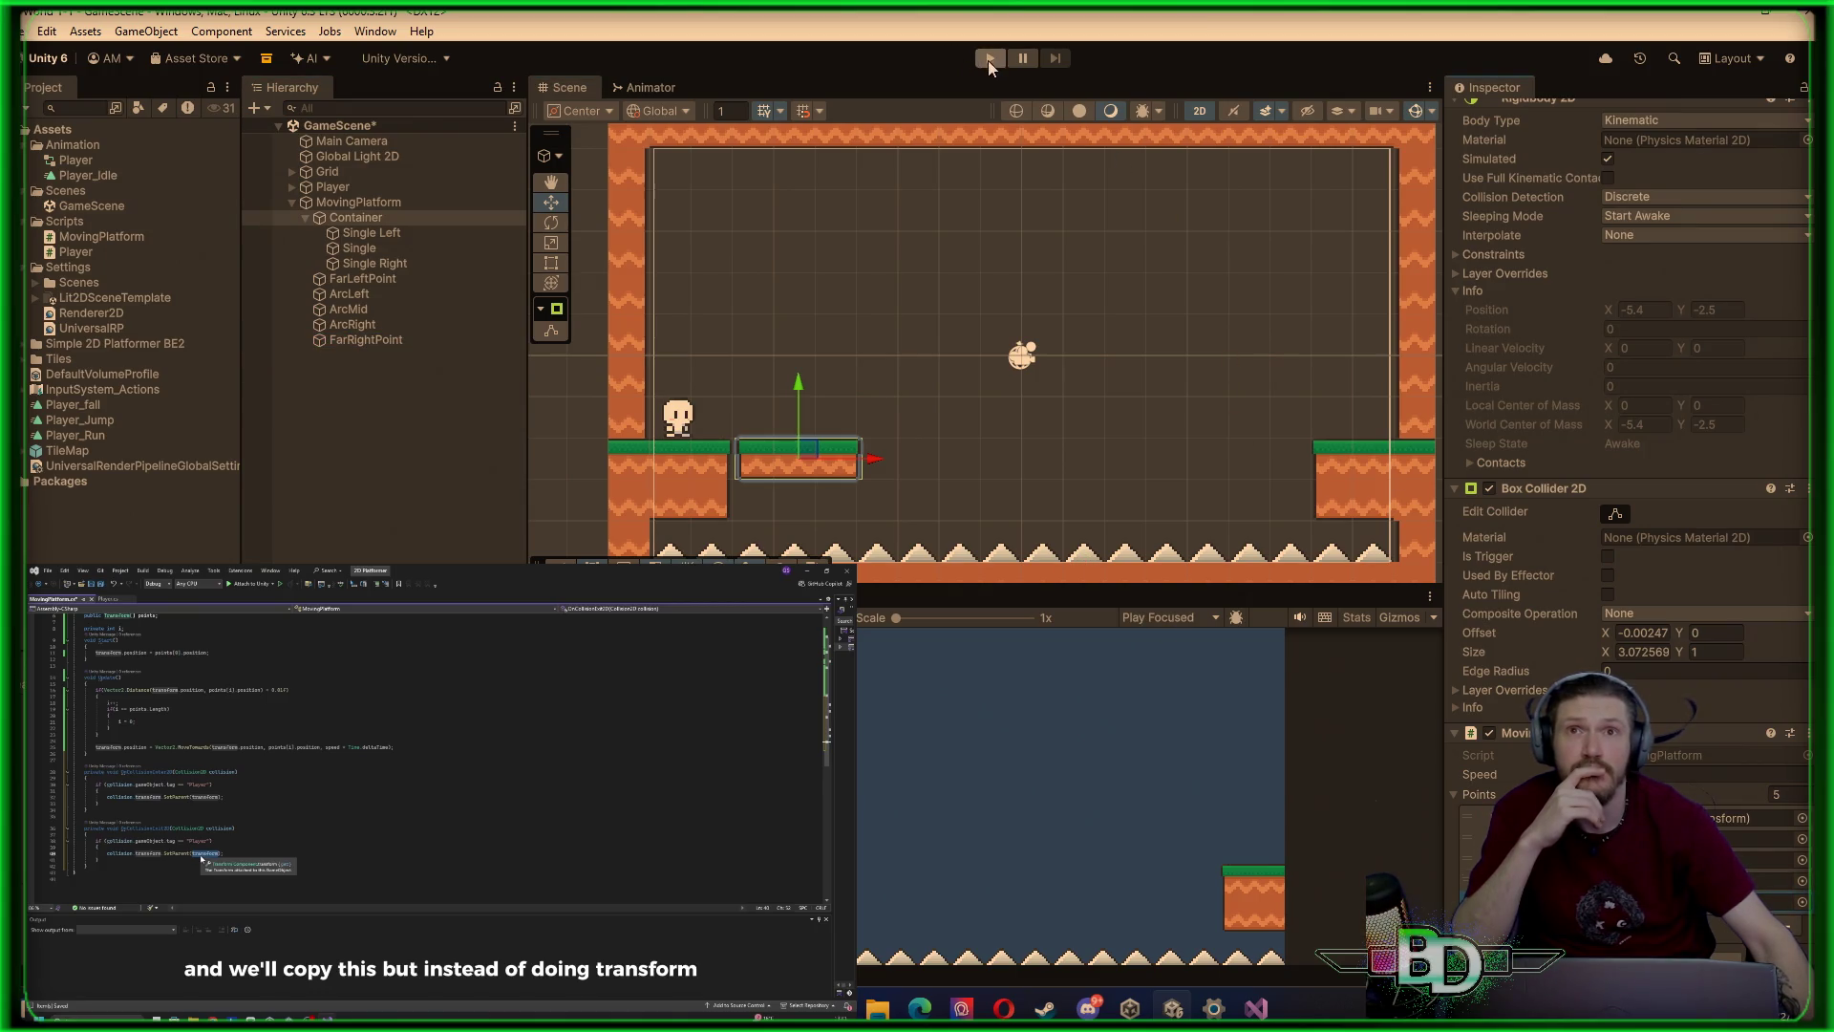
Select the Container object and review its components in the Inspector
{"action": "left_click", "coordinate": [439, 468]}
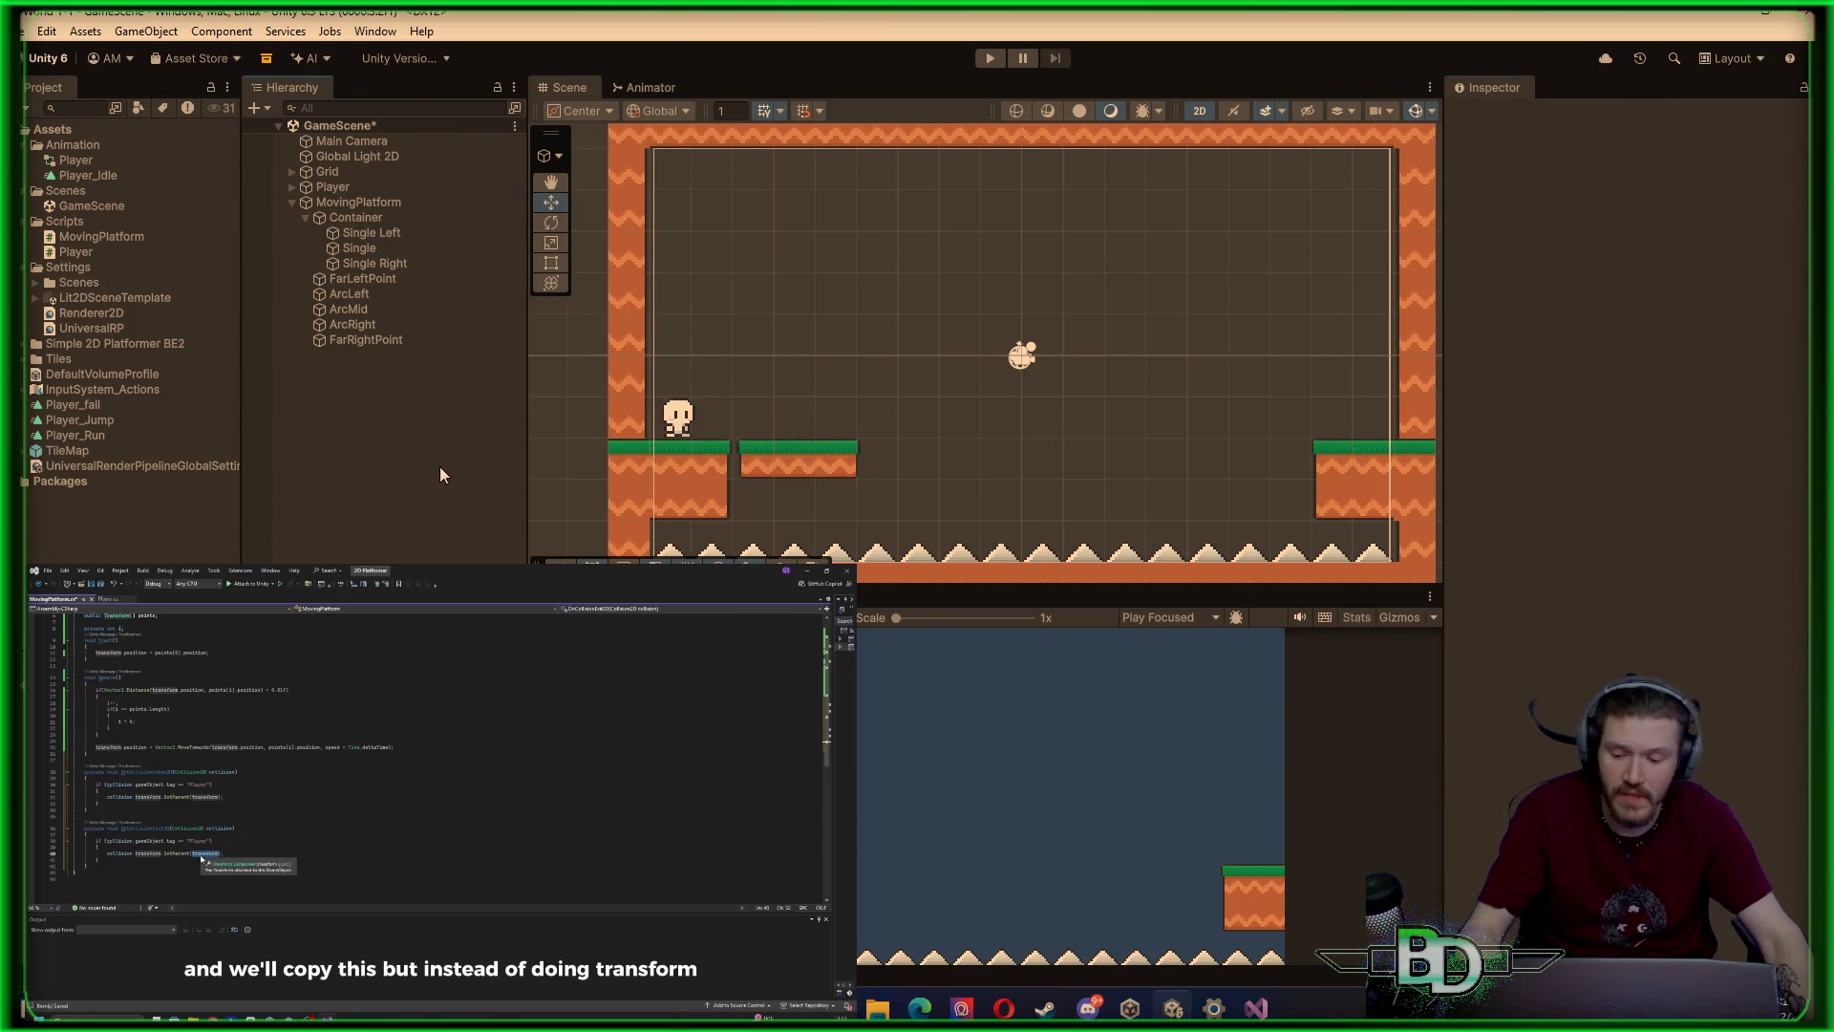
{"action": "key", "text": "ctrl+z"}
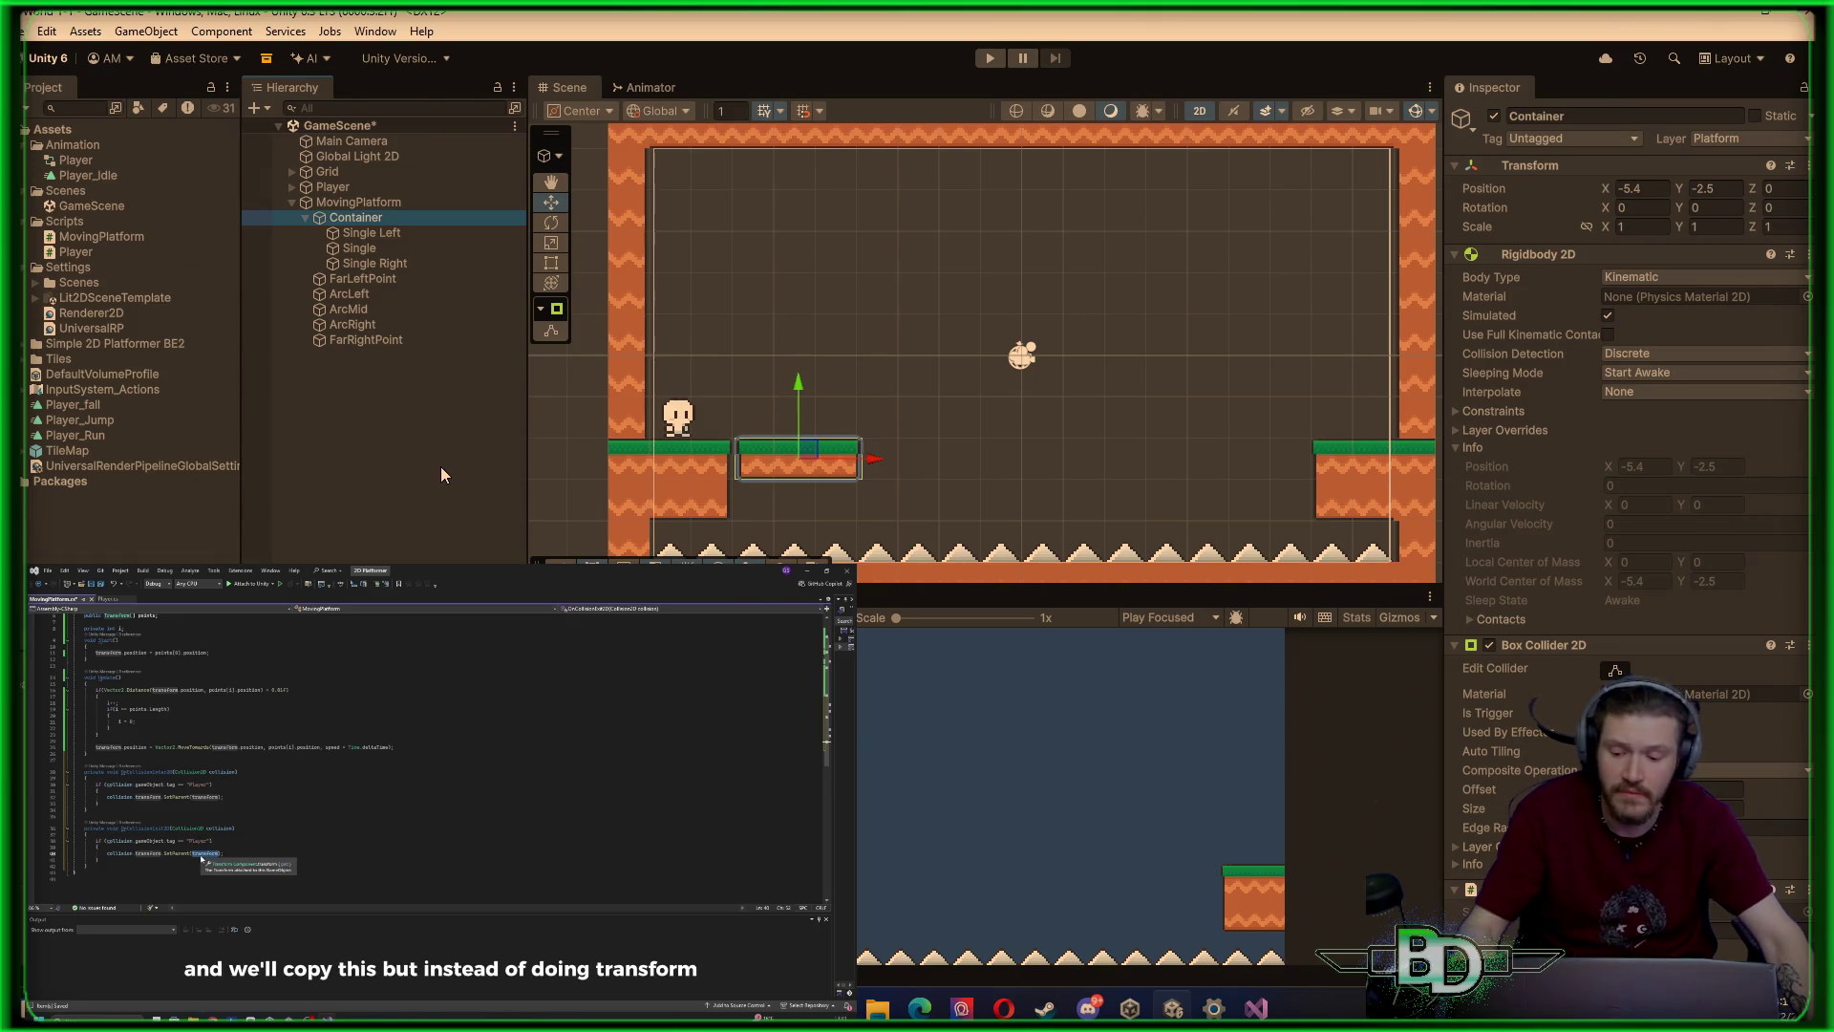
{"action": "left_click", "coordinate": [441, 468]}
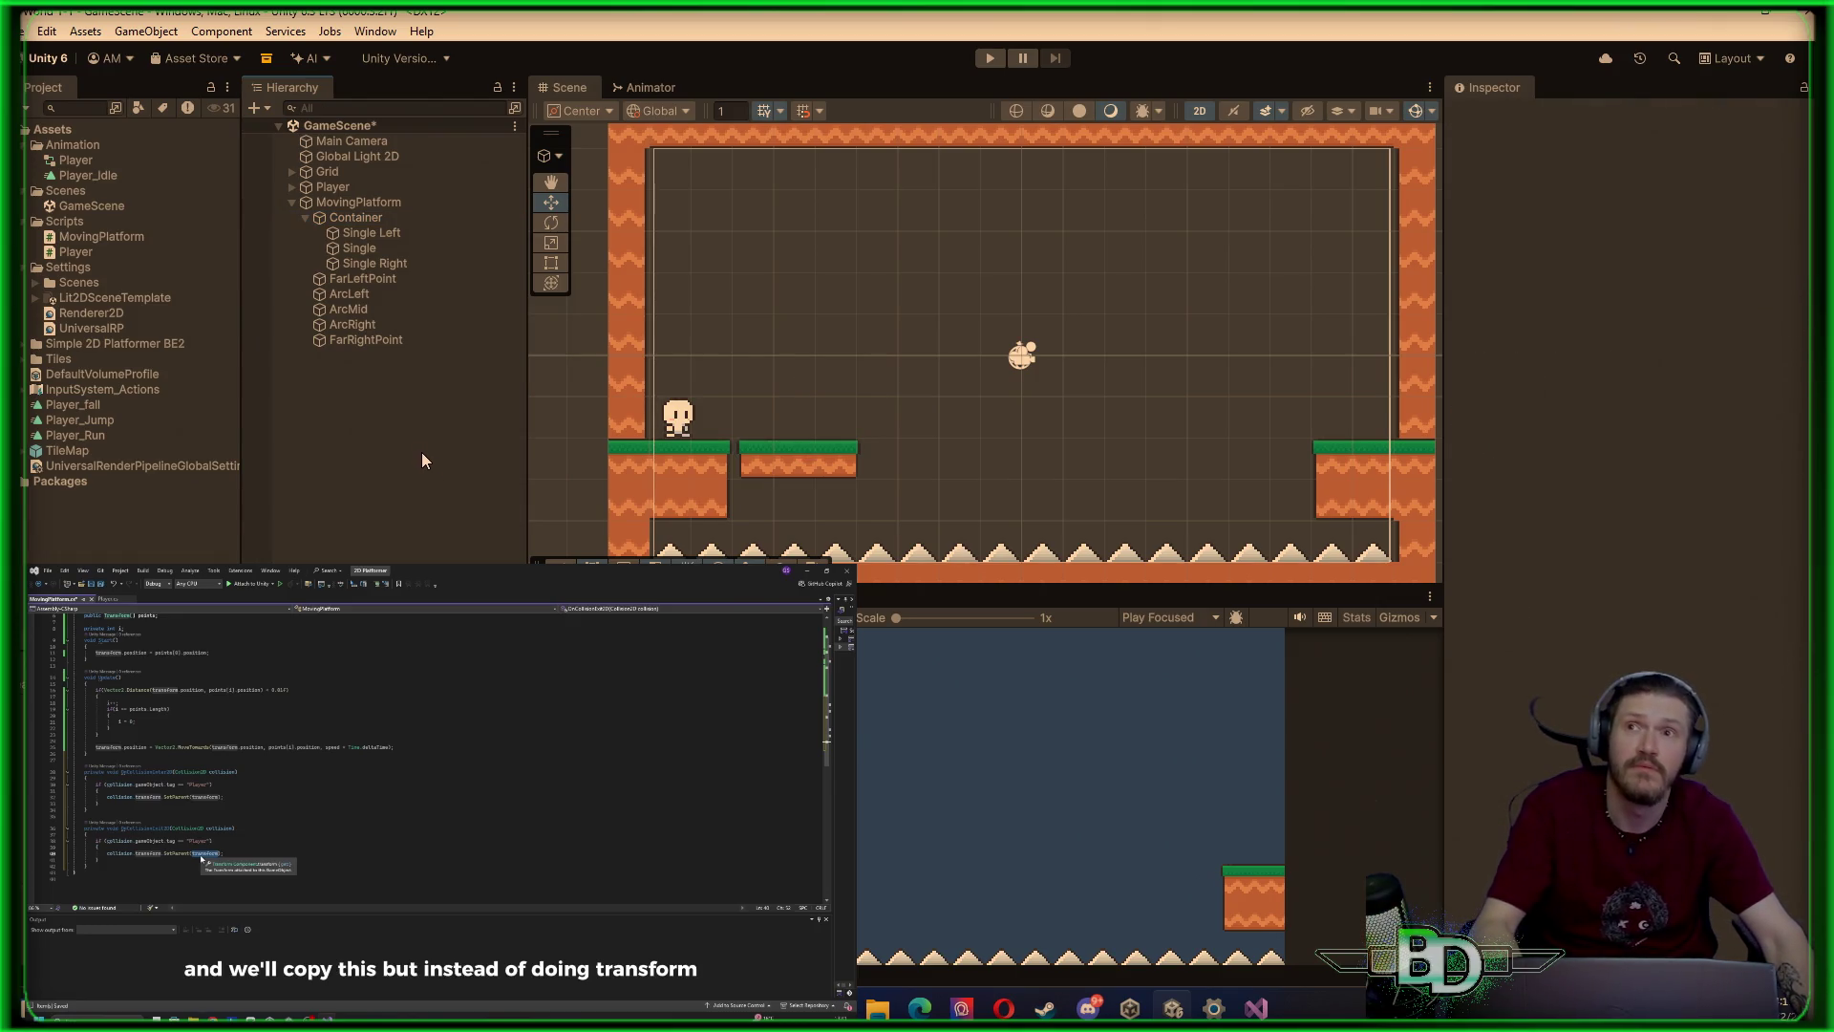
{"action": "left_click", "coordinate": [361, 227]}
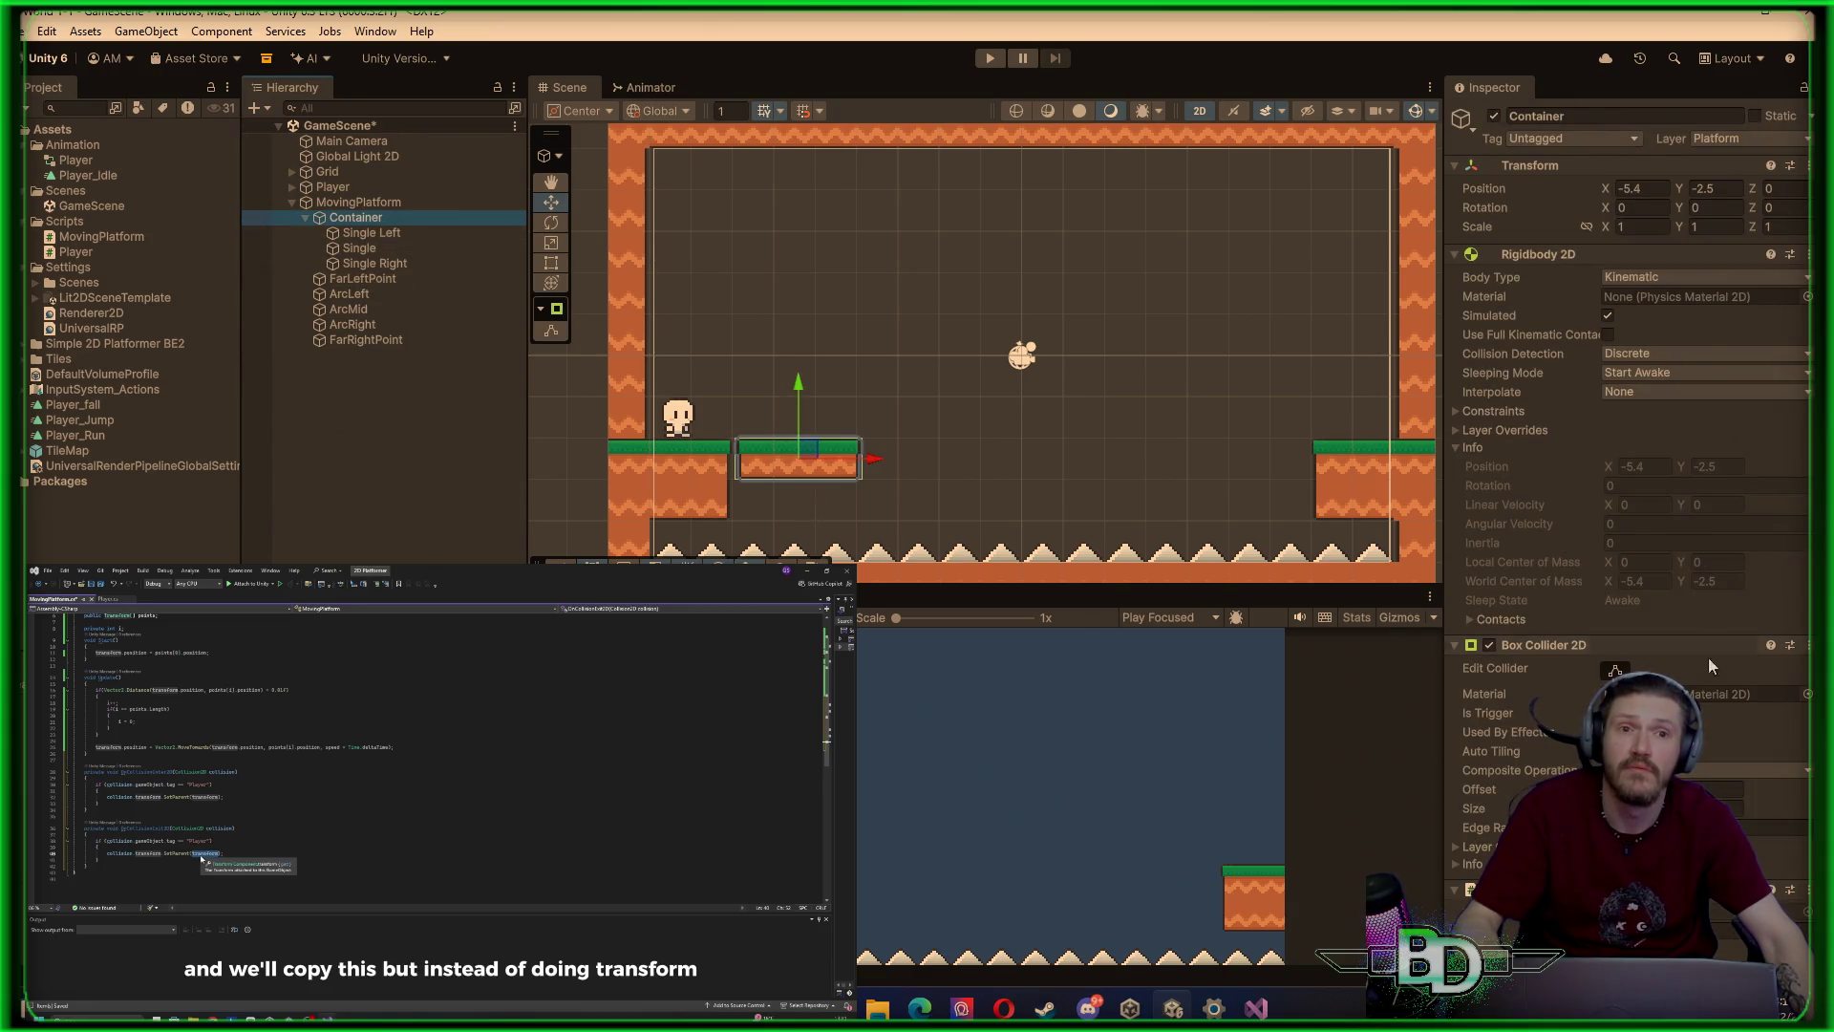
{"action": "scroll", "coordinate": [1564, 673], "scroll_direction": "down", "scroll_amount": 4}
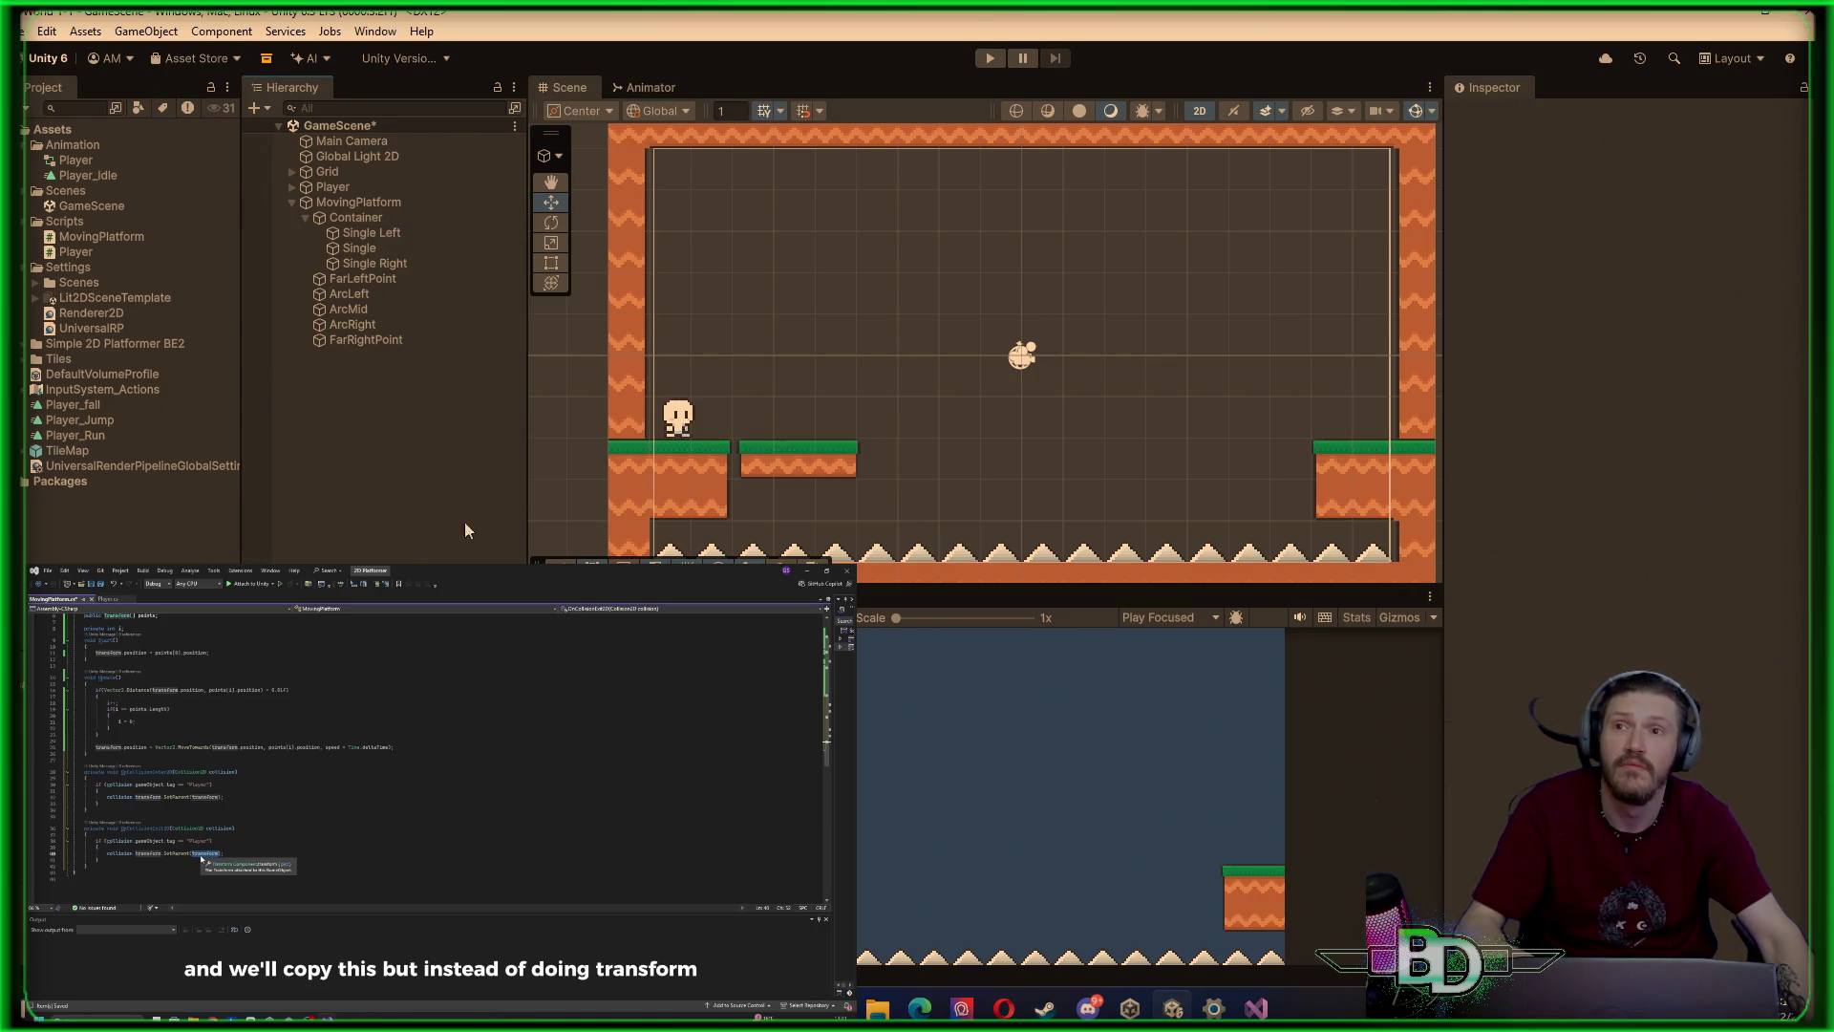
{"action": "left_click", "coordinate": [380, 223]}
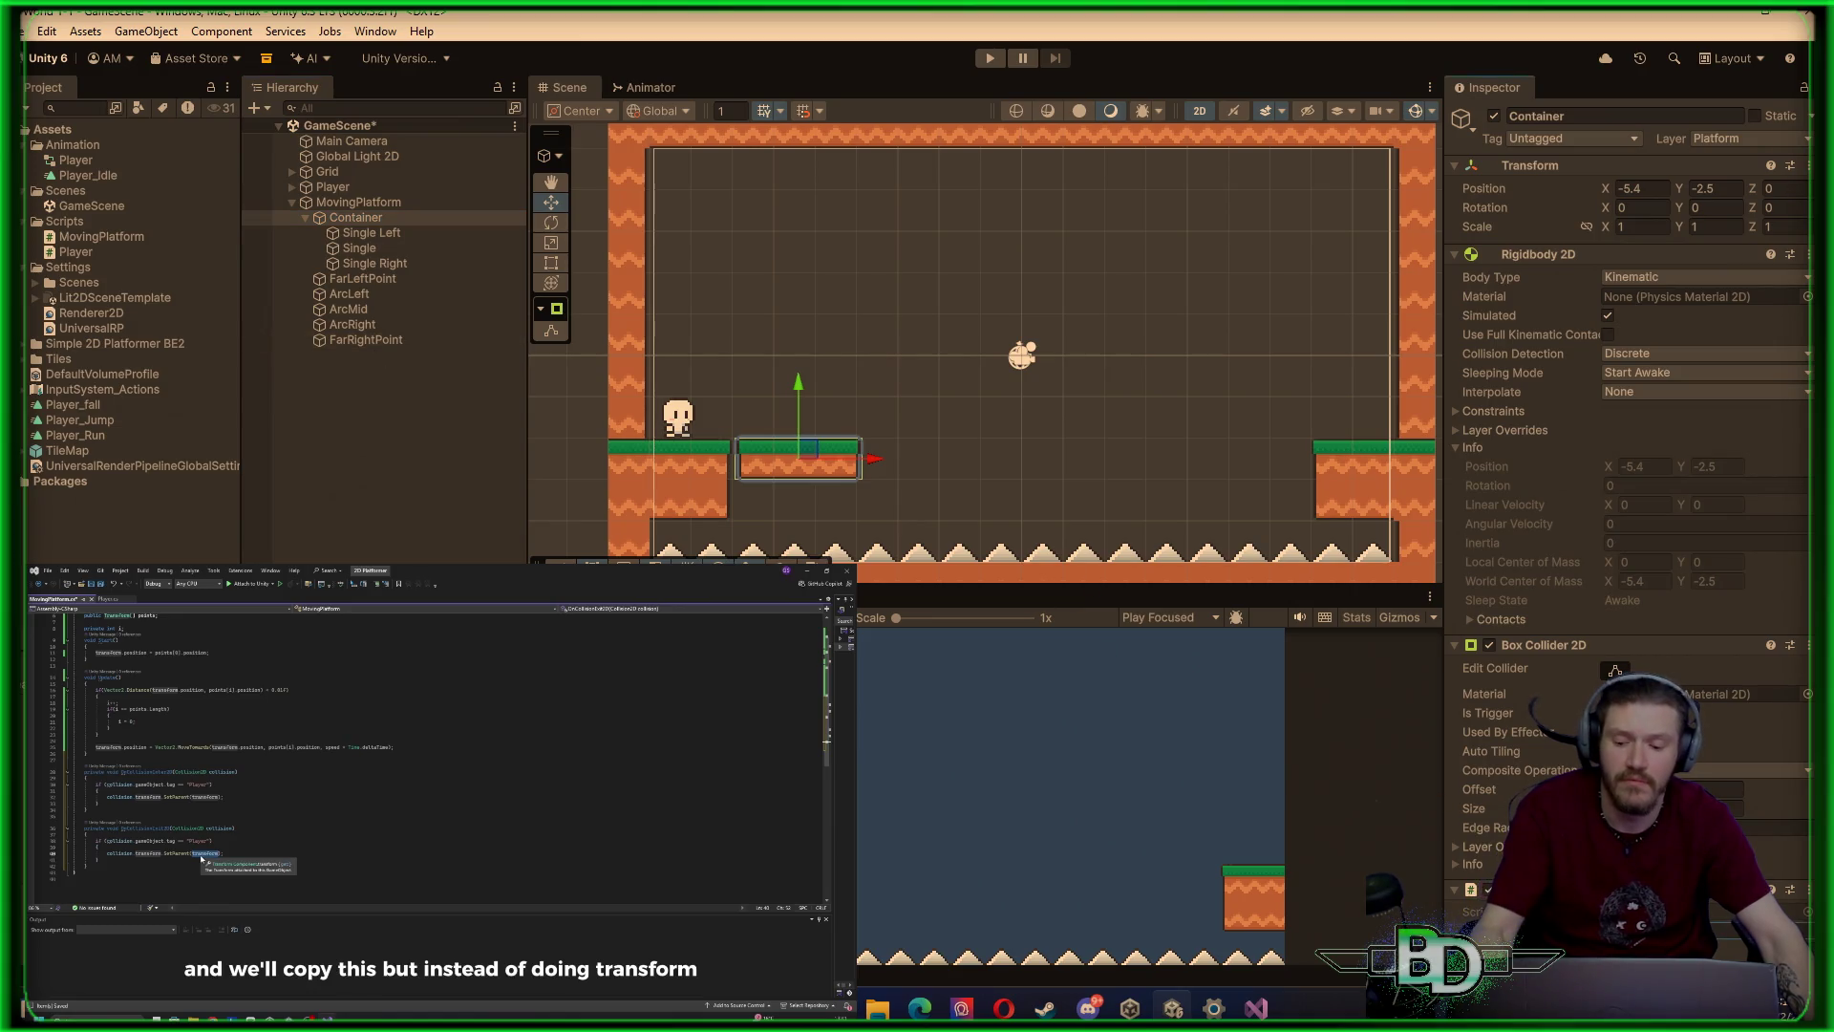
{"action": "left_click", "coordinate": [393, 506]}
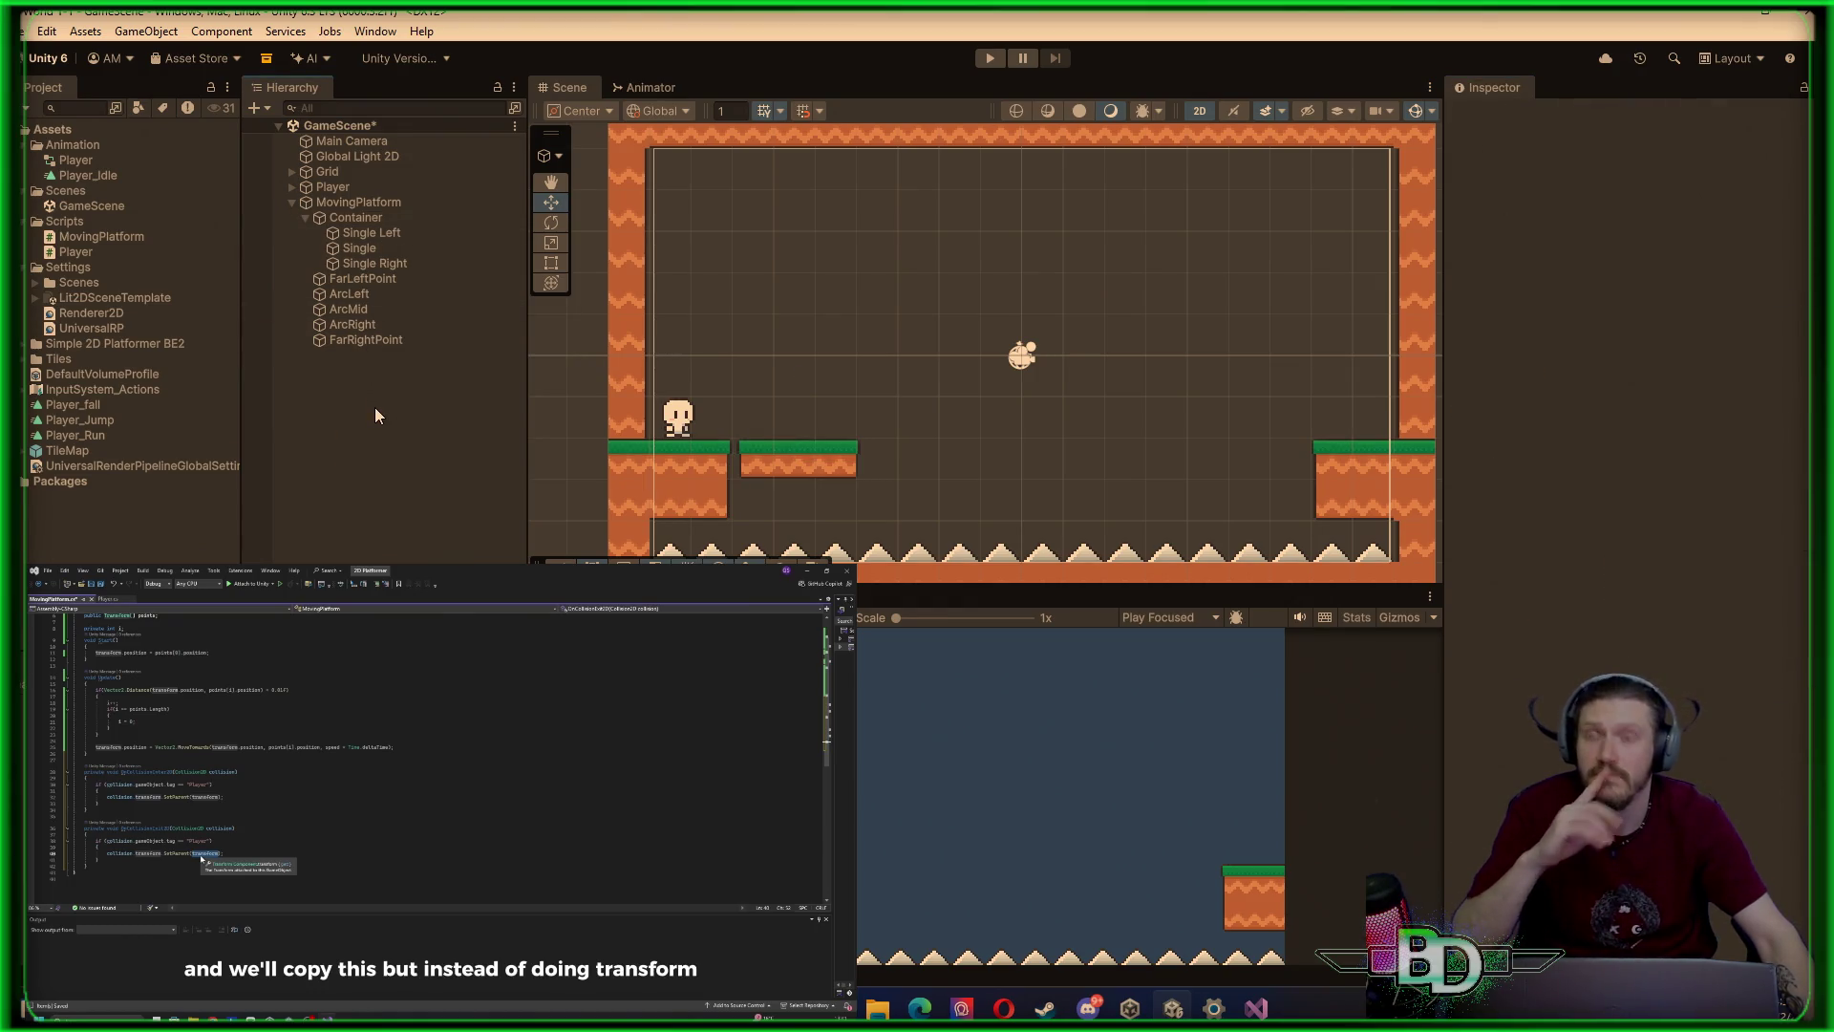
Save the scene and run a quick play test of the platform's waypoint travel
{"action": "key", "text": "ctrl+s"}
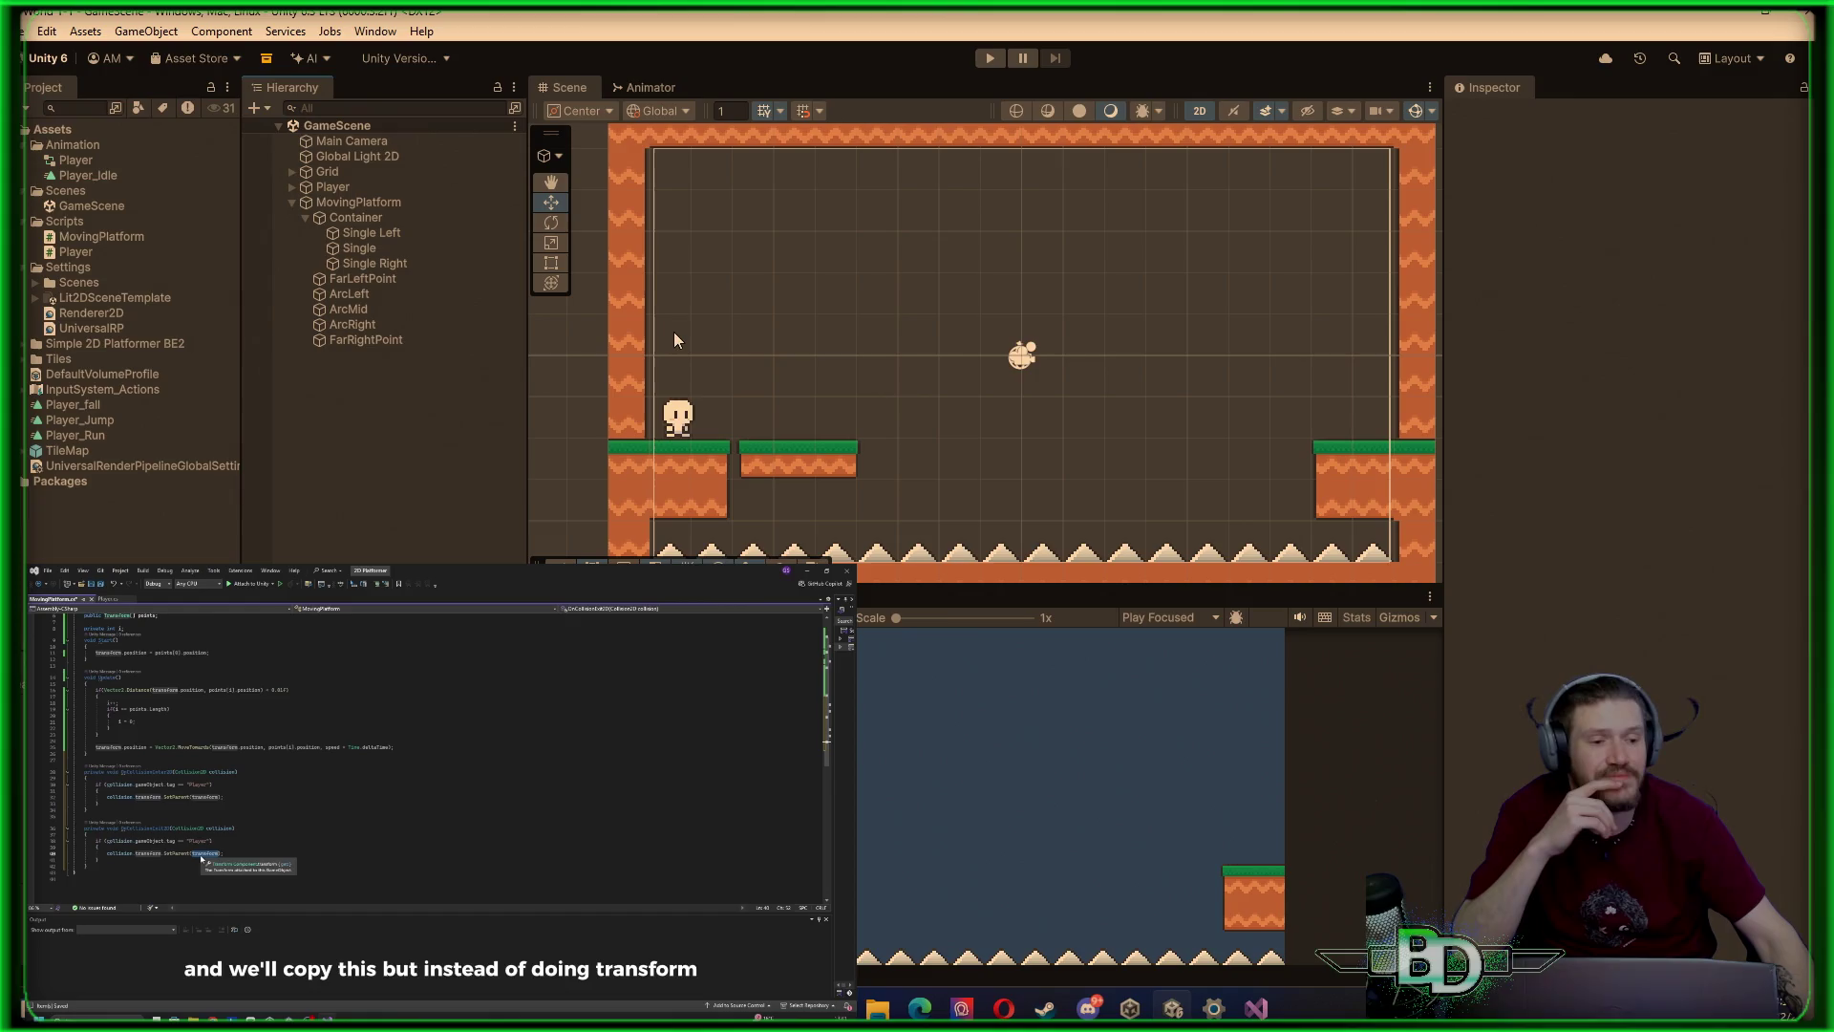
{"action": "left_click", "coordinate": [991, 63]}
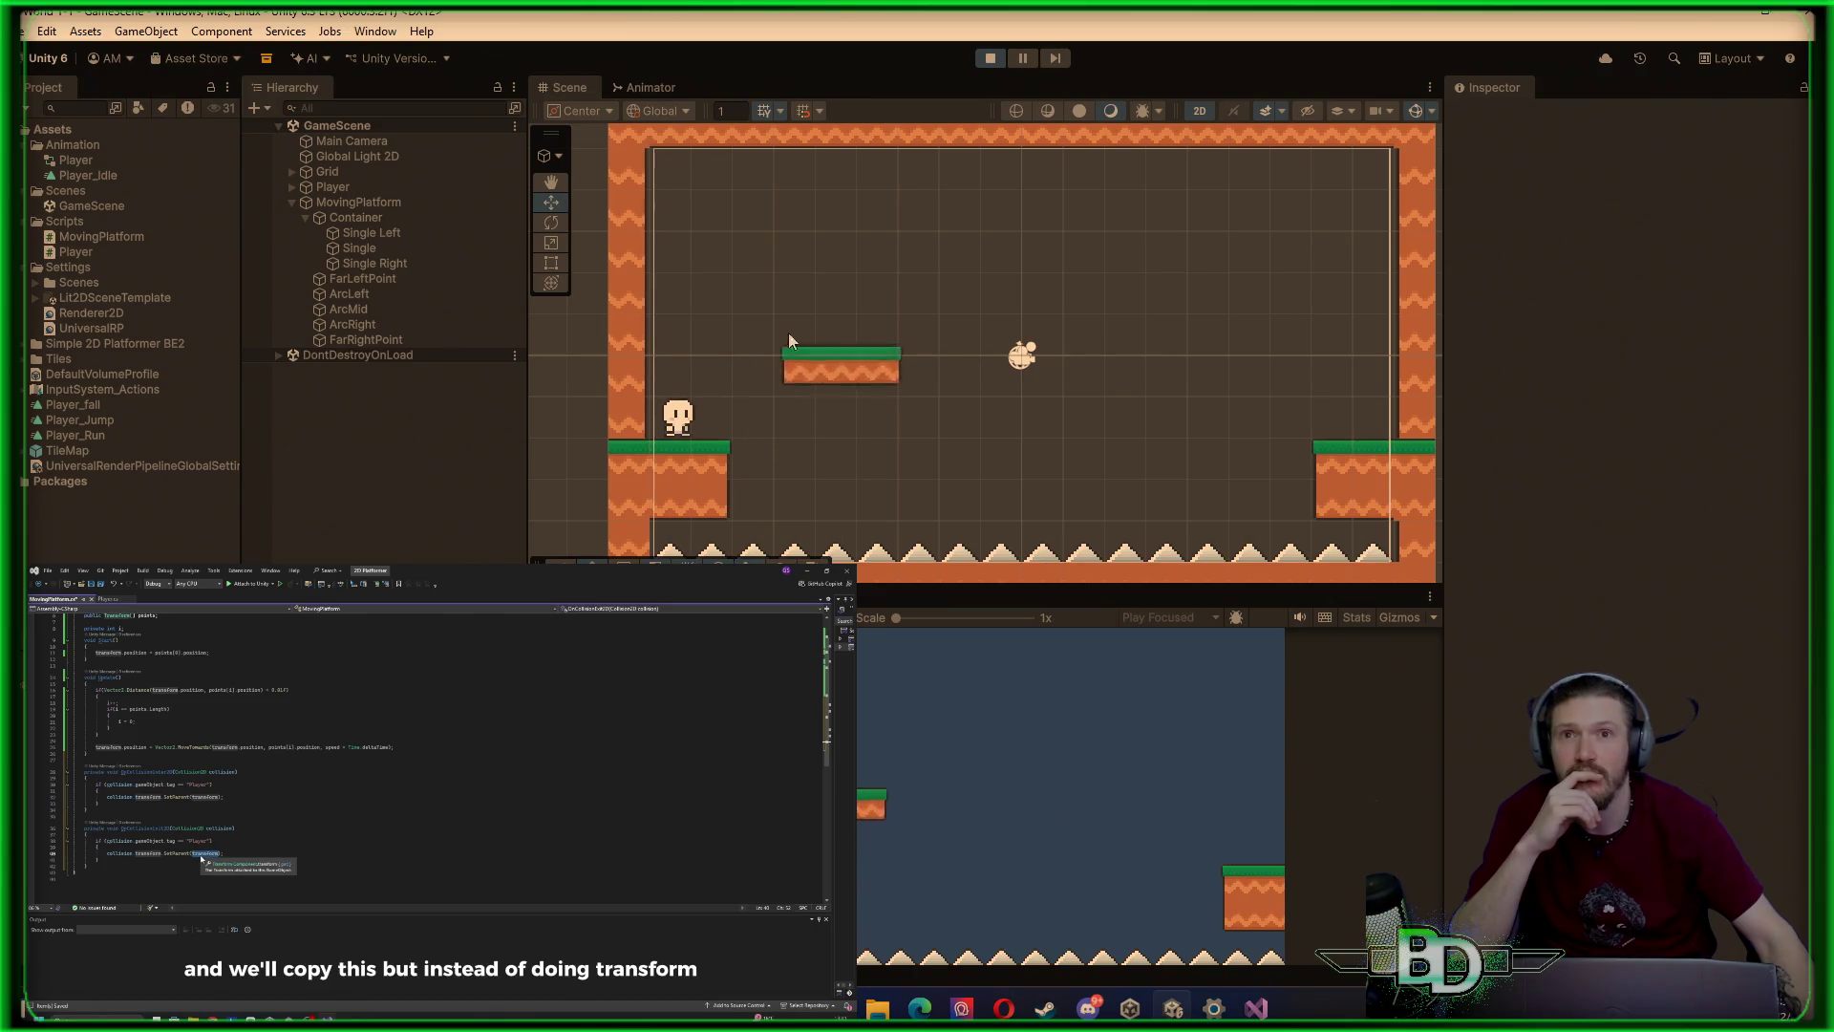
{"action": "left_click", "coordinate": [990, 59]}
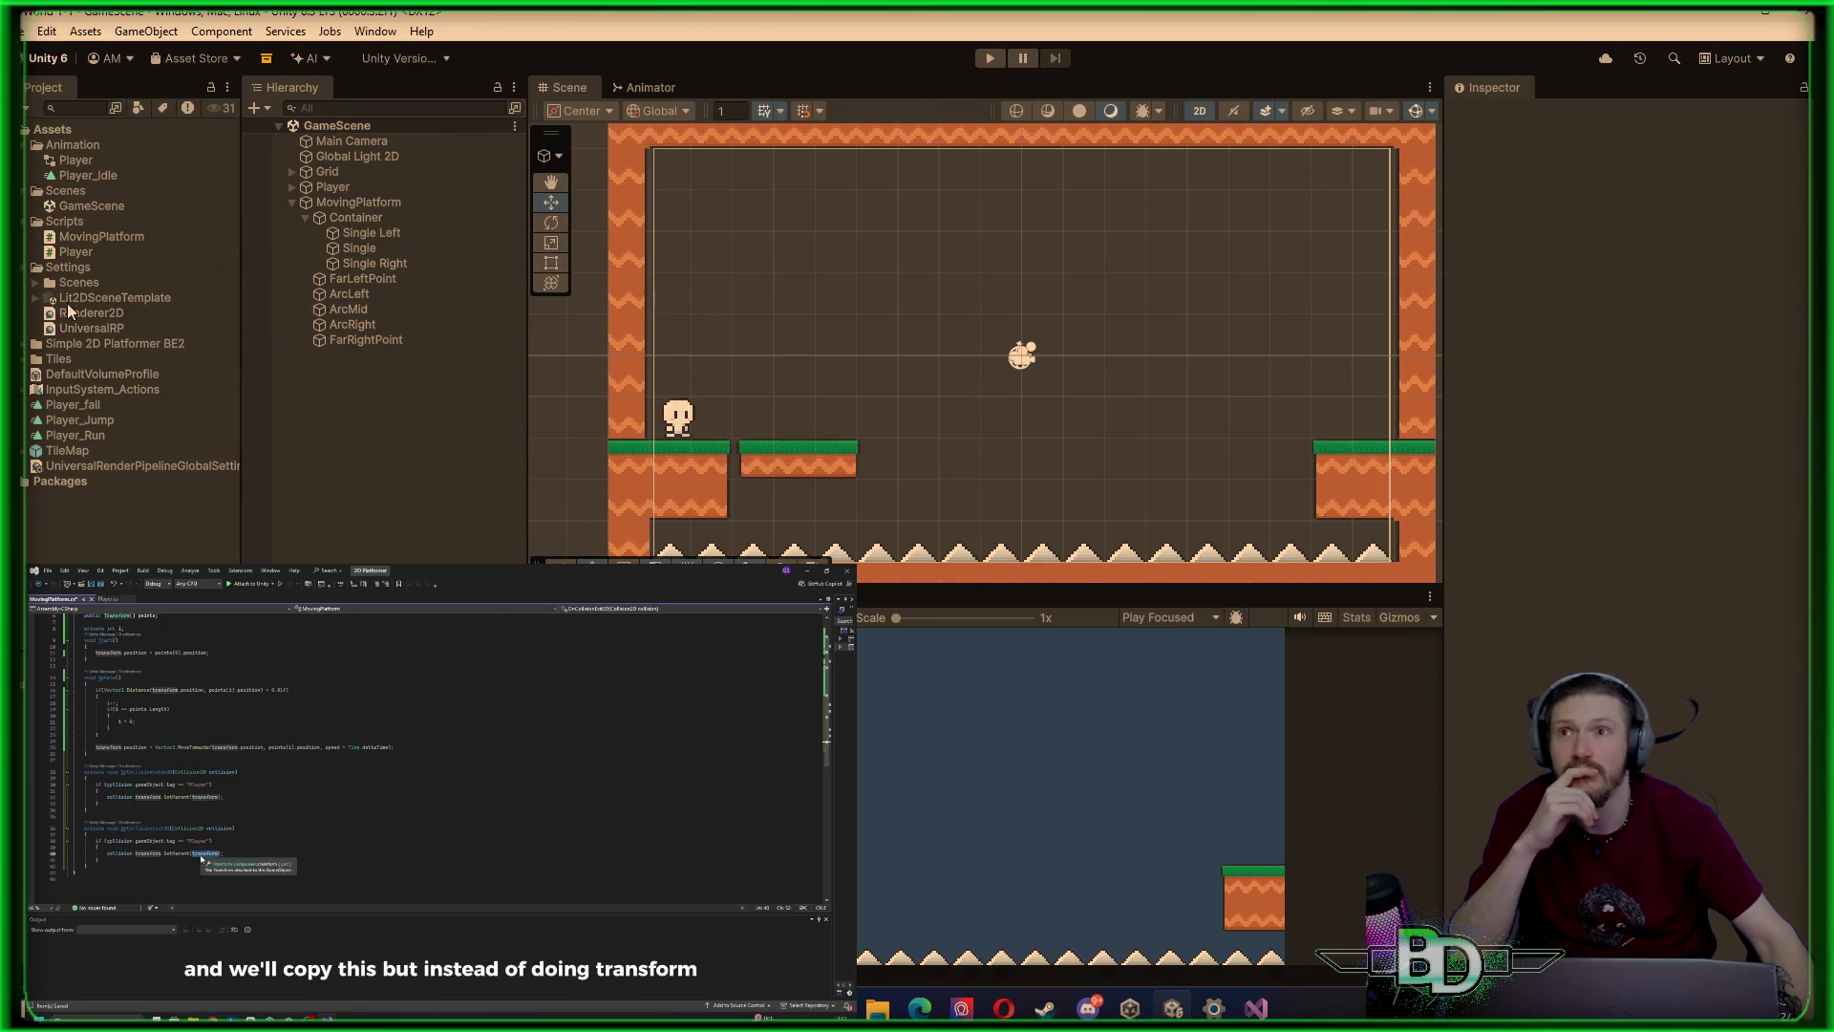
{"action": "double_click", "coordinate": [92, 236]}
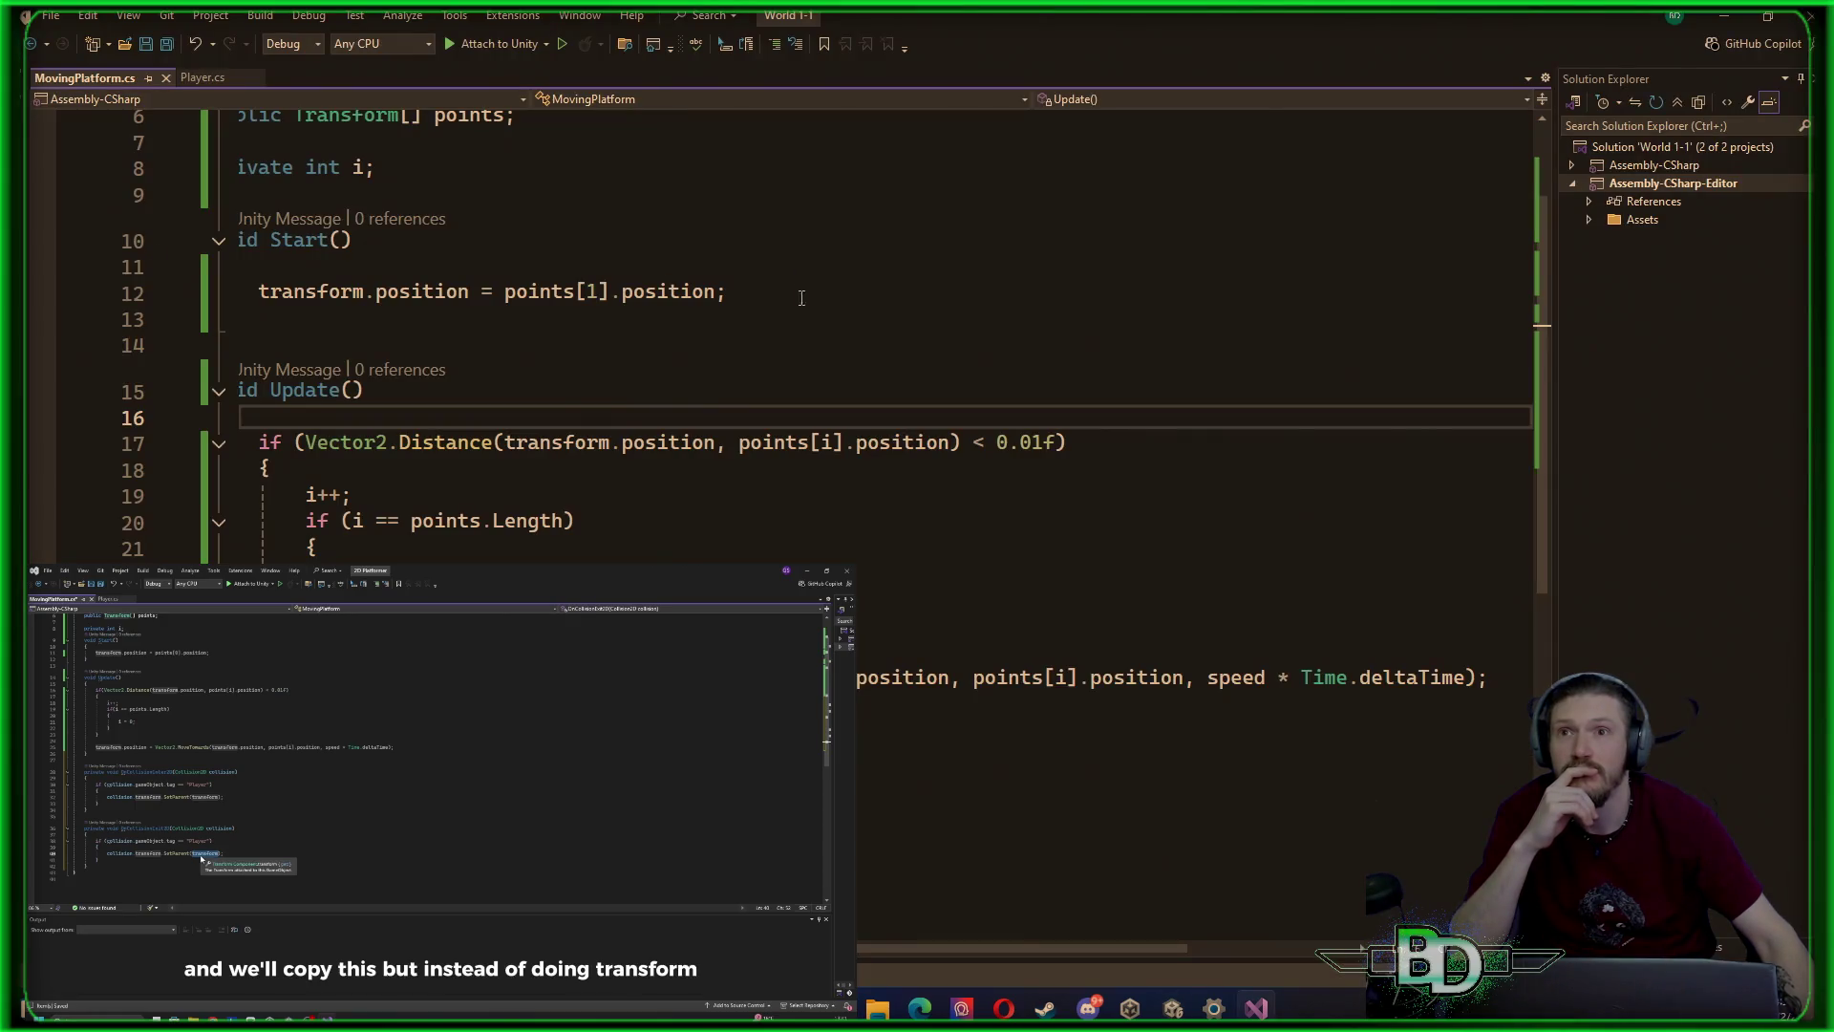
Change the start waypoint in Start() from points[1] to points[4] and save MovingPlatform.cs
{"action": "double_click", "coordinate": [592, 292]}
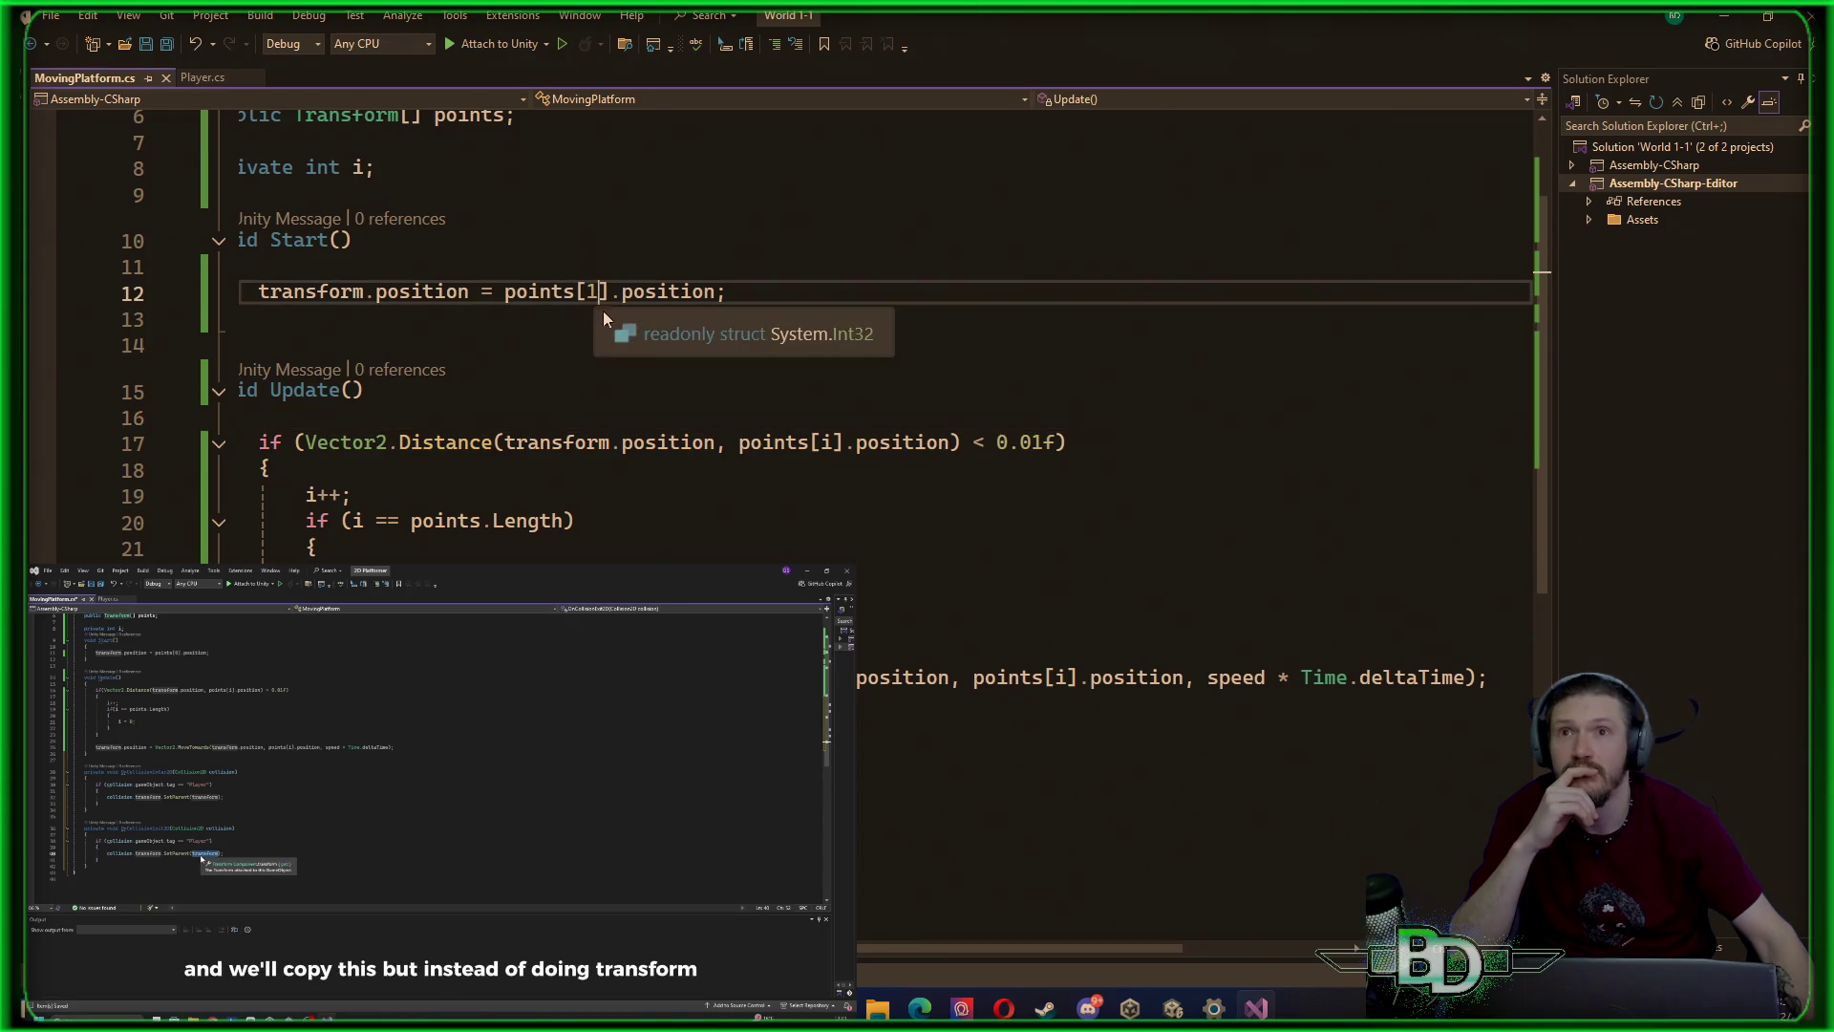
{"action": "type", "text": "4"}
{"action": "key", "text": "Return"}
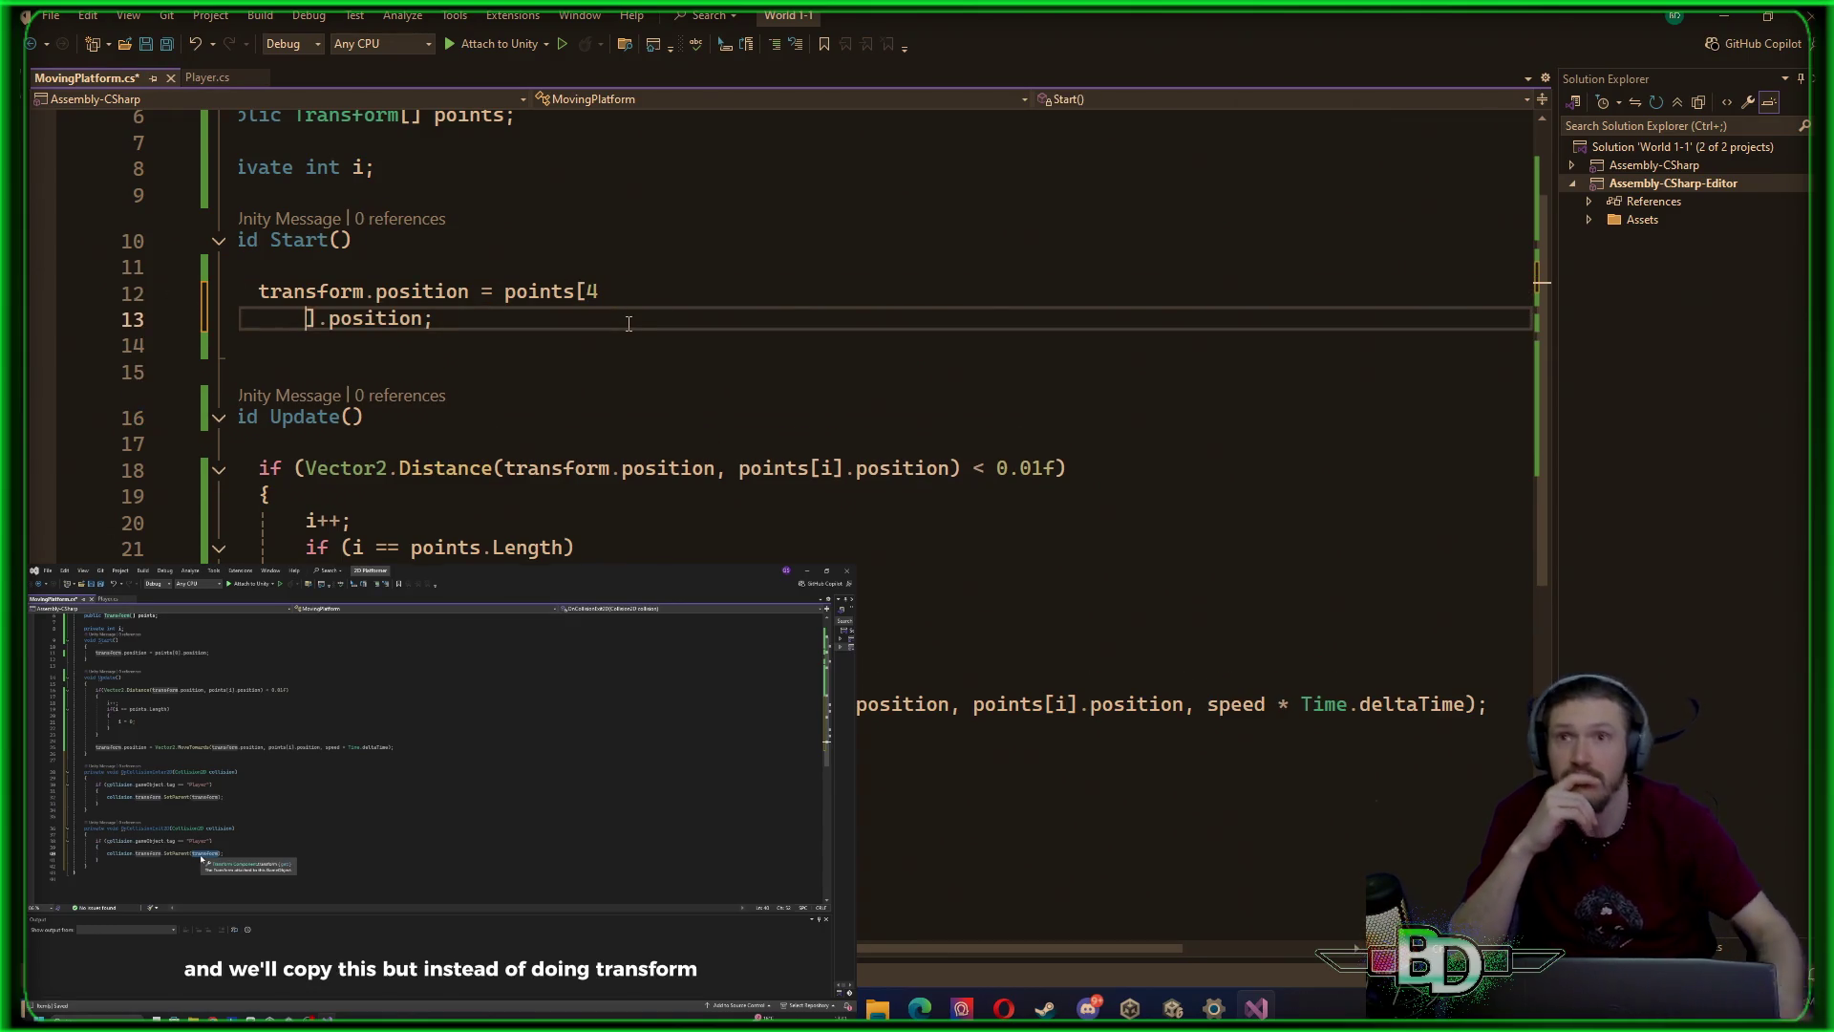
{"action": "key", "text": "ctrl+z"}
{"action": "key", "text": "ctrl+s"}
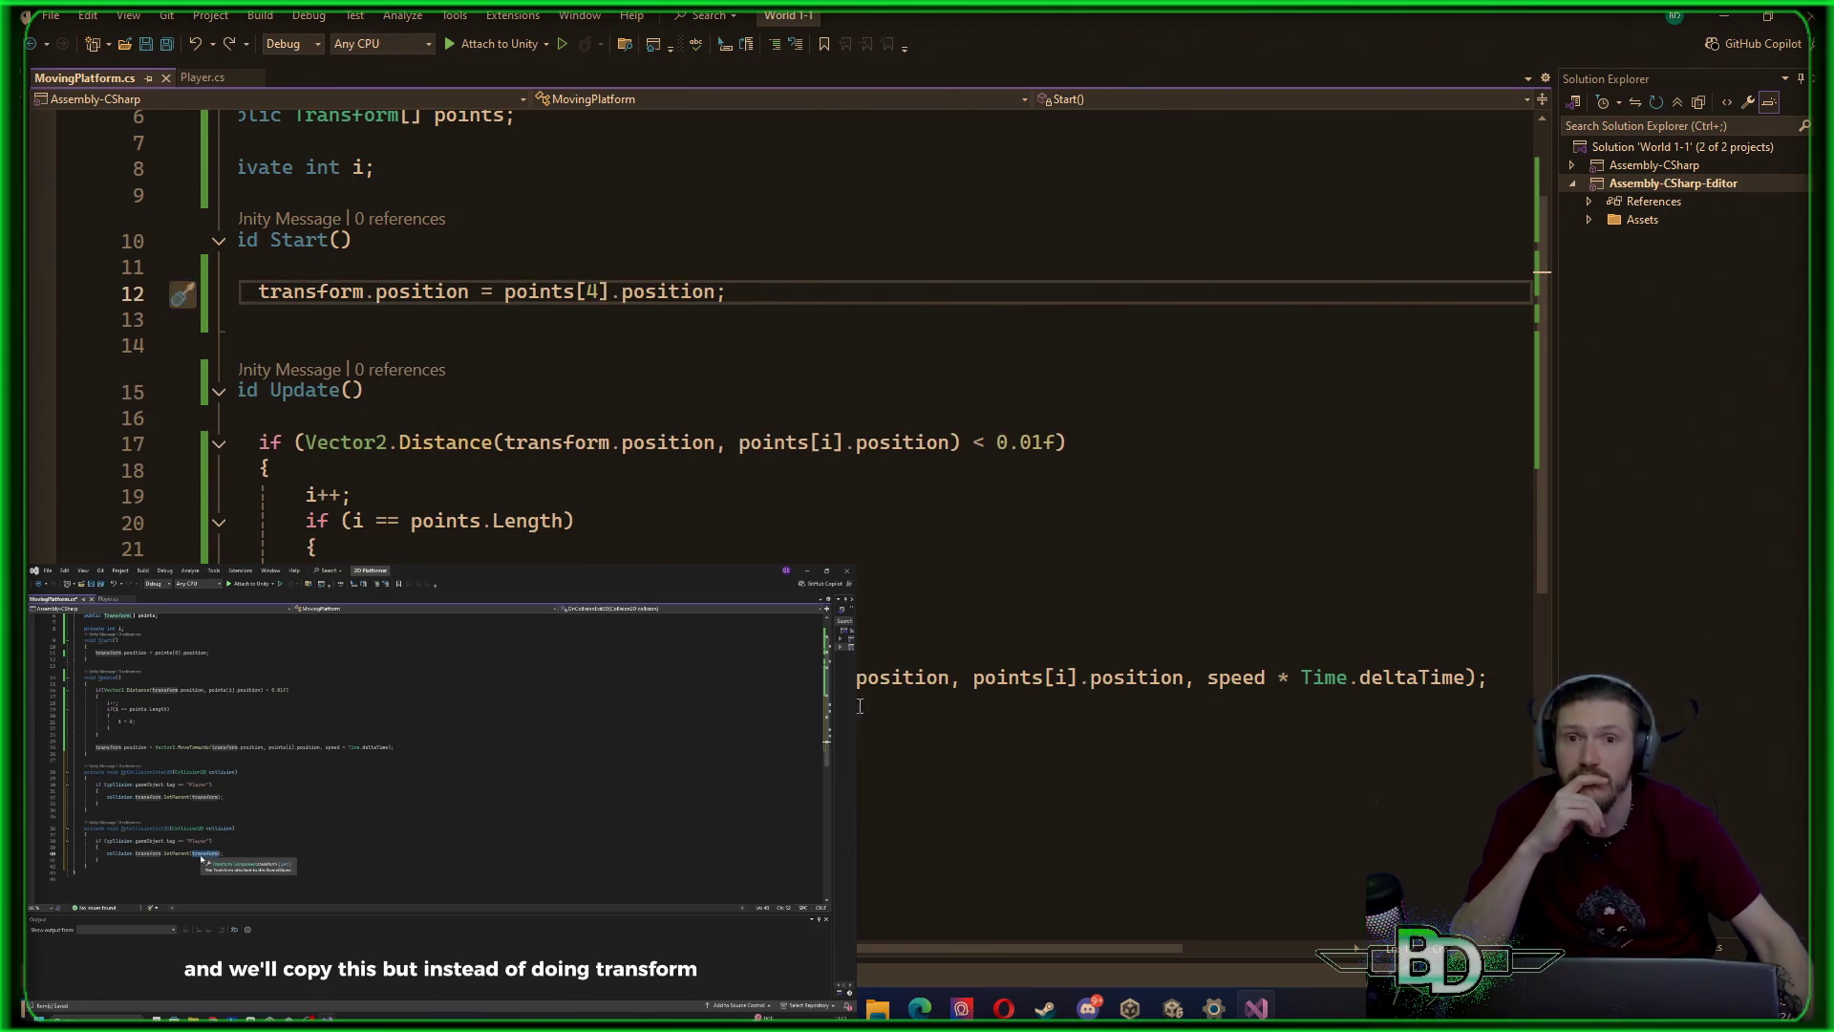
{"action": "left_click", "coordinate": [1175, 1011]}
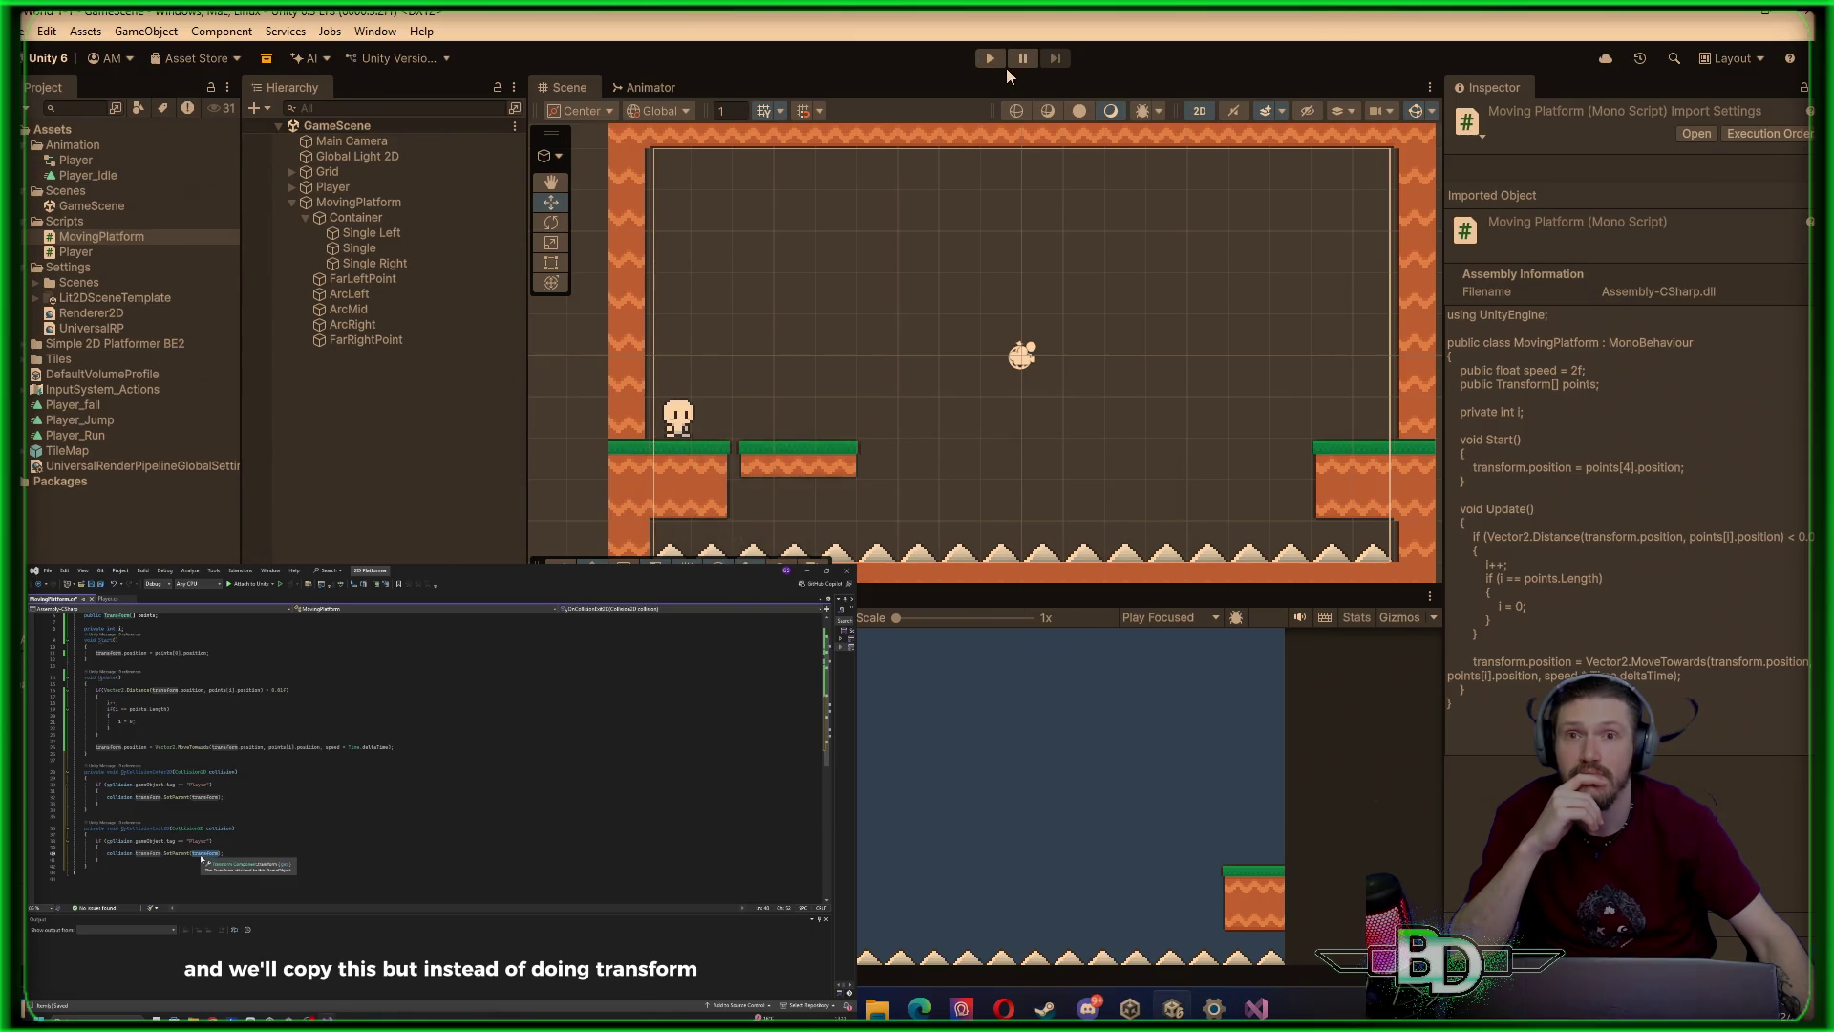
Play-test to see the platform start at the far-right waypoint, then check FarLeftPoint and Container
{"action": "left_click", "coordinate": [992, 59]}
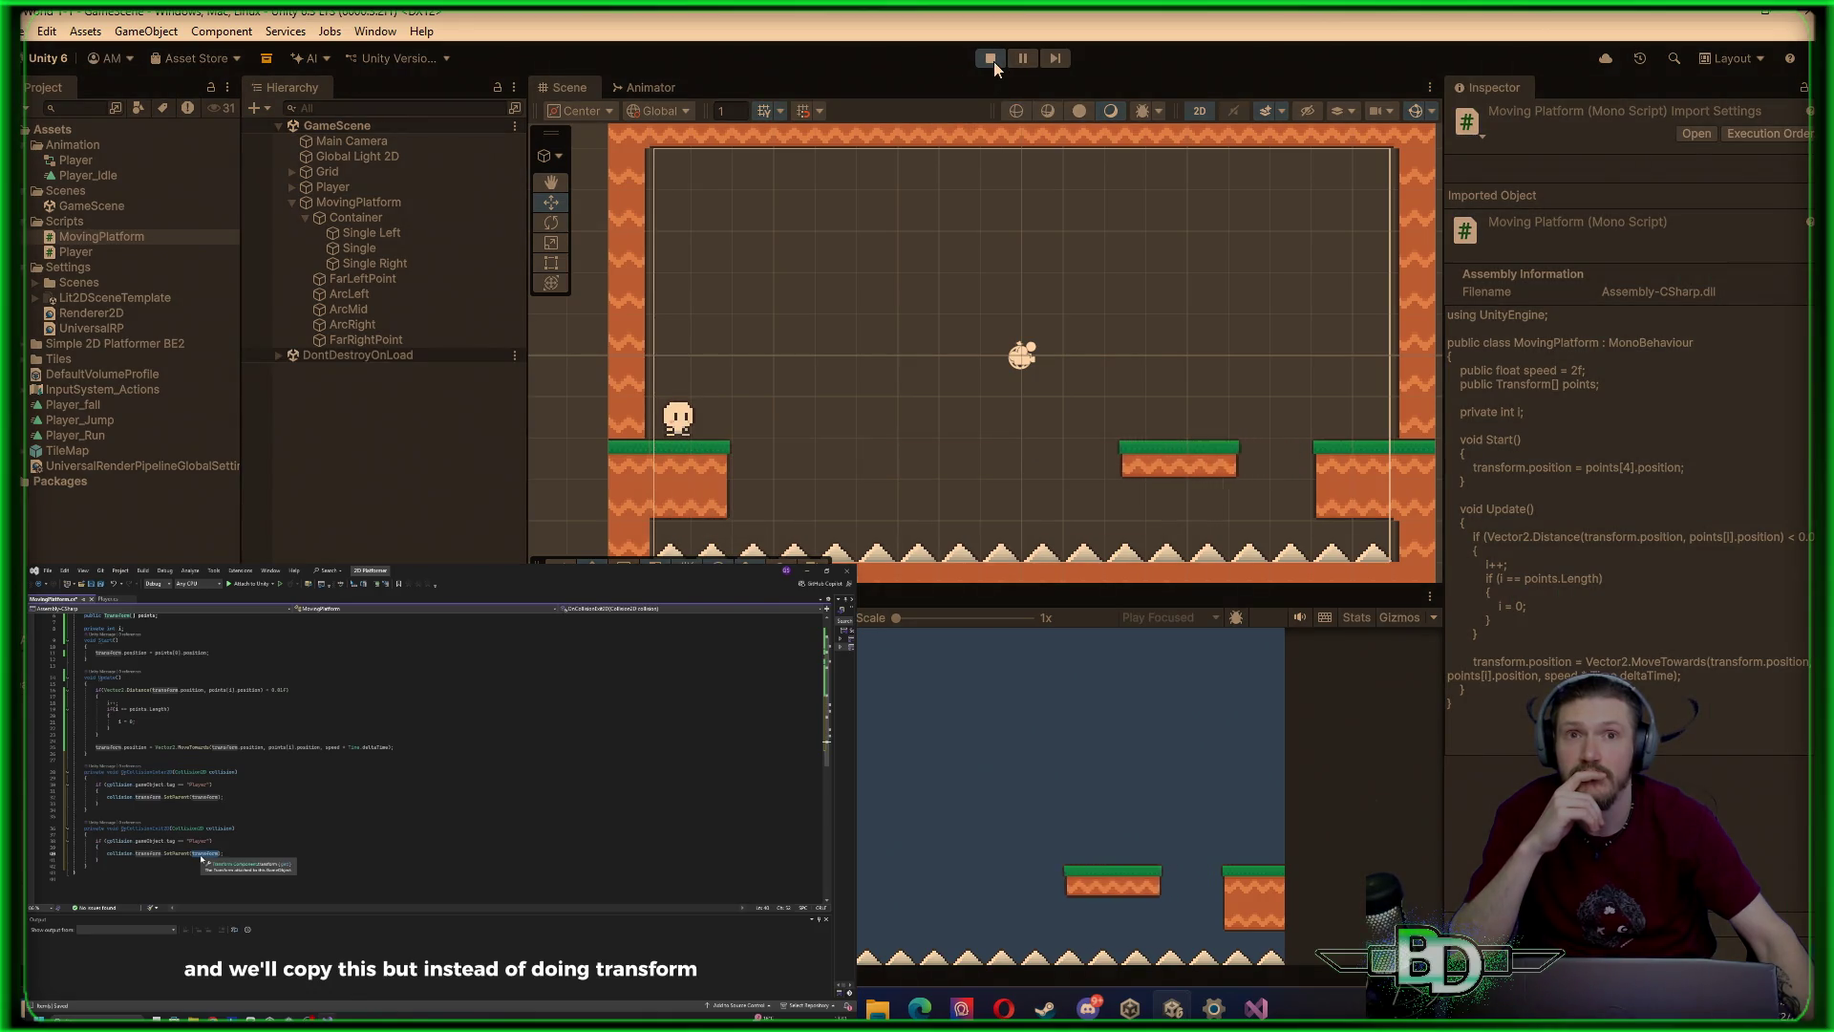
{"action": "left_click", "coordinate": [994, 61]}
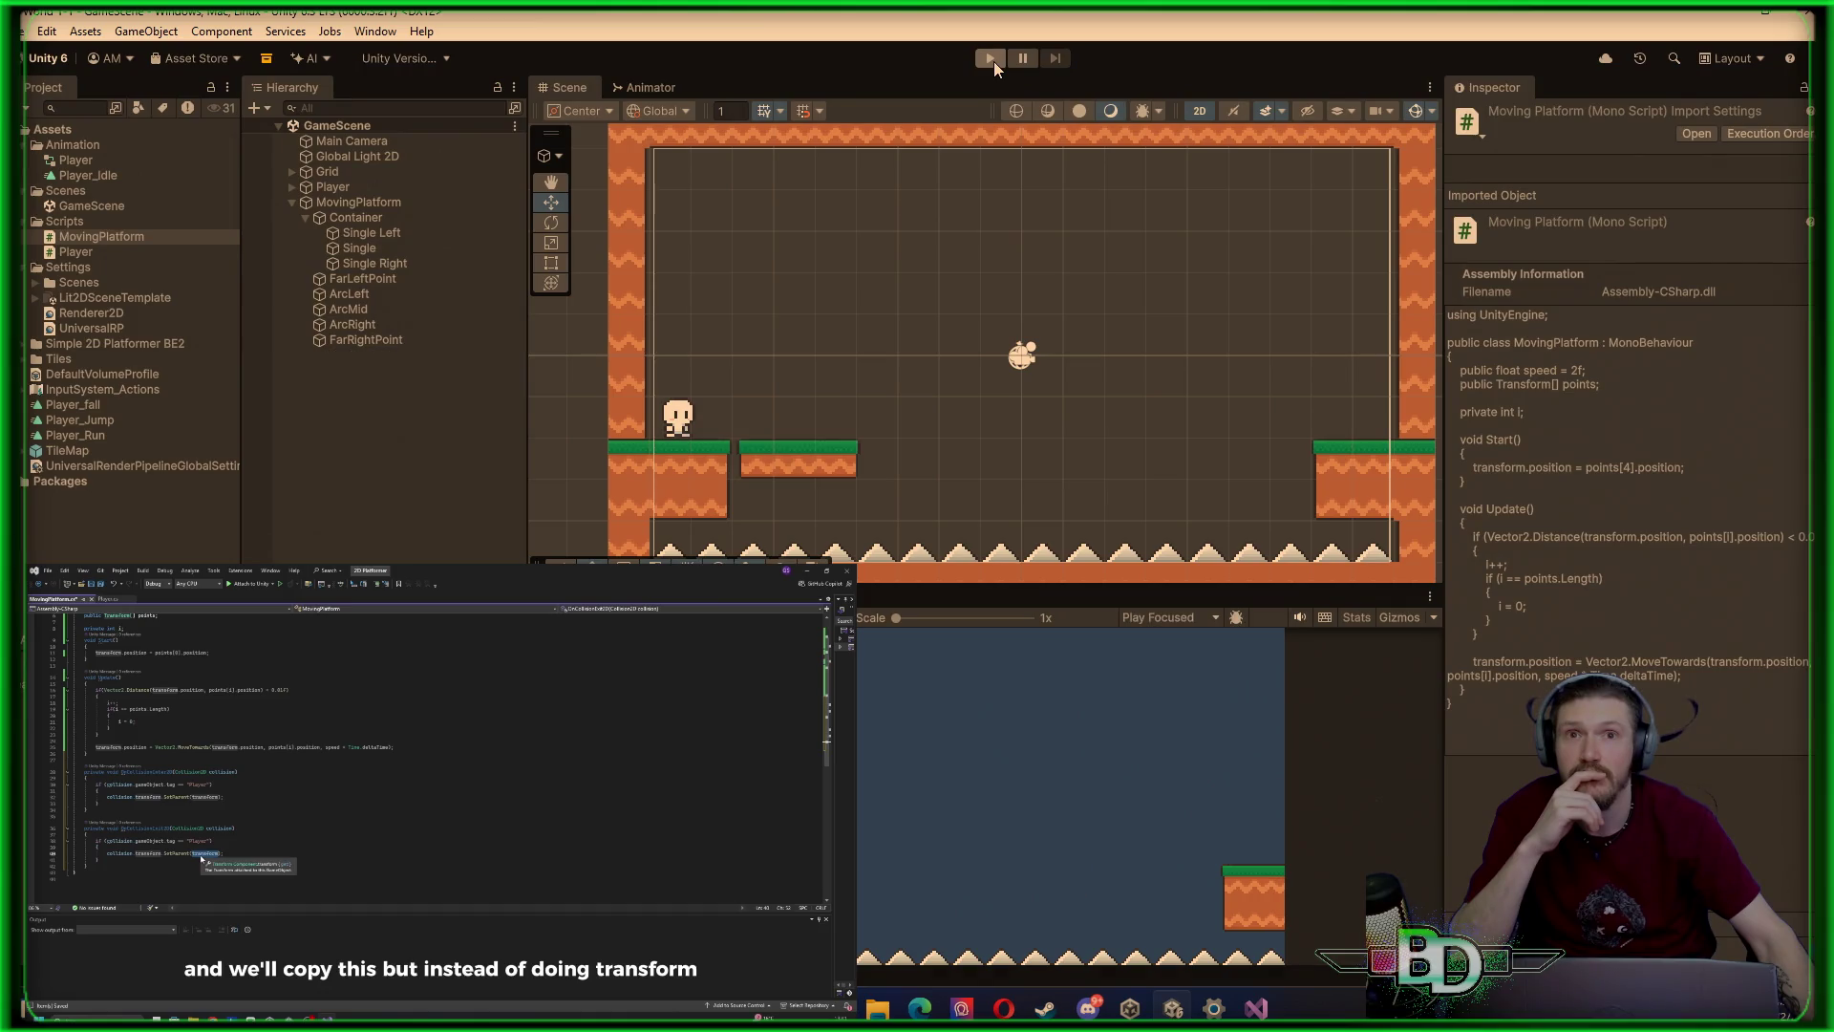
{"action": "left_click", "coordinate": [378, 279]}
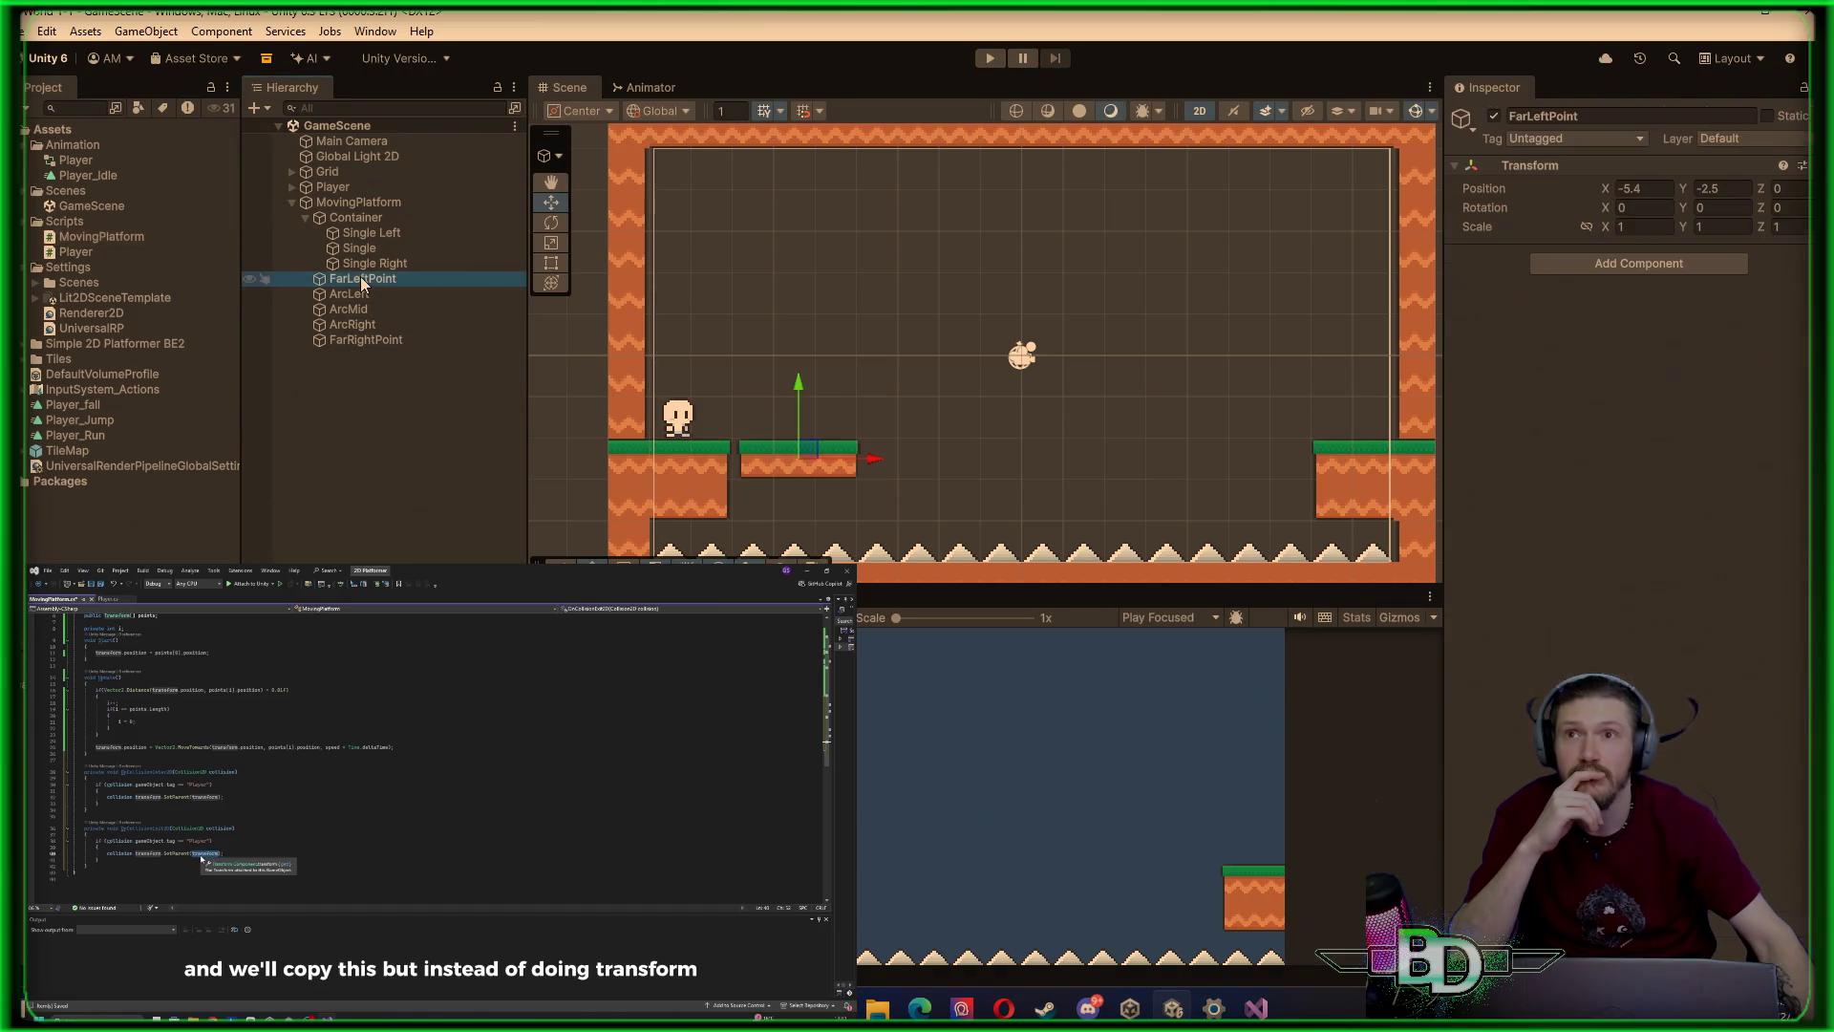
{"action": "left_click", "coordinate": [356, 218]}
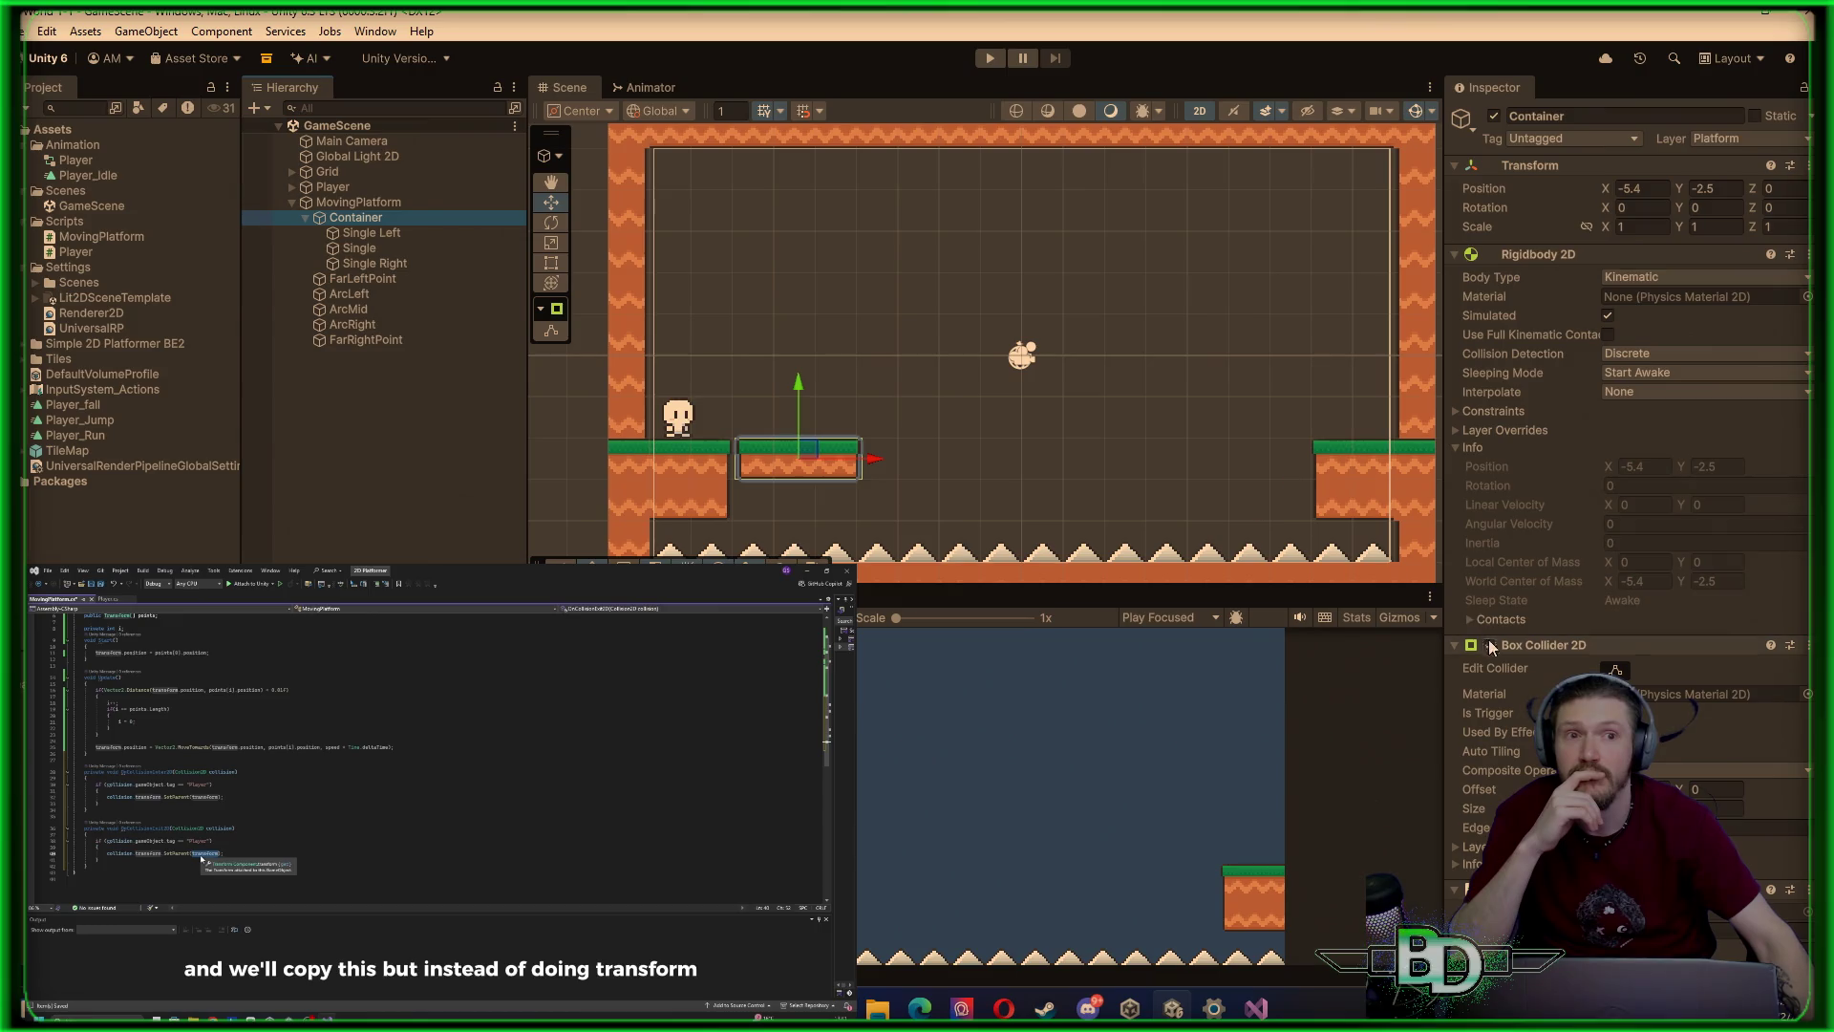
{"action": "scroll", "coordinate": [1493, 647], "scroll_direction": "down", "scroll_amount": 3}
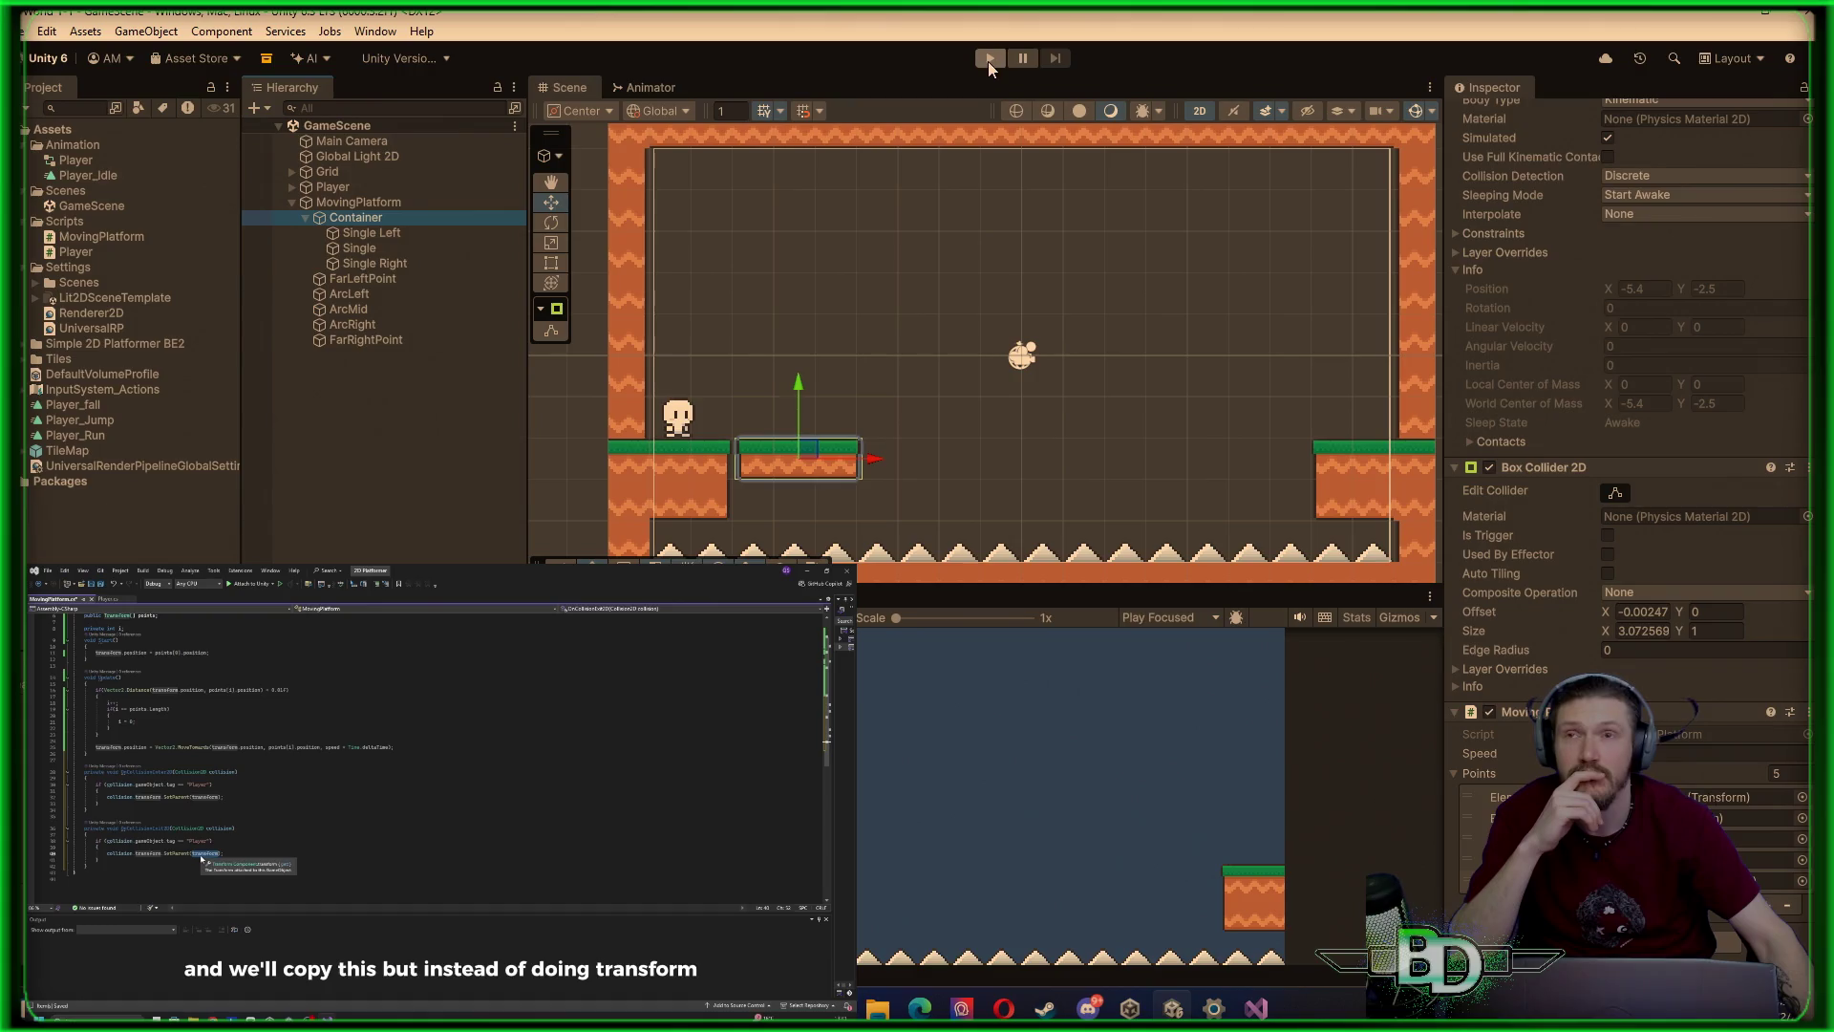
{"action": "left_click", "coordinate": [1253, 1008]}
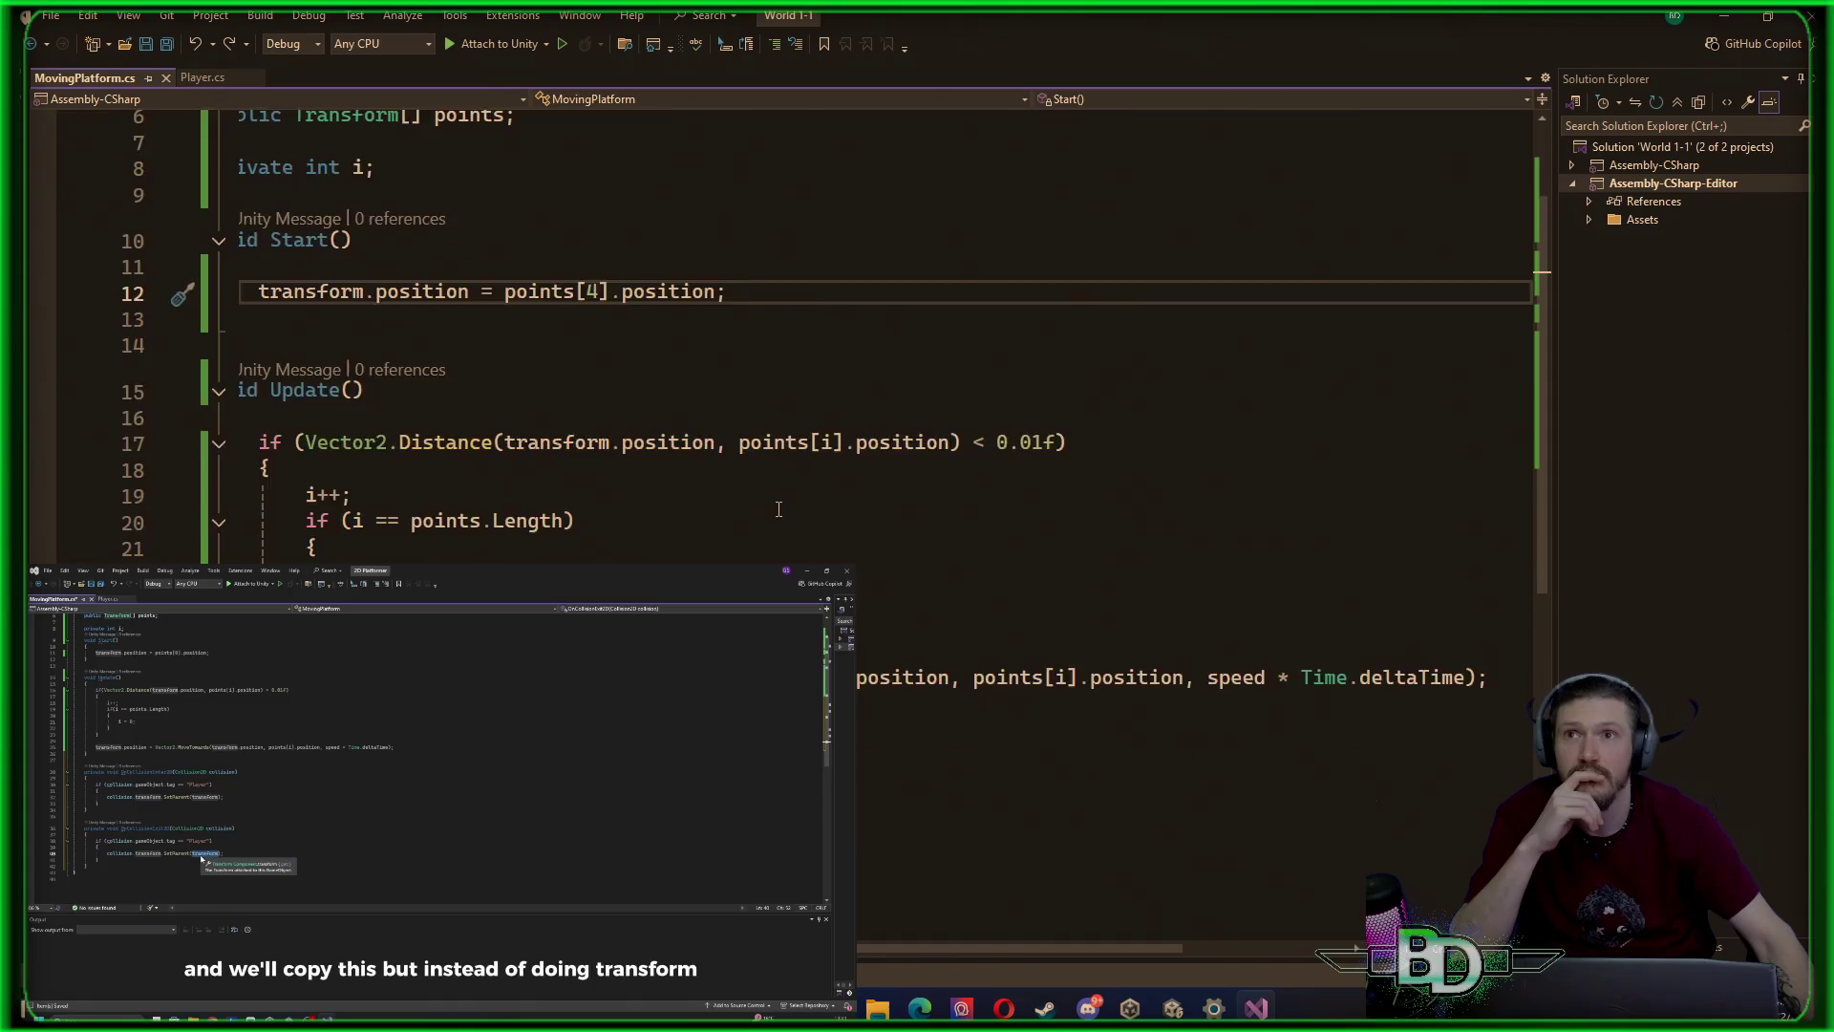
Scroll MovingPlatform.cs to the top and resize the editor and Solution Explorer areas
{"action": "scroll", "coordinate": [779, 509], "scroll_direction": "up", "scroll_amount": 2}
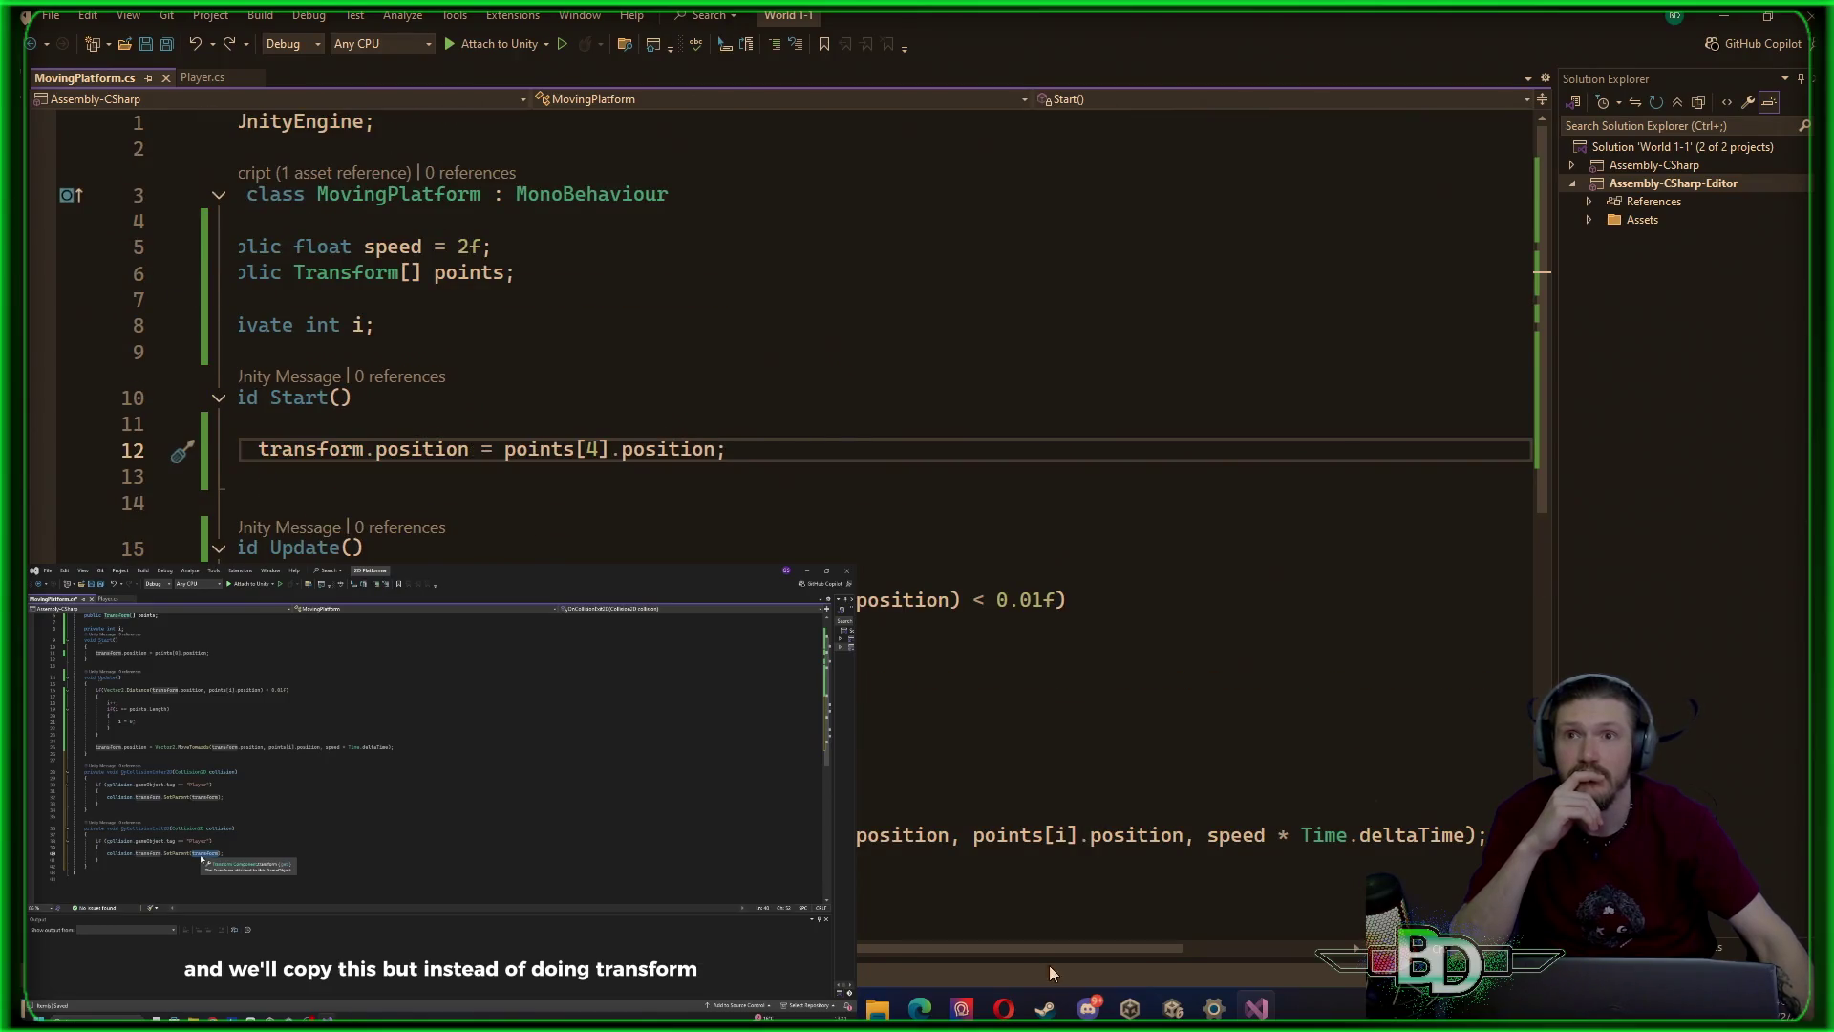
{"action": "left_click_drag", "start_coordinate": [1051, 948], "coordinate": [994, 947]}
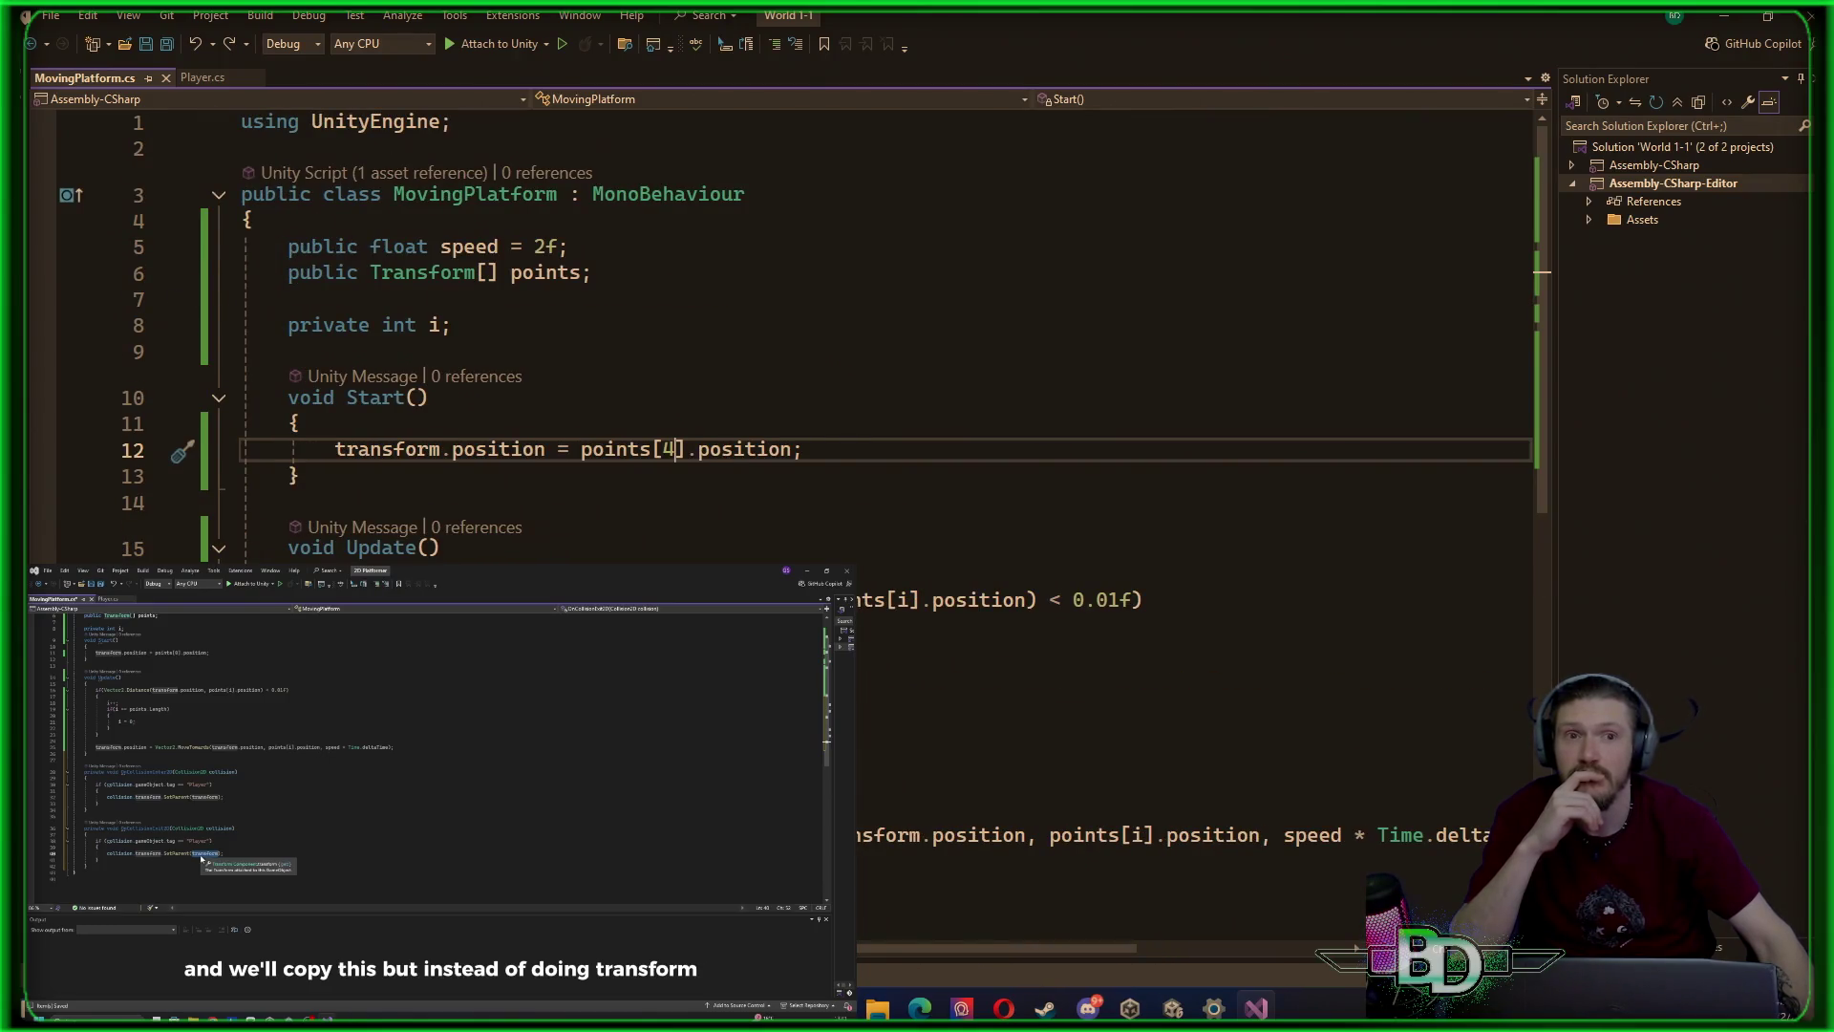
{"action": "mouse_move", "coordinate": [1554, 576]}
{"action": "left_mouse_down"}
{"action": "mouse_move", "coordinate": [1755, 584]}
{"action": "mouse_move", "coordinate": [1649, 573]}
{"action": "left_mouse_up"}
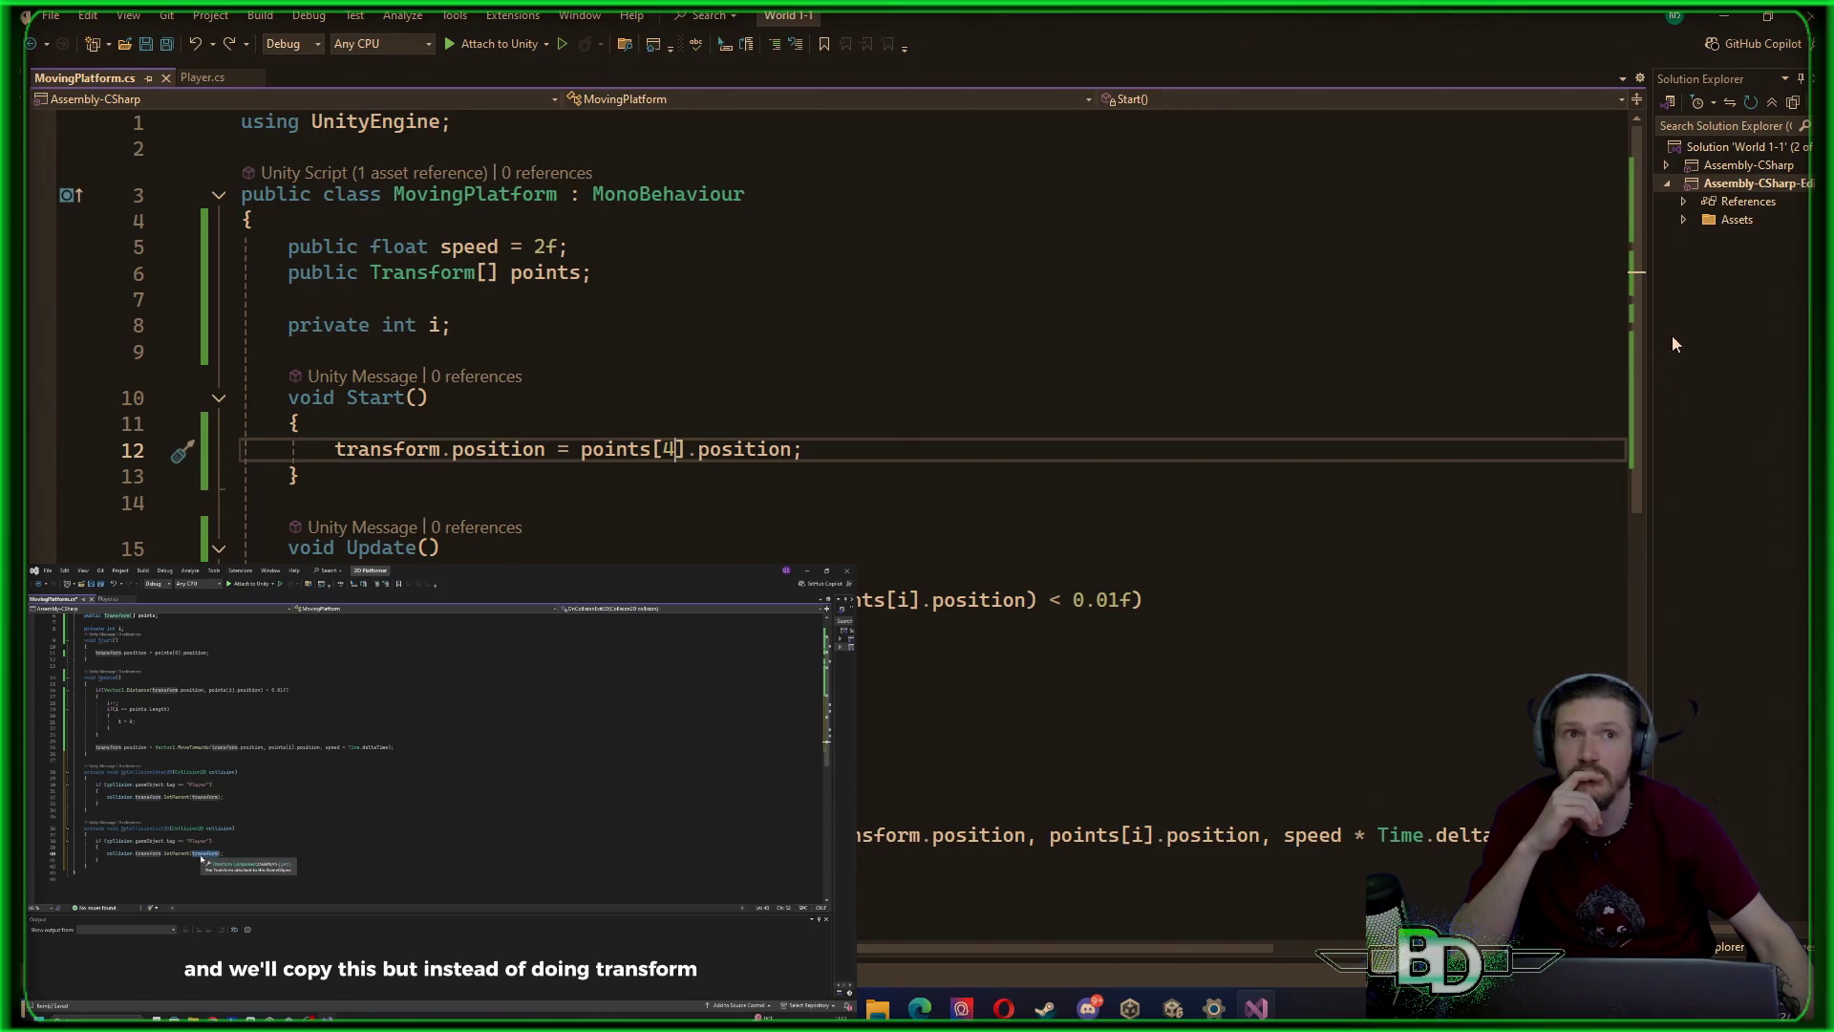
{"action": "left_click", "coordinate": [1682, 219]}
{"action": "left_click", "coordinate": [1685, 218]}
Expand Assembly-CSharp > Assets > Scripts and widen the tree to show MovingPlatform.cs and Player.cs
{"action": "left_click", "coordinate": [1683, 201]}
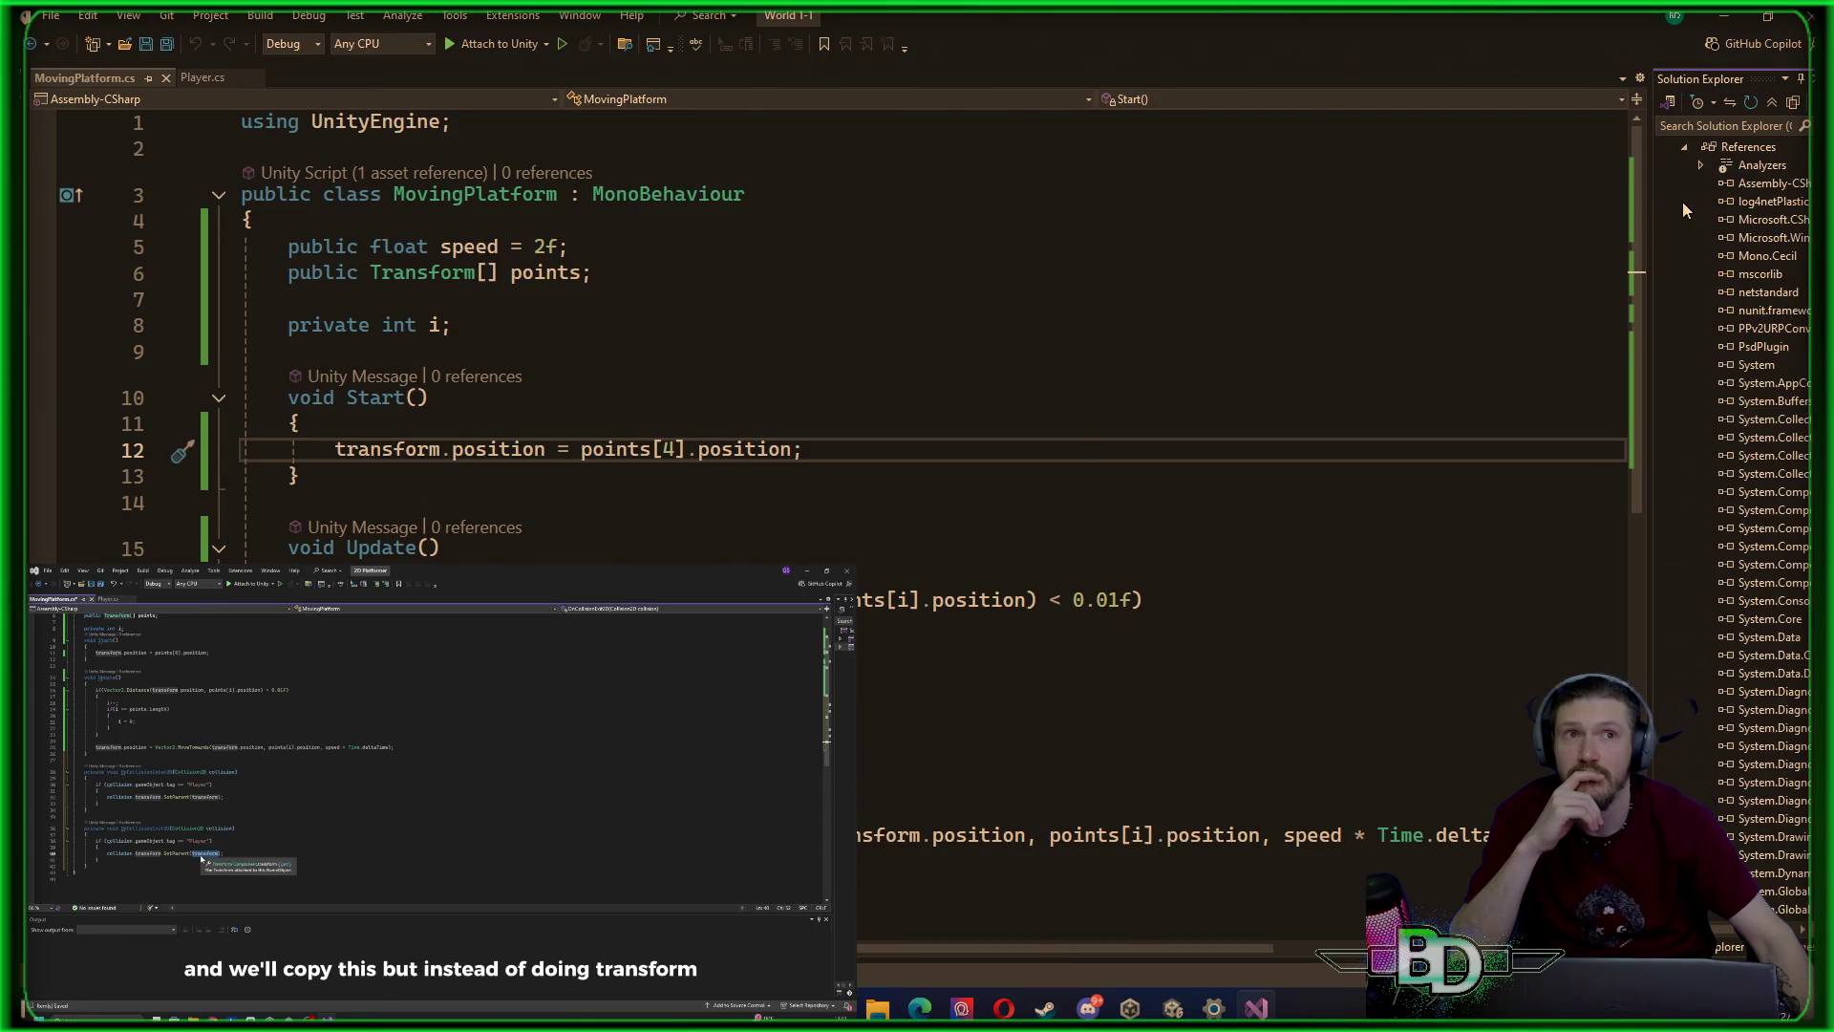
{"action": "left_click", "coordinate": [1685, 147]}
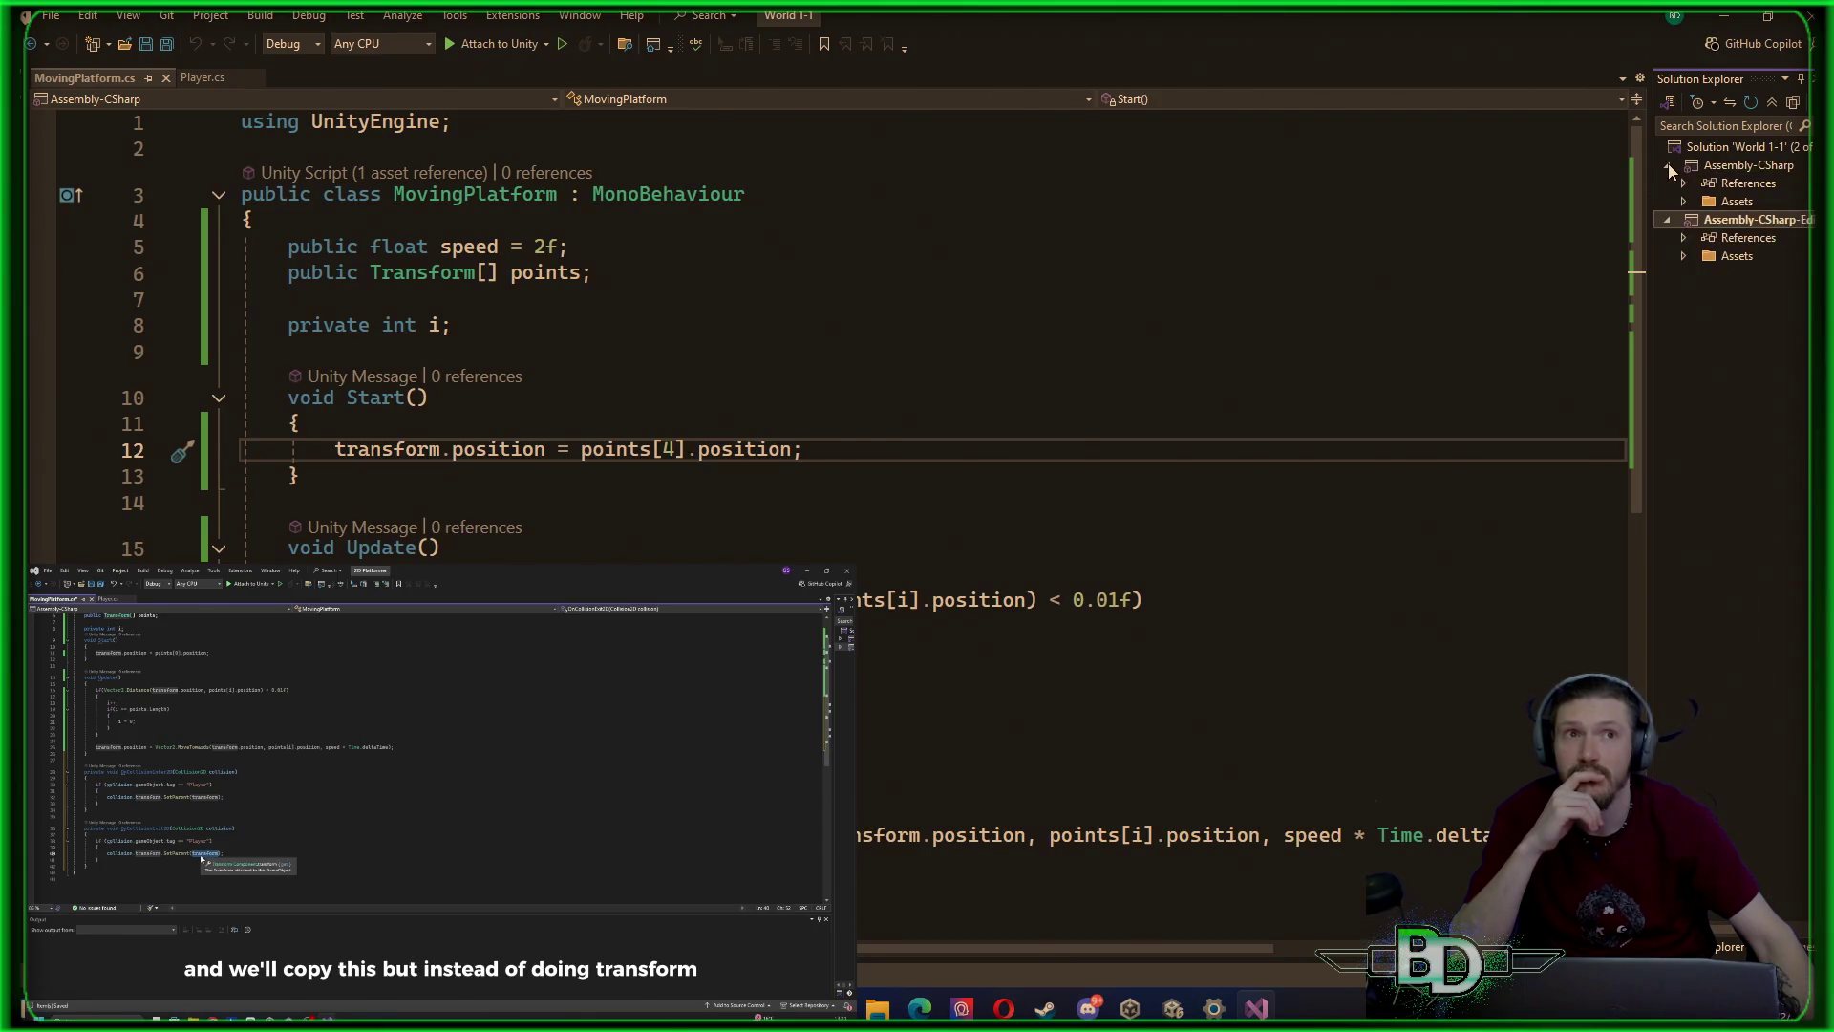
{"action": "left_click", "coordinate": [1683, 202]}
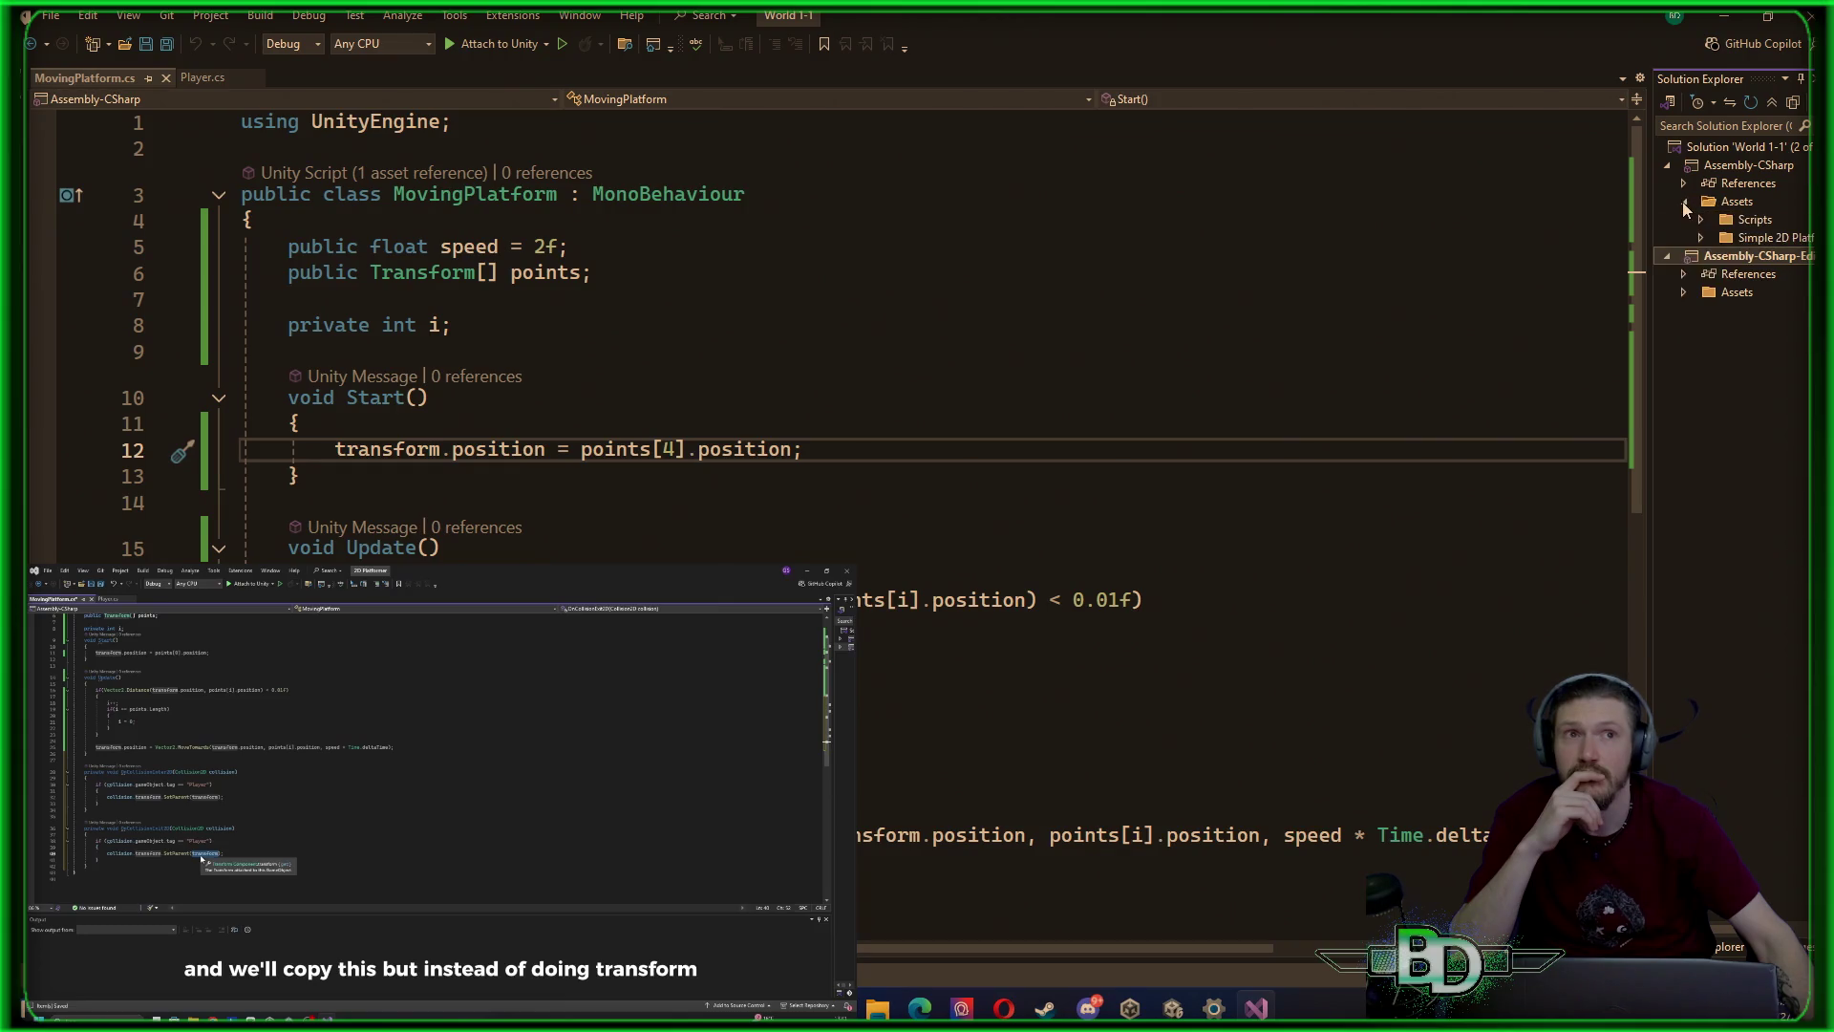
{"action": "left_click", "coordinate": [1667, 256]}
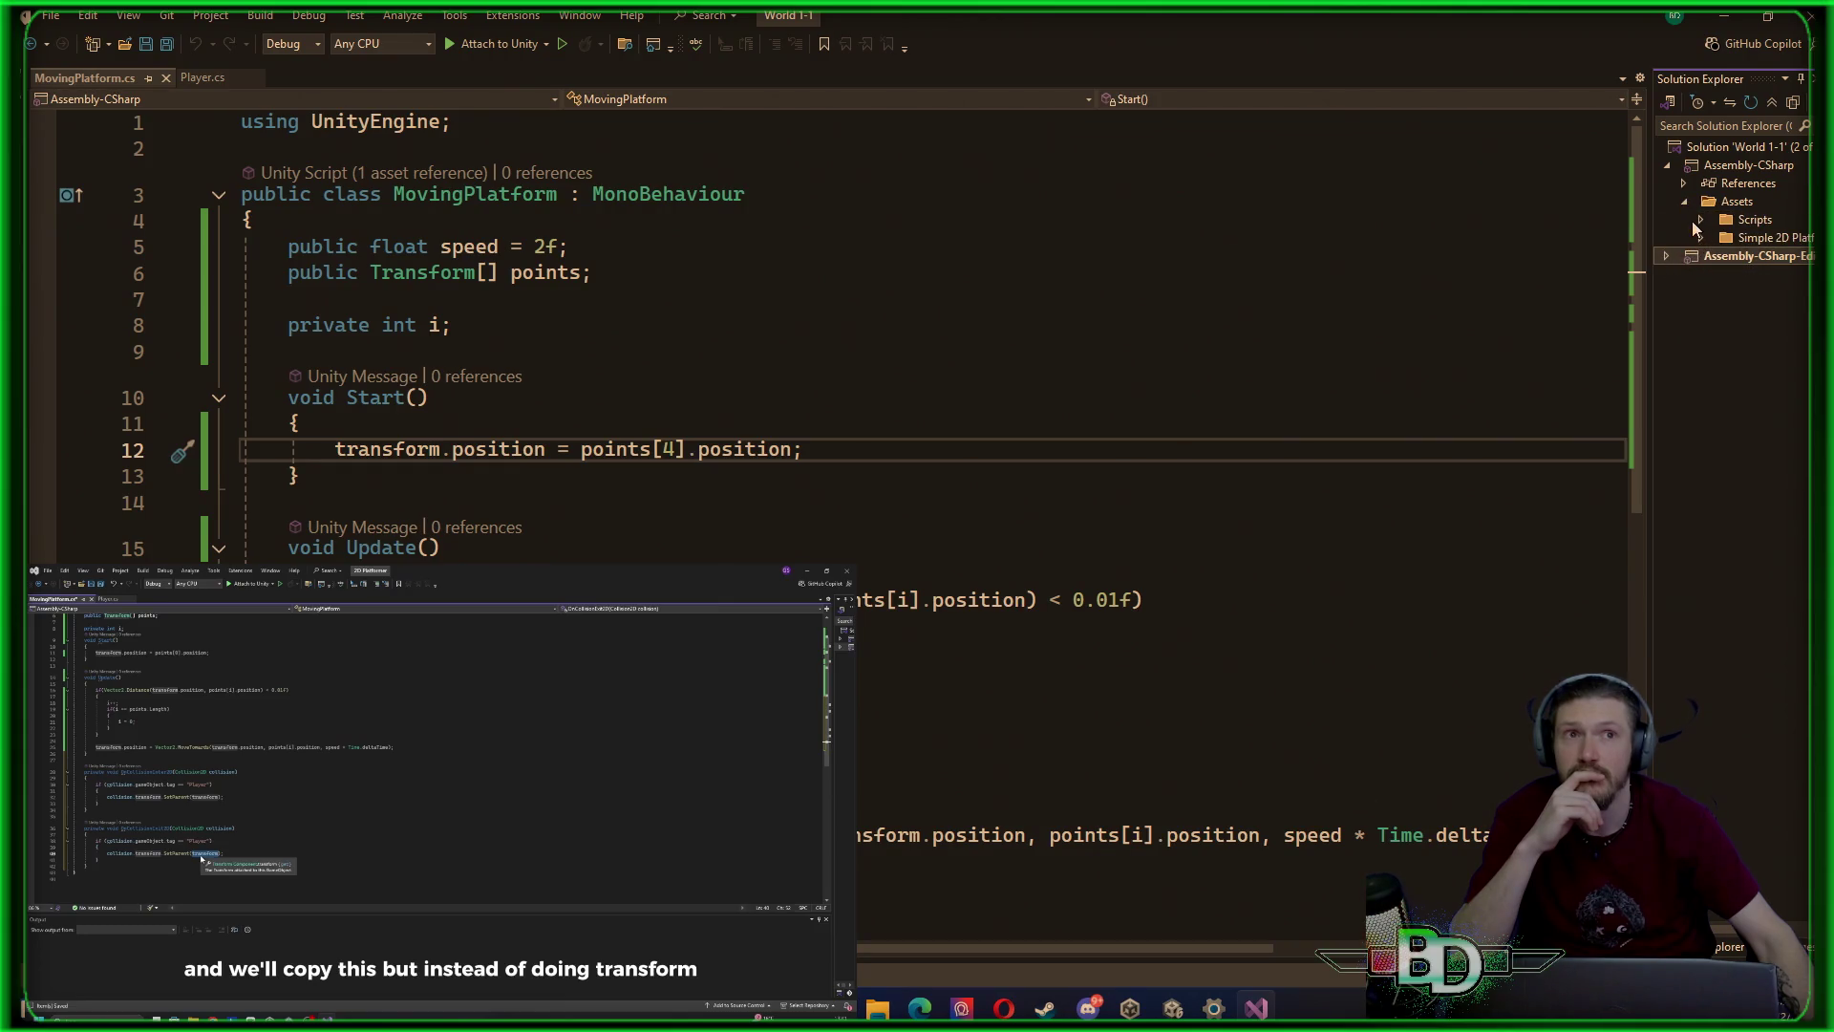
{"action": "left_click", "coordinate": [1701, 220]}
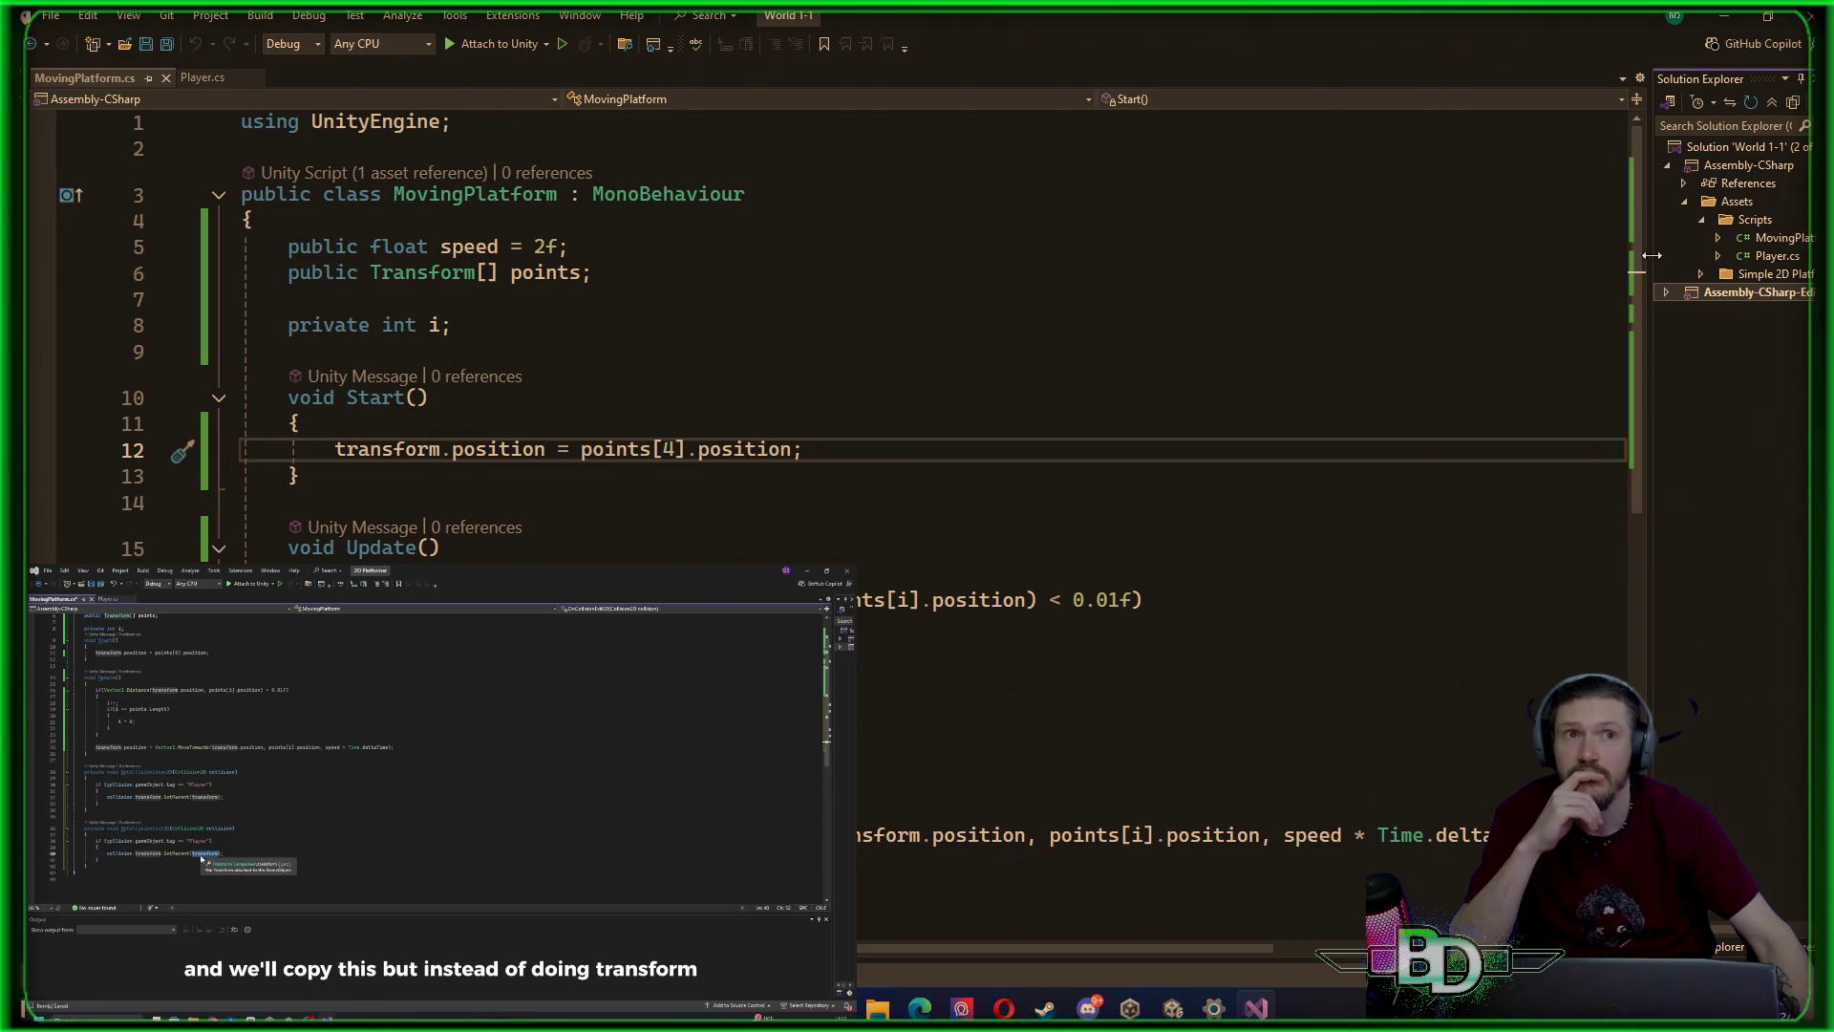
{"action": "left_click_drag", "start_coordinate": [1651, 247], "coordinate": [1604, 241]}
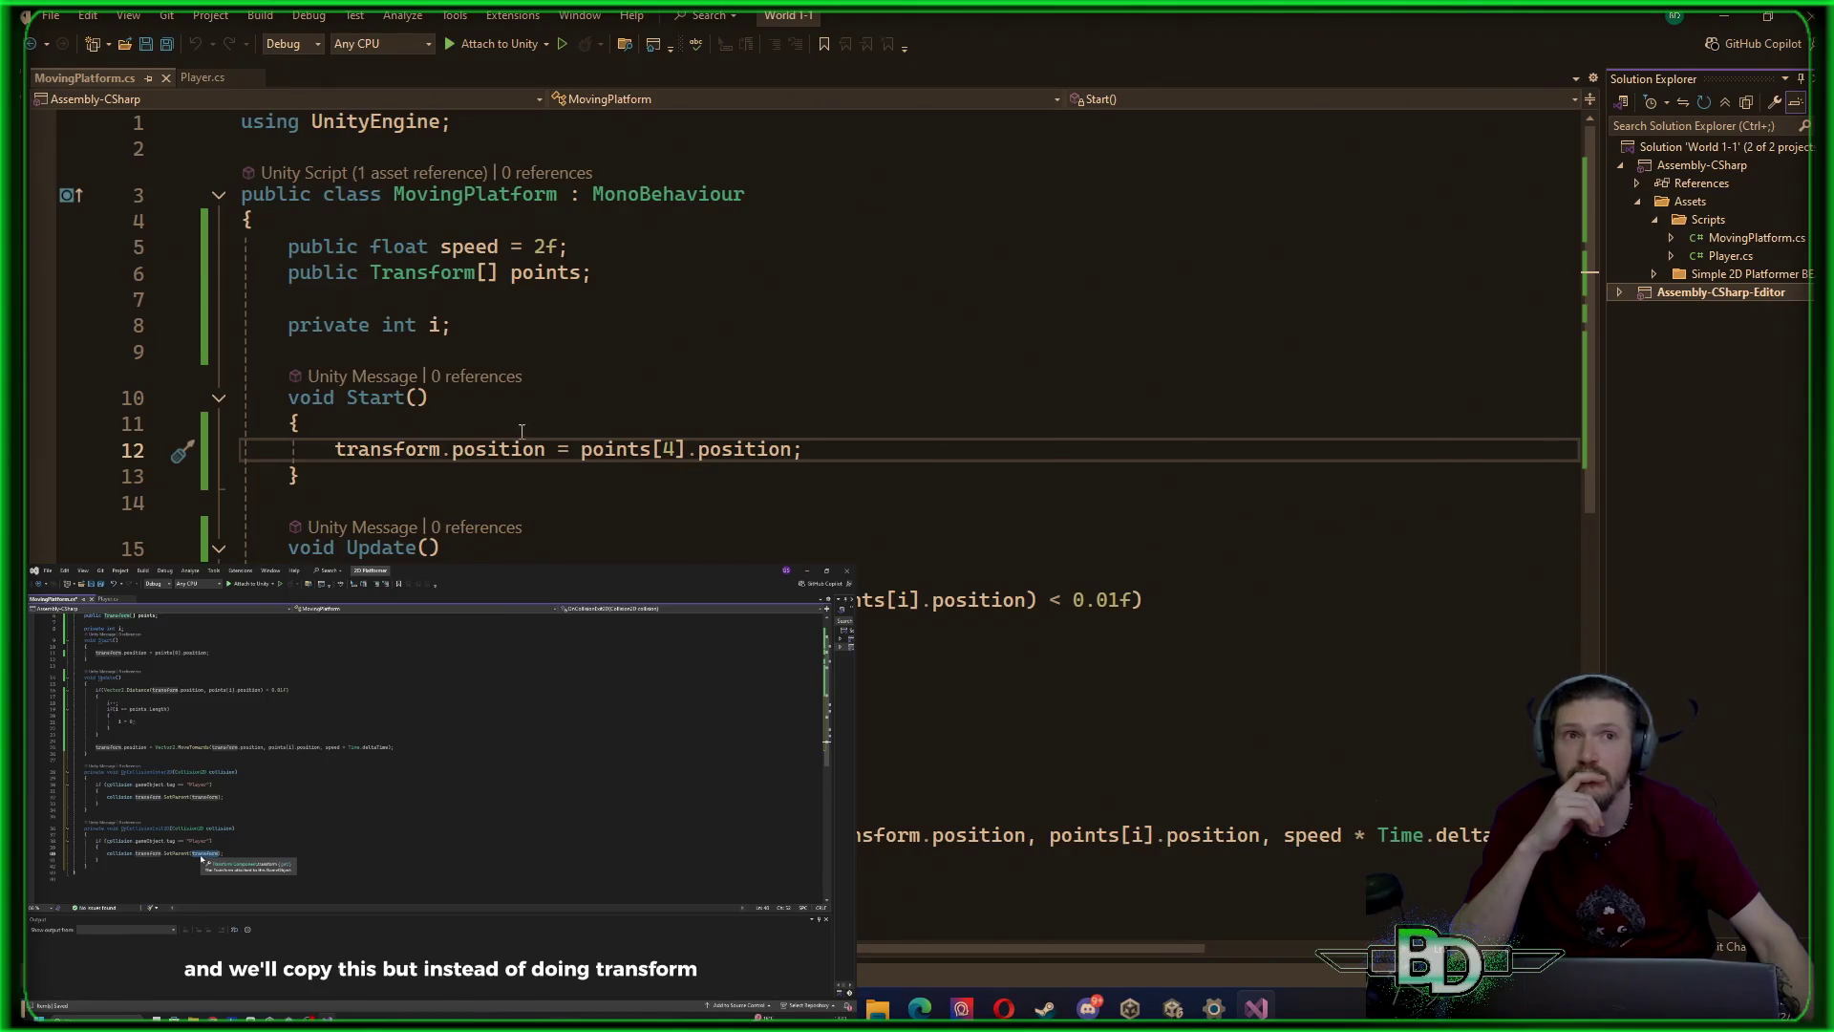
{"action": "left_click", "coordinate": [1722, 19]}
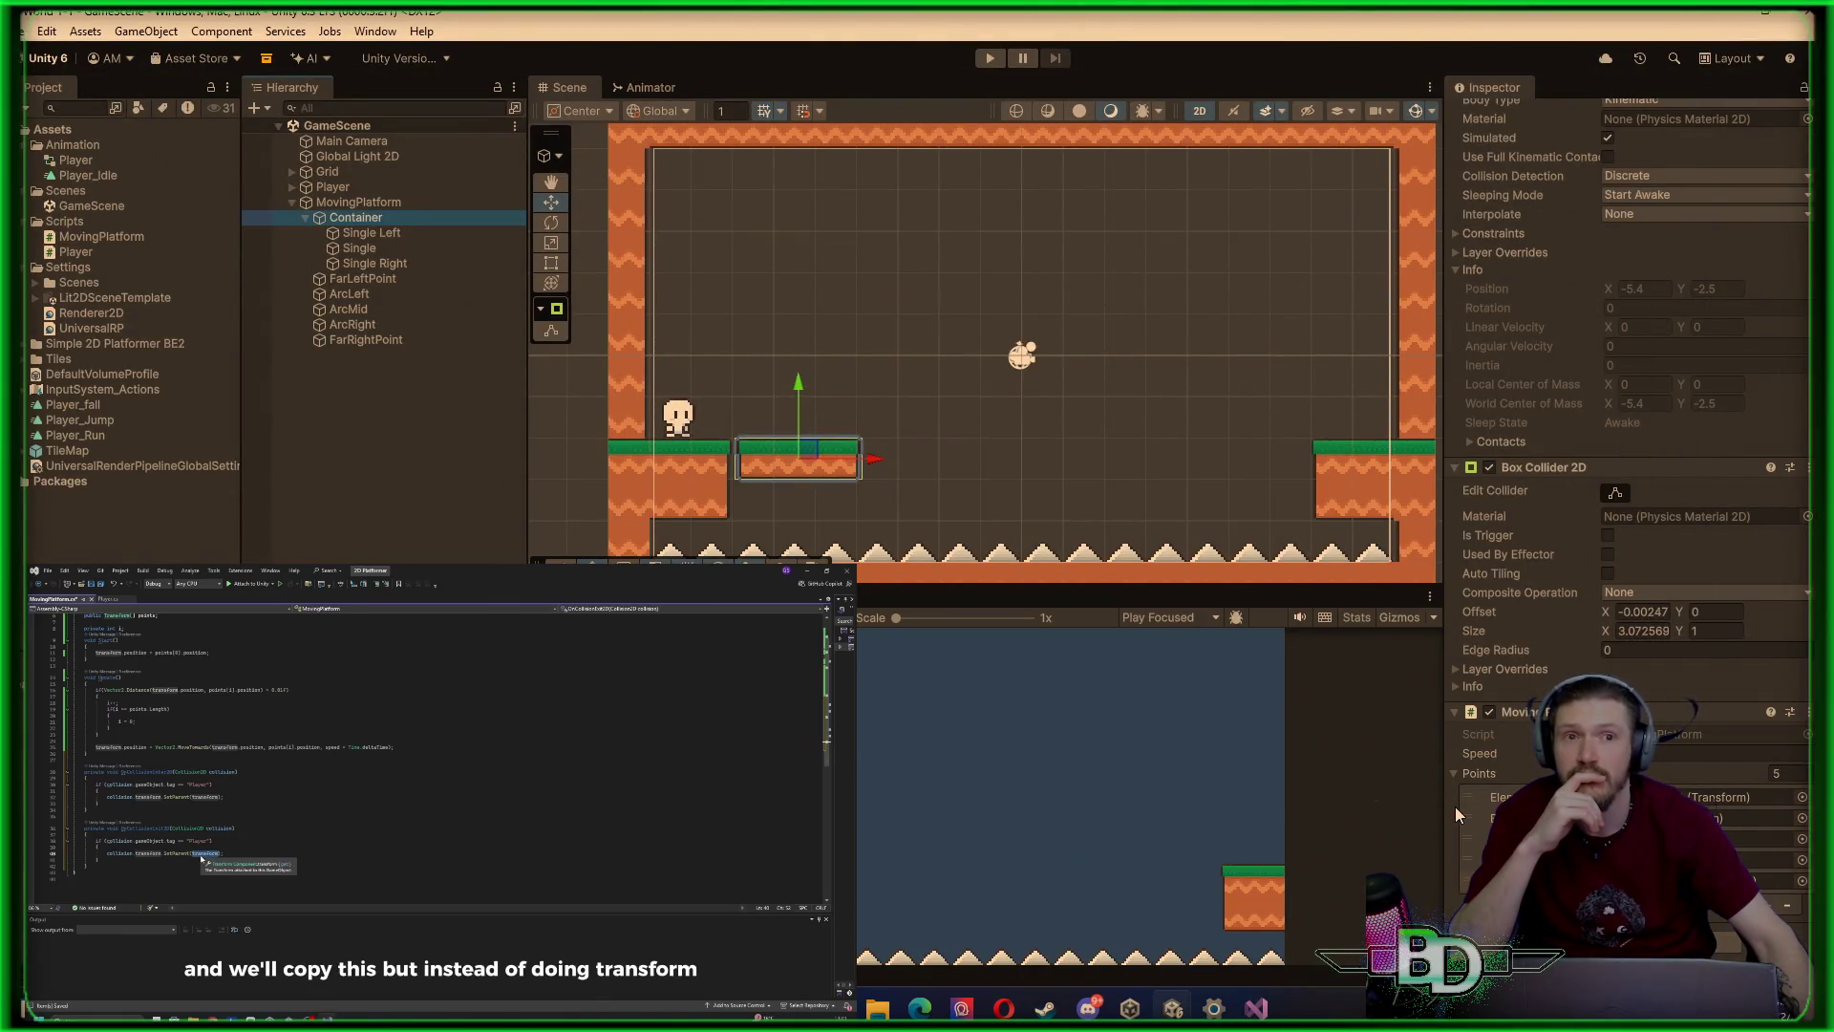
Reorder an entry in the platform's Points list and play-test the platform cycling its arc waypoints
{"action": "left_click_drag", "start_coordinate": [1456, 809], "coordinate": [1466, 879]}
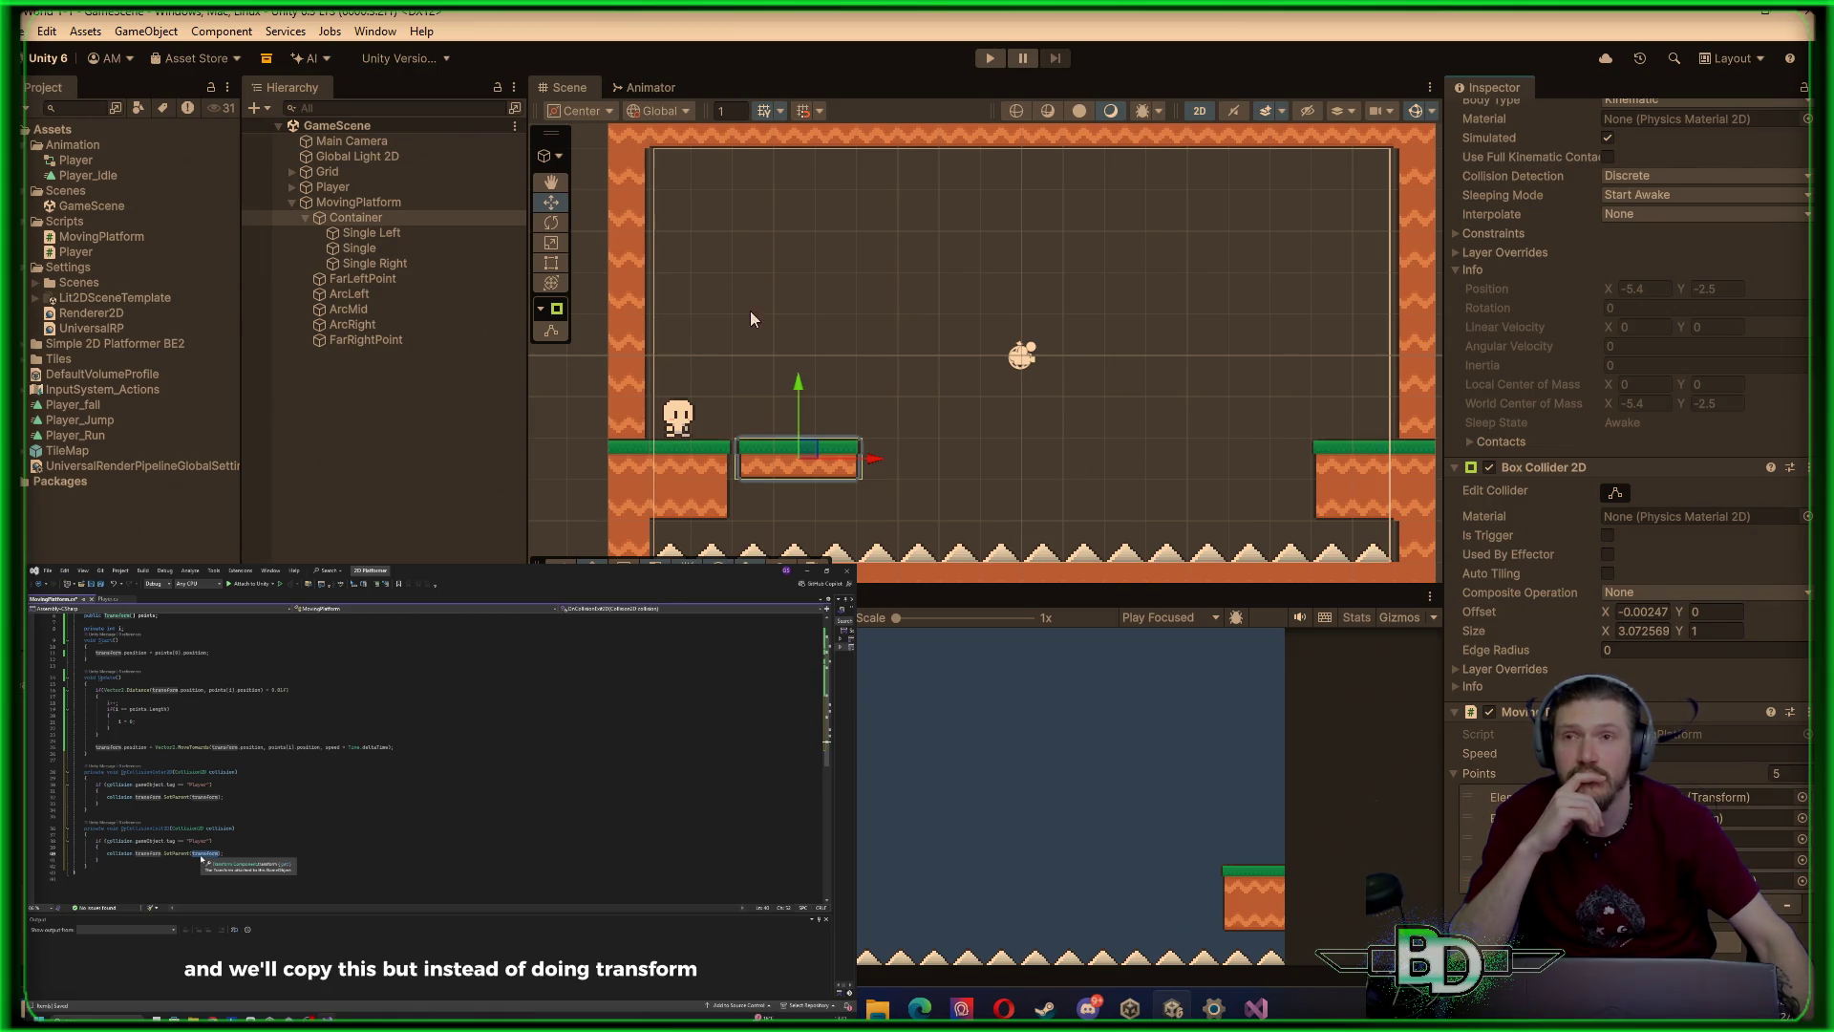
{"action": "left_click", "coordinate": [503, 351]}
{"action": "left_click", "coordinate": [988, 58]}
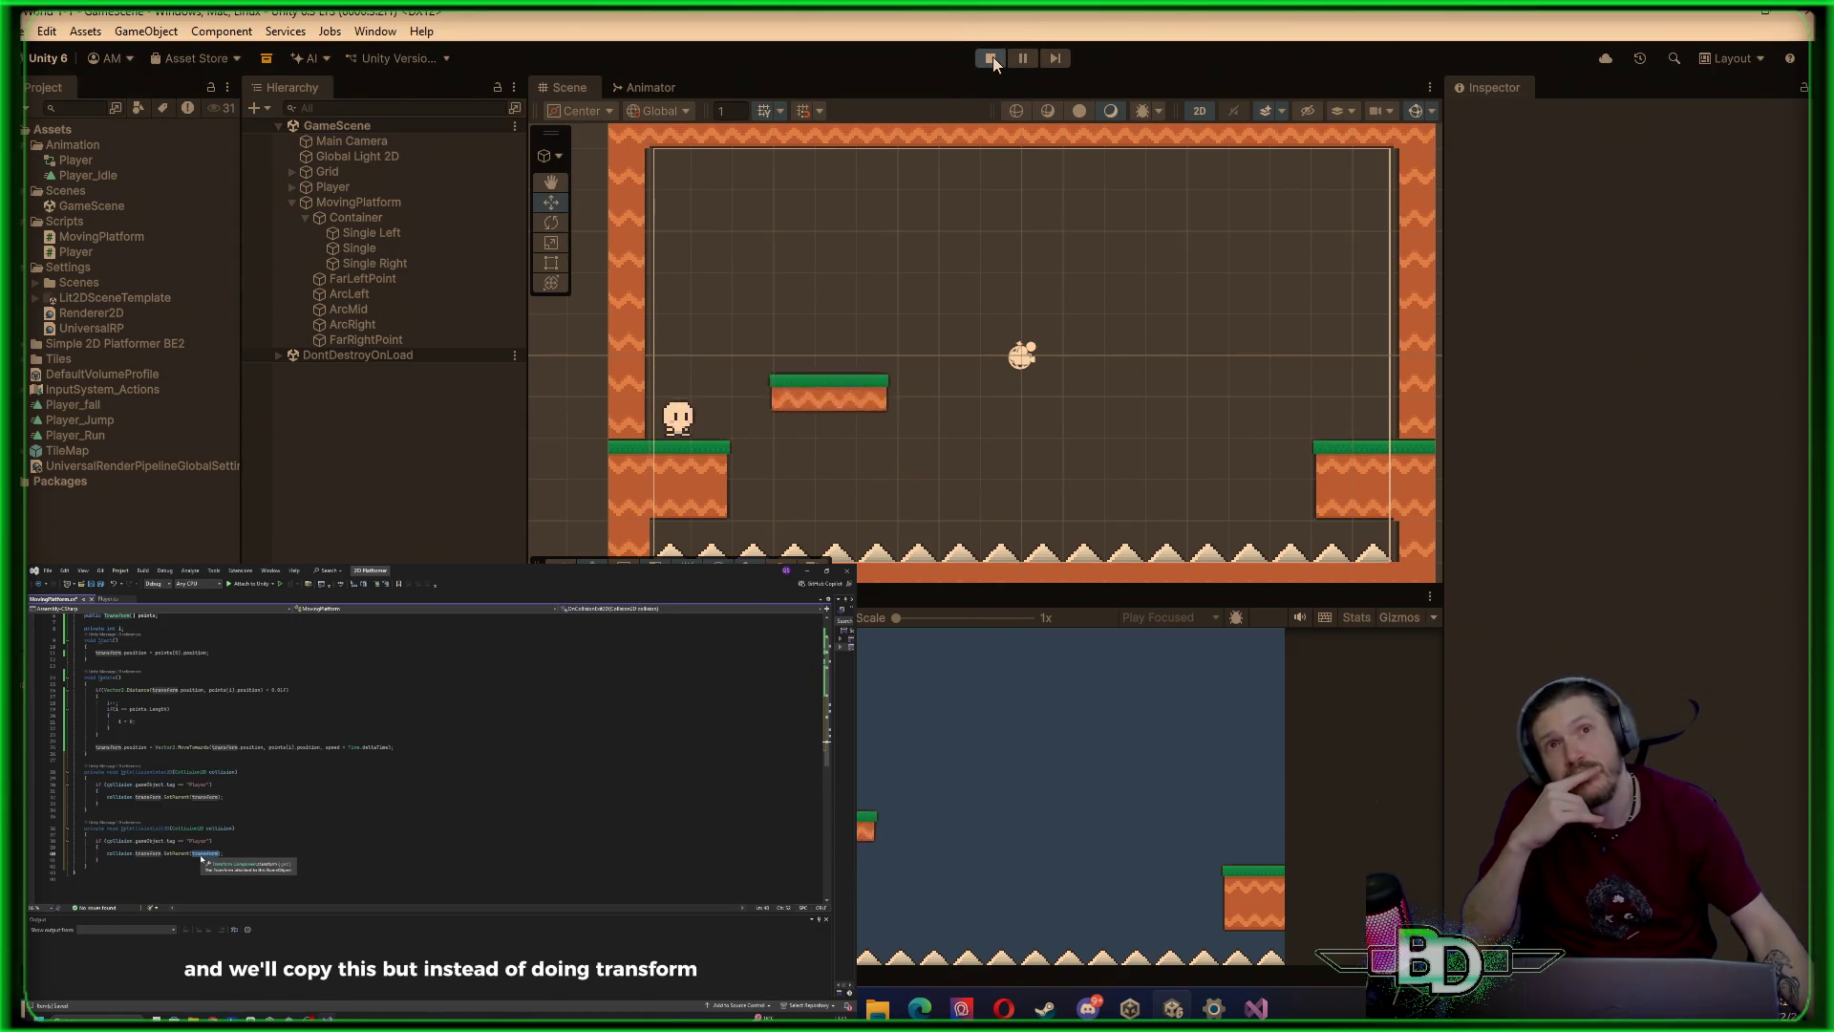
{"action": "left_click", "coordinate": [992, 57]}
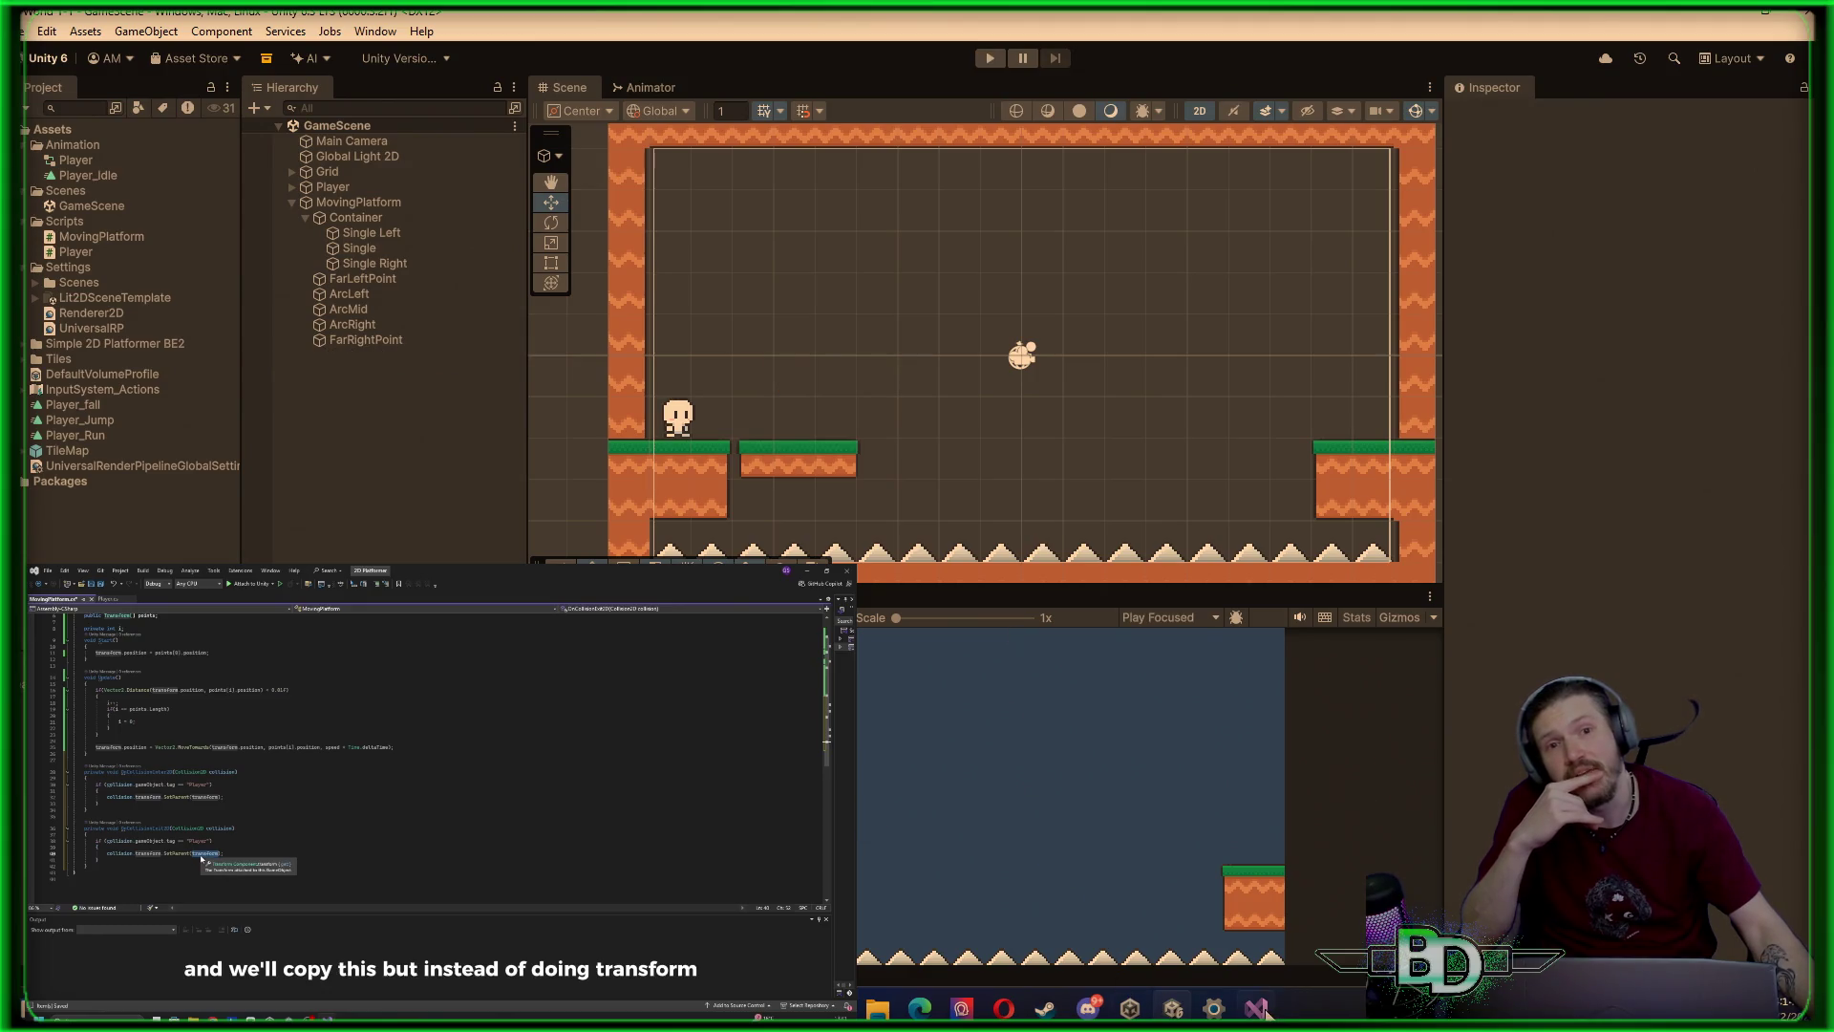
{"action": "left_click", "coordinate": [1260, 1010]}
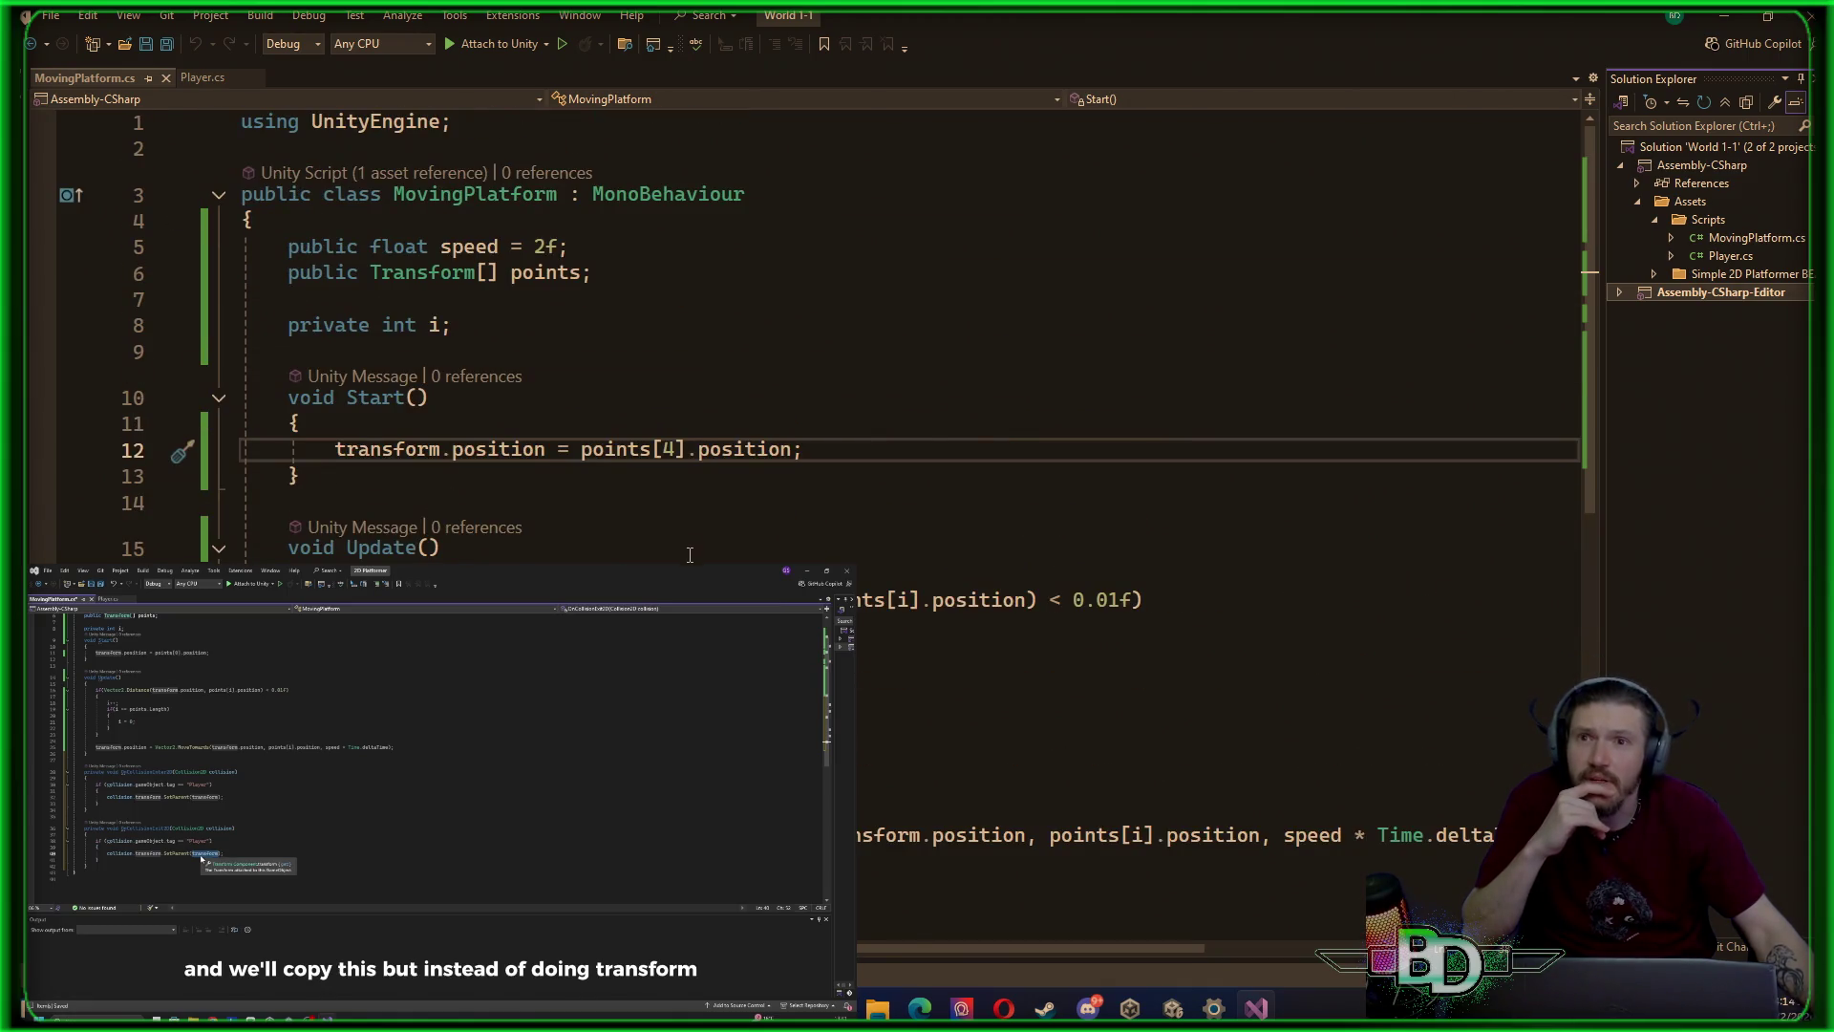
Add the line 'private bool reverse;' directly below 'private int i' in MovingPlatform.cs
{"action": "scroll", "coordinate": [690, 555], "scroll_direction": "down", "scroll_amount": 2}
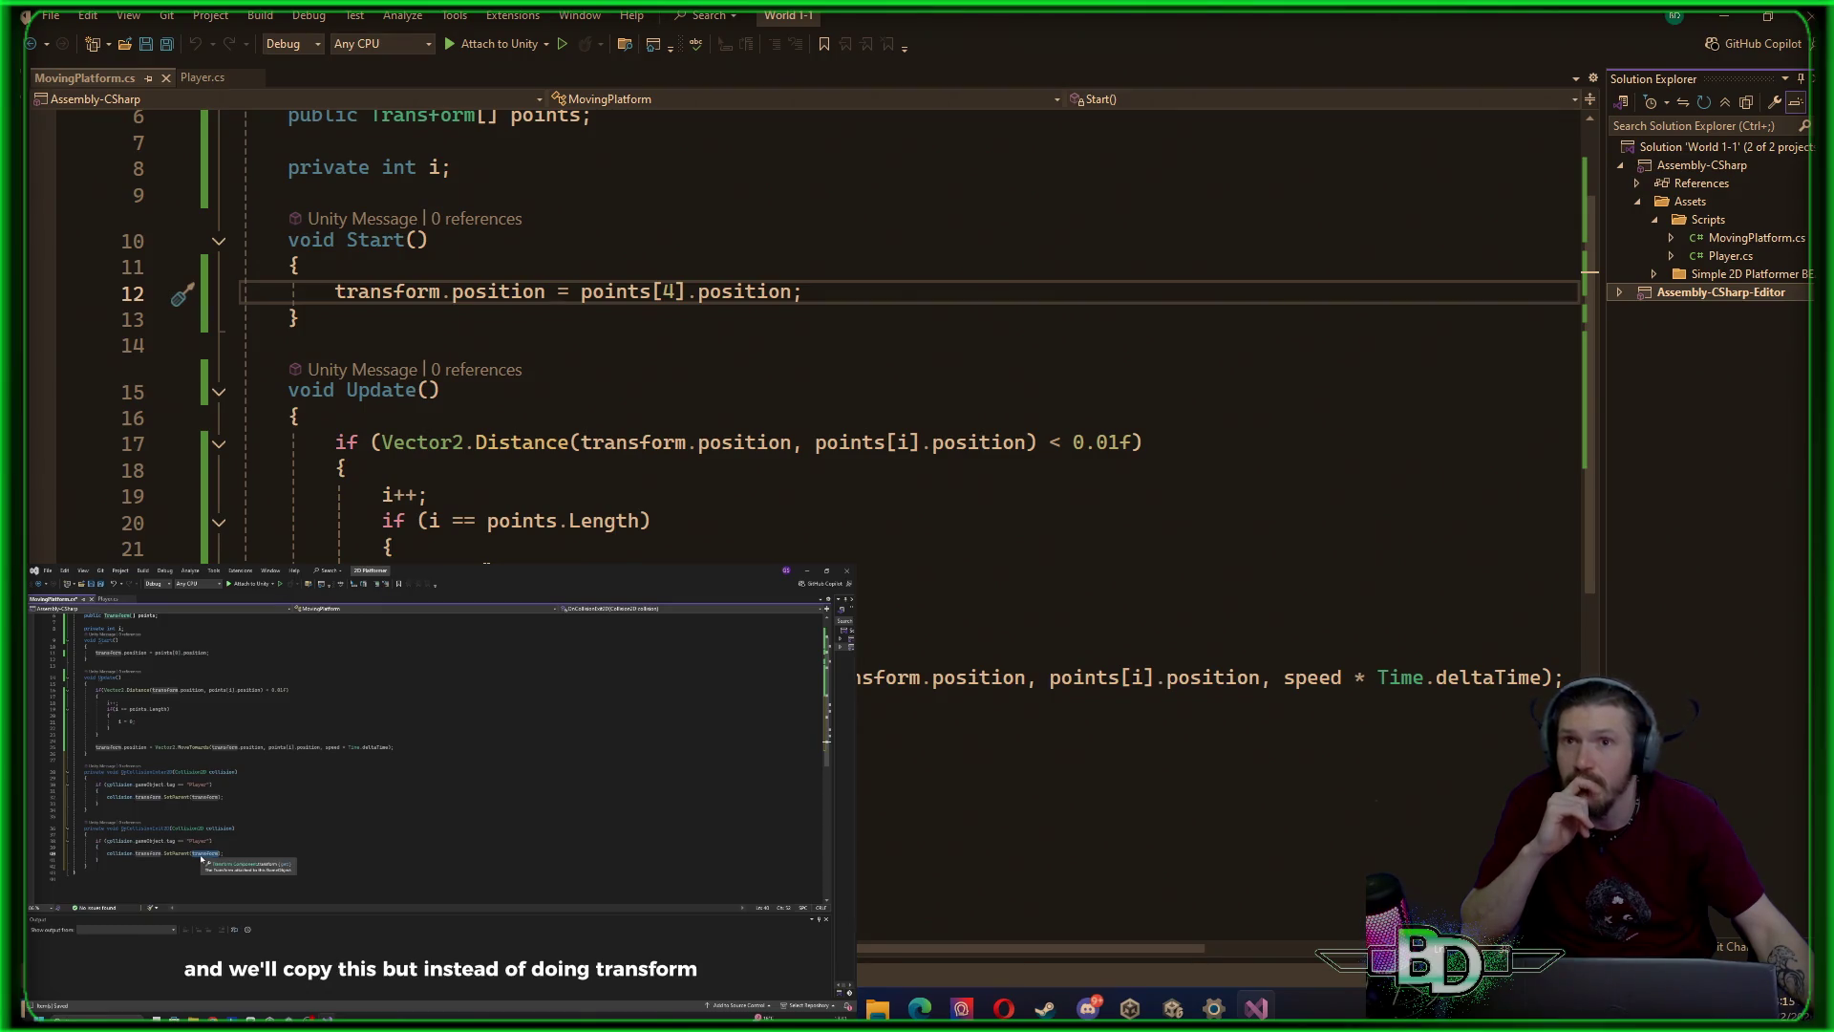
{"action": "scroll", "coordinate": [908, 335], "scroll_direction": "up", "scroll_amount": 2}
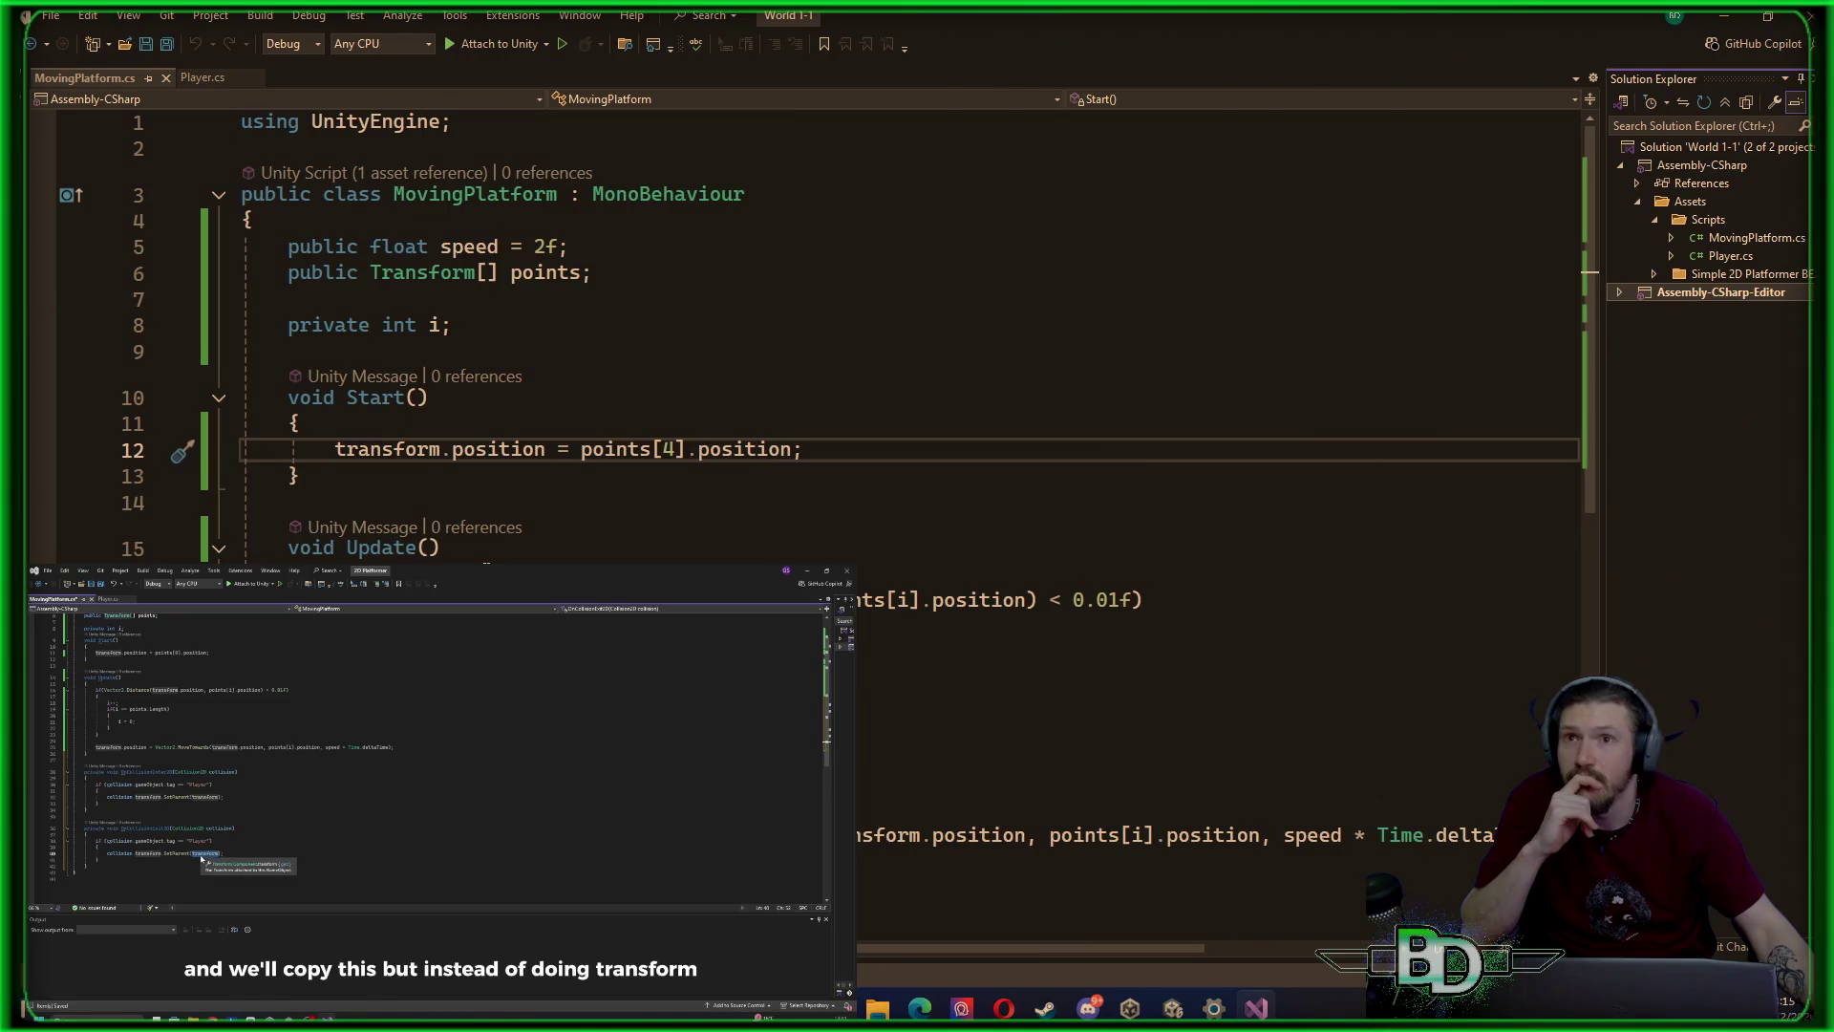
{"action": "left_click", "coordinate": [469, 328]}
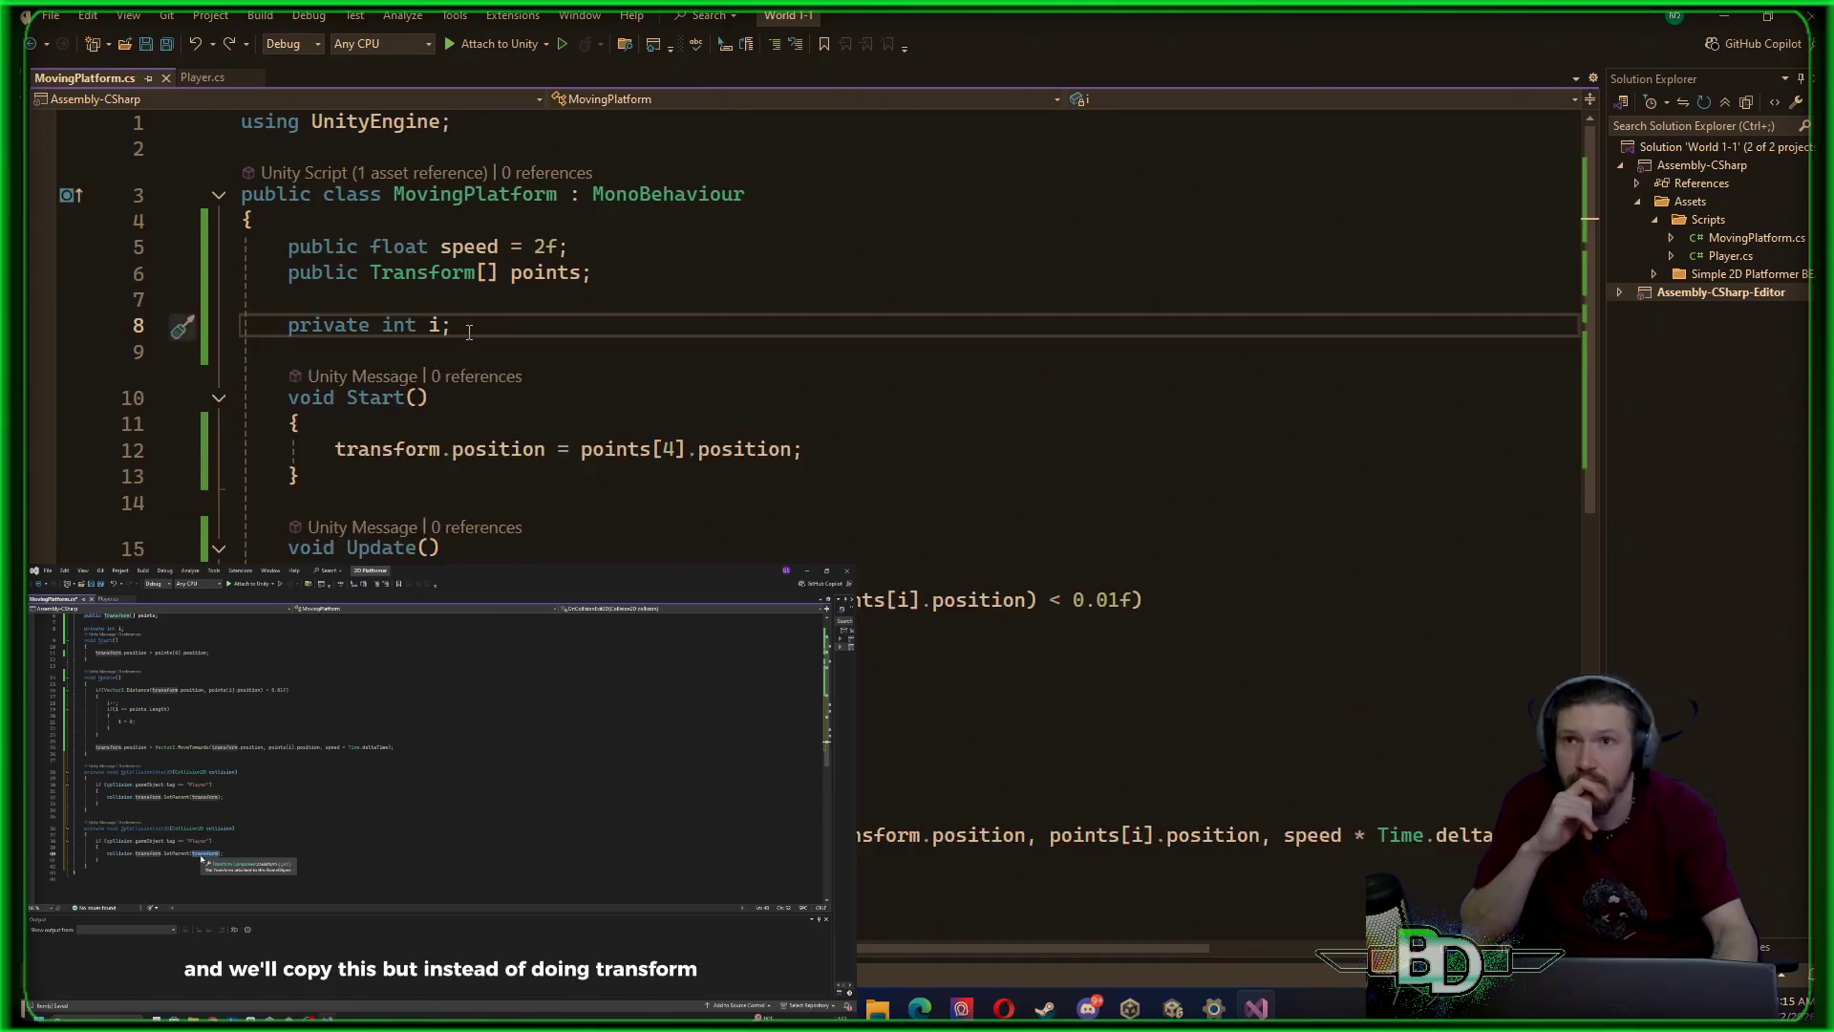
{"action": "key", "text": "Return"}
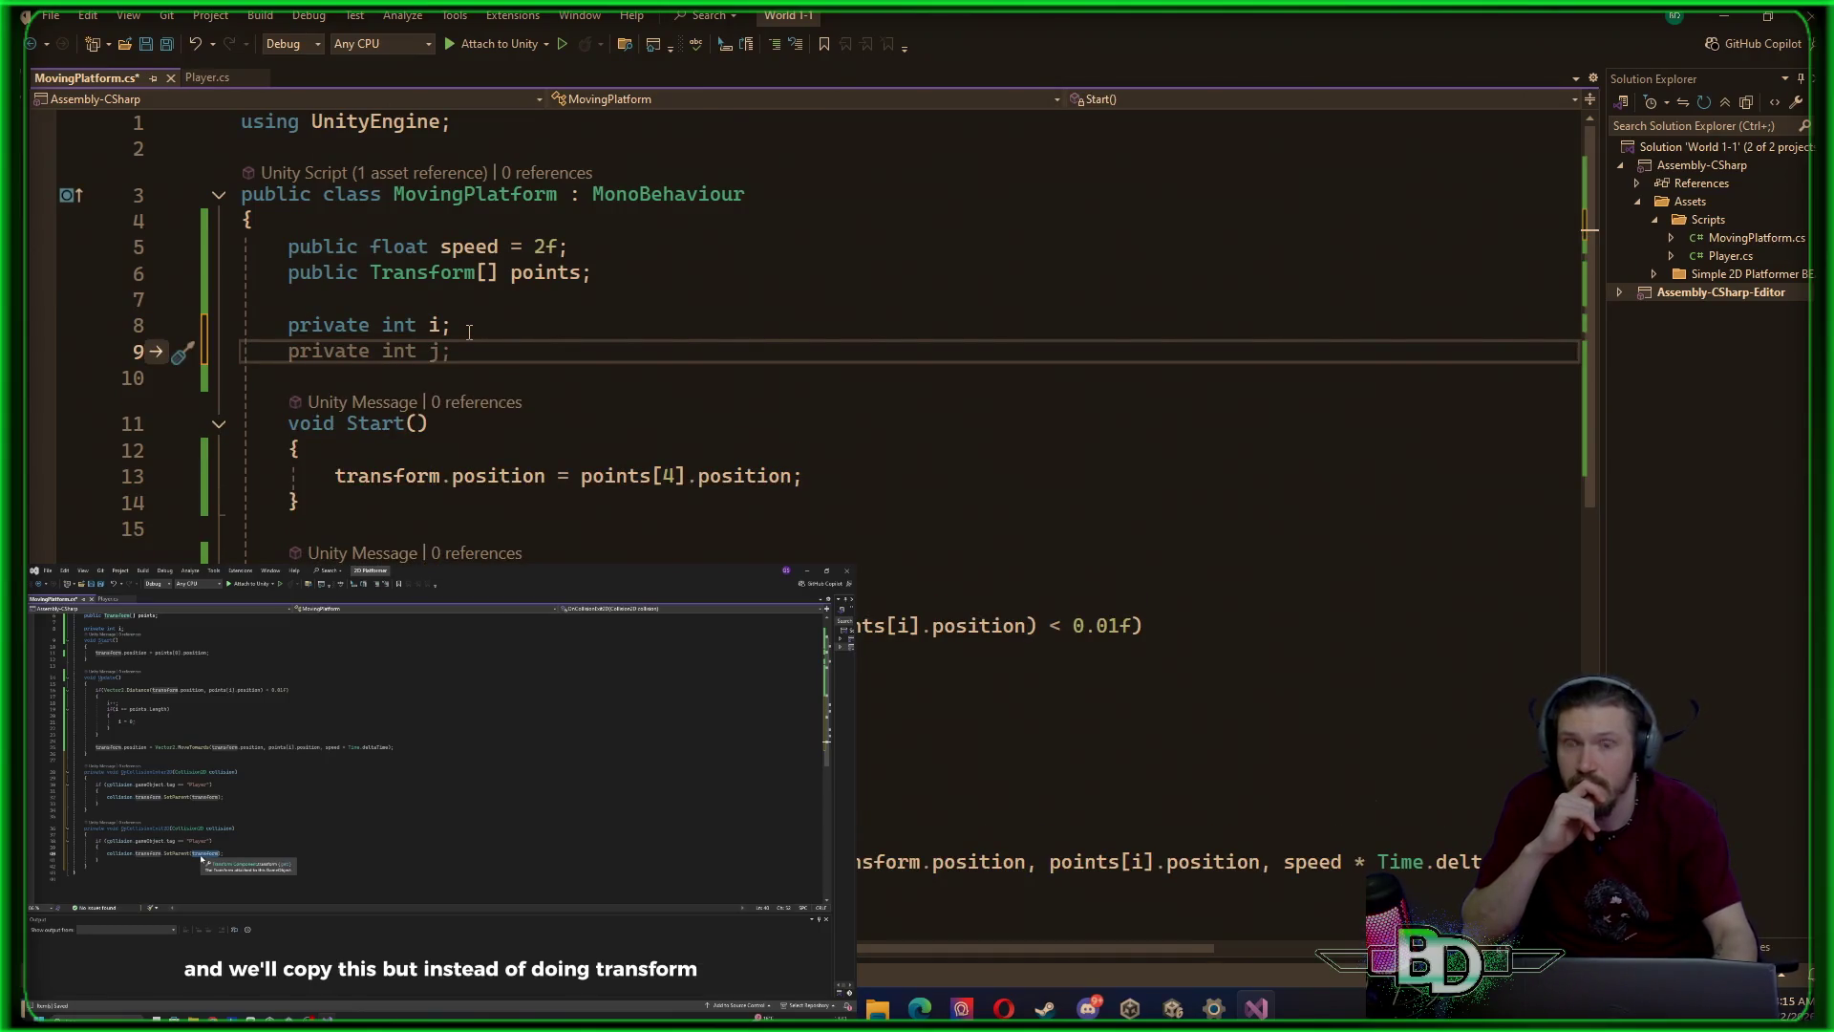
{"action": "type", "text": "private"}
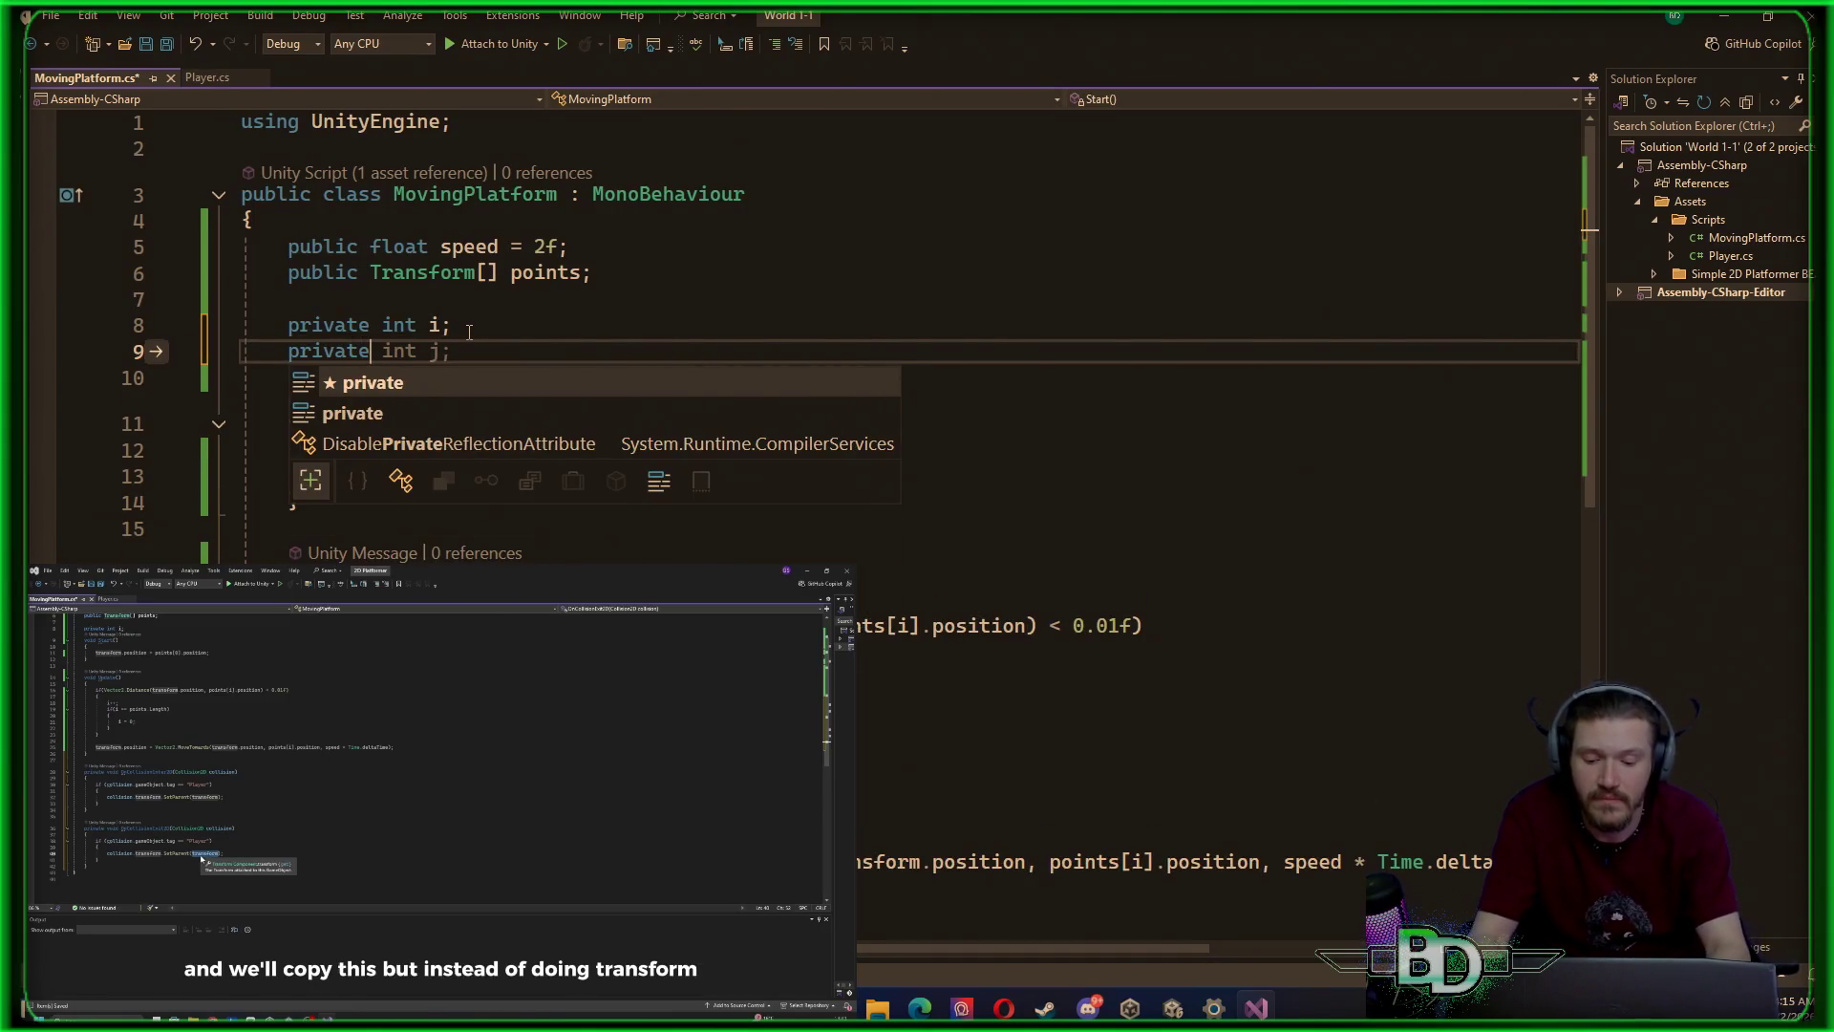
{"action": "type", "text": " bool "}
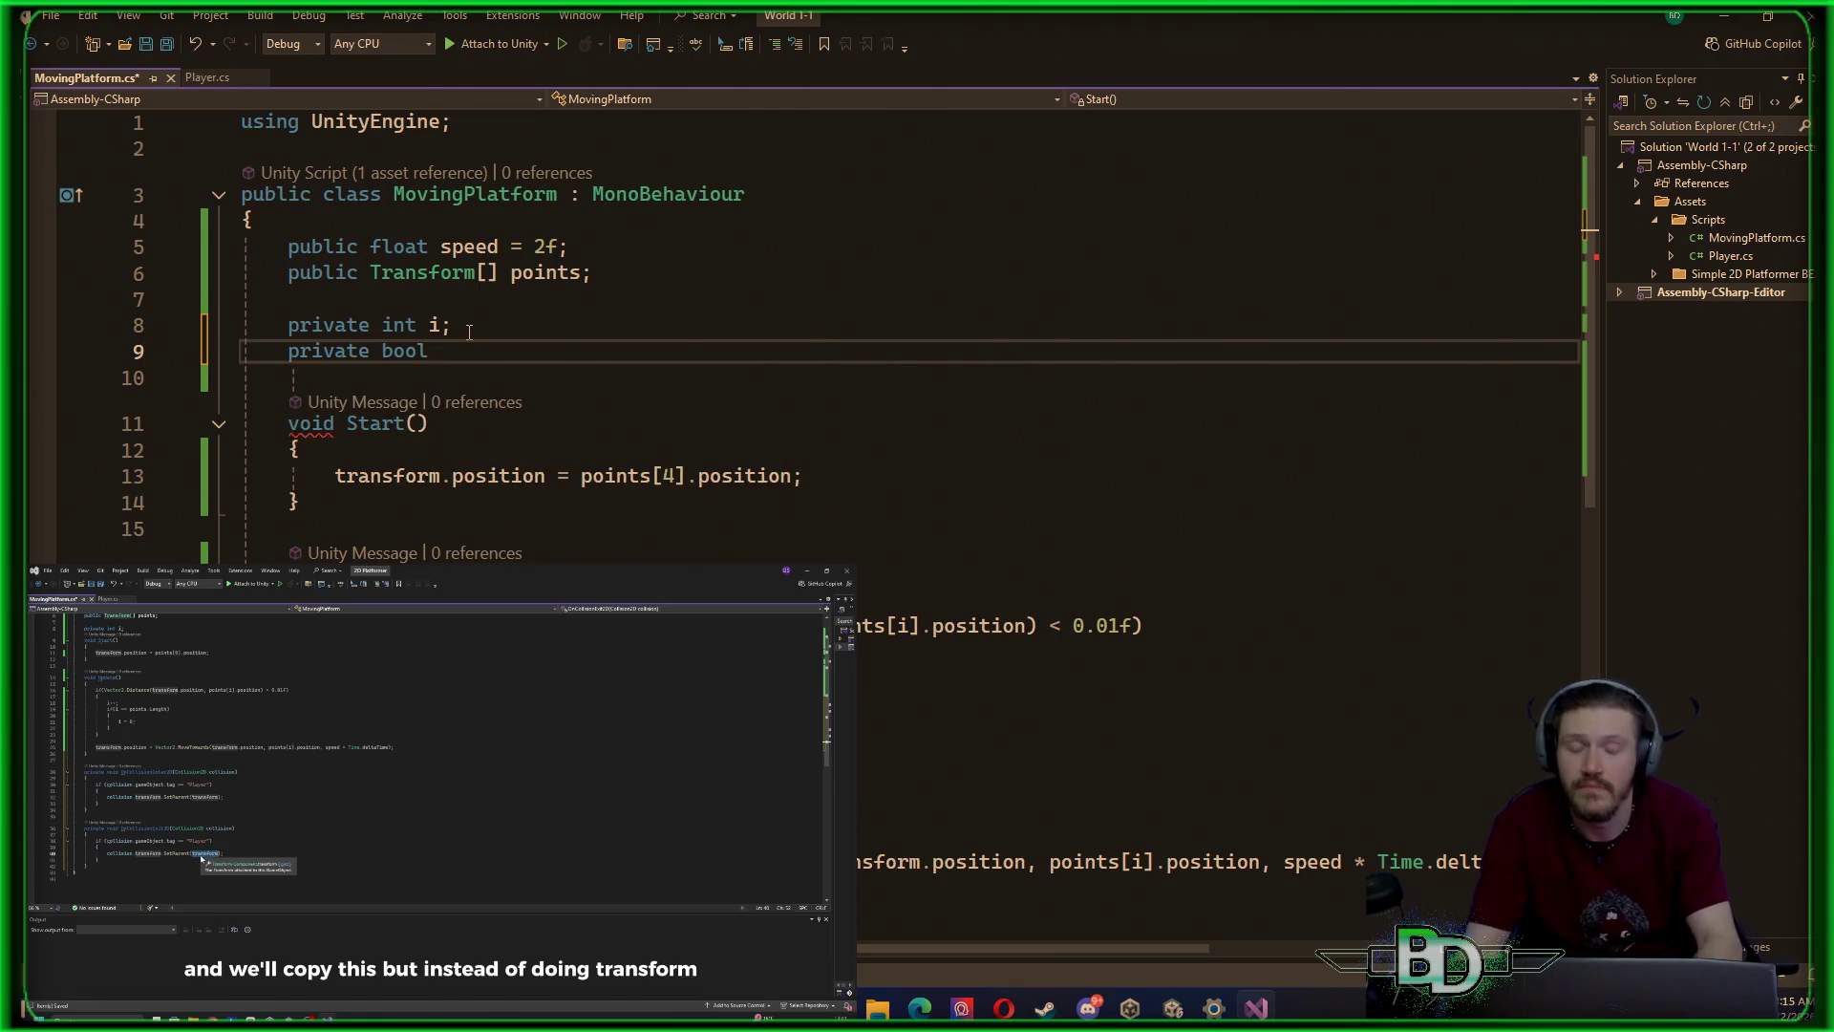
{"action": "type", "text": "rev"}
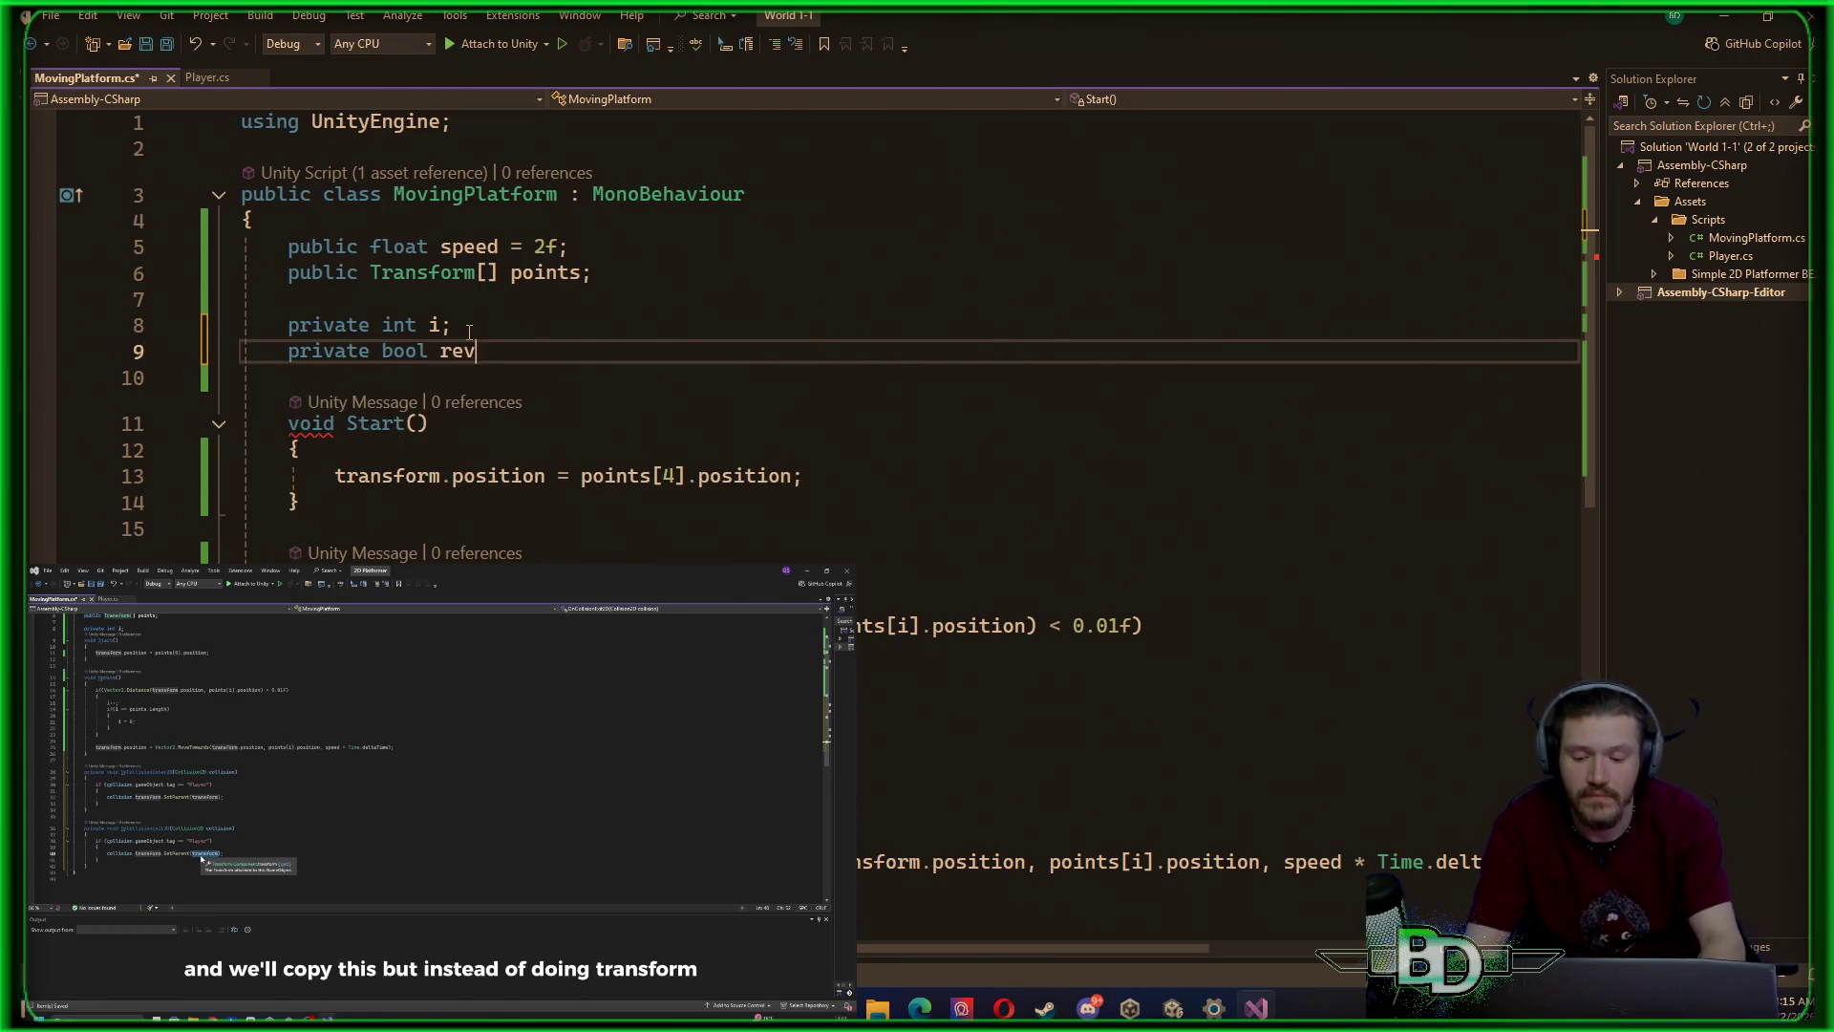
{"action": "type", "text": "erse;"}
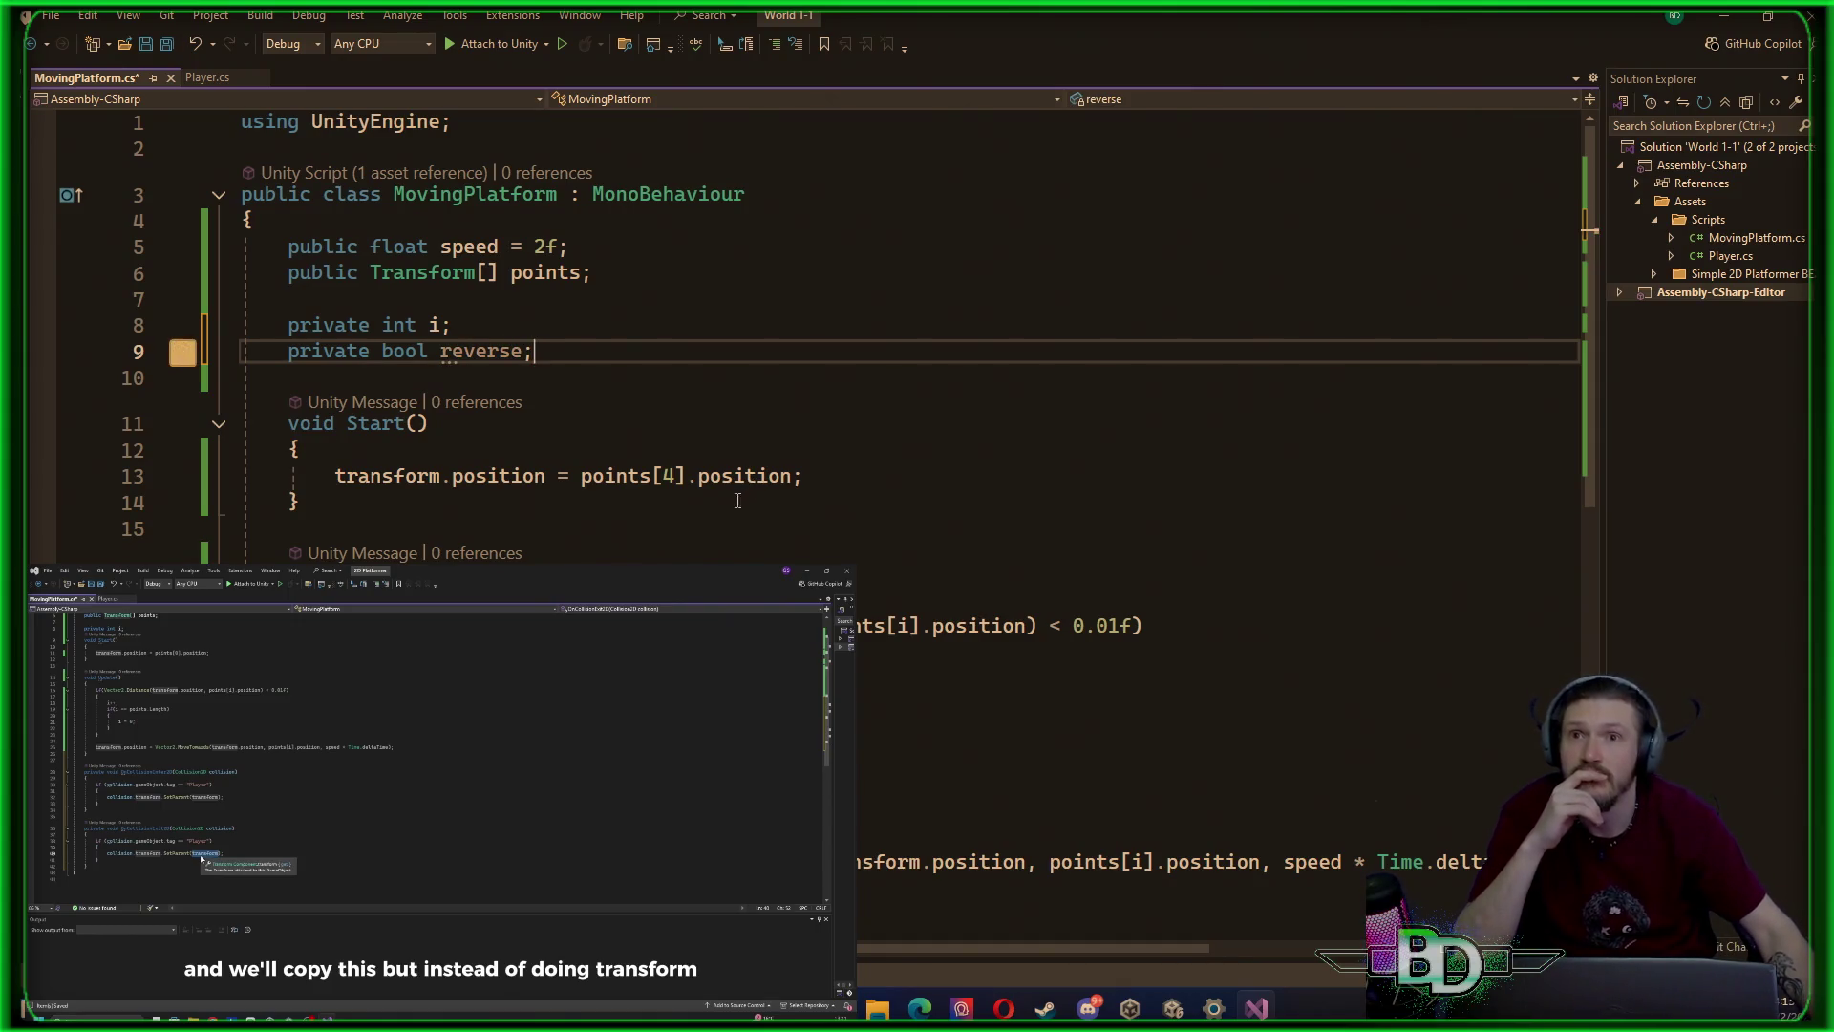
{"action": "scroll", "coordinate": [693, 533], "scroll_direction": "down", "scroll_amount": 2}
{"action": "scroll", "coordinate": [693, 533], "scroll_direction": "up", "scroll_amount": 1}
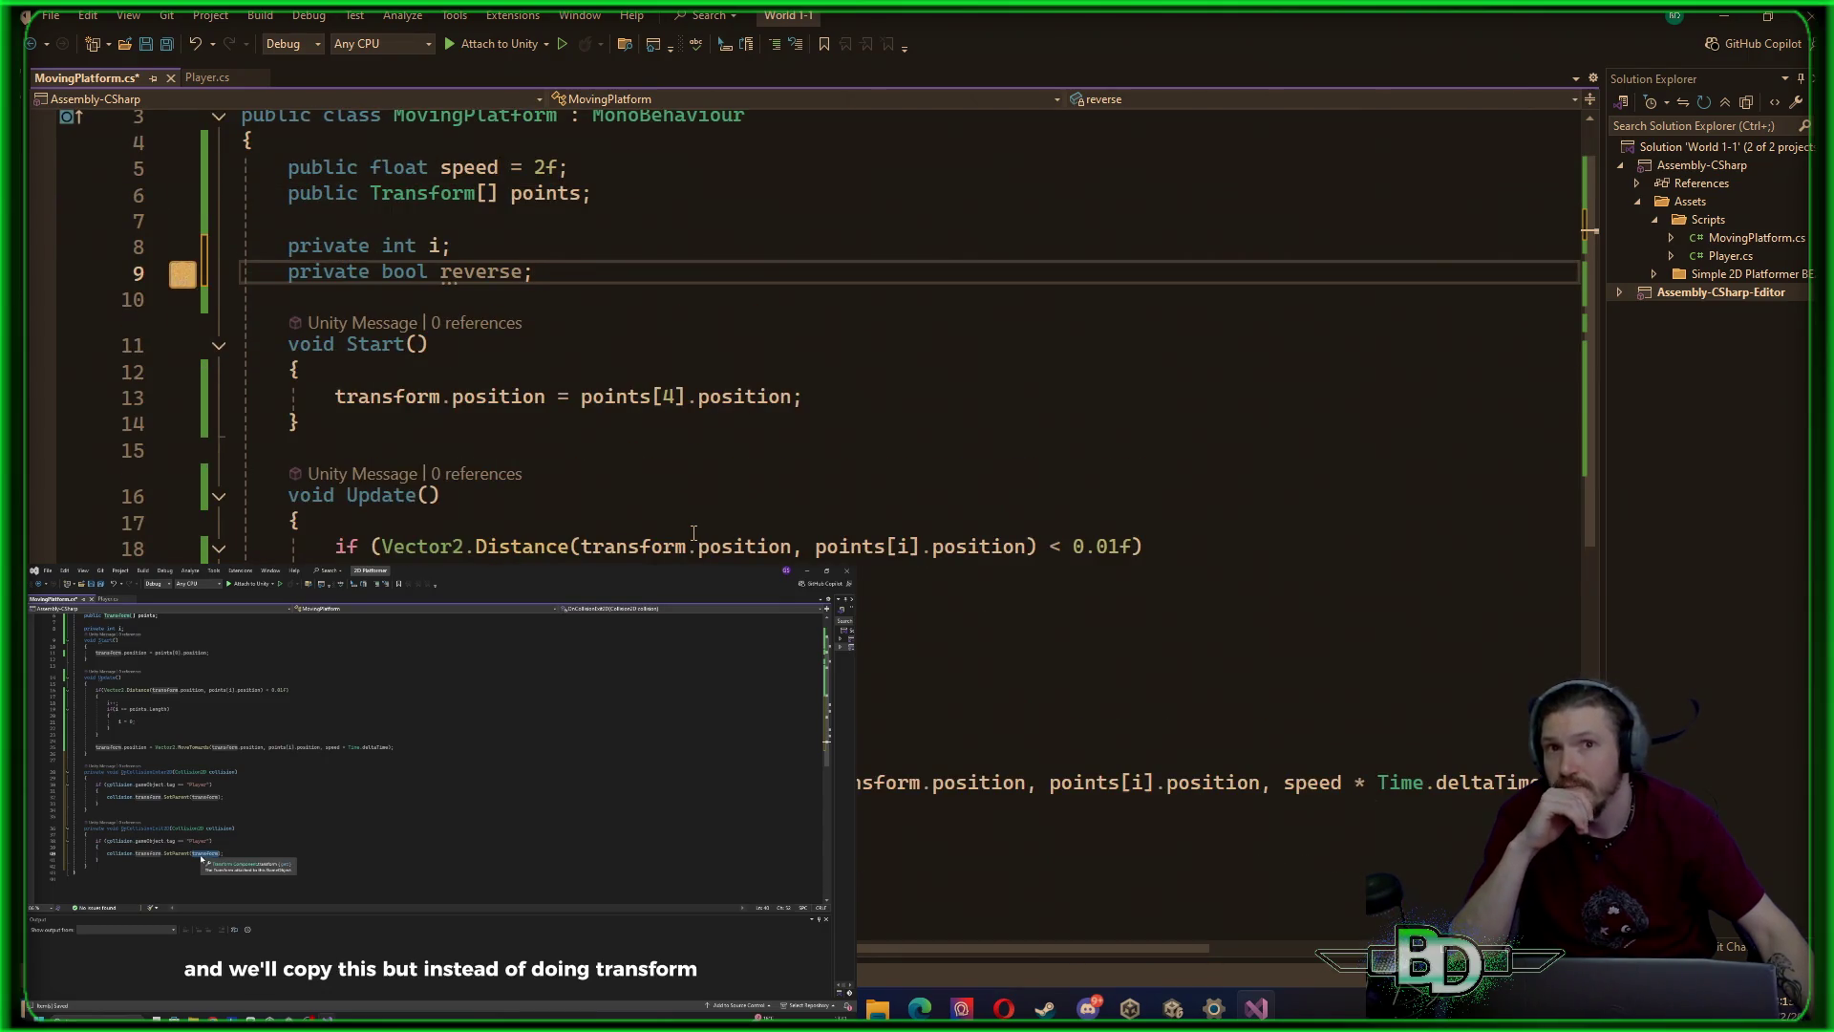
{"action": "scroll", "coordinate": [694, 533], "scroll_direction": "down", "scroll_amount": 1}
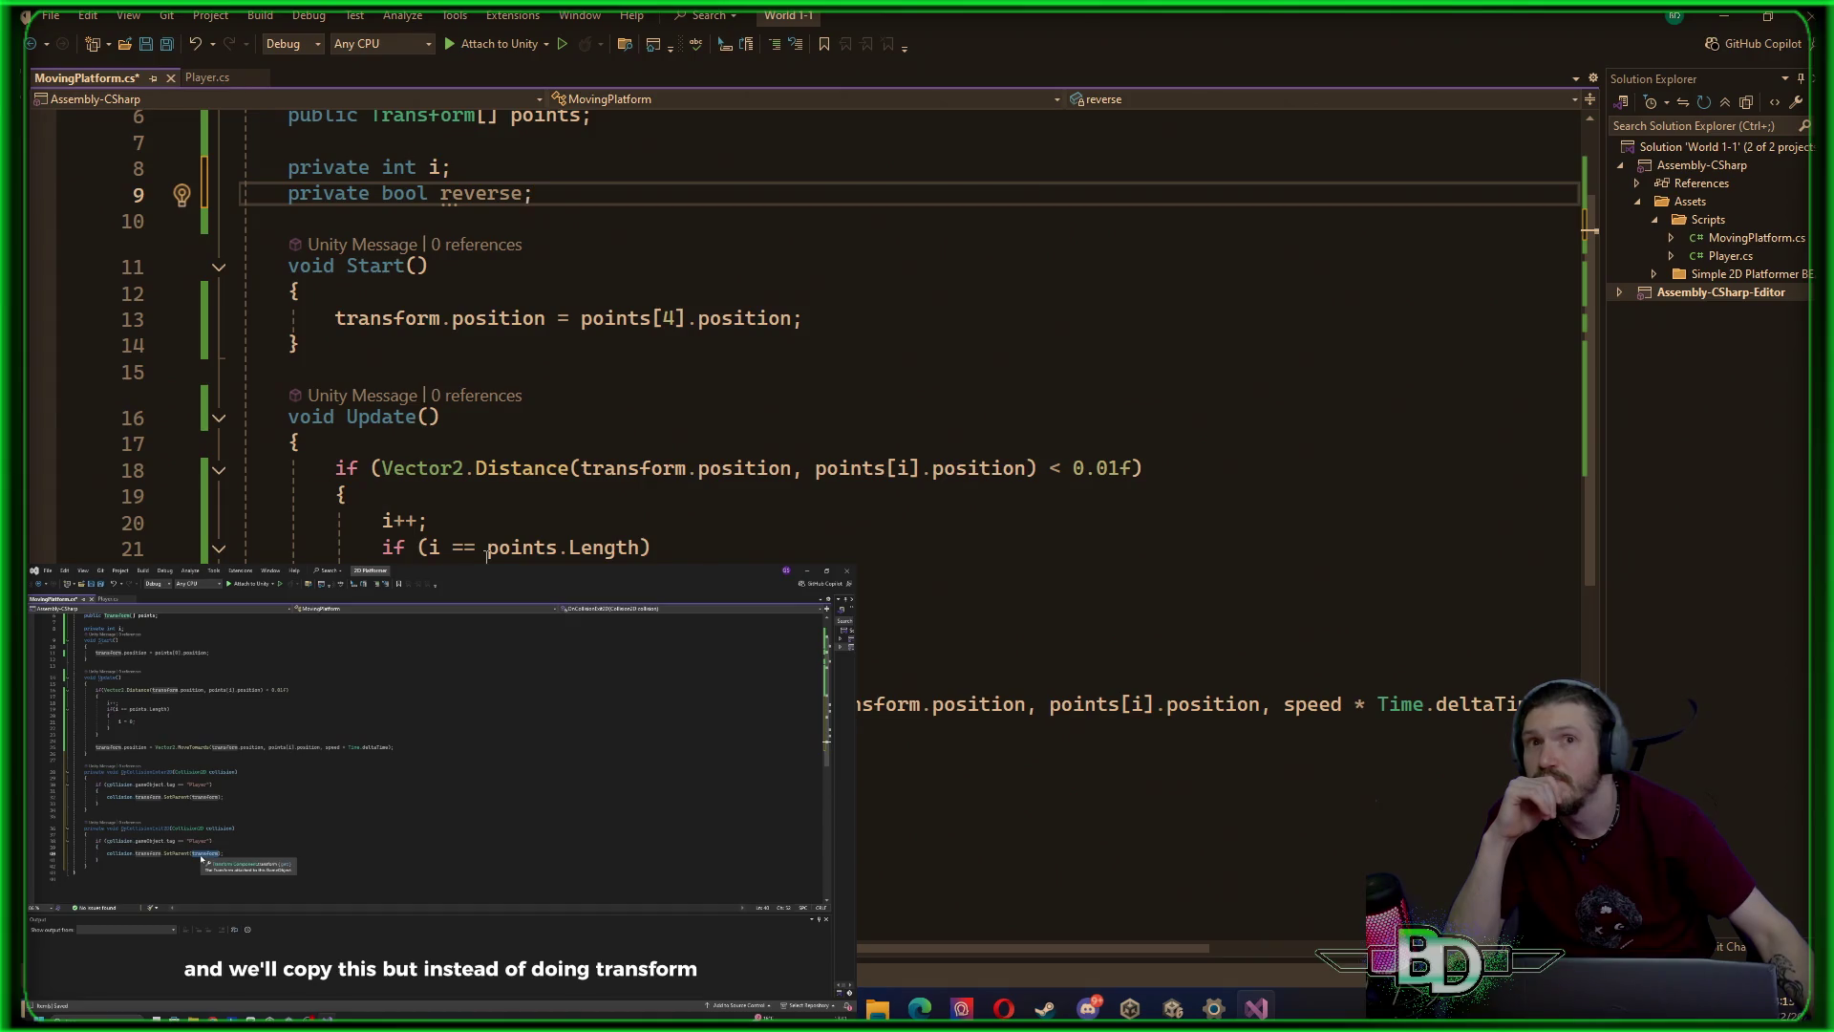
Break Update's distance-check condition onto a new indented line beginning with '&&'
{"action": "left_click", "coordinate": [1135, 468]}
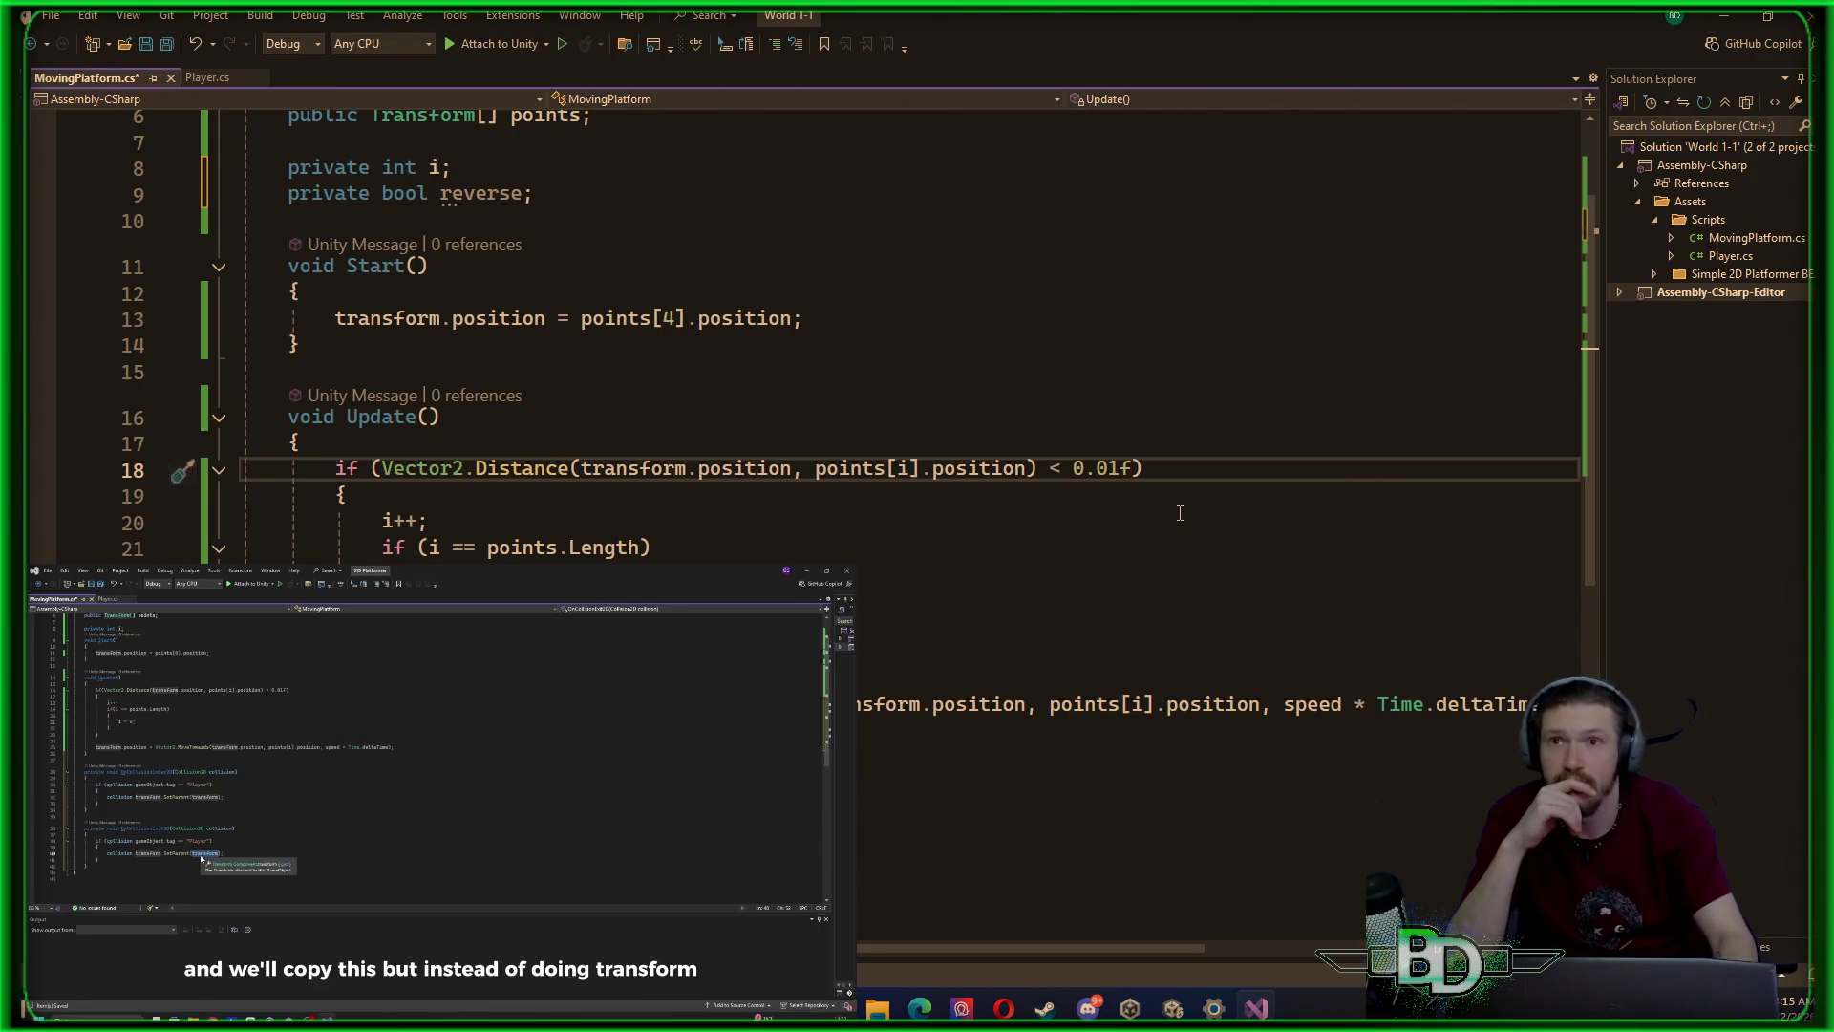
{"action": "key", "text": "Return"}
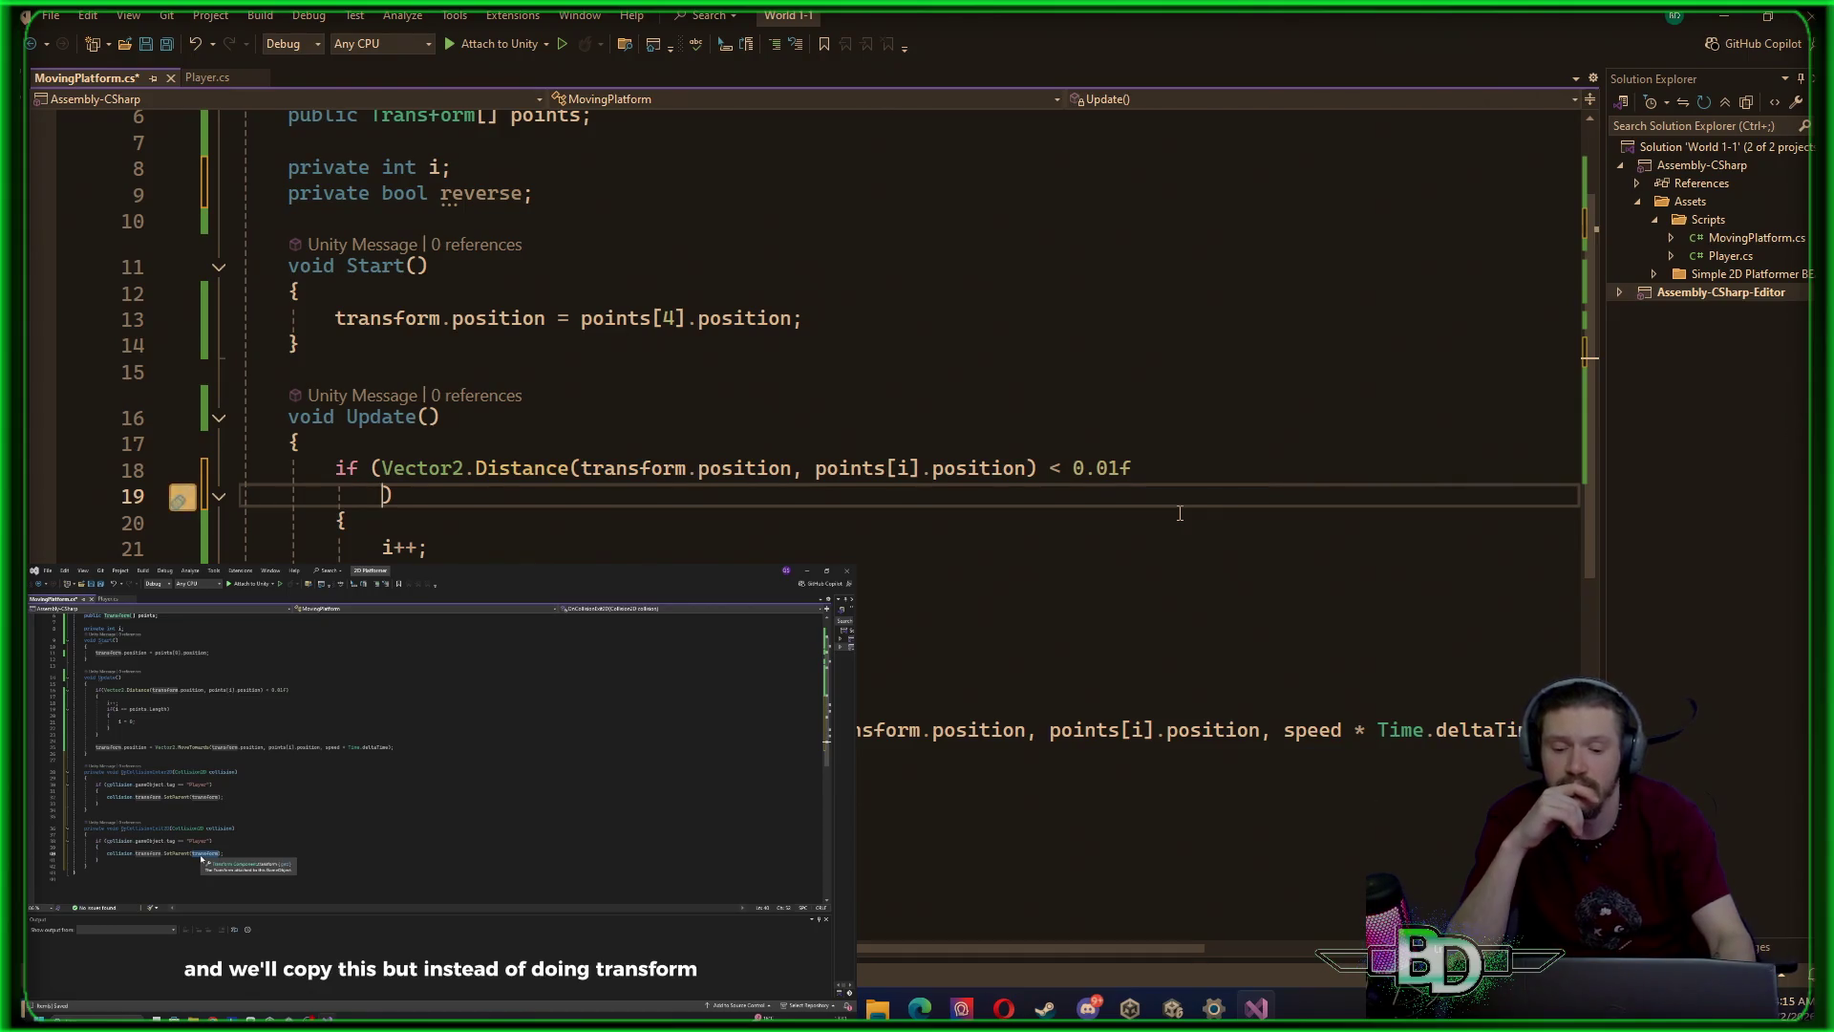
{"action": "key", "text": "Tab"}
{"action": "key", "text": "Tab"}
{"action": "key", "text": "Tab"}
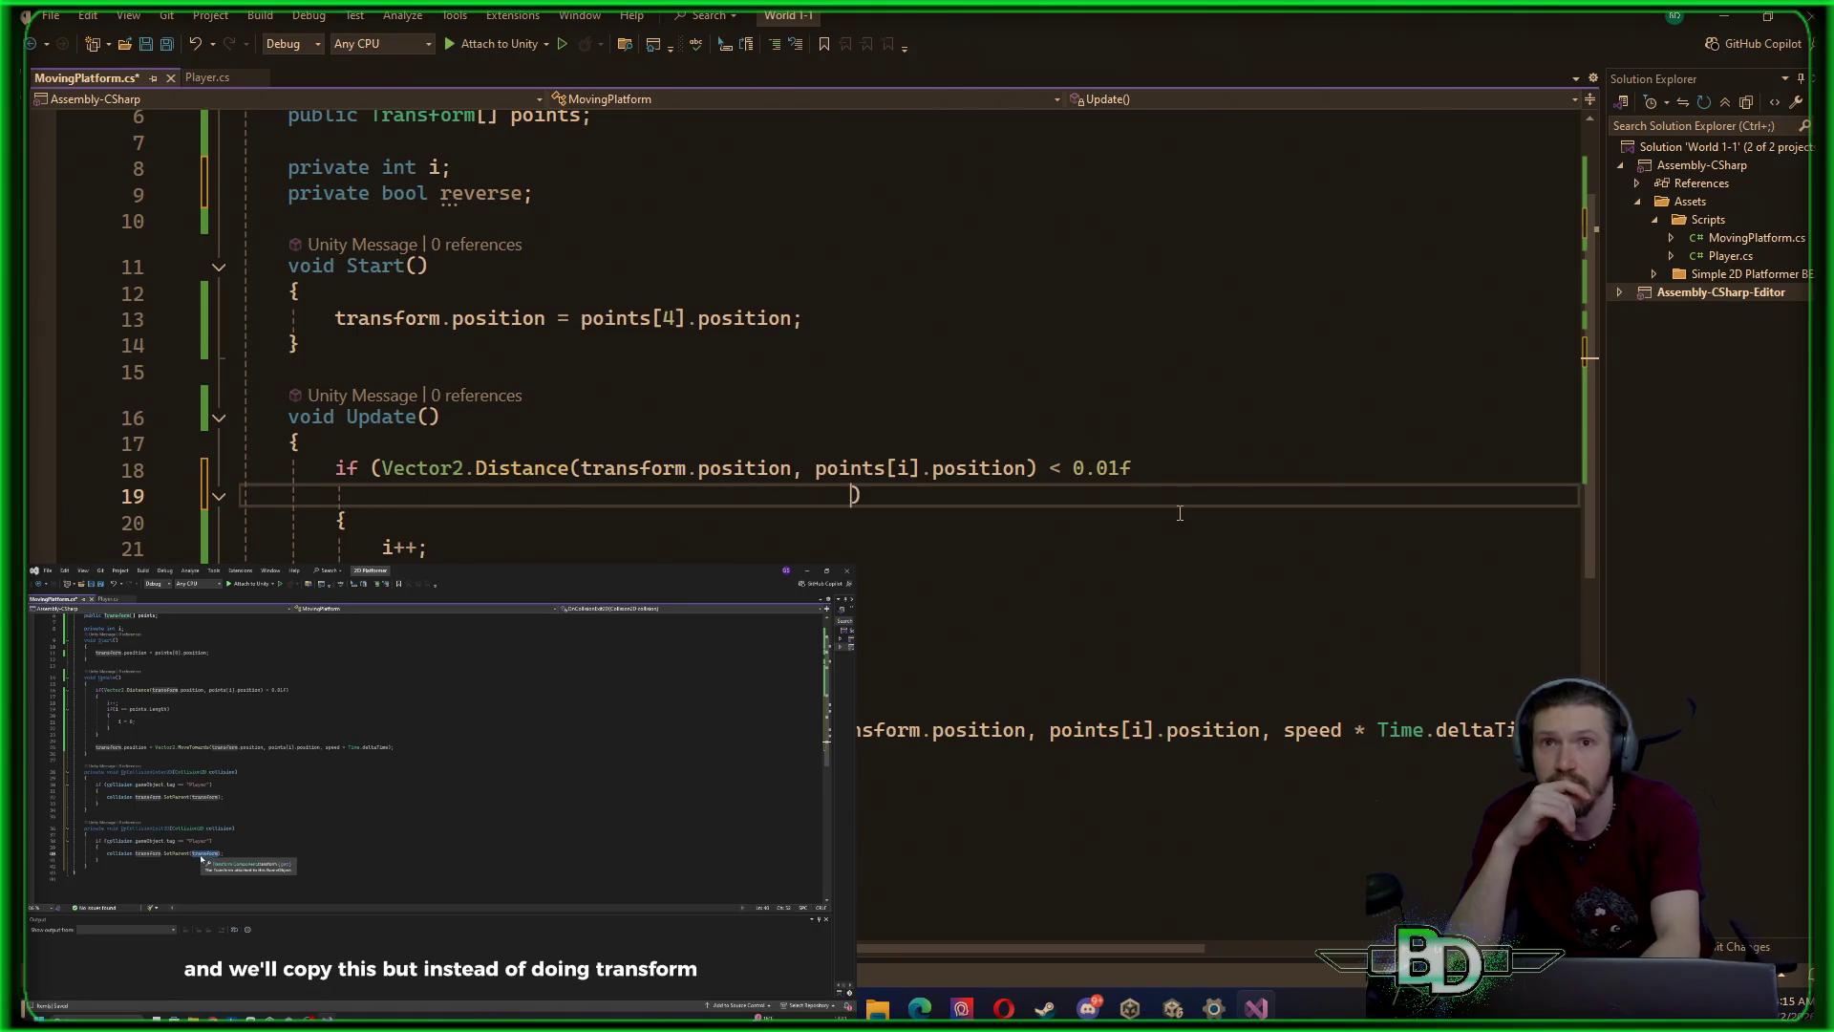
{"action": "key", "text": "Tab"}
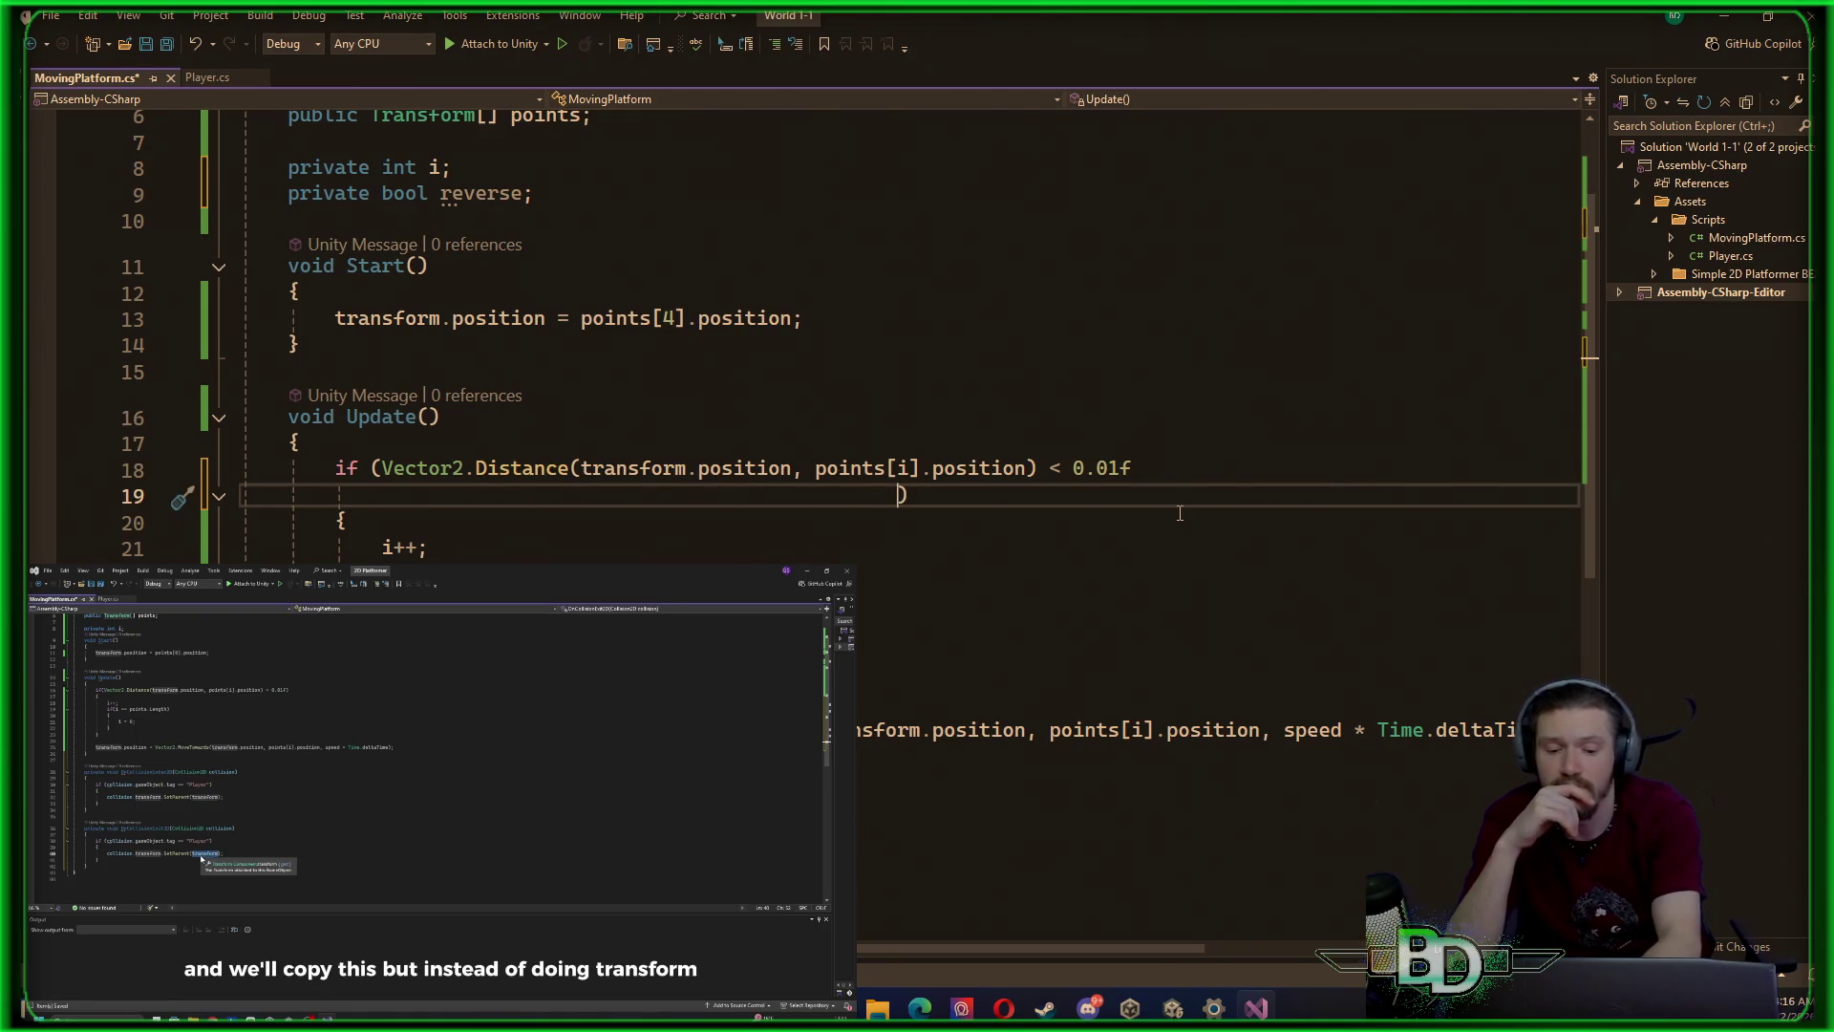
{"action": "key", "text": "BackSpace"}
{"action": "key", "text": "BackSpace"}
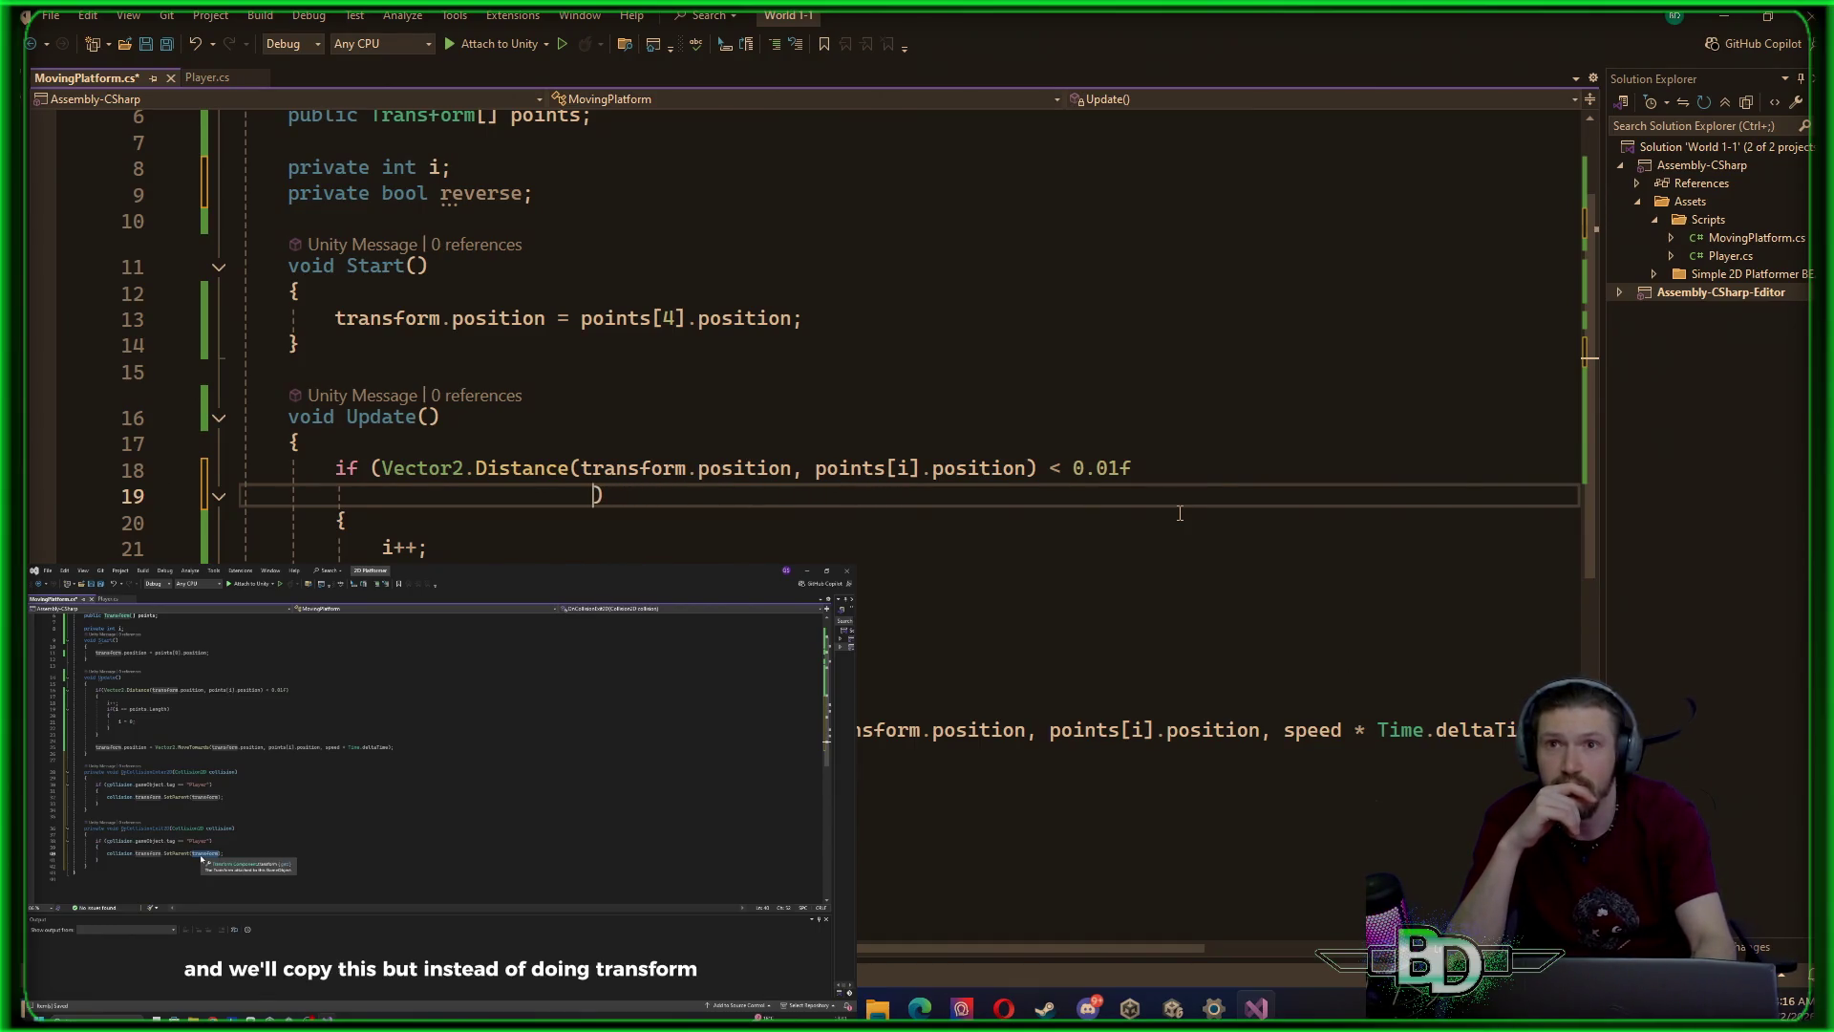
{"action": "type", "text": "&&"}
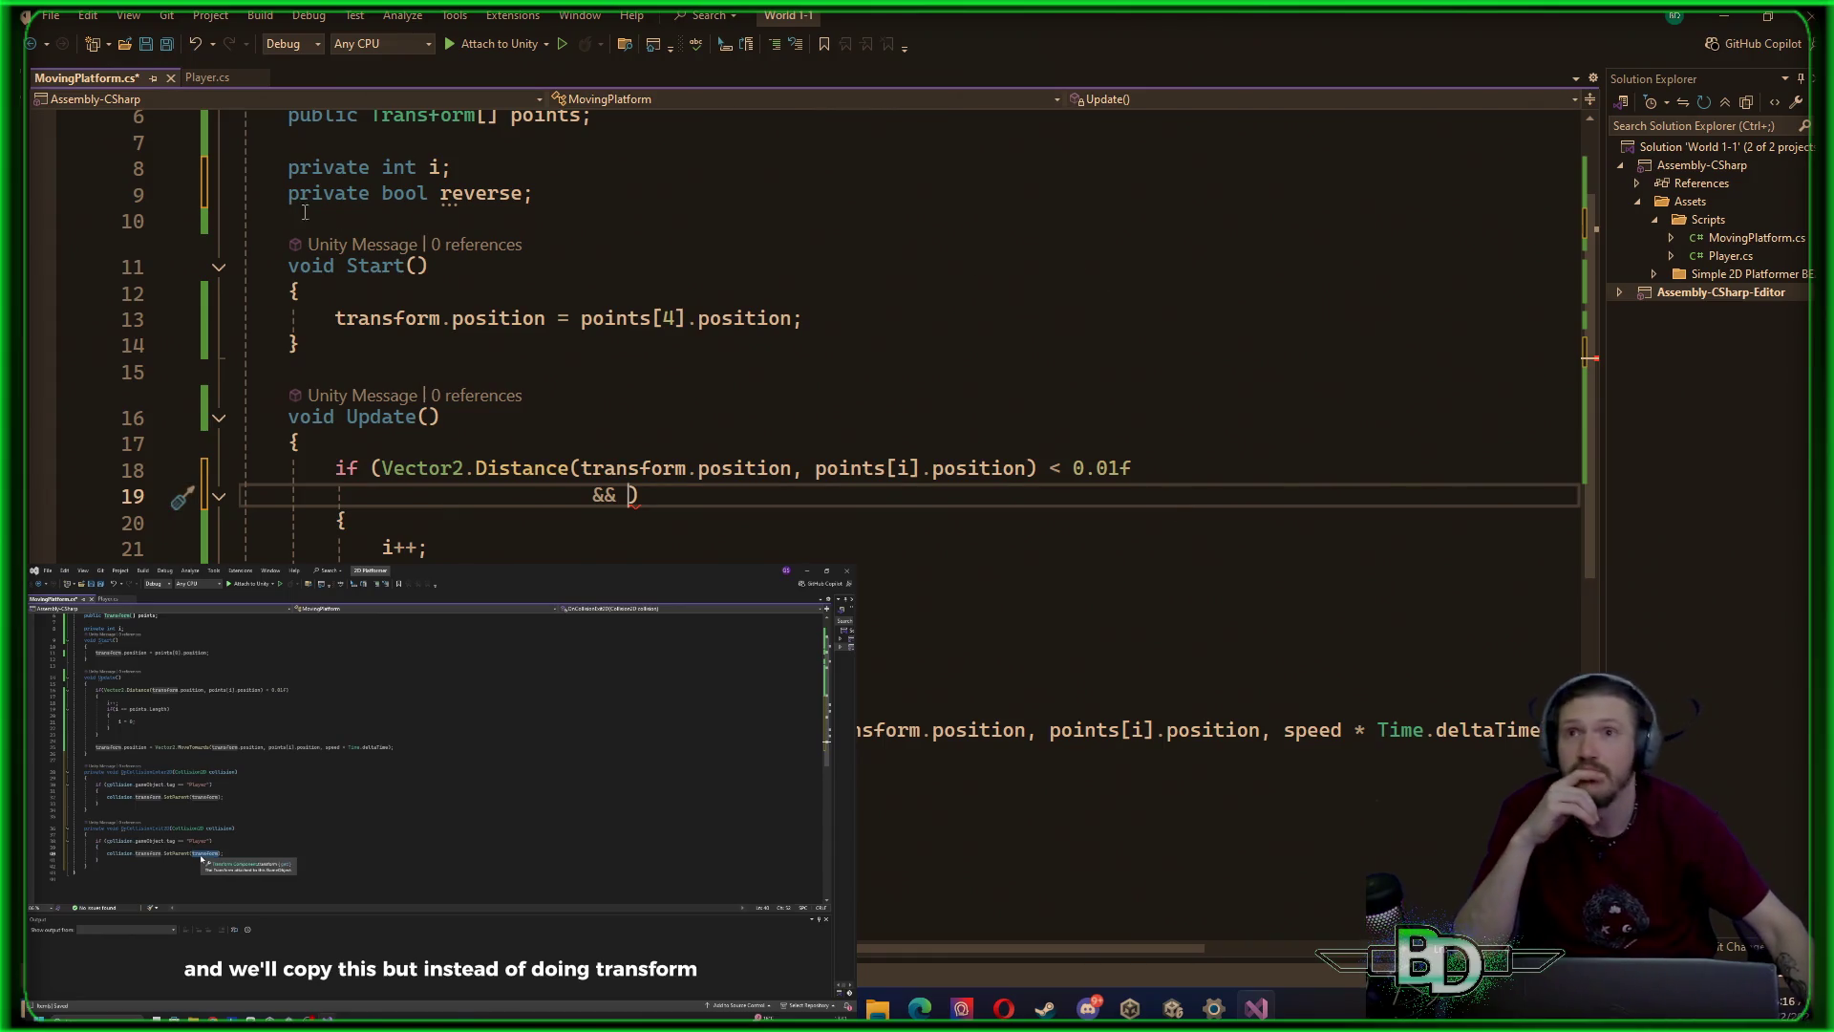
Start adding 'false' after the reverse declaration on line 9
{"action": "left_click", "coordinate": [532, 193]}
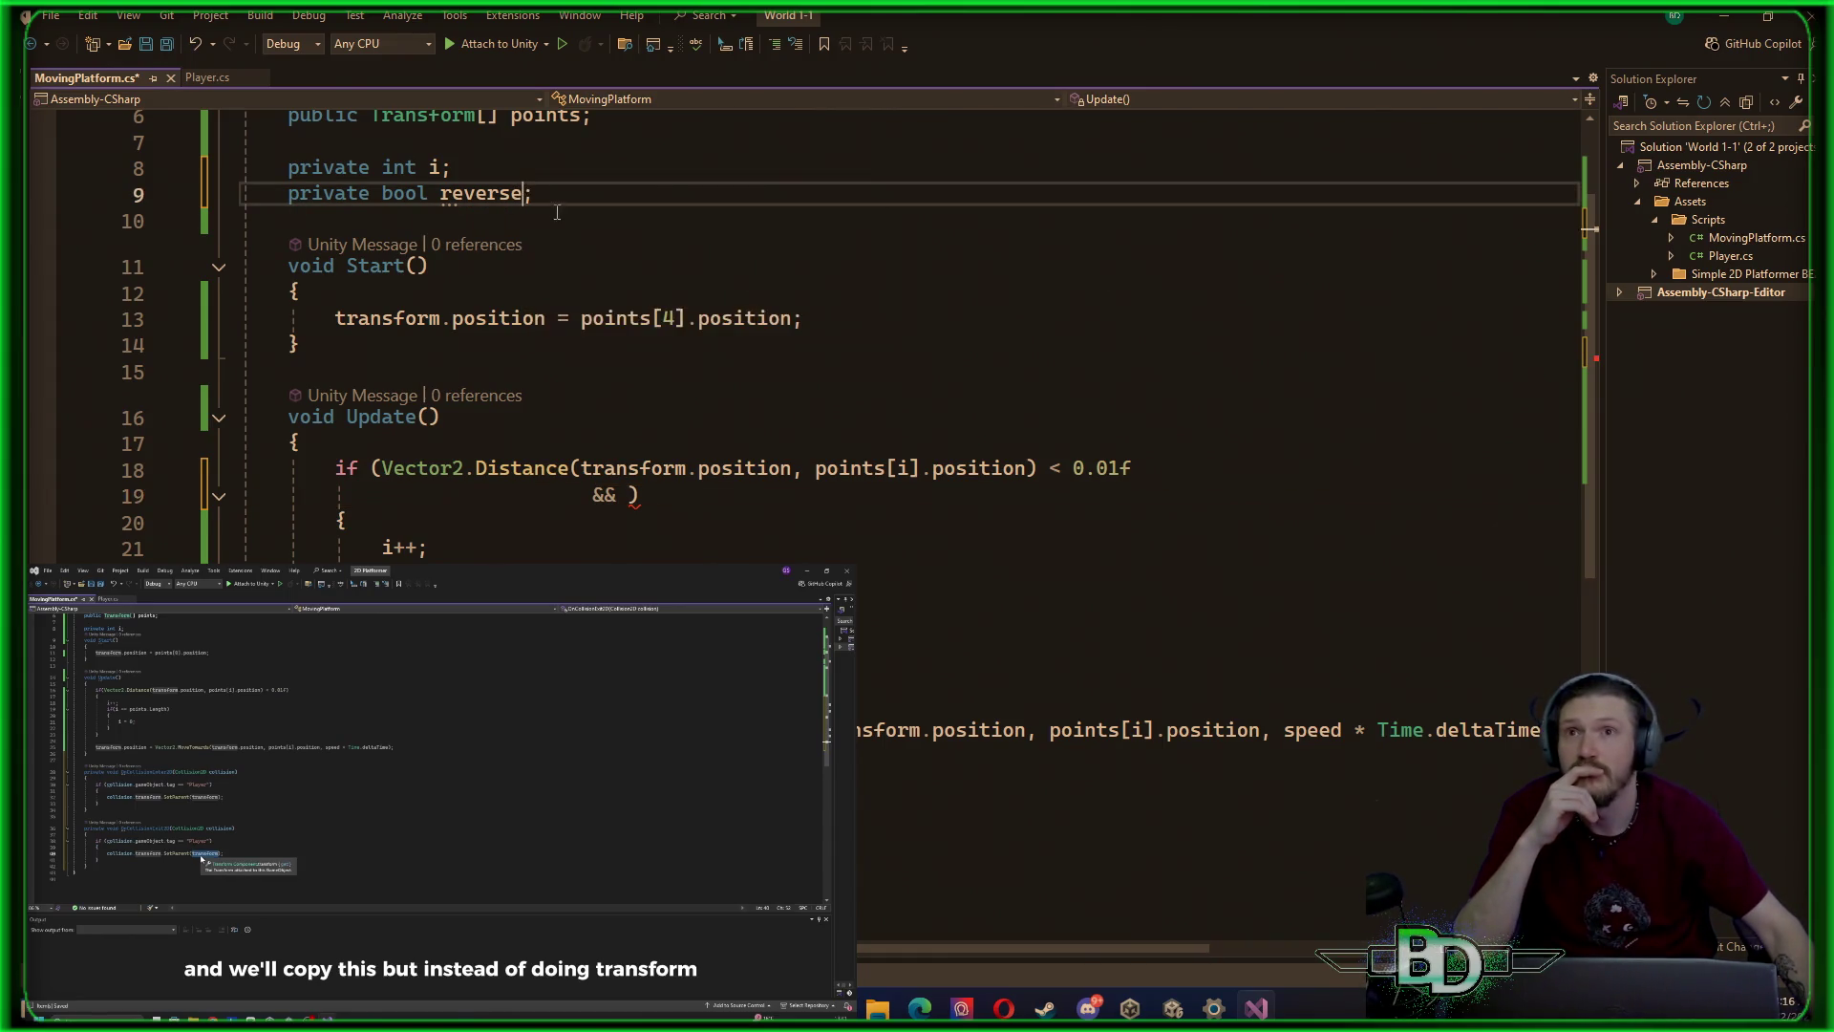
{"action": "type", "text": "false"}
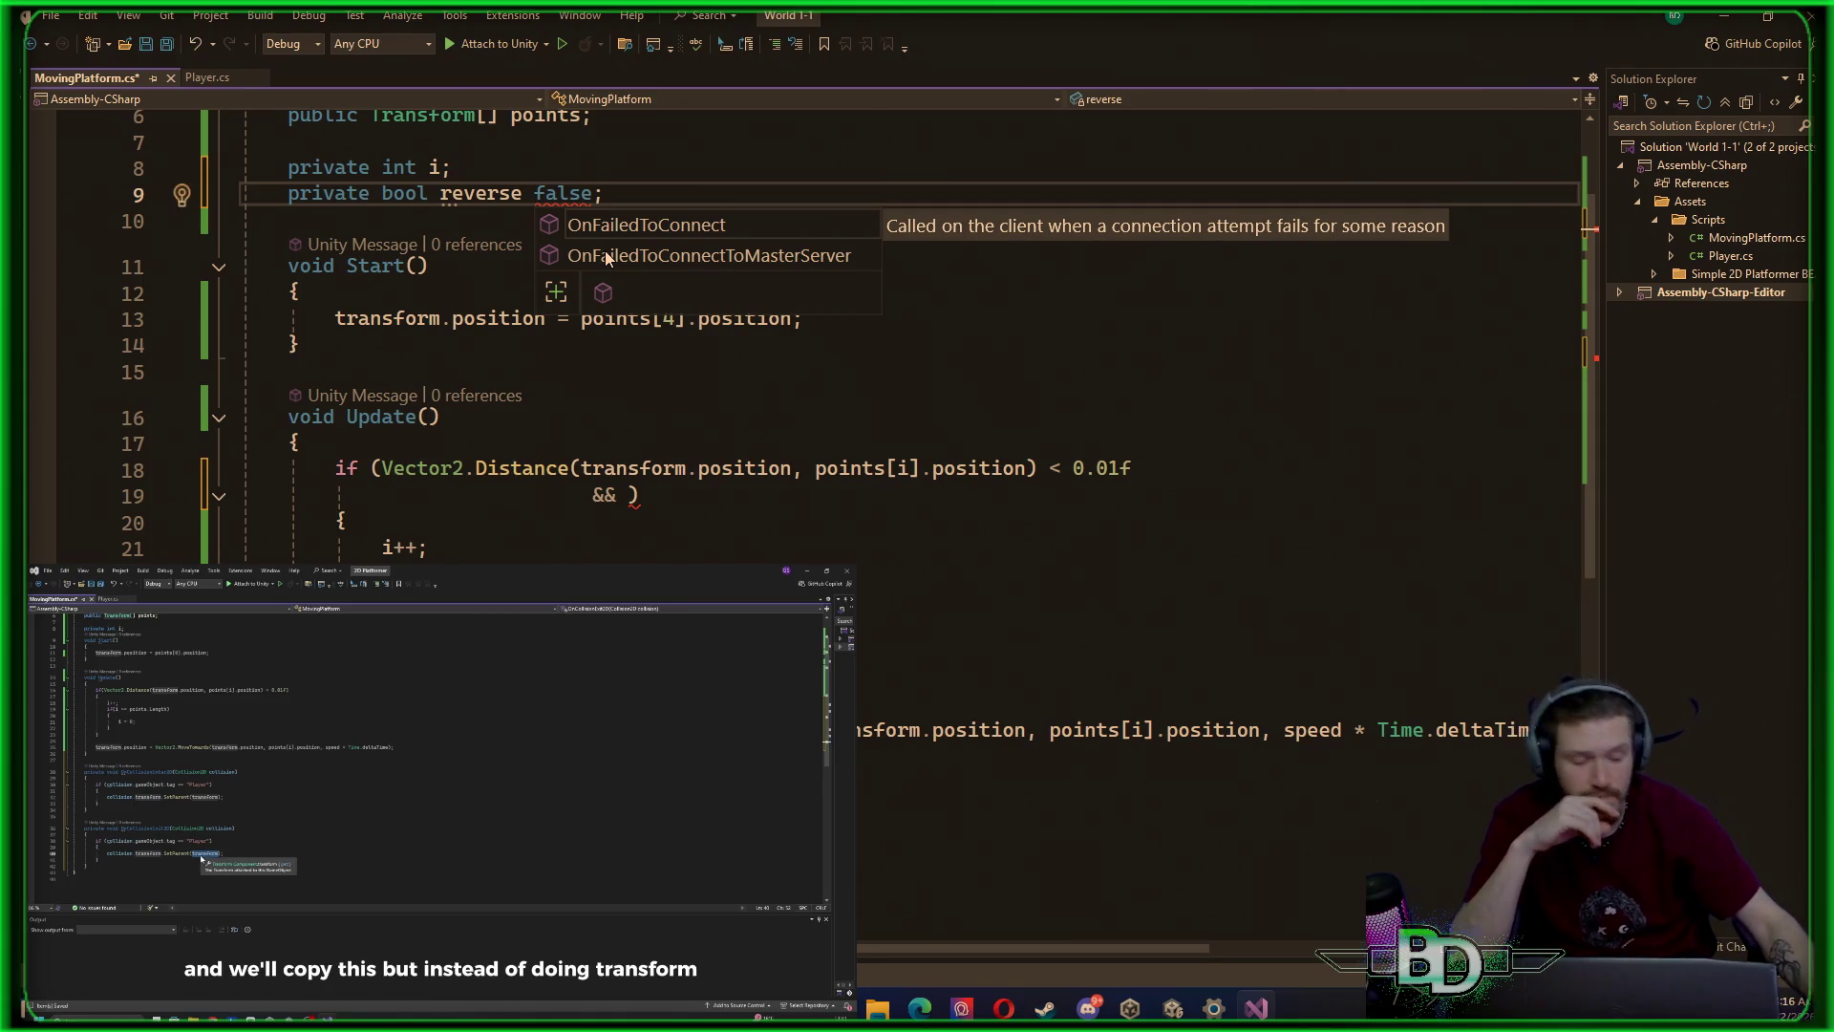
{"action": "key", "text": "Left"}
{"action": "key", "text": "Left"}
{"action": "key", "text": "Left"}
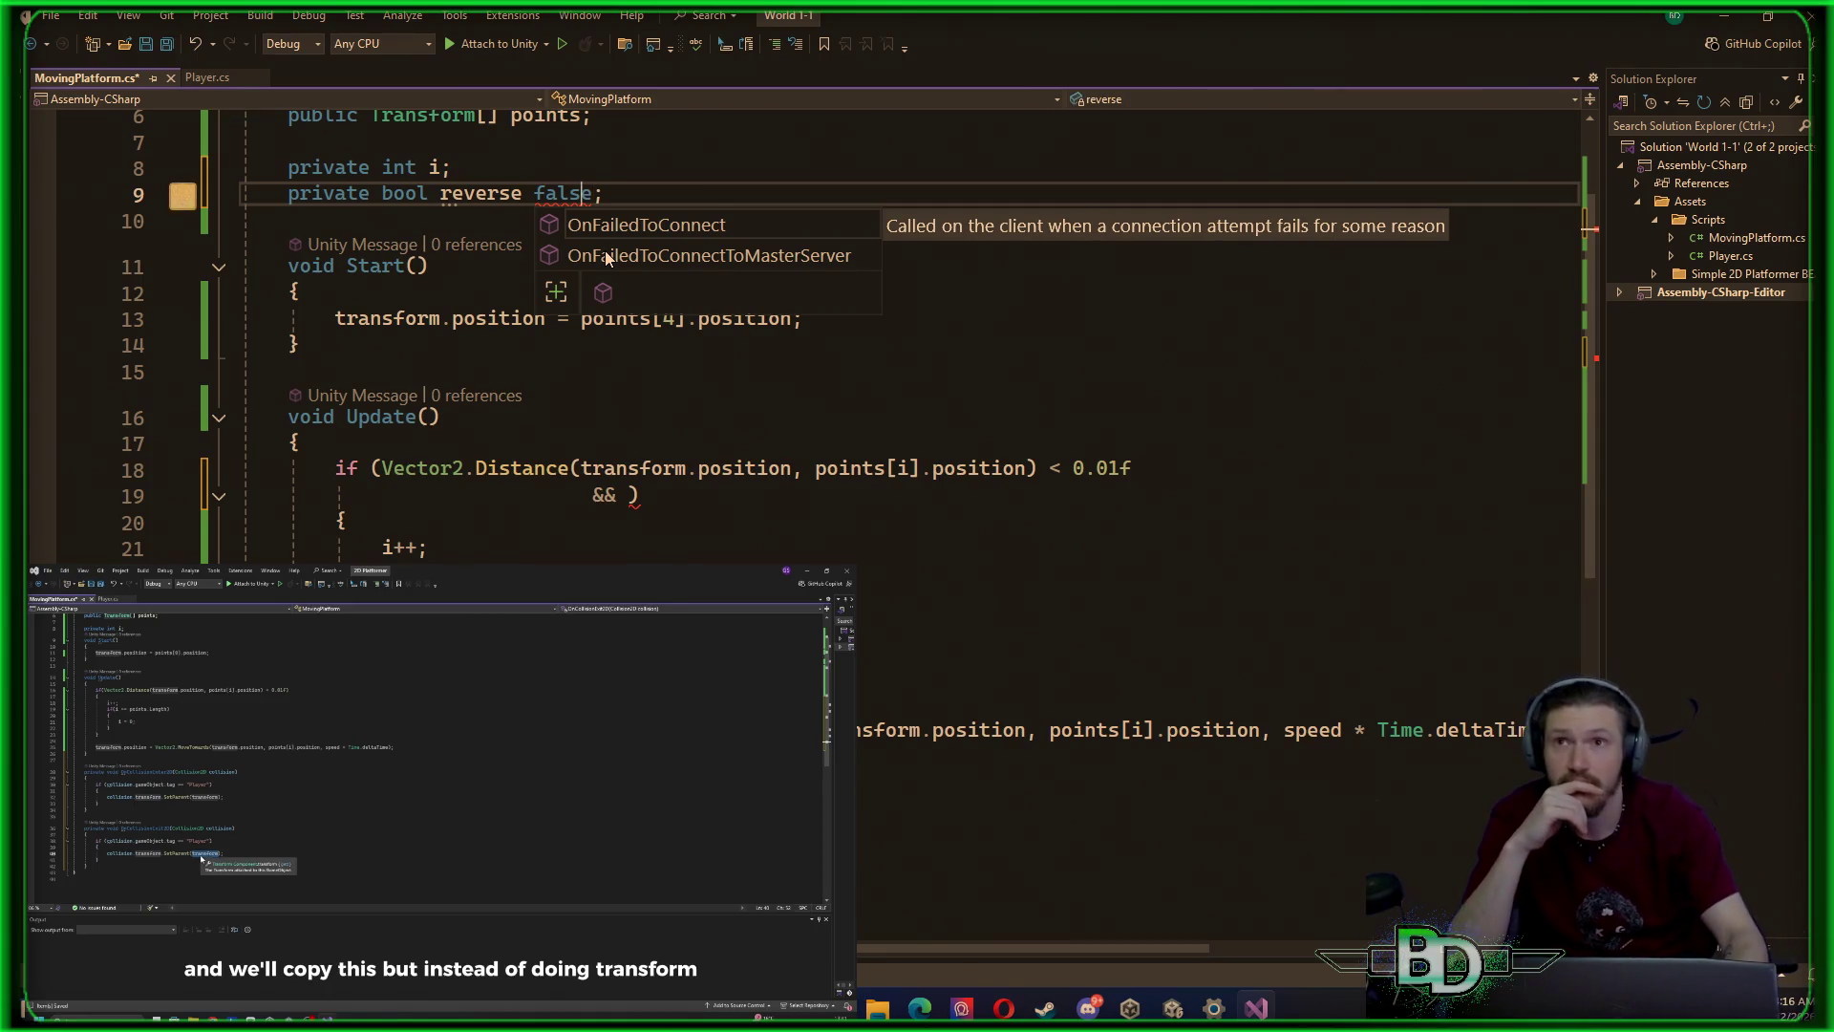